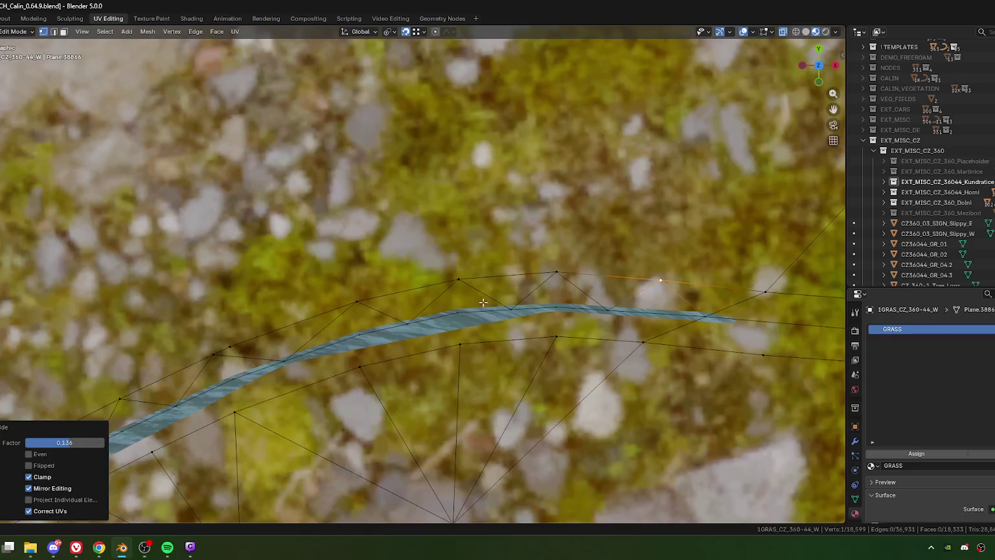
Slide two grass vertices along their edges onto the blue strip's edge.
{"action": "middle_click_drag", "start_coordinate": [365, 328], "coordinate": [513, 284], "text": "shift"}
{"action": "left_click", "coordinate": [504, 258]}
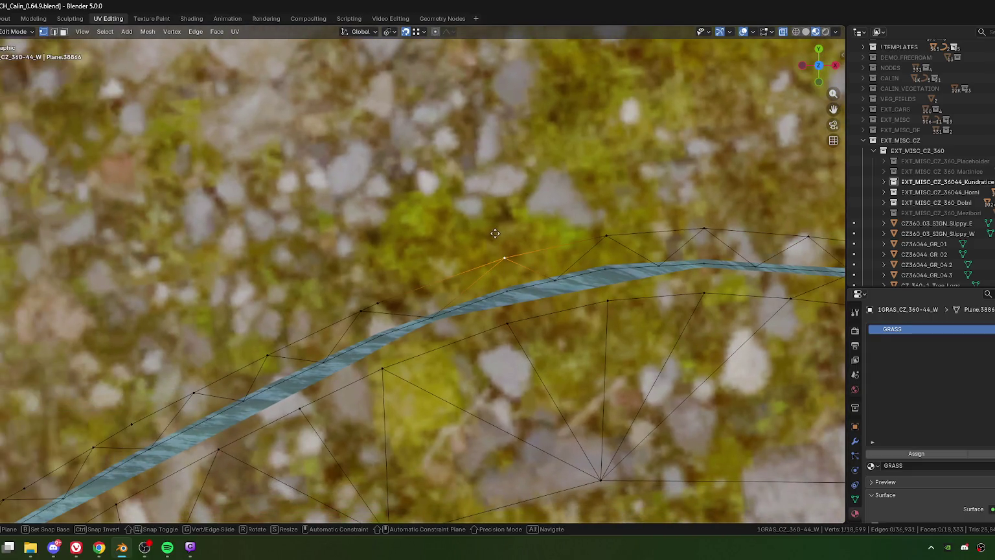
{"action": "key", "text": "shift+v"}
{"action": "left_click", "coordinate": [482, 235]}
{"action": "left_click", "coordinate": [508, 272]}
{"action": "key", "text": "shift+v"}
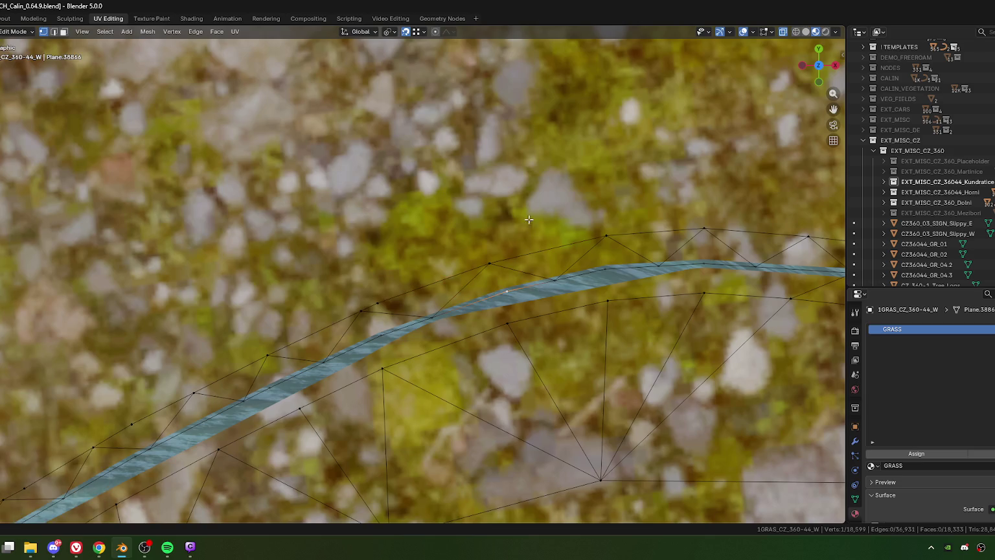
{"action": "left_click", "coordinate": [521, 214]}
Merge a grass vertex onto the neighbouring strip vertex at last.
{"action": "middle_click_drag", "start_coordinate": [377, 304], "coordinate": [489, 267], "text": "shift"}
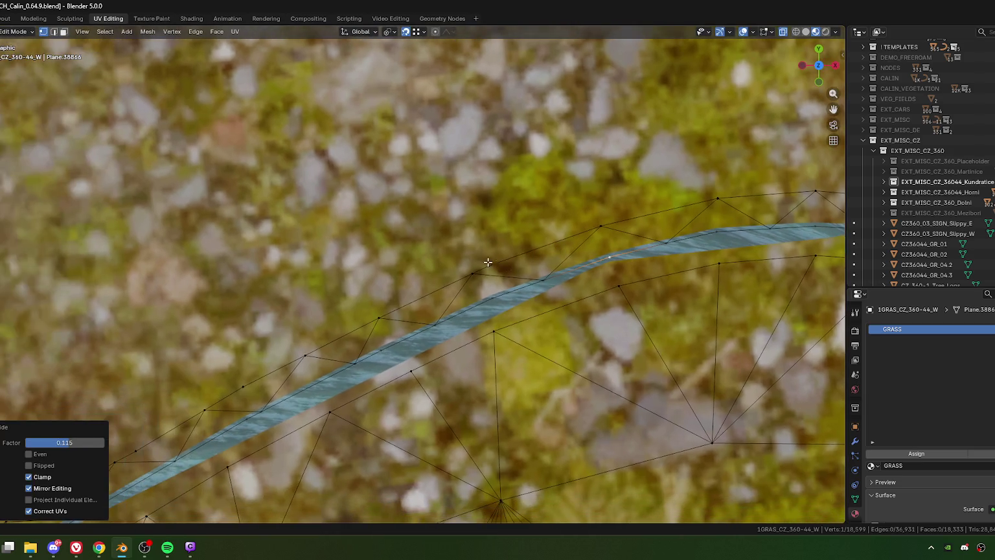
{"action": "left_click", "coordinate": [489, 267]}
{"action": "left_click", "coordinate": [472, 275], "text": "shift"}
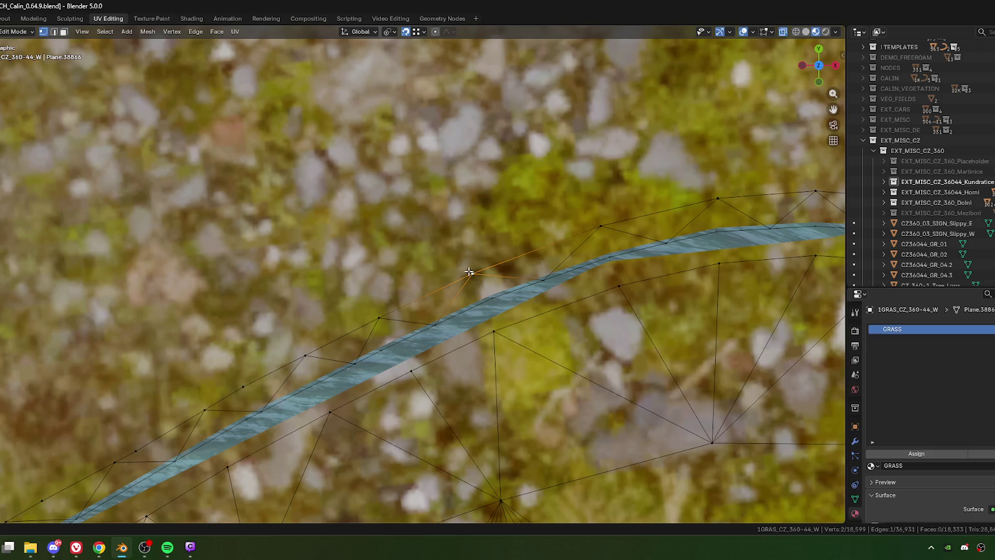
{"action": "key", "text": "m"}
{"action": "left_click", "coordinate": [467, 271]}
Merge the next vertex pair at last, undoing a wrong first merge.
{"action": "middle_click_drag", "start_coordinate": [340, 367], "coordinate": [478, 287], "text": "shift"}
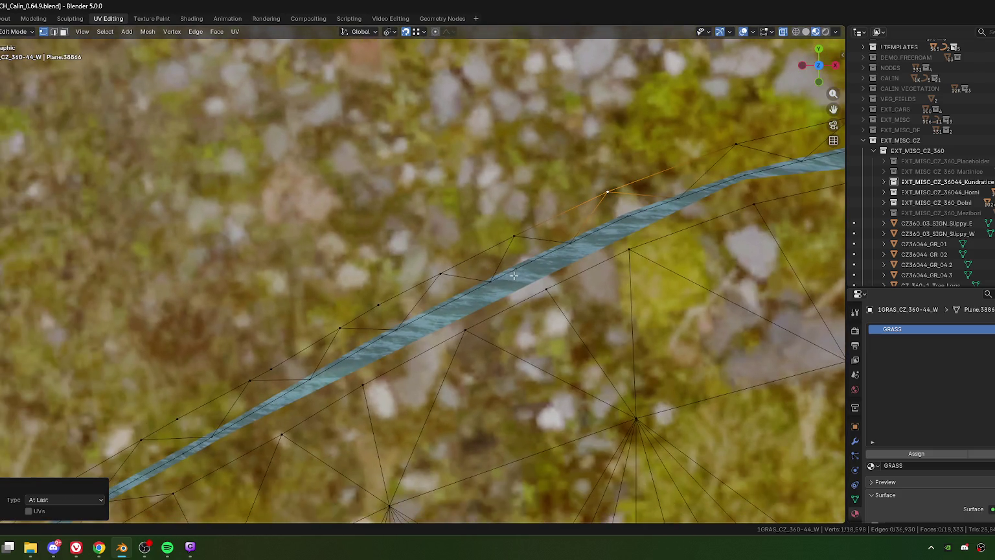
{"action": "left_click", "coordinate": [492, 281]}
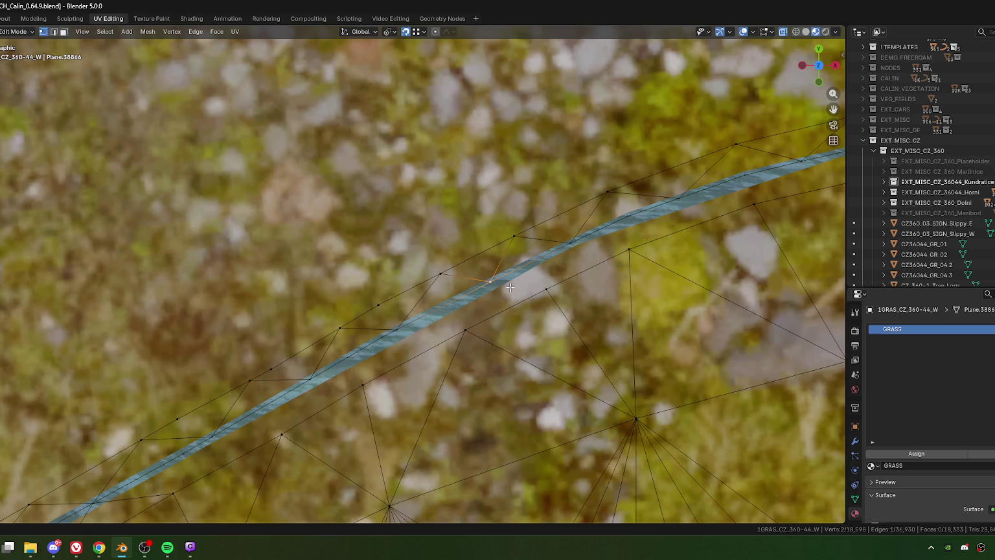
{"action": "key", "text": "m"}
{"action": "left_click", "coordinate": [515, 276]}
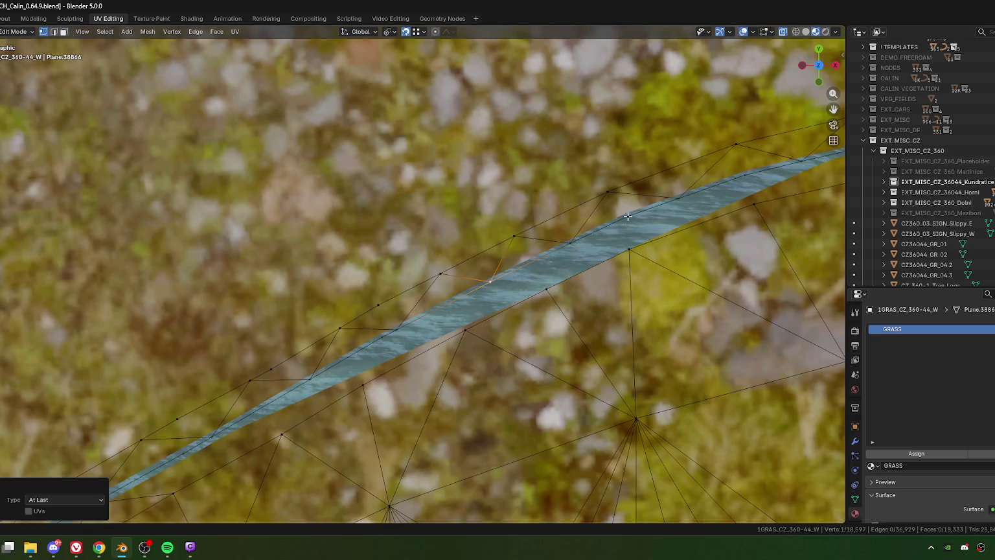
{"action": "key", "text": "ctrl+z"}
{"action": "key", "text": "ctrl+z"}
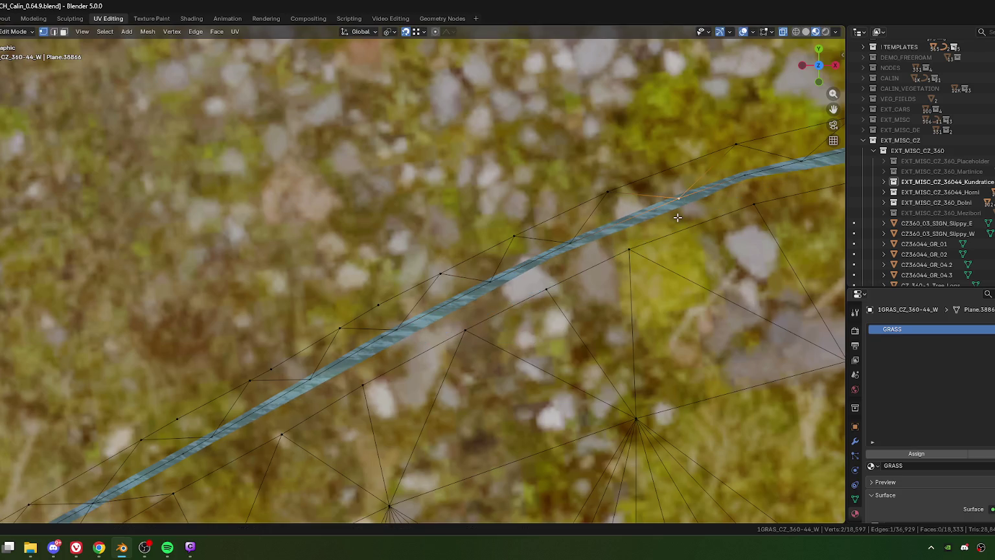
{"action": "key", "text": "m"}
{"action": "left_click", "coordinate": [676, 214]}
Merge a stray vertex further along onto a strip vertex.
{"action": "middle_click_drag", "start_coordinate": [484, 299], "coordinate": [553, 234]}
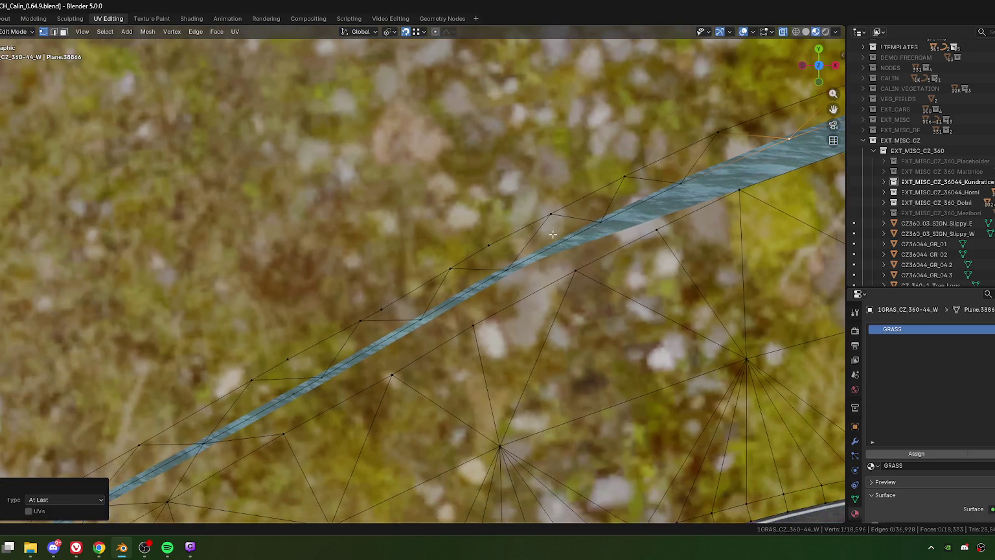
{"action": "left_click", "coordinate": [451, 271]}
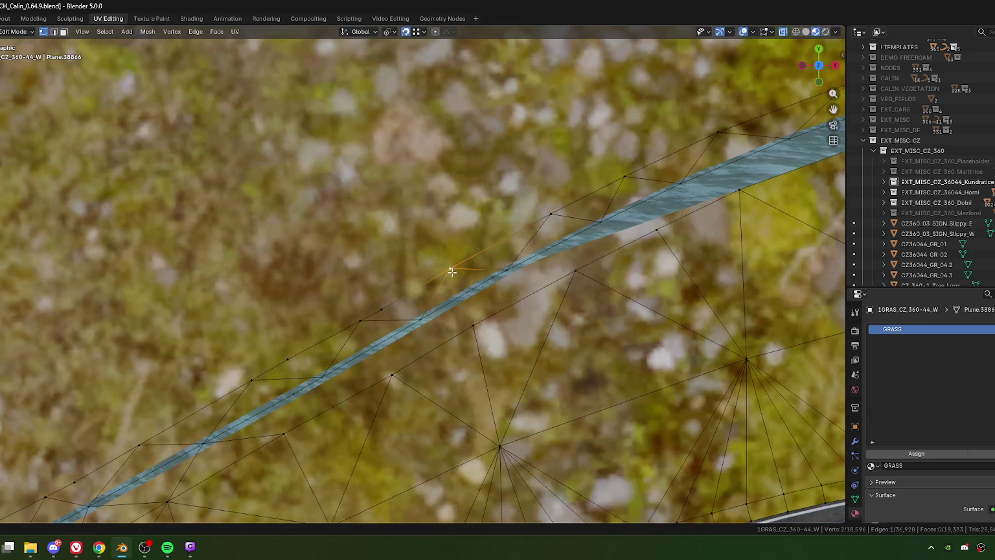
{"action": "key", "text": "m"}
{"action": "left_click", "coordinate": [452, 271]}
{"action": "left_click", "coordinate": [507, 269], "text": "shift"}
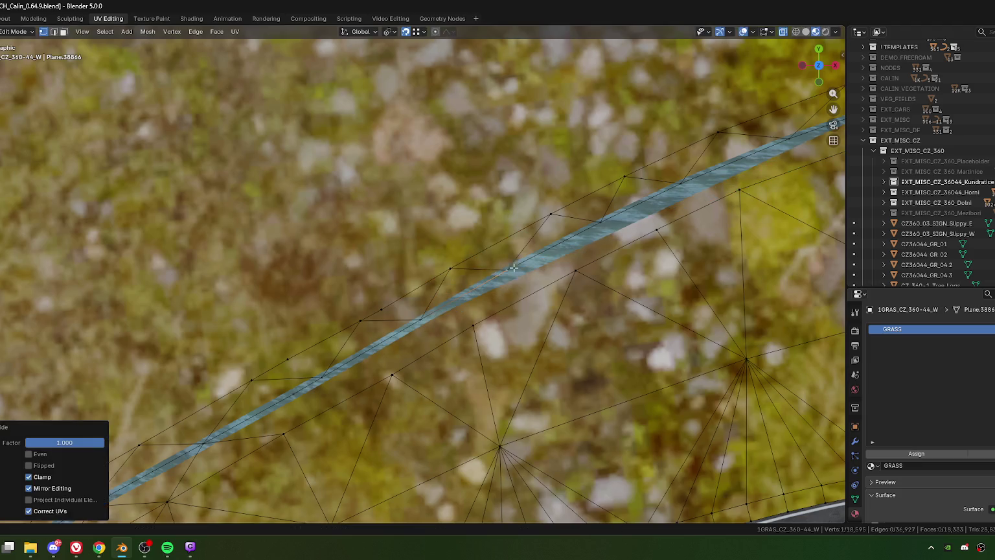
{"action": "key", "text": "m"}
{"action": "left_click", "coordinate": [507, 287]}
{"action": "middle_click_drag", "start_coordinate": [507, 287], "coordinate": [508, 242]}
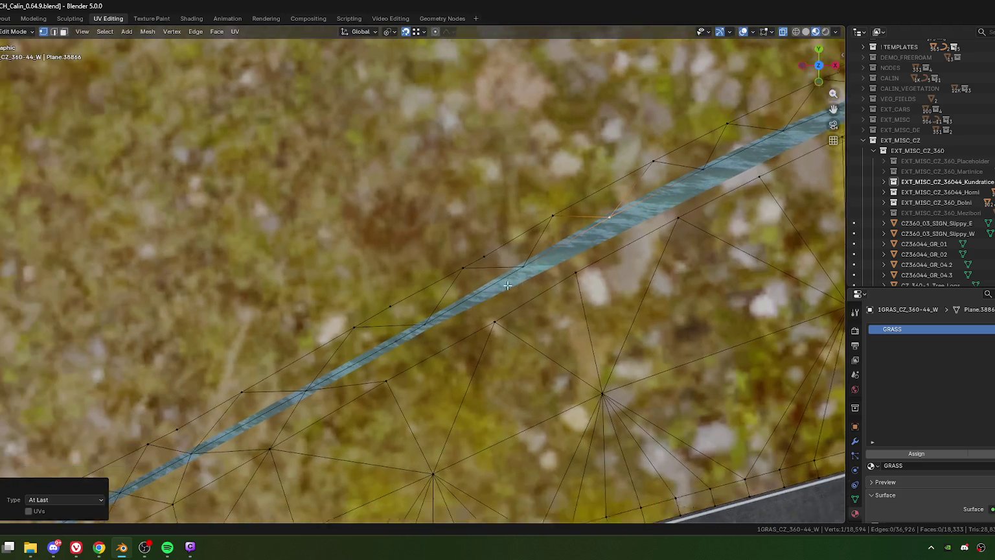
Slide and merge the next grass vertices onto the strip edge.
{"action": "key", "text": "shift+v"}
{"action": "left_click", "coordinate": [485, 253]}
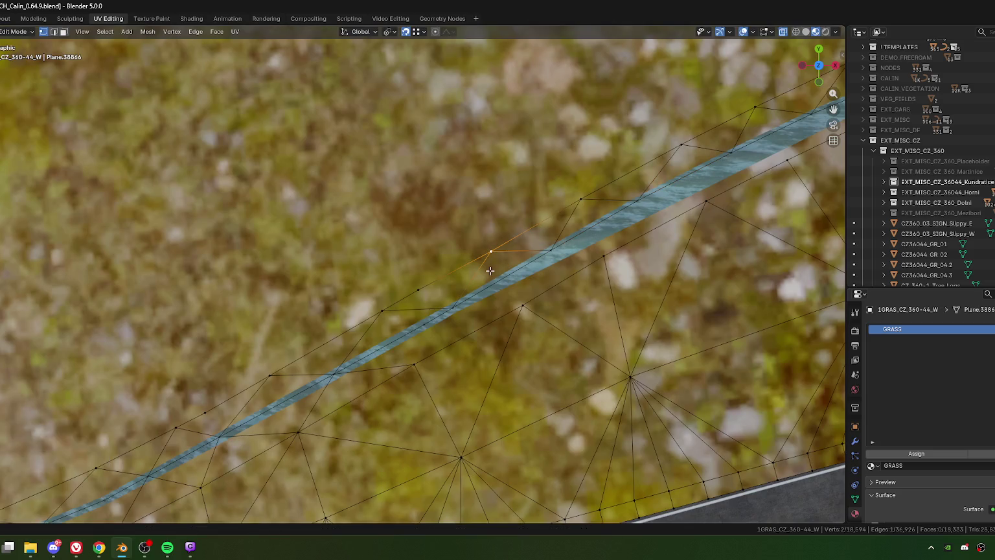
{"action": "key", "text": "m"}
{"action": "left_click", "coordinate": [483, 272]}
{"action": "key", "text": "shift+v"}
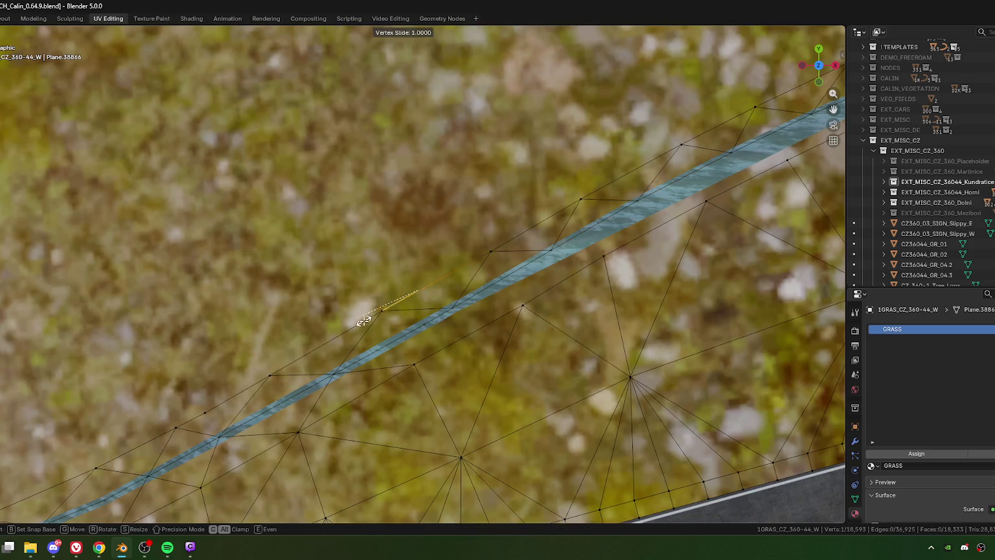
{"action": "left_click", "coordinate": [418, 289]}
Slide and merge the last vertices on this stretch, then begin a knife cut beside the strip.
{"action": "middle_click_drag", "start_coordinate": [418, 290], "coordinate": [483, 258]}
{"action": "left_click", "coordinate": [489, 276], "text": "shift"}
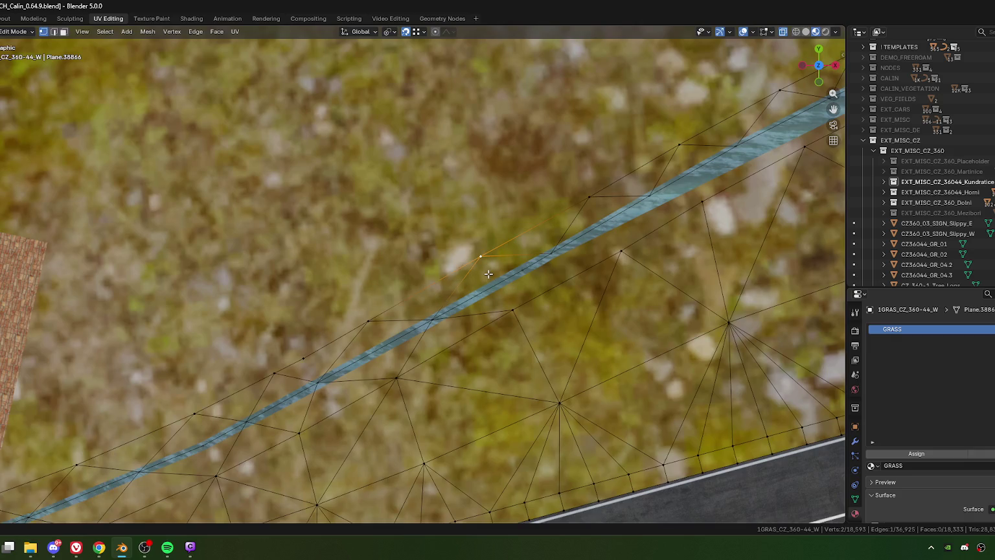
{"action": "key", "text": "m"}
{"action": "left_click", "coordinate": [488, 274]}
{"action": "key", "text": "shift+v"}
{"action": "left_click", "coordinate": [548, 272]}
{"action": "left_click", "coordinate": [559, 275], "text": "shift"}
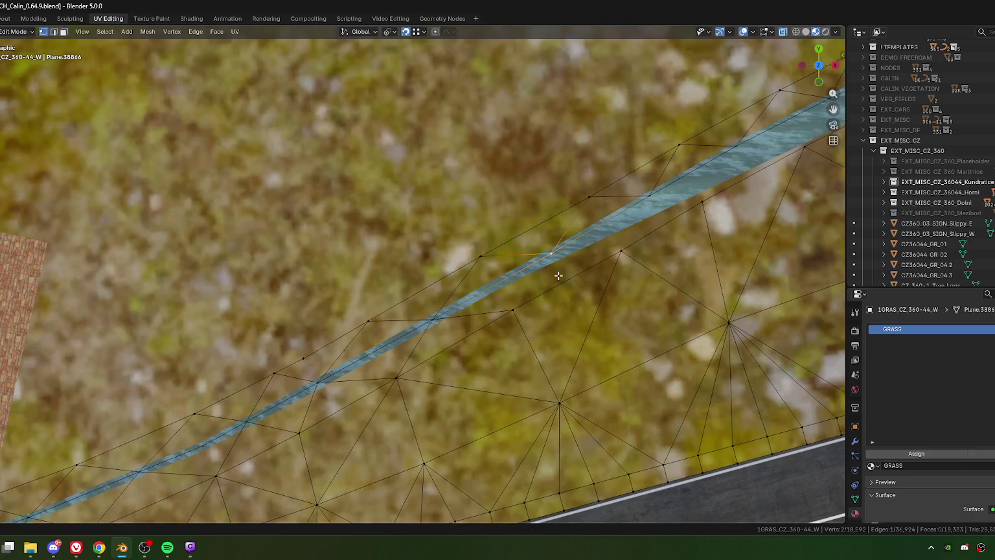
{"action": "key", "text": "m"}
{"action": "left_click", "coordinate": [542, 275]}
{"action": "key", "text": "k"}
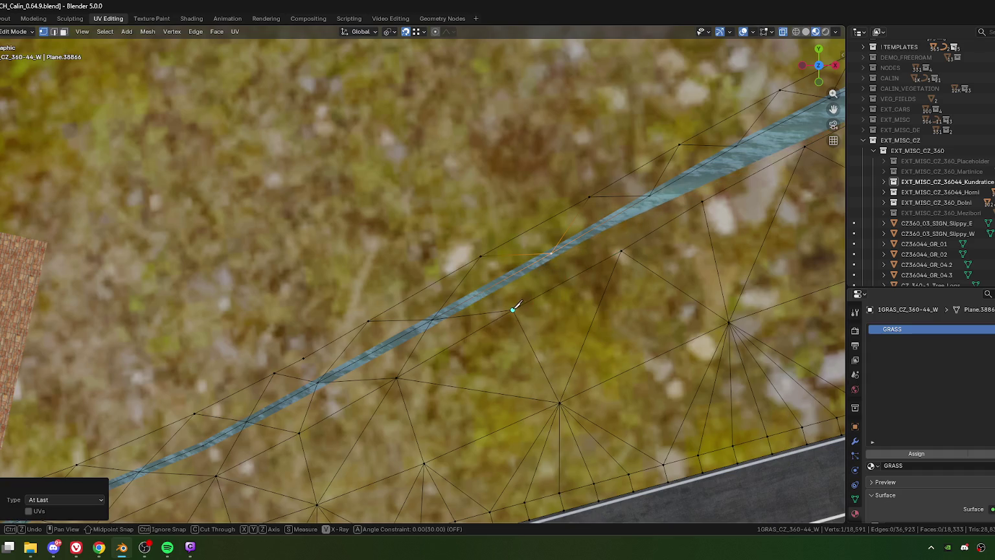
{"action": "left_click", "coordinate": [513, 309]}
Trace the knife cut point by point along the strip's edge vertices.
{"action": "left_click", "coordinate": [550, 253]}
{"action": "left_click", "coordinate": [620, 250]}
{"action": "left_click", "coordinate": [649, 195]}
{"action": "left_click", "coordinate": [702, 201]}
{"action": "middle_click_drag", "start_coordinate": [739, 152], "coordinate": [422, 296], "text": "shift"}
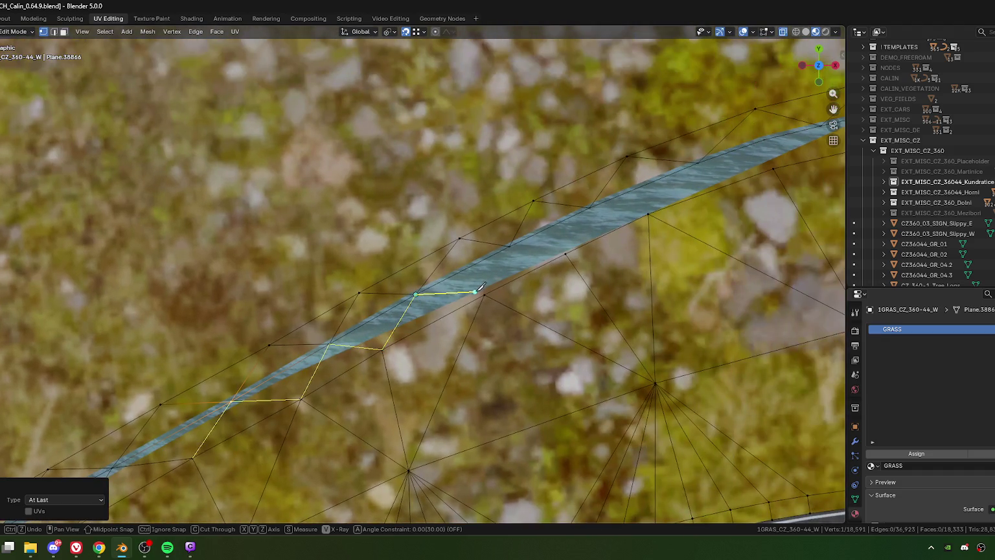
{"action": "left_click", "coordinate": [484, 295]}
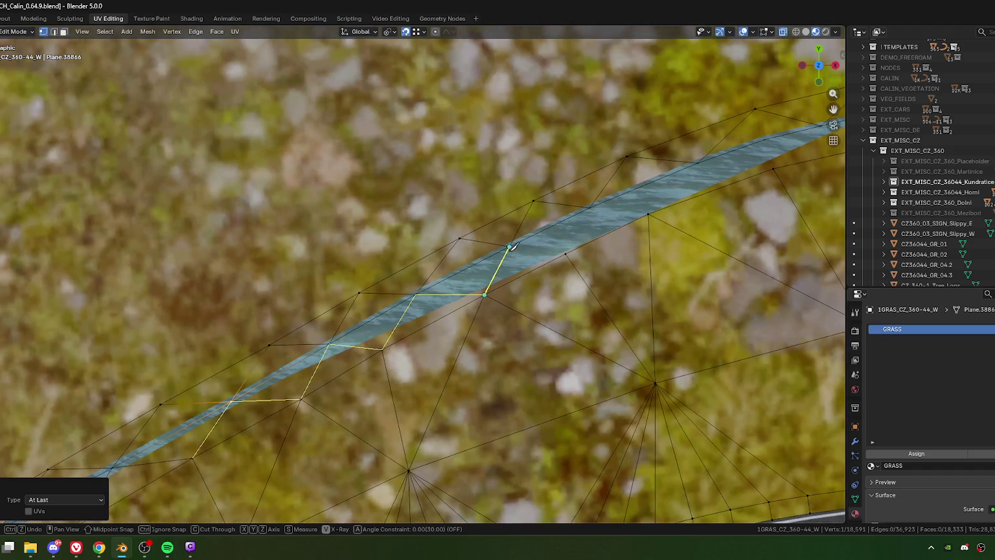
{"action": "left_click", "coordinate": [565, 254]}
{"action": "left_click", "coordinate": [589, 207]}
Extend the knife cut to the end of the strip and commit it.
{"action": "middle_click_drag", "start_coordinate": [767, 189], "coordinate": [537, 270], "text": "shift"}
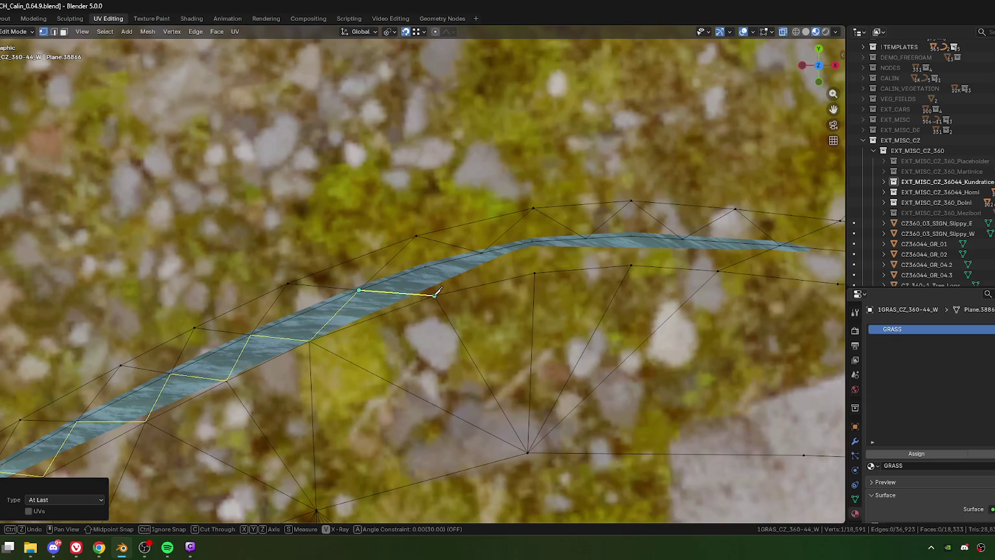
{"action": "left_click", "coordinate": [434, 295]}
{"action": "left_click", "coordinate": [482, 252]}
{"action": "left_click", "coordinate": [535, 273]}
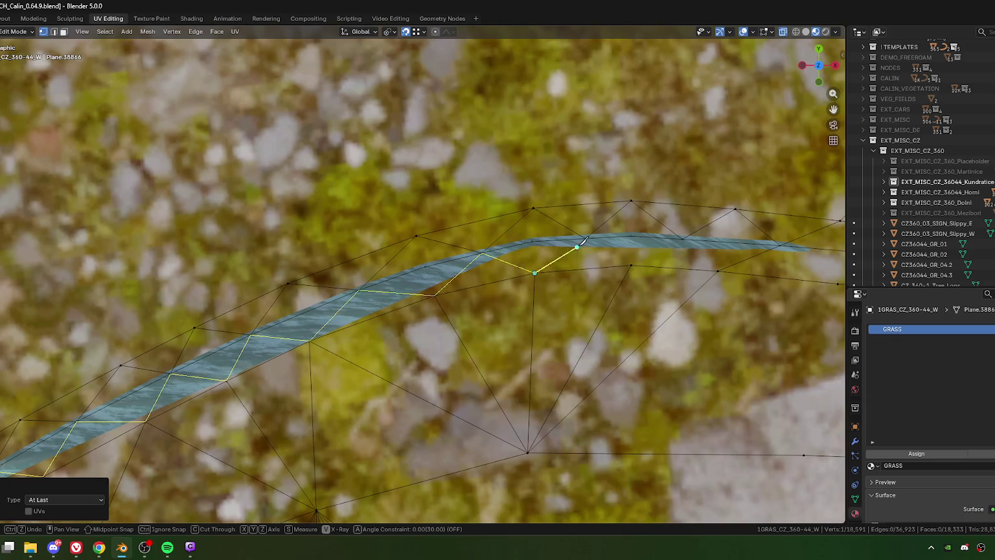
{"action": "left_click", "coordinate": [586, 239]}
{"action": "left_click", "coordinate": [631, 265]}
{"action": "left_click", "coordinate": [682, 240]}
{"action": "key", "text": "Return"}
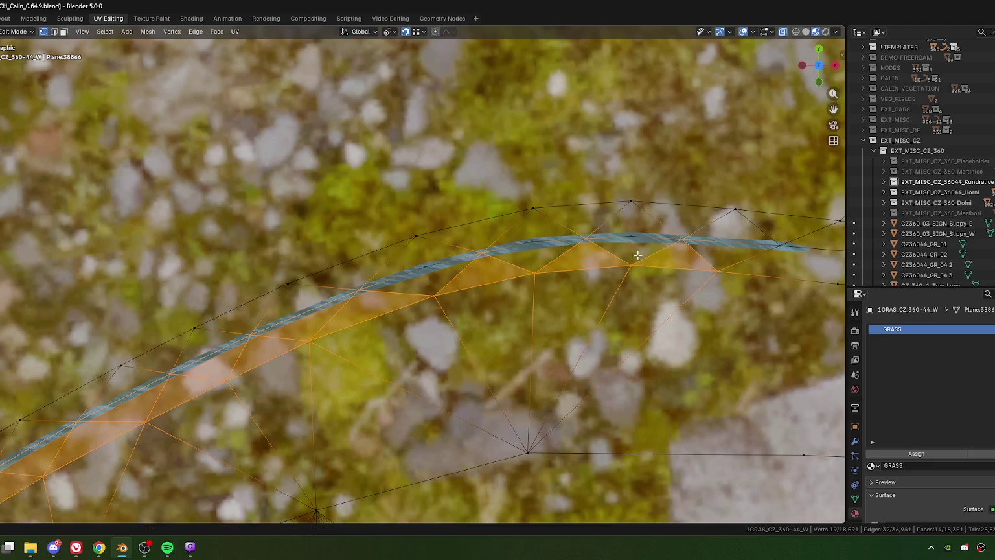
Merge three close leftover vertex pairs along the cut at last.
{"action": "left_click", "coordinate": [634, 237]}
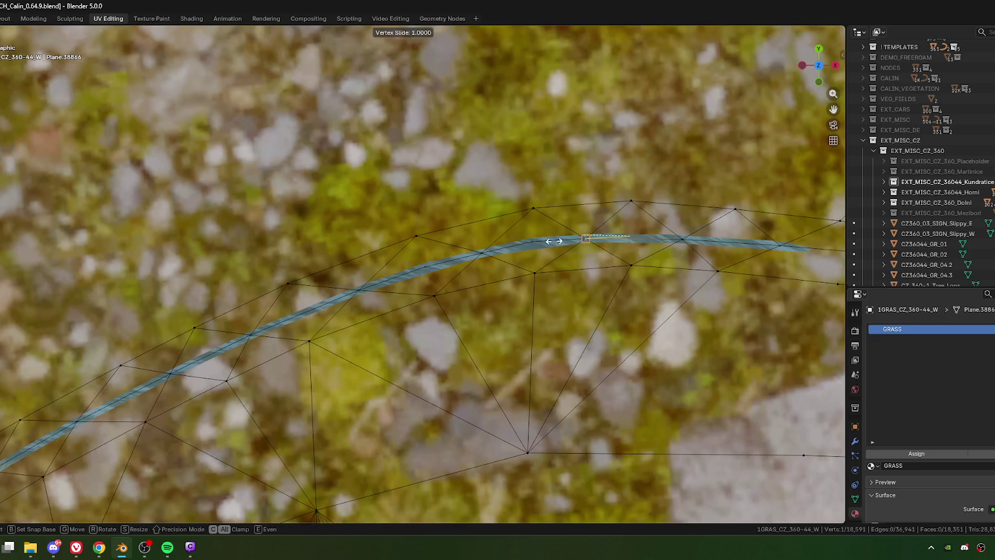
{"action": "left_click", "coordinate": [586, 239], "text": "shift"}
{"action": "key", "text": "m"}
{"action": "left_click", "coordinate": [573, 252]}
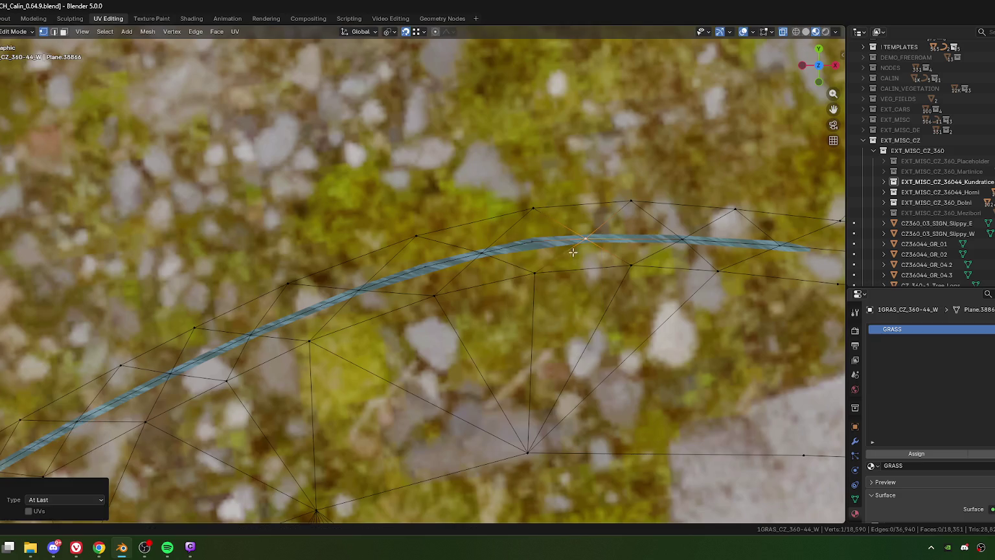
{"action": "left_click", "coordinate": [482, 252], "text": "shift"}
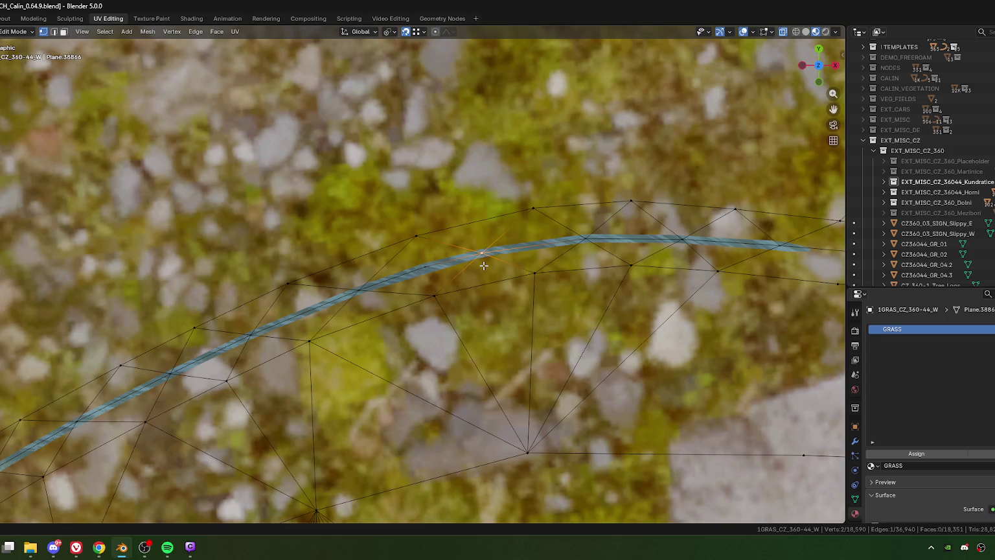
{"action": "key", "text": "m"}
{"action": "left_click", "coordinate": [471, 264]}
{"action": "left_click", "coordinate": [483, 253], "text": "shift"}
{"action": "key", "text": "m"}
{"action": "left_click", "coordinate": [481, 279]}
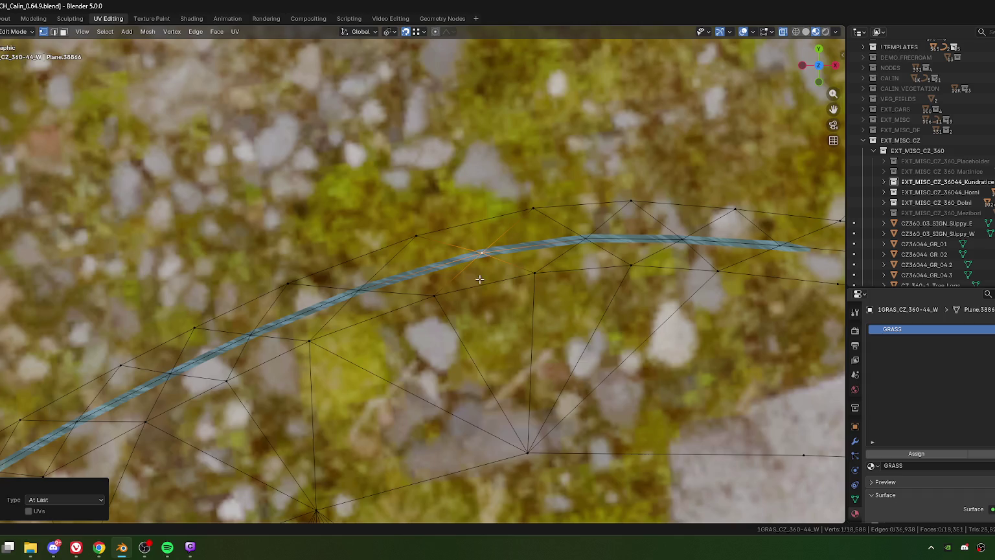
Knife-cut from the strip's end across to the outer corner vertex.
{"action": "scroll", "coordinate": [525, 283], "scroll_direction": "down", "scroll_amount": 3}
{"action": "scroll", "coordinate": [525, 283], "scroll_direction": "up", "scroll_amount": 3}
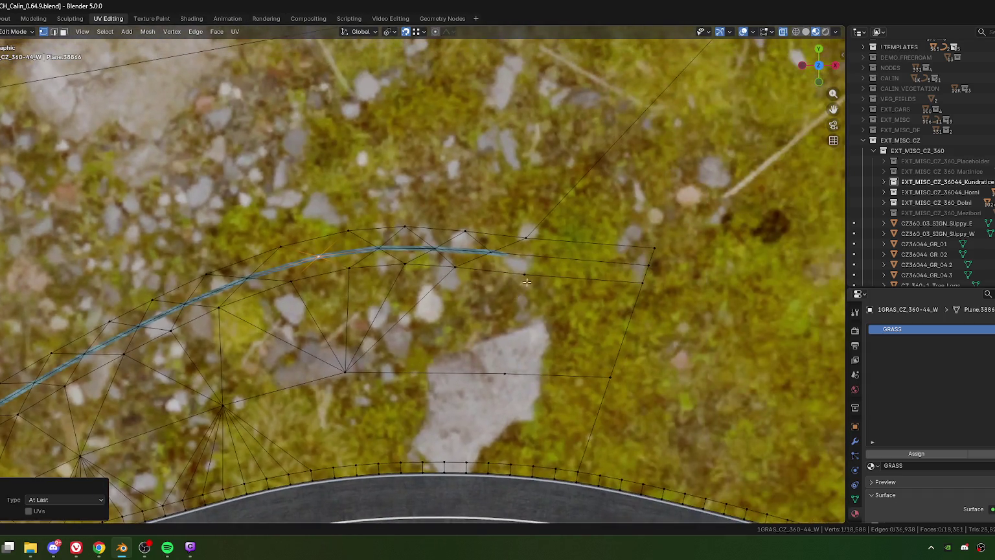
{"action": "middle_click_drag", "start_coordinate": [525, 283], "coordinate": [434, 308], "text": "shift"}
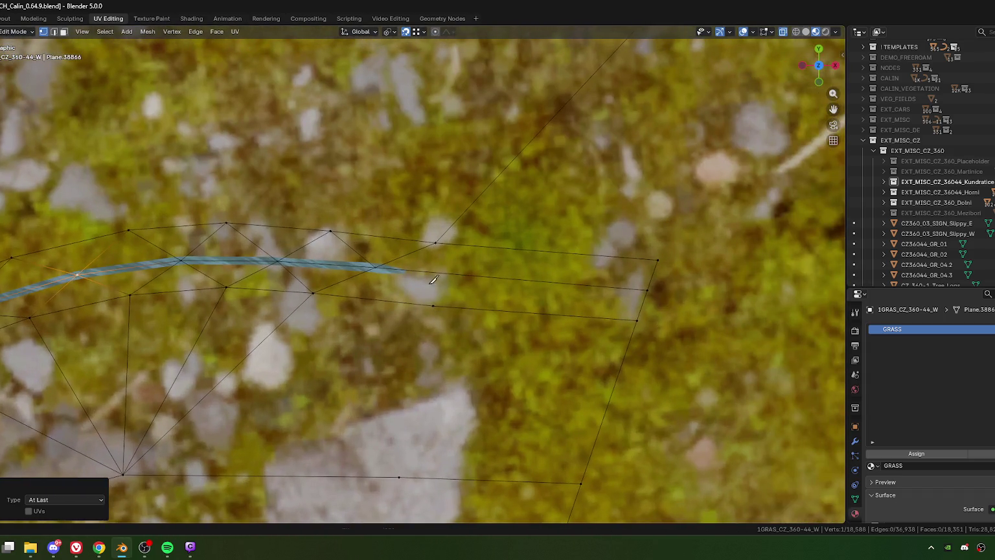
{"action": "key", "text": "k"}
{"action": "left_click", "coordinate": [375, 266]}
{"action": "left_click", "coordinate": [433, 305]}
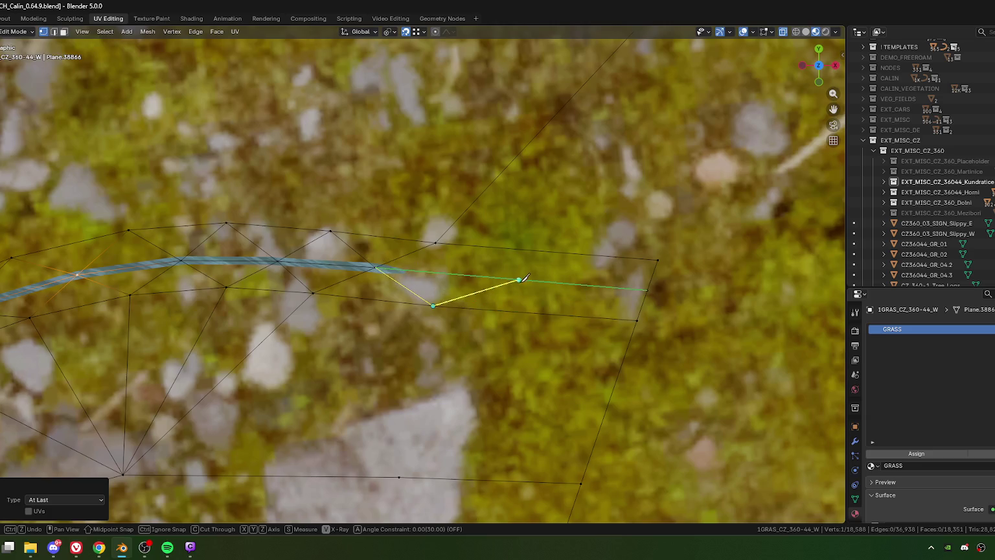
{"action": "left_click", "coordinate": [533, 281]}
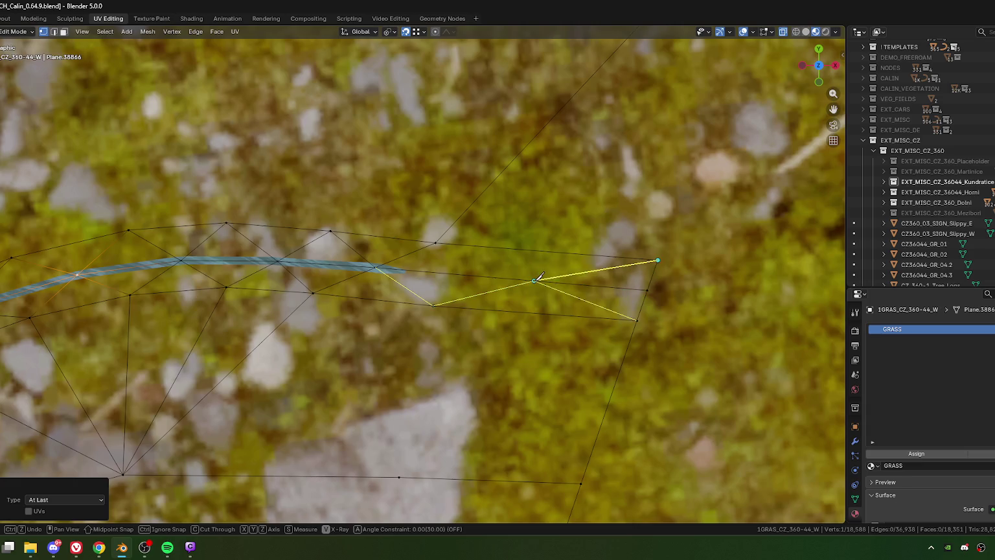
{"action": "left_click", "coordinate": [435, 243]}
{"action": "key", "text": "Return"}
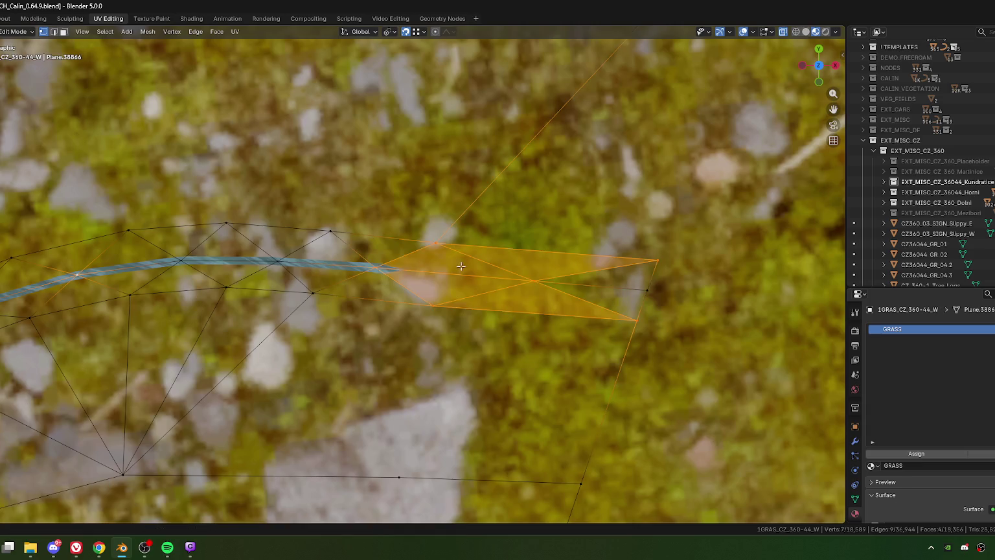
Slide the new corner vertex along its edge to a better position.
{"action": "left_click", "coordinate": [435, 243]}
{"action": "key", "text": "g"}
{"action": "key", "text": "g"}
{"action": "left_click", "coordinate": [442, 292]}
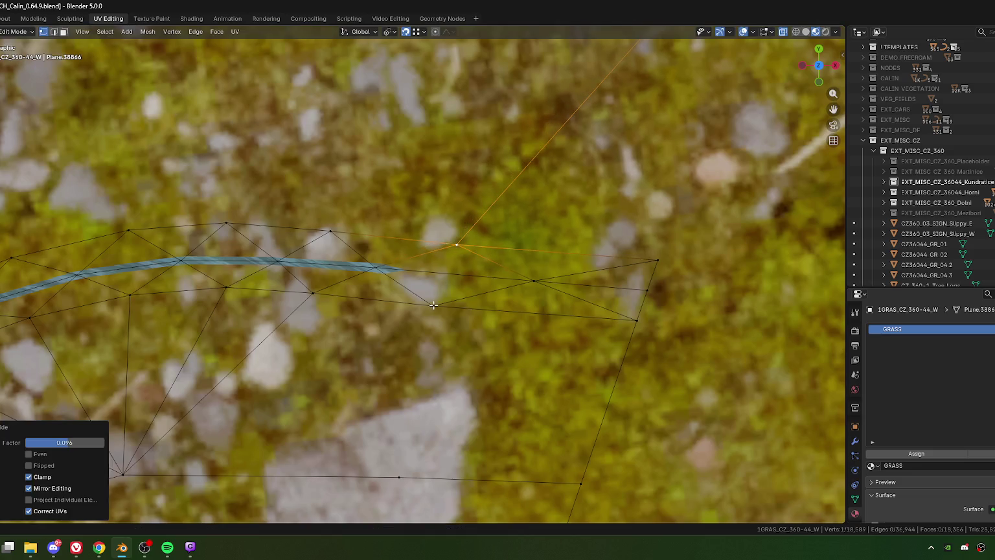
{"action": "key", "text": "g"}
{"action": "key", "text": "g"}
{"action": "left_click", "coordinate": [472, 307]}
{"action": "scroll", "coordinate": [453, 324], "scroll_direction": "down", "scroll_amount": 2}
{"action": "scroll", "coordinate": [454, 330], "scroll_direction": "down", "scroll_amount": 1}
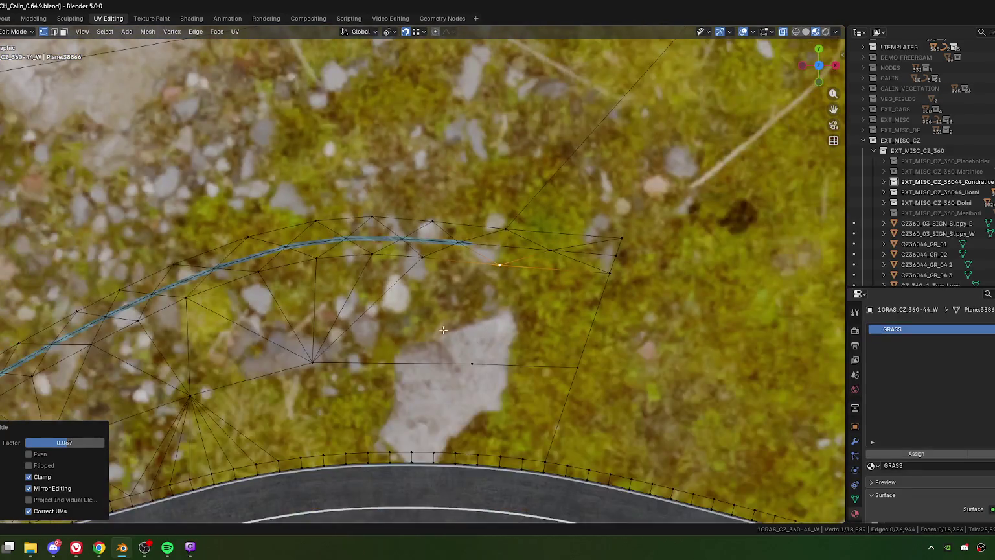
Knife-cut from a mesh vertex through the lower vertex to the right-hand corner.
{"action": "key", "text": "k"}
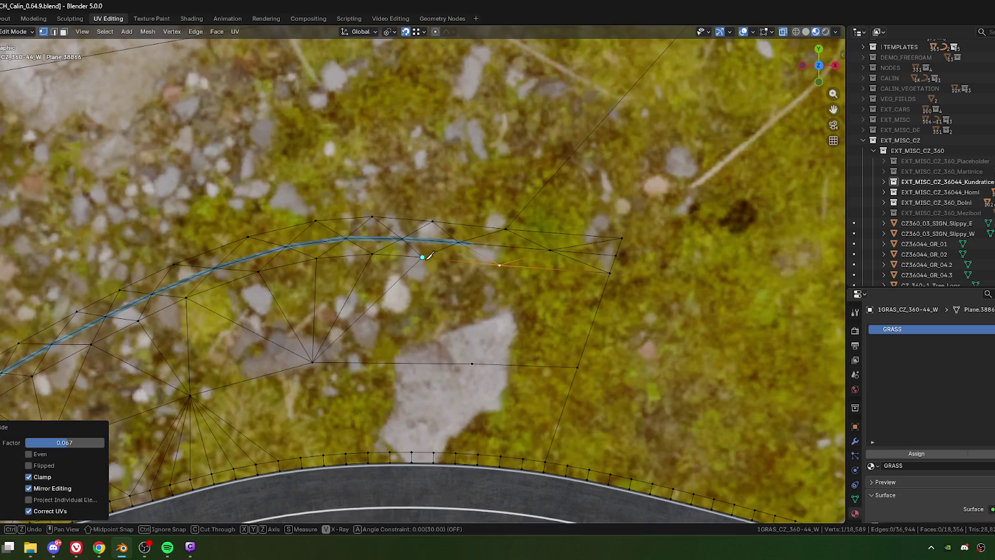
{"action": "left_click", "coordinate": [422, 256]}
{"action": "left_click", "coordinate": [472, 364]}
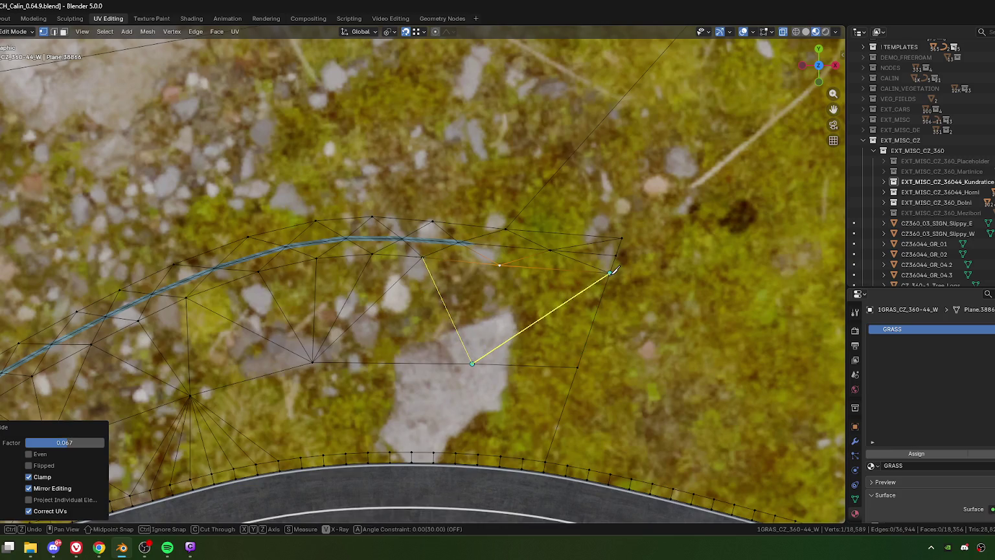
{"action": "left_click", "coordinate": [611, 272]}
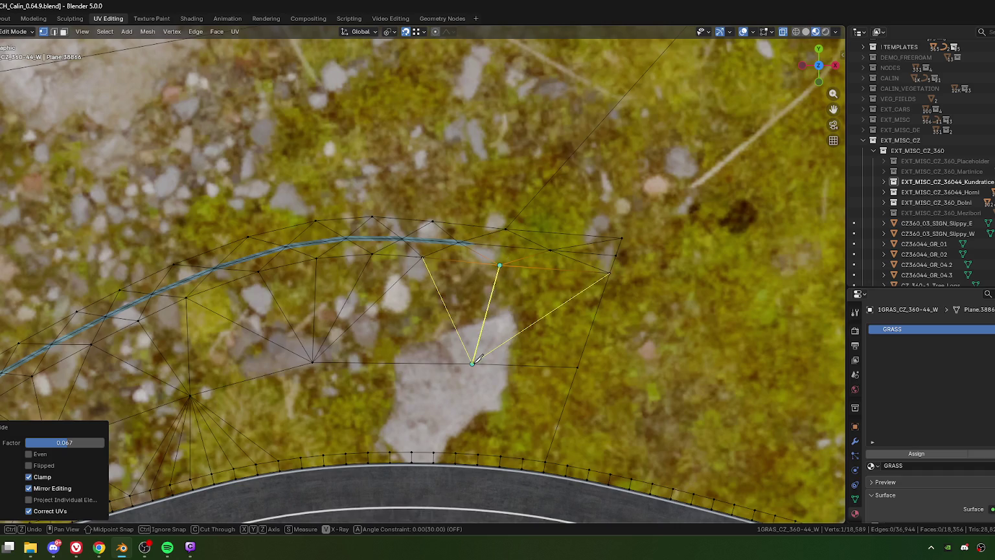
{"action": "key", "text": "Return"}
{"action": "scroll", "coordinate": [302, 389], "scroll_direction": "down", "scroll_amount": 2}
{"action": "scroll", "coordinate": [301, 389], "scroll_direction": "up", "scroll_amount": 2}
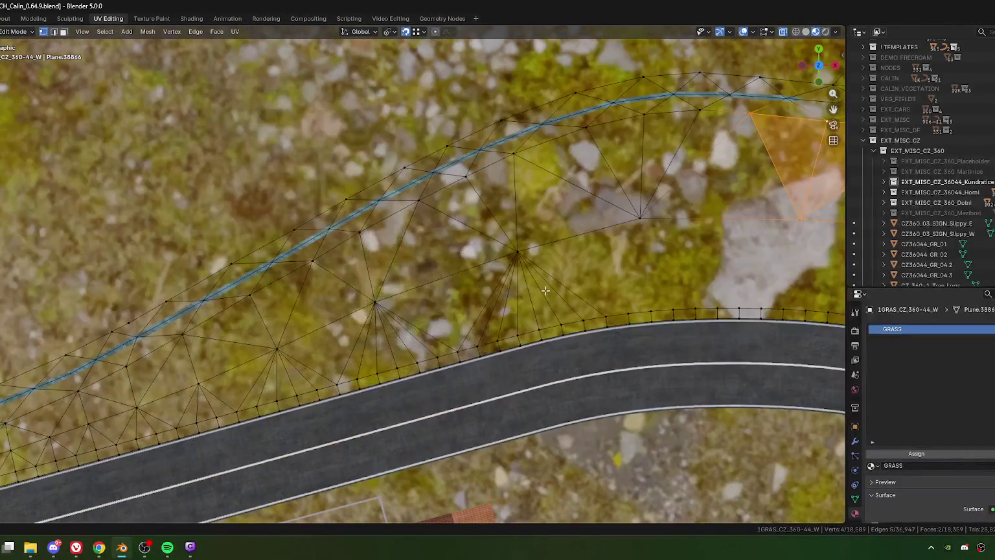
Knife-cut a zigzag of new edges through the vertices along the road edge.
{"action": "middle_click_drag", "start_coordinate": [301, 389], "coordinate": [472, 282], "text": "shift"}
{"action": "key", "text": "k"}
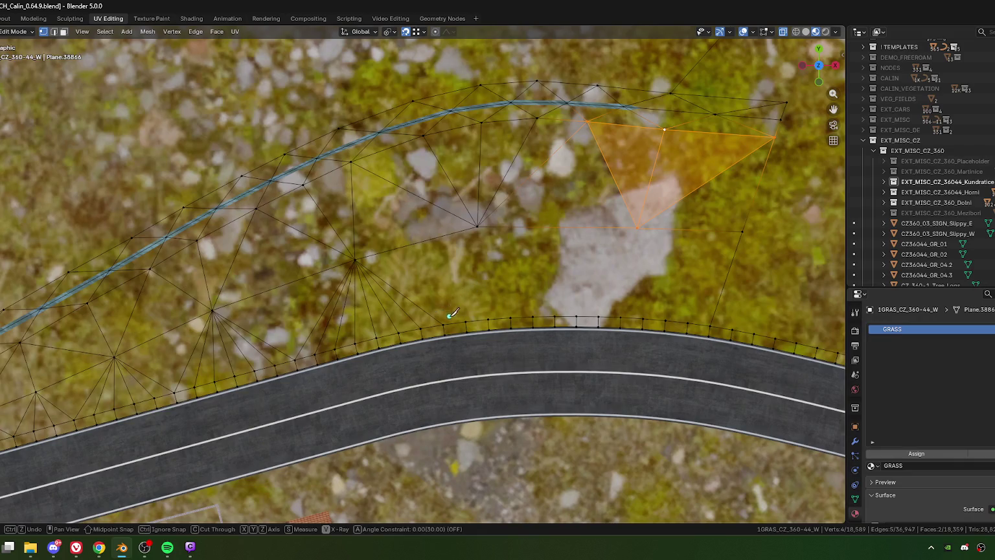
{"action": "left_click", "coordinate": [443, 323]}
{"action": "left_click", "coordinate": [476, 226]}
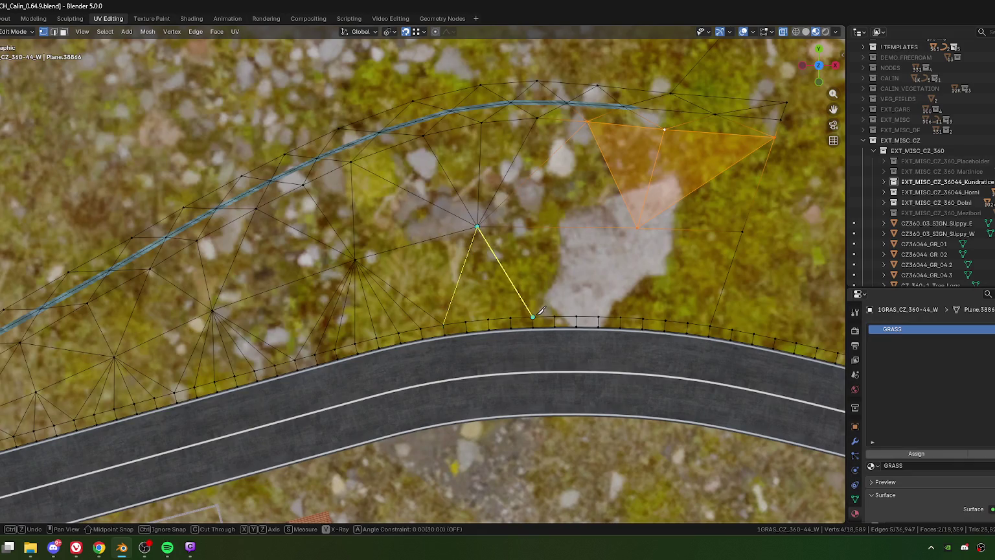
{"action": "left_click", "coordinate": [577, 316]}
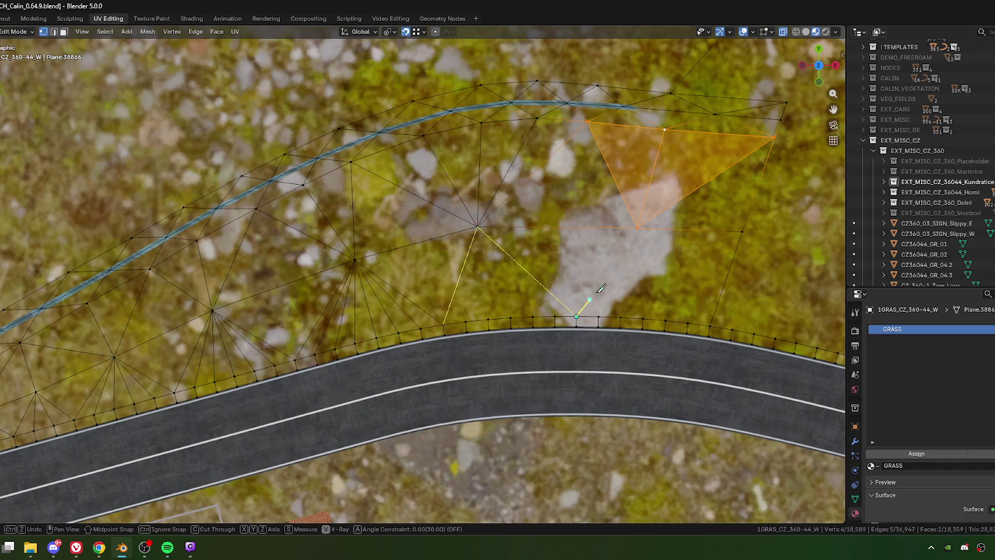
{"action": "left_click", "coordinate": [637, 227]}
{"action": "left_click", "coordinate": [711, 326]}
{"action": "key", "text": "Return"}
Slide the new cut vertex and the rock vertex along their edges.
{"action": "left_click", "coordinate": [477, 224]}
{"action": "key", "text": "g"}
{"action": "key", "text": "g"}
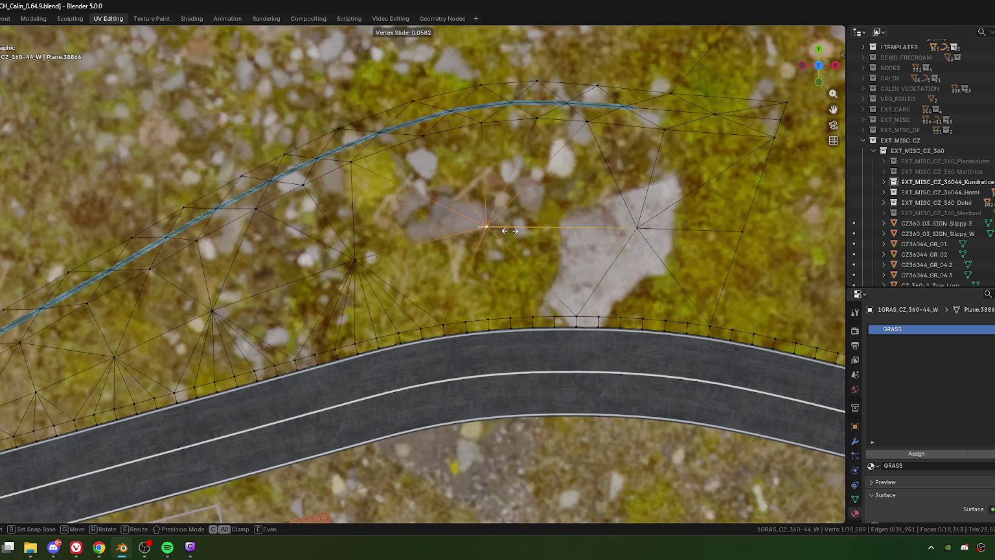
{"action": "left_click", "coordinate": [490, 228]}
{"action": "scroll", "coordinate": [542, 257], "scroll_direction": "right", "scroll_amount": 2}
{"action": "left_click", "coordinate": [572, 229]}
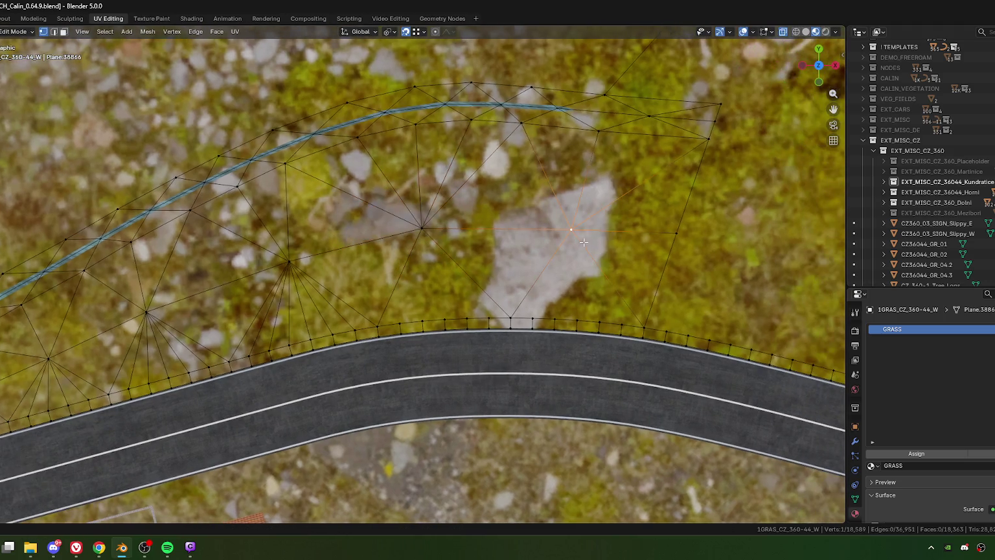
{"action": "key", "text": "g"}
{"action": "key", "text": "g"}
{"action": "left_click", "coordinate": [561, 253]}
{"action": "scroll", "coordinate": [564, 249], "scroll_direction": "left", "scroll_amount": 1}
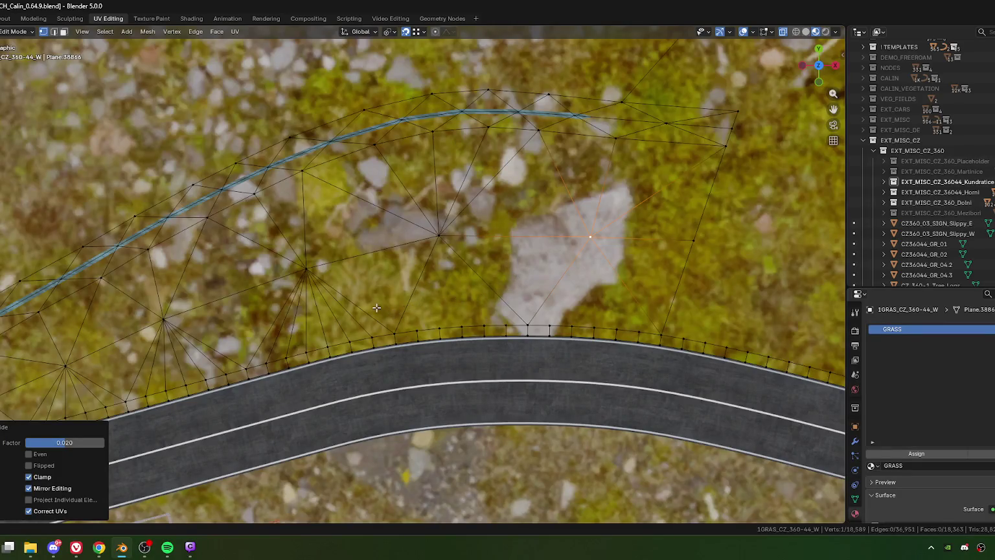
Rotate the edge beside the road to re-triangulate that area.
{"action": "key", "text": "2"}
{"action": "left_click", "coordinate": [354, 305]}
{"action": "right_click", "coordinate": [360, 304]}
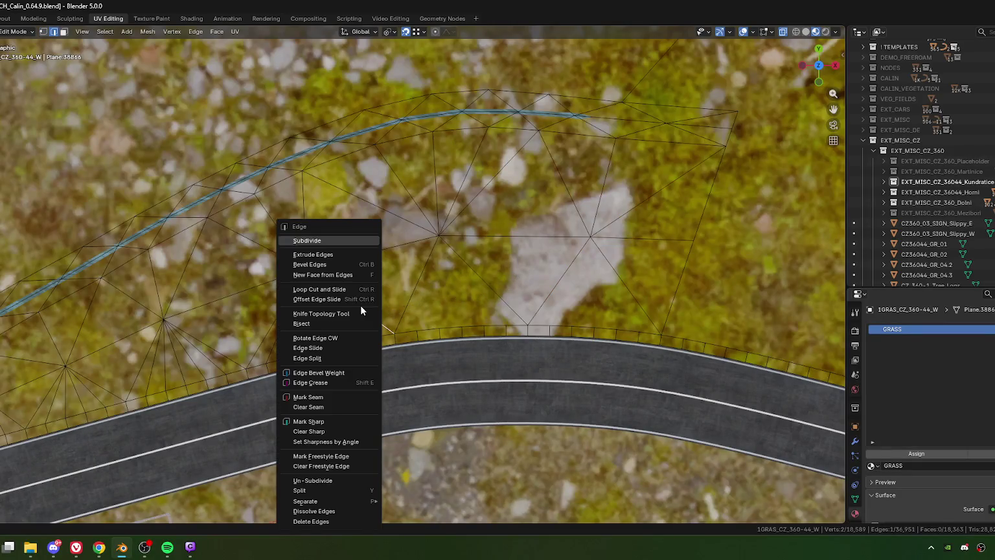
{"action": "left_click", "coordinate": [329, 338]}
{"action": "key", "text": "1"}
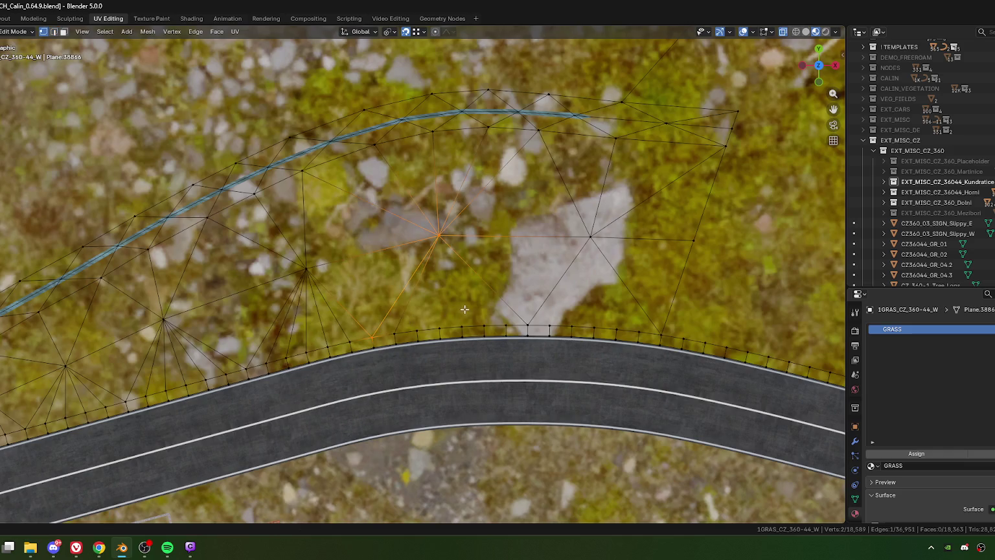
Fill the gap between the two triangles beside the road.
{"action": "key", "text": "3"}
{"action": "left_click", "coordinate": [522, 311]}
{"action": "left_click", "coordinate": [602, 316], "text": "shift"}
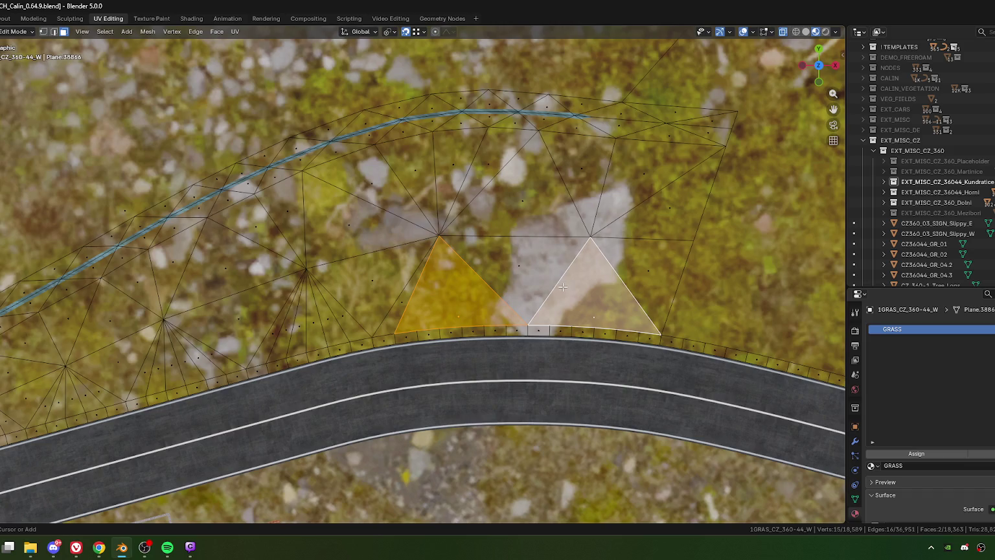
{"action": "key", "text": "alt+f"}
{"action": "key", "text": "1"}
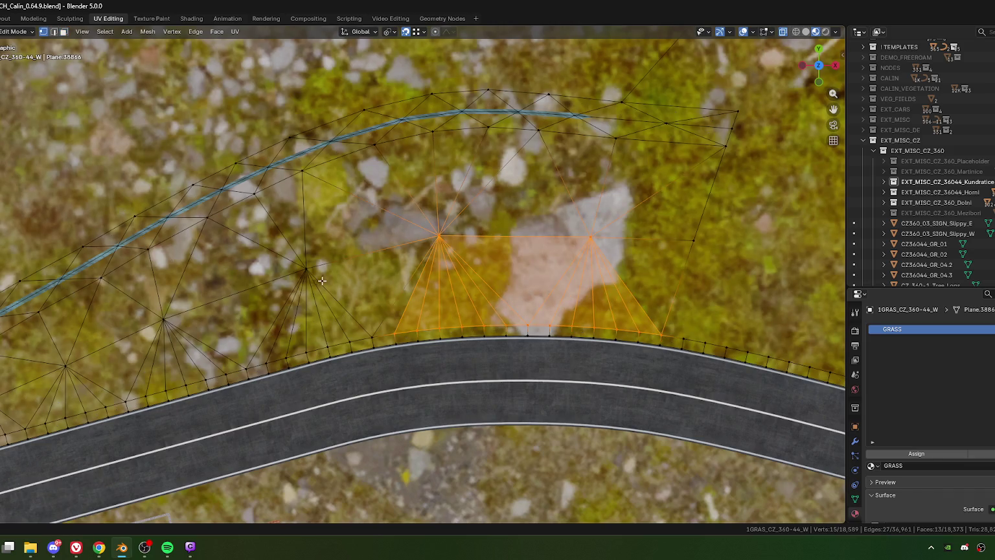
Slide the fill's centre vertex along its edge to factor 0.059.
{"action": "mouse_move", "coordinate": [322, 280]}
{"action": "middle_mouse_down", "text": "shift"}
{"action": "mouse_move", "coordinate": [443, 260]}
{"action": "mouse_move", "coordinate": [470, 274]}
{"action": "middle_mouse_up", "text": "shift"}
{"action": "left_click", "coordinate": [421, 250]}
{"action": "key", "text": "shift+v"}
{"action": "left_click", "coordinate": [421, 266]}
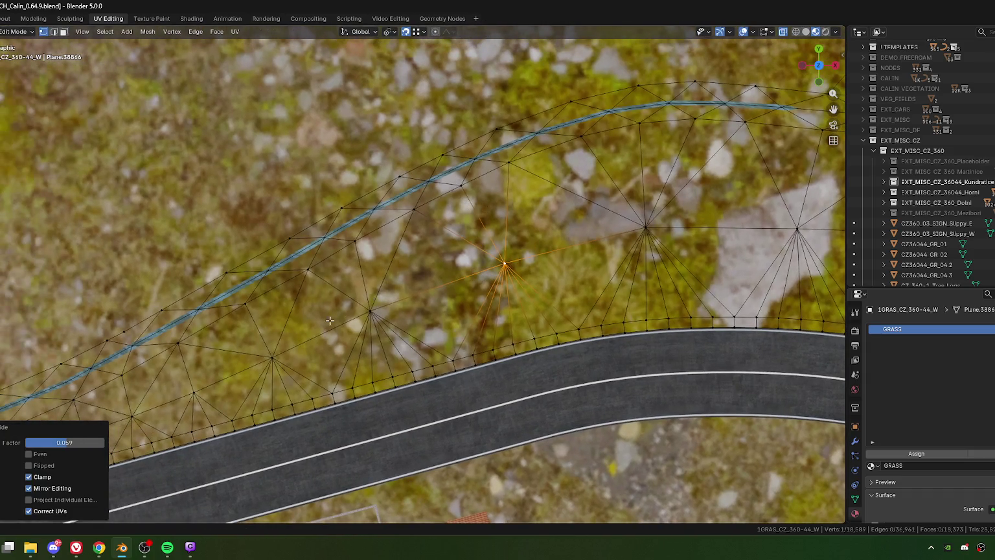
{"action": "mouse_move", "coordinate": [330, 320]}
{"action": "middle_mouse_down", "text": "shift"}
{"action": "mouse_move", "coordinate": [379, 306]}
{"action": "mouse_move", "coordinate": [358, 397]}
{"action": "mouse_move", "coordinate": [388, 324]}
{"action": "mouse_move", "coordinate": [469, 294]}
{"action": "middle_mouse_up", "text": "shift"}
Merge the two neighbouring grass vertices near the shed at the last-selected one.
{"action": "scroll", "coordinate": [469, 294], "scroll_direction": "up", "scroll_amount": 2}
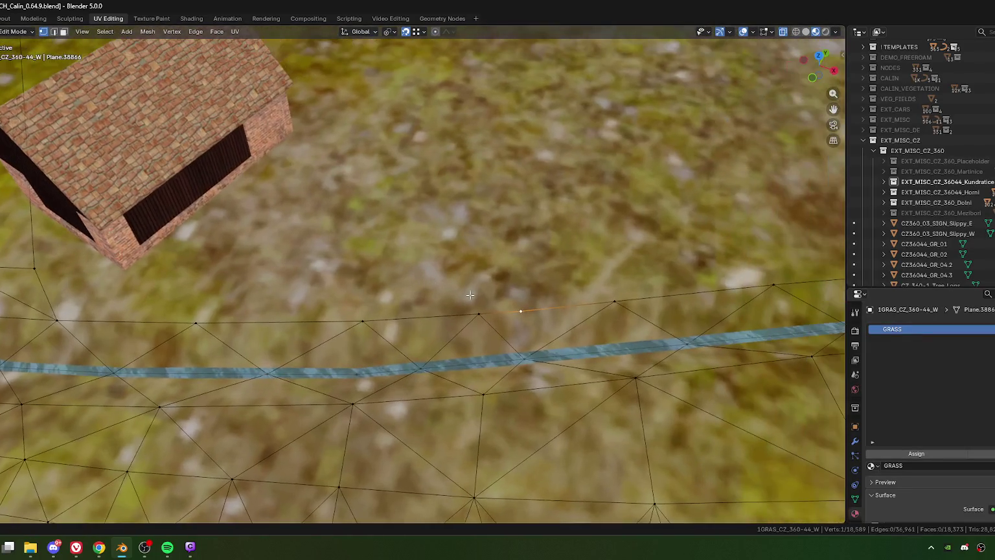
{"action": "left_click", "coordinate": [485, 350], "text": "shift"}
{"action": "key", "text": "m"}
{"action": "left_click", "coordinate": [475, 320]}
Orbit around the shed and switch to the top-down view.
{"action": "scroll", "coordinate": [473, 316], "scroll_direction": "down", "scroll_amount": 3}
{"action": "mouse_move", "coordinate": [473, 316]}
{"action": "middle_mouse_down"}
{"action": "mouse_move", "coordinate": [461, 317]}
{"action": "mouse_move", "coordinate": [535, 343]}
{"action": "mouse_move", "coordinate": [438, 350]}
{"action": "mouse_move", "coordinate": [474, 357]}
{"action": "mouse_move", "coordinate": [432, 373]}
{"action": "mouse_move", "coordinate": [370, 353]}
{"action": "mouse_move", "coordinate": [360, 283]}
{"action": "mouse_move", "coordinate": [438, 333]}
{"action": "mouse_move", "coordinate": [335, 350]}
{"action": "mouse_move", "coordinate": [403, 376]}
{"action": "middle_mouse_up"}
{"action": "scroll", "coordinate": [535, 343], "scroll_direction": "up", "scroll_amount": 4}
{"action": "scroll", "coordinate": [474, 357], "scroll_direction": "up", "scroll_amount": 2}
{"action": "scroll", "coordinate": [475, 357], "scroll_direction": "down", "scroll_amount": 3}
{"action": "scroll", "coordinate": [433, 373], "scroll_direction": "up", "scroll_amount": 3}
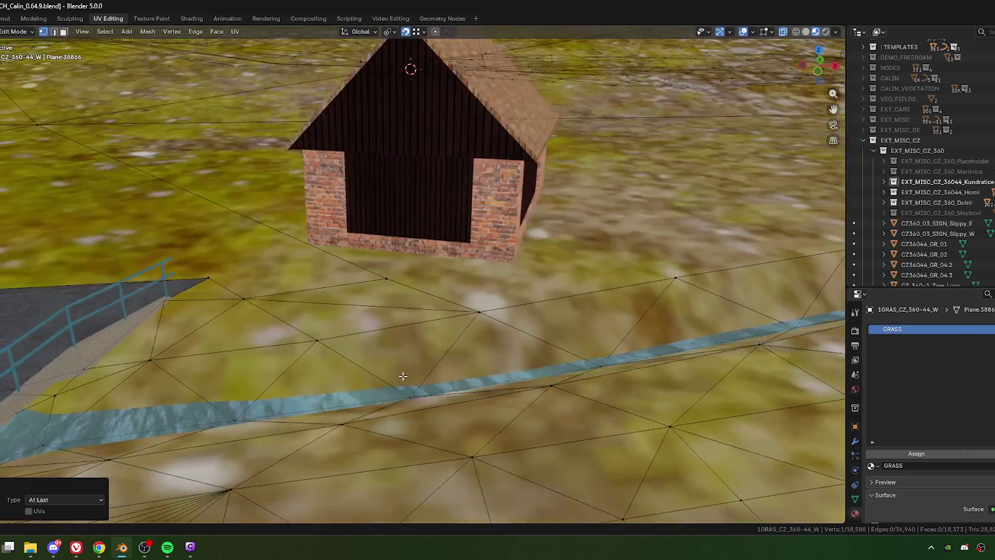
{"action": "key", "text": "KP_7"}
{"action": "scroll", "coordinate": [395, 324], "scroll_direction": "down", "scroll_amount": 3}
Expand the EXT_MISC_CZ_36044_Kundratice collection and its first sub-collection in the Outliner.
{"action": "scroll", "coordinate": [395, 311], "scroll_direction": "down", "scroll_amount": 2}
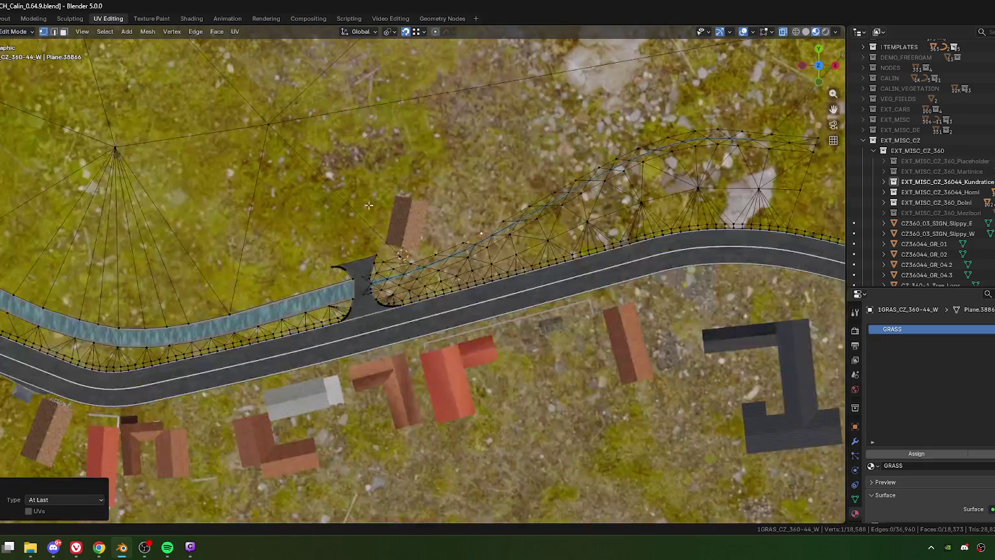
{"action": "scroll", "coordinate": [392, 297], "scroll_direction": "up", "scroll_amount": 3}
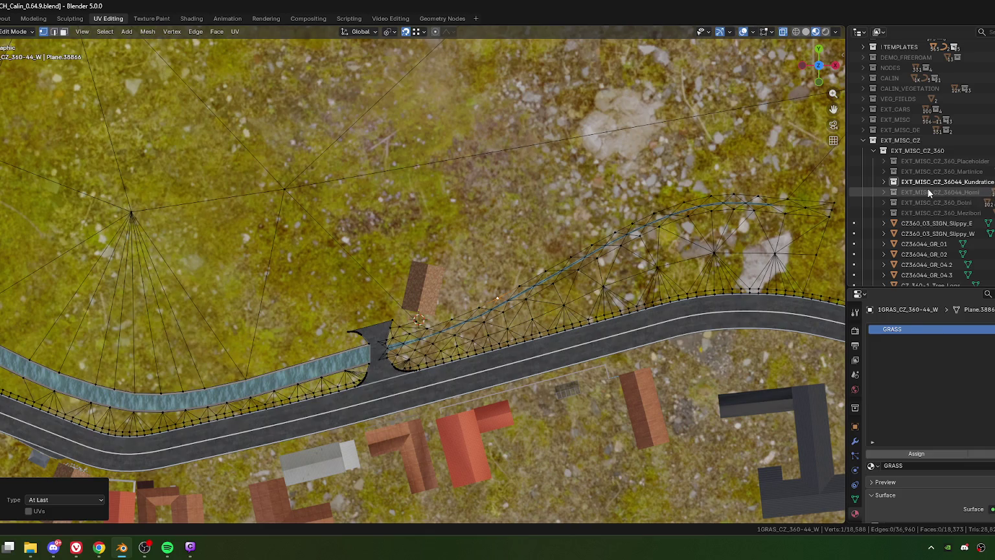
{"action": "left_click", "coordinate": [884, 182]}
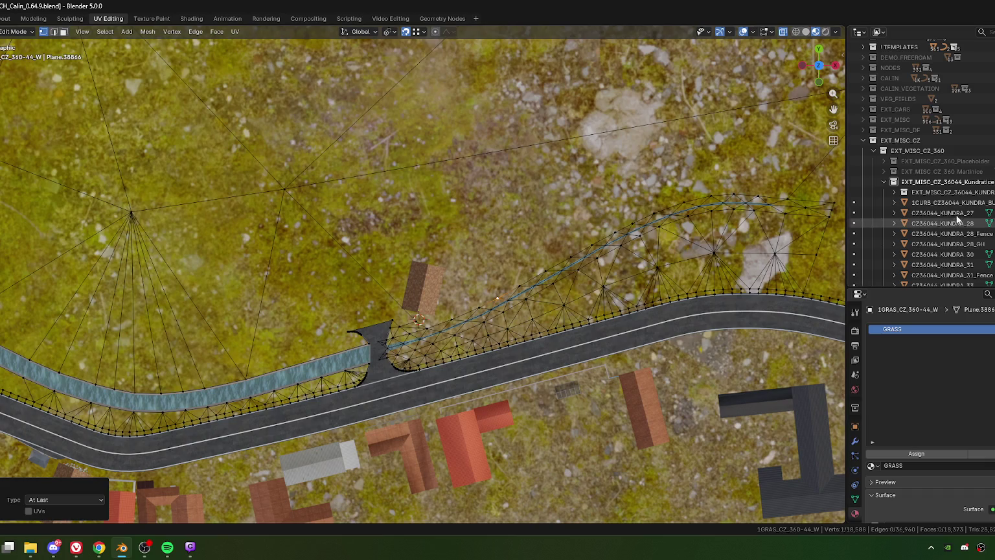
{"action": "left_click", "coordinate": [894, 192]}
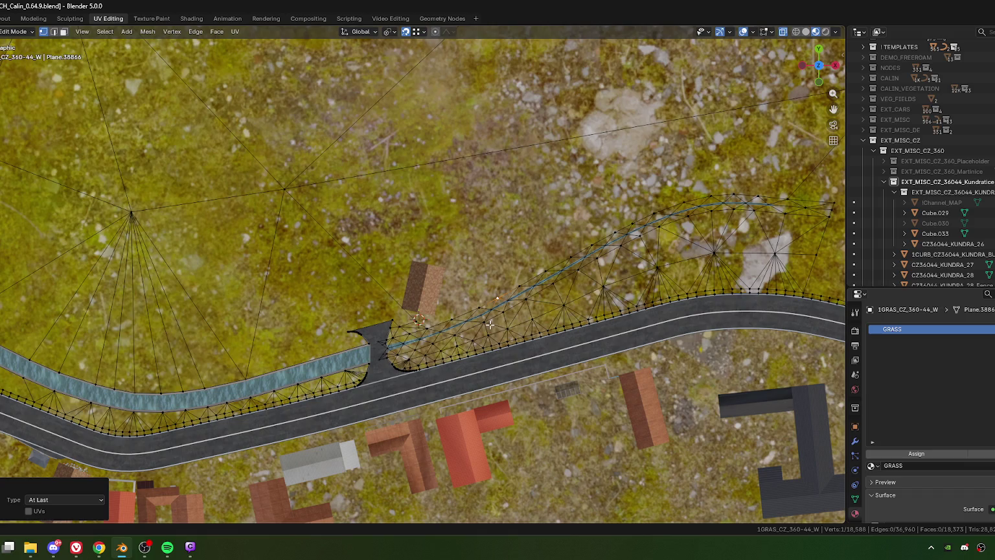
Return to Object Mode and apply rotation and scale to the terrain objects.
{"action": "key", "text": "Tab"}
{"action": "key", "text": "ctrl+a"}
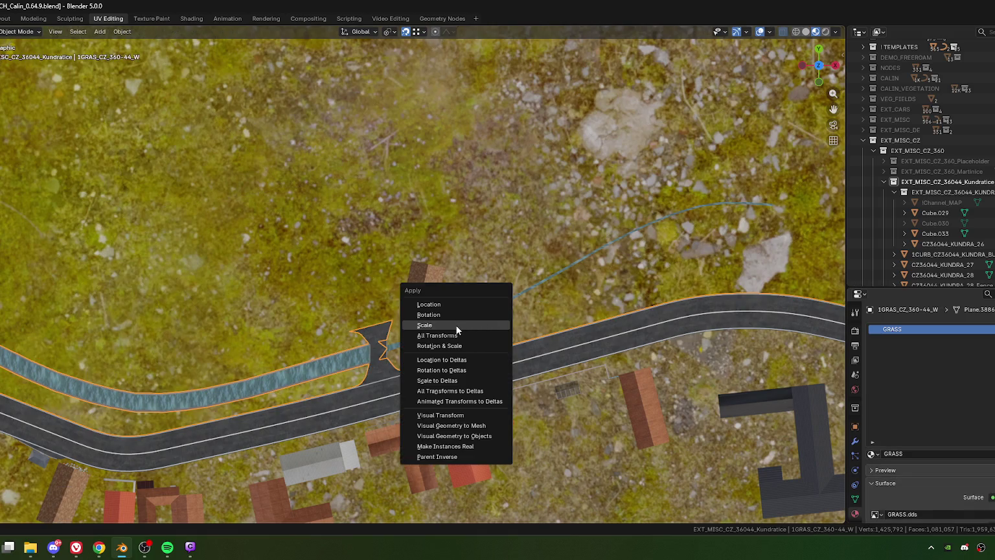
{"action": "left_click", "coordinate": [454, 347]}
Shade the terrain objects smooth and unhide Cube.030.
{"action": "right_click", "coordinate": [452, 343]}
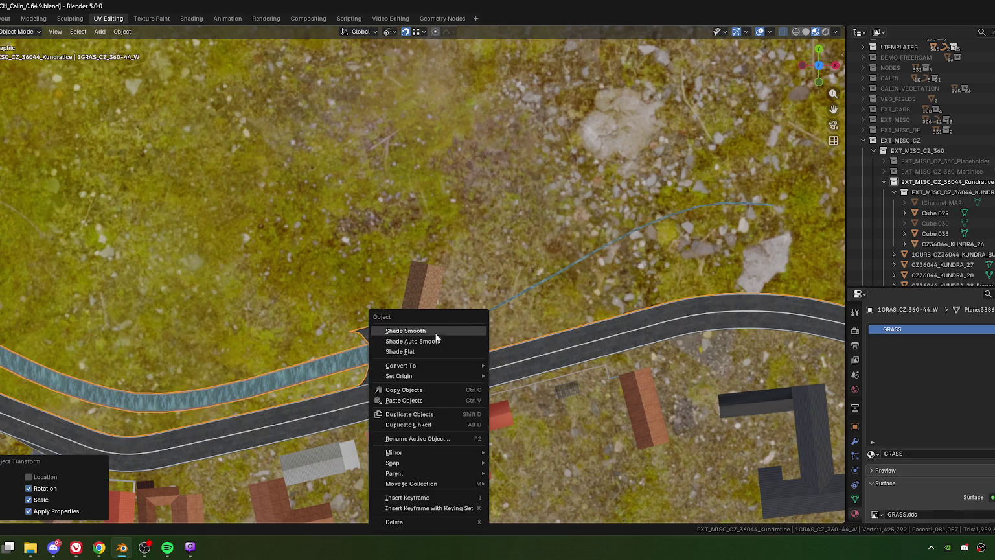
{"action": "left_click", "coordinate": [423, 330]}
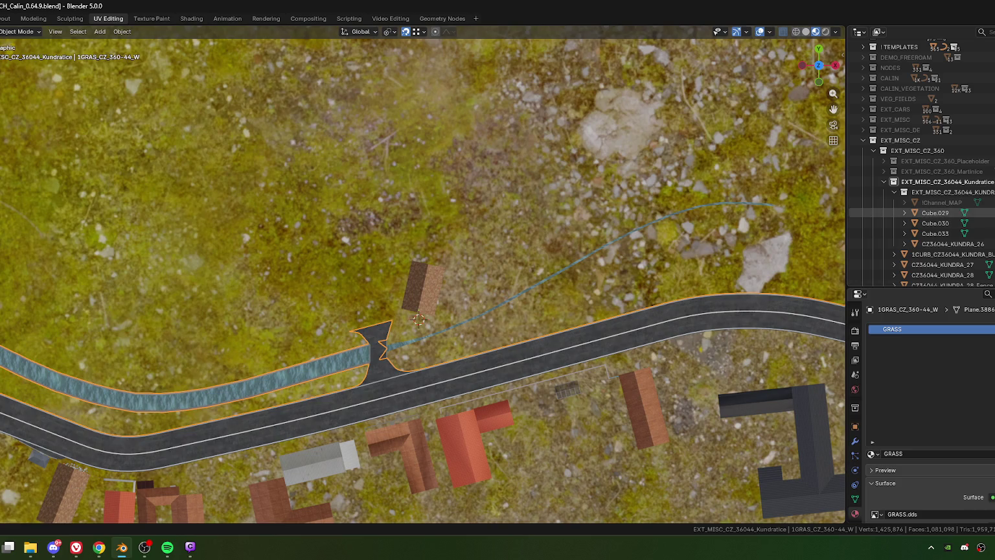
{"action": "key", "text": "alt+h"}
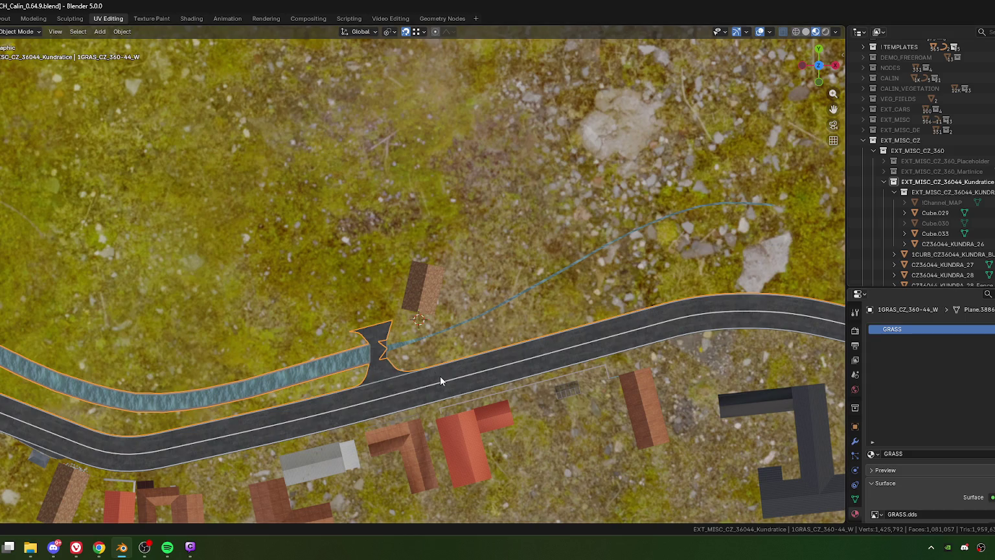
Orbit to a tilted village view and reveal the hidden !Channel_MAP satellite plane.
{"action": "scroll", "coordinate": [438, 373], "scroll_direction": "down", "scroll_amount": 5}
{"action": "scroll", "coordinate": [430, 376], "scroll_direction": "up", "scroll_amount": 5}
{"action": "mouse_move", "coordinate": [428, 382]}
{"action": "middle_mouse_down"}
{"action": "mouse_move", "coordinate": [407, 319]}
{"action": "mouse_move", "coordinate": [472, 303]}
{"action": "middle_mouse_up"}
{"action": "scroll", "coordinate": [486, 283], "scroll_direction": "up", "scroll_amount": 2}
{"action": "scroll", "coordinate": [454, 304], "scroll_direction": "up", "scroll_amount": 3}
{"action": "scroll", "coordinate": [537, 293], "scroll_direction": "up", "scroll_amount": 2}
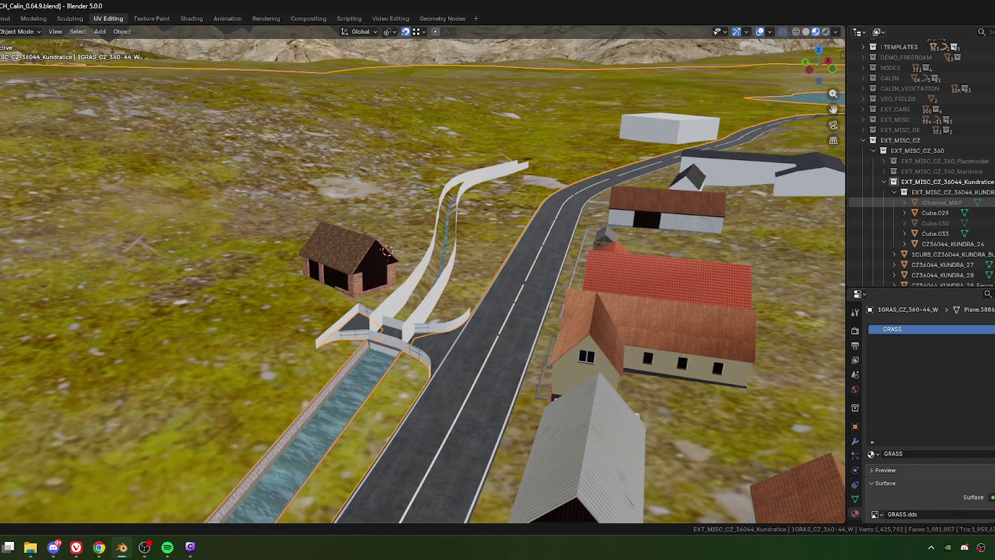
{"action": "key", "text": "alt+h"}
View the road and houses from straight above, checking the browser in between.
{"action": "scroll", "coordinate": [366, 340], "scroll_direction": "down", "scroll_amount": 3}
{"action": "middle_click_drag", "start_coordinate": [389, 324], "coordinate": [365, 341]}
{"action": "scroll", "coordinate": [358, 347], "scroll_direction": "up", "scroll_amount": 3}
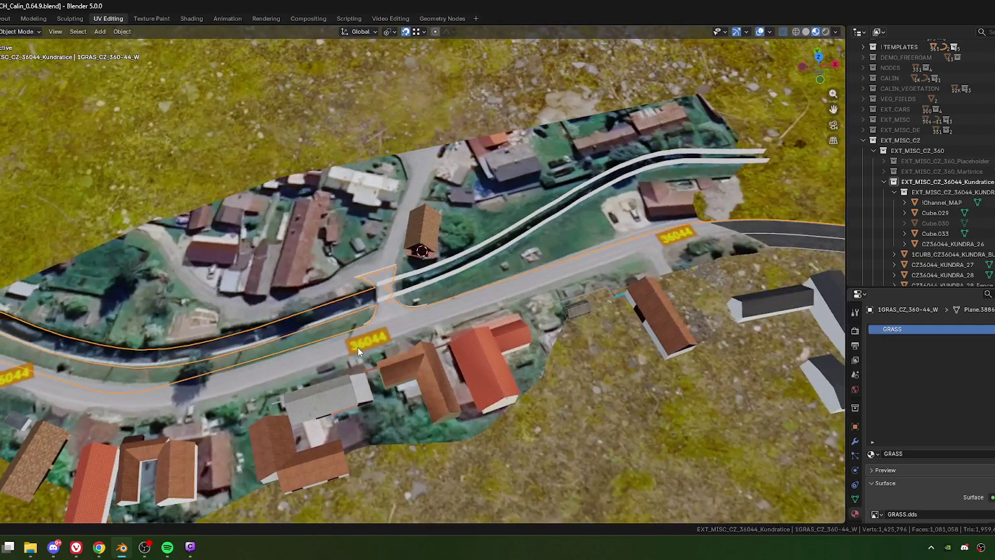
{"action": "key", "text": "KP_7"}
{"action": "scroll", "coordinate": [357, 314], "scroll_direction": "up", "scroll_amount": 3}
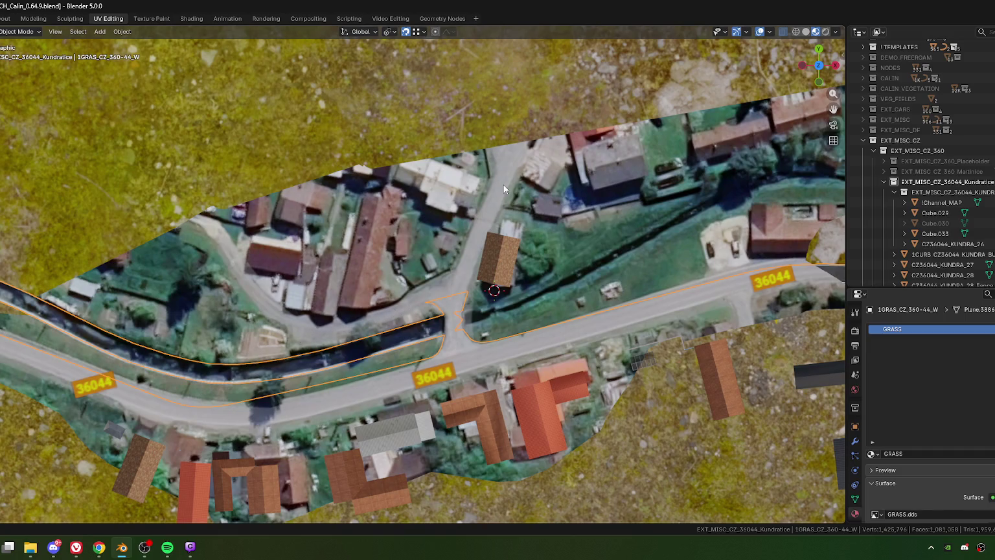
{"action": "key", "text": "alt+Tab"}
{"action": "scroll", "coordinate": [450, 312], "scroll_direction": "up", "scroll_amount": 2}
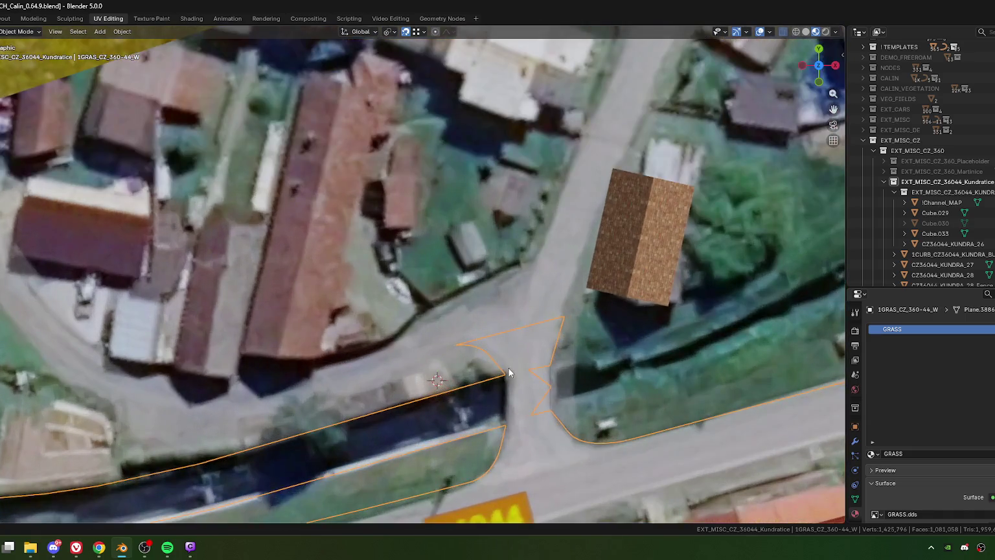
{"action": "scroll", "coordinate": [453, 309], "scroll_direction": "up", "scroll_amount": 2}
{"action": "key", "text": "alt+Tab"}
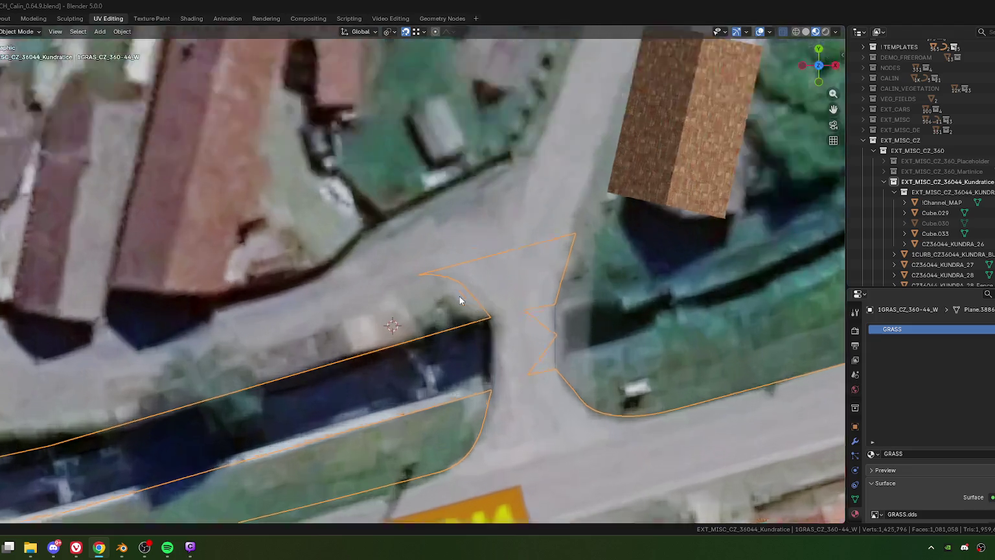
{"action": "scroll", "coordinate": [459, 296], "scroll_direction": "up", "scroll_amount": 4}
Hide the satellite map and curb walls, then enter Edit Mode on road 1ROAD_CZ_36044_01.
{"action": "mouse_move", "coordinate": [522, 322]}
{"action": "middle_mouse_down"}
{"action": "mouse_move", "coordinate": [462, 294]}
{"action": "mouse_move", "coordinate": [473, 328]}
{"action": "mouse_move", "coordinate": [528, 302]}
{"action": "middle_mouse_up"}
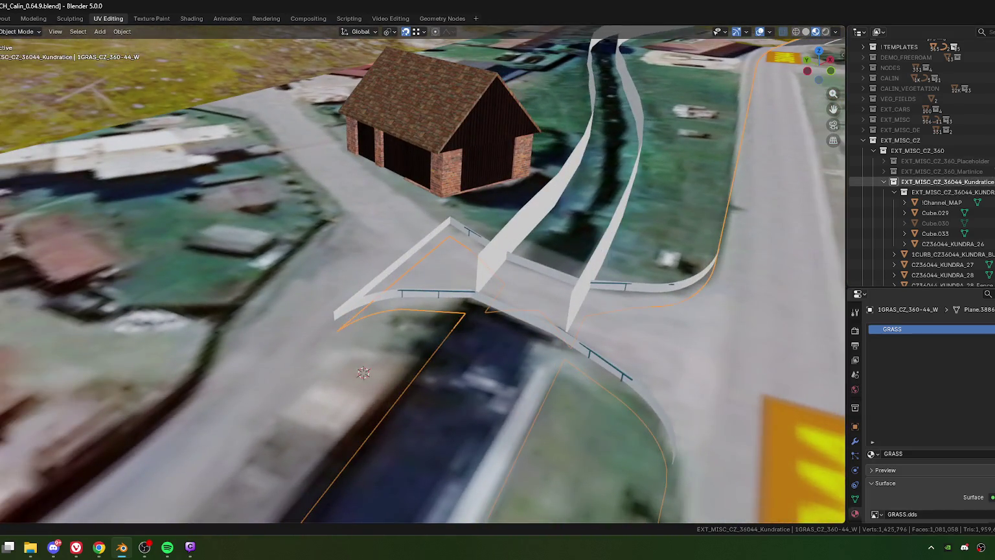
{"action": "key", "text": "h"}
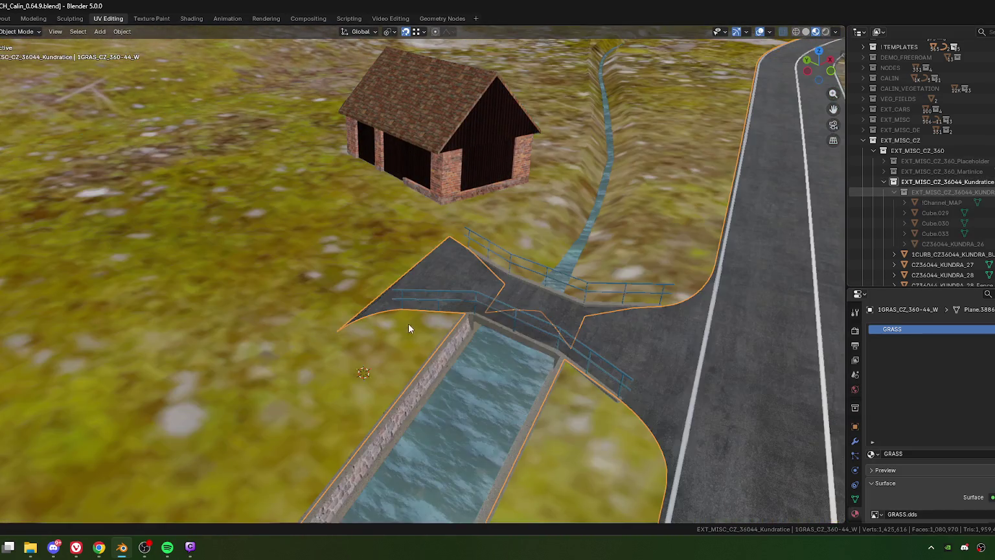
{"action": "mouse_move", "coordinate": [505, 349]}
{"action": "middle_mouse_down"}
{"action": "mouse_move", "coordinate": [468, 336]}
{"action": "mouse_move", "coordinate": [412, 354]}
{"action": "mouse_move", "coordinate": [409, 370]}
{"action": "mouse_move", "coordinate": [367, 374]}
{"action": "mouse_move", "coordinate": [305, 364]}
{"action": "mouse_move", "coordinate": [315, 347]}
{"action": "mouse_move", "coordinate": [303, 320]}
{"action": "mouse_move", "coordinate": [304, 334]}
{"action": "mouse_move", "coordinate": [420, 402]}
{"action": "middle_mouse_up"}
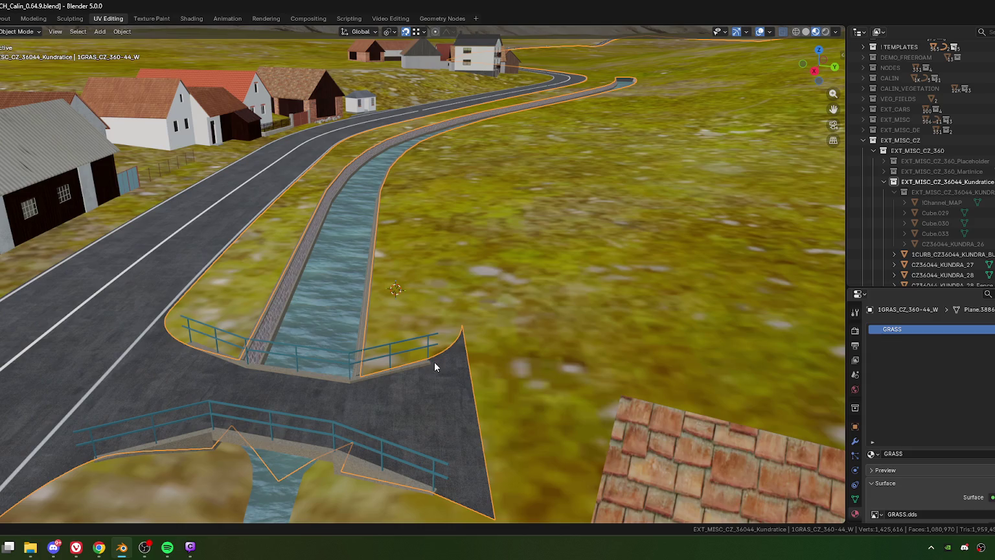
{"action": "mouse_move", "coordinate": [434, 362]}
{"action": "middle_mouse_down"}
{"action": "mouse_move", "coordinate": [372, 402]}
{"action": "mouse_move", "coordinate": [334, 404]}
{"action": "mouse_move", "coordinate": [419, 402]}
{"action": "mouse_move", "coordinate": [451, 415]}
{"action": "mouse_move", "coordinate": [536, 389]}
{"action": "mouse_move", "coordinate": [439, 348]}
{"action": "middle_mouse_up"}
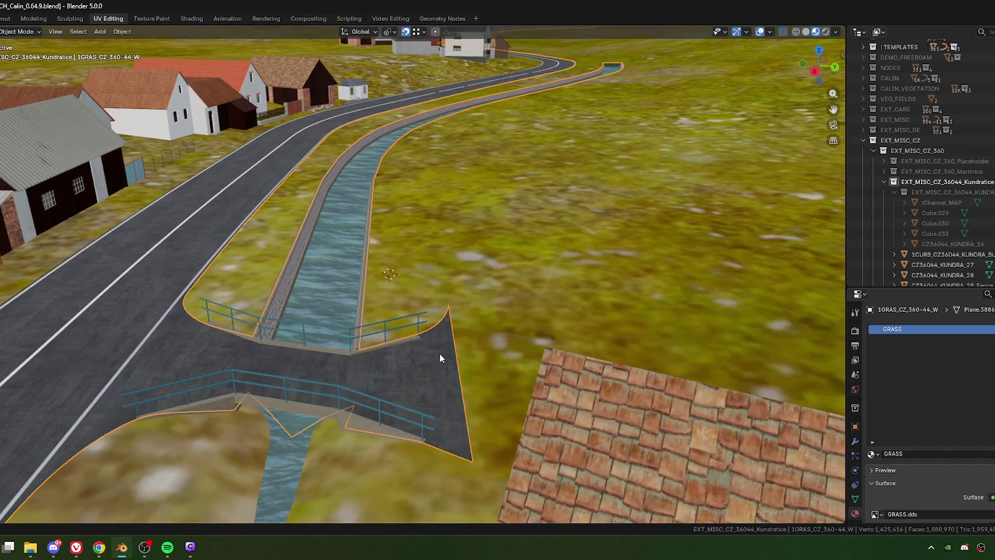
{"action": "left_click", "coordinate": [439, 353]}
{"action": "key", "text": "Tab"}
Select a road-corner vertex and frame the corner beside the bridge in top view.
{"action": "scroll", "coordinate": [434, 352], "scroll_direction": "up", "scroll_amount": 2}
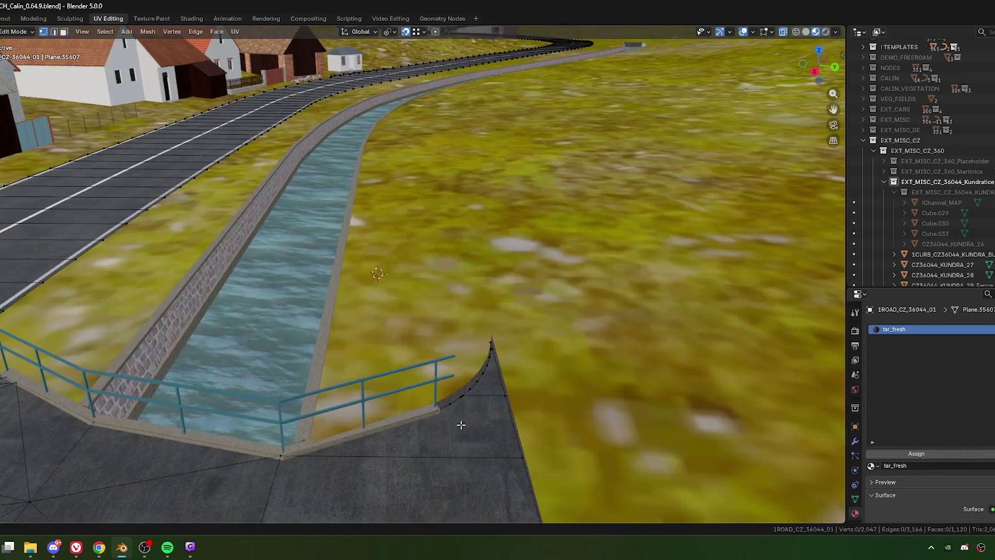
{"action": "scroll", "coordinate": [428, 357], "scroll_direction": "up", "scroll_amount": 1}
{"action": "left_click", "coordinate": [400, 347]}
{"action": "key", "text": "KP_7"}
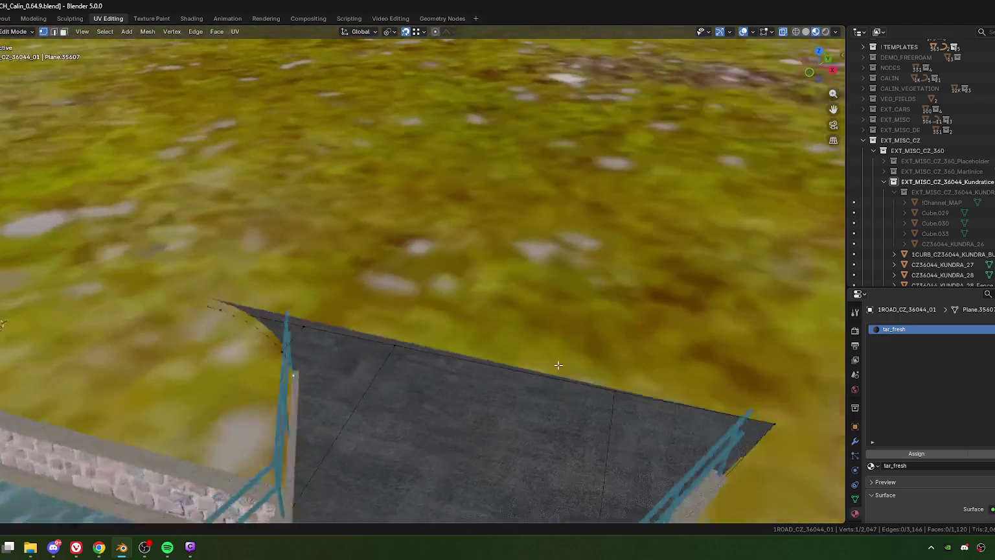
{"action": "scroll", "coordinate": [403, 353], "scroll_direction": "up", "scroll_amount": 3}
{"action": "scroll", "coordinate": [373, 285], "scroll_direction": "down", "scroll_amount": 2}
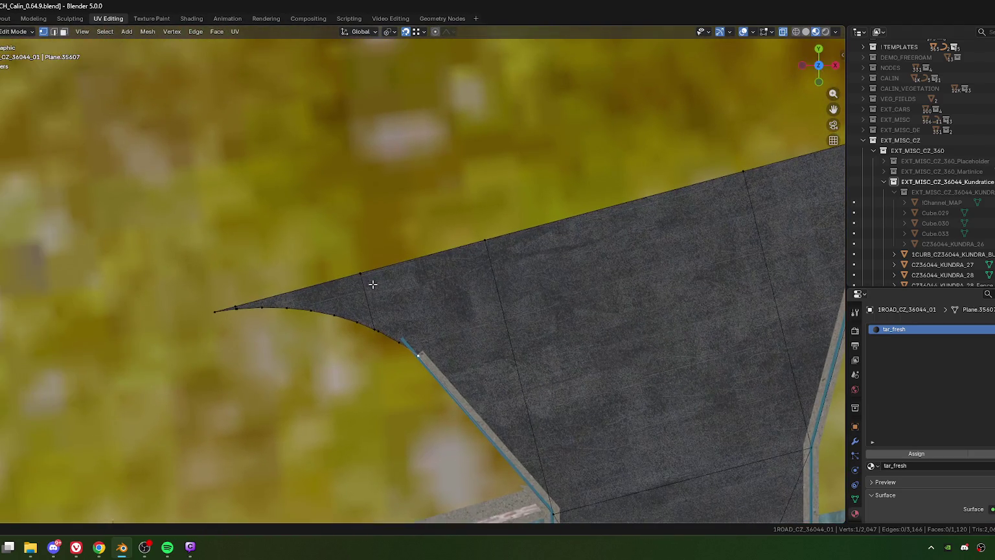
{"action": "scroll", "coordinate": [428, 338], "scroll_direction": "down", "scroll_amount": 1}
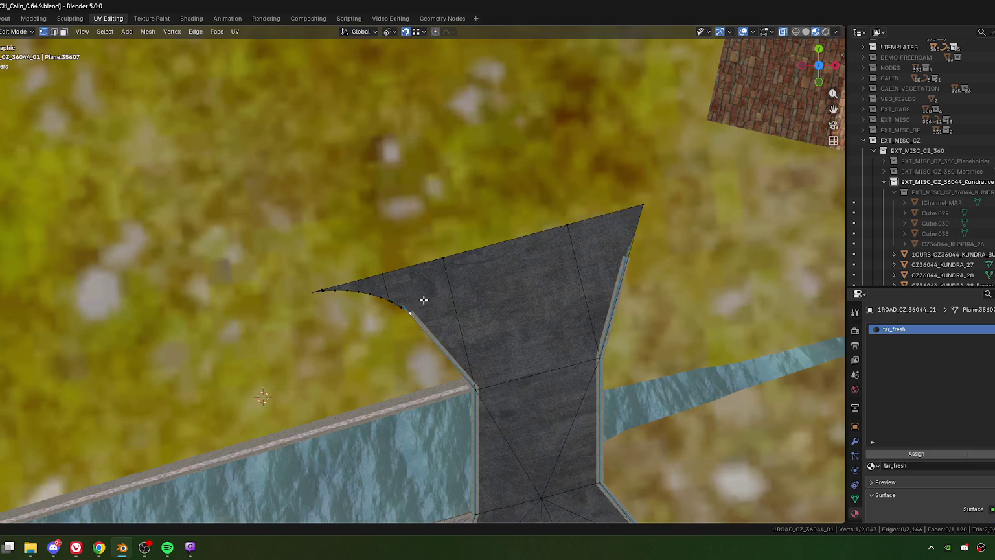
{"action": "scroll", "coordinate": [414, 302], "scroll_direction": "up", "scroll_amount": 3}
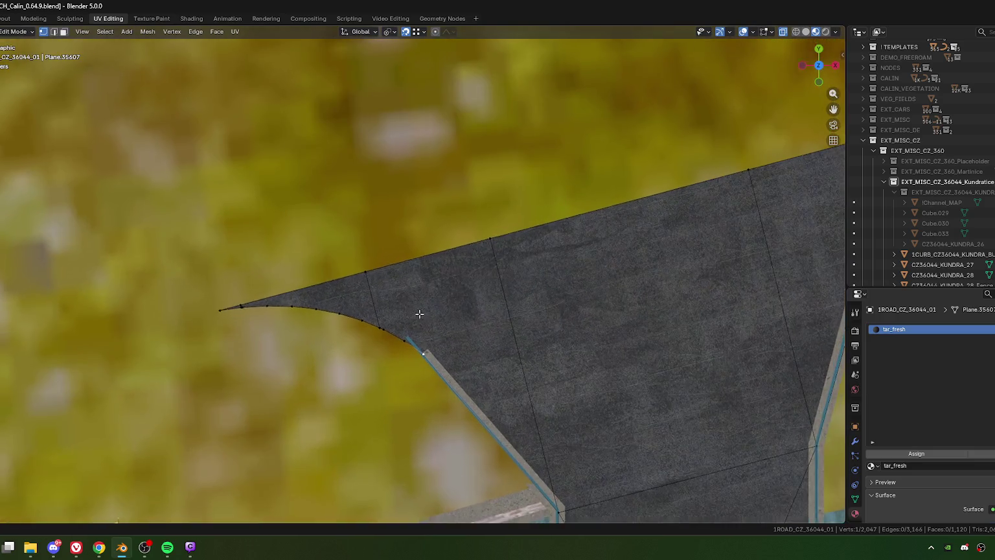
{"action": "middle_click_drag", "start_coordinate": [416, 313], "coordinate": [446, 316], "text": "shift"}
{"action": "scroll", "coordinate": [467, 315], "scroll_direction": "down", "scroll_amount": 2}
{"action": "scroll", "coordinate": [489, 314], "scroll_direction": "down", "scroll_amount": 1}
{"action": "scroll", "coordinate": [490, 313], "scroll_direction": "up", "scroll_amount": 3}
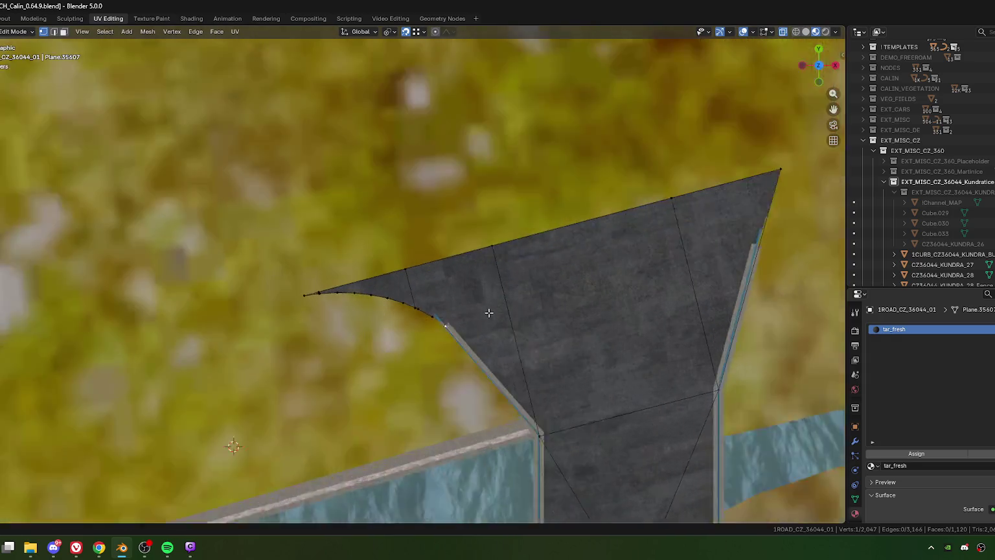
{"action": "scroll", "coordinate": [486, 312], "scroll_direction": "down", "scroll_amount": 1}
{"action": "scroll", "coordinate": [466, 311], "scroll_direction": "down", "scroll_amount": 1}
{"action": "scroll", "coordinate": [457, 310], "scroll_direction": "up", "scroll_amount": 1}
{"action": "scroll", "coordinate": [458, 310], "scroll_direction": "down", "scroll_amount": 4}
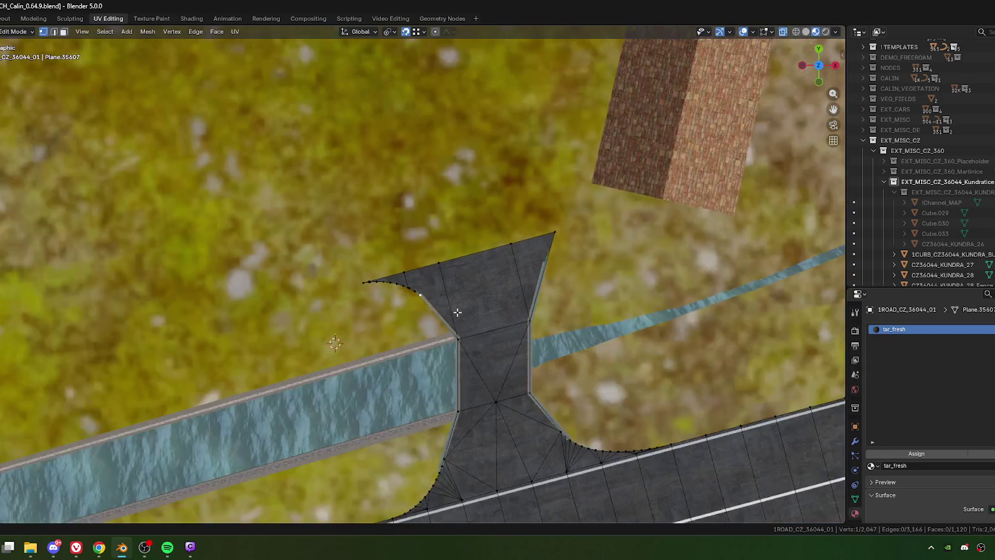
{"action": "scroll", "coordinate": [512, 266], "scroll_direction": "down", "scroll_amount": 1}
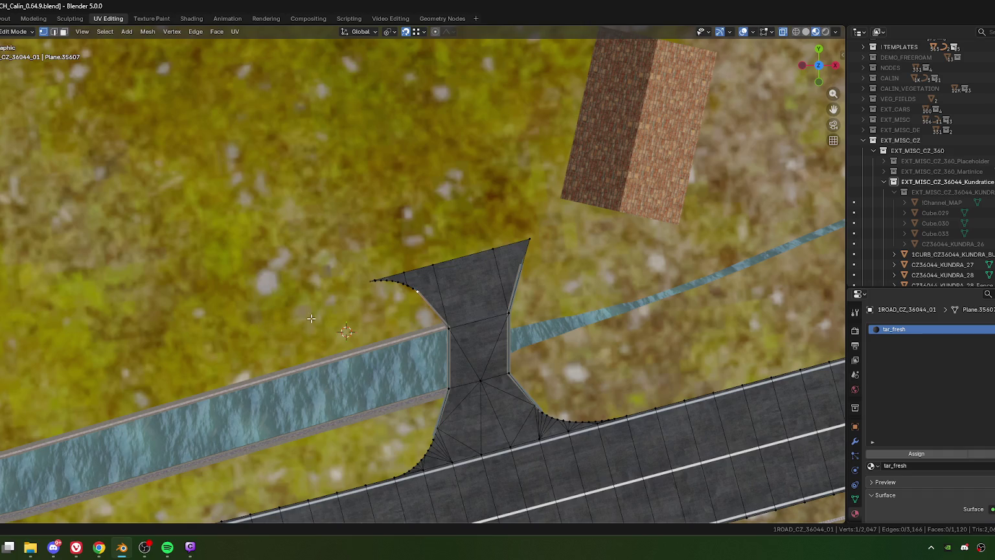
{"action": "scroll", "coordinate": [406, 285], "scroll_direction": "up", "scroll_amount": 2}
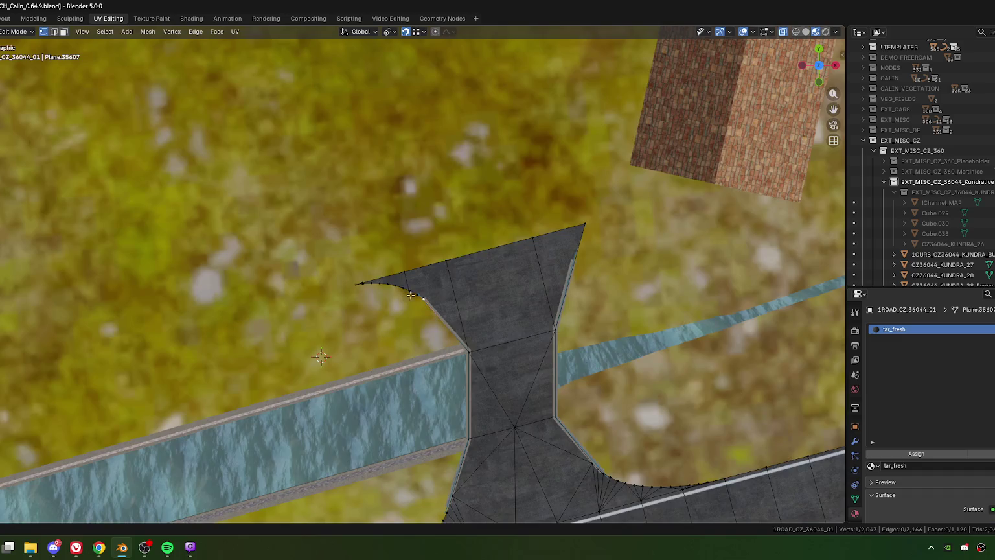
{"action": "scroll", "coordinate": [415, 301], "scroll_direction": "up", "scroll_amount": 4}
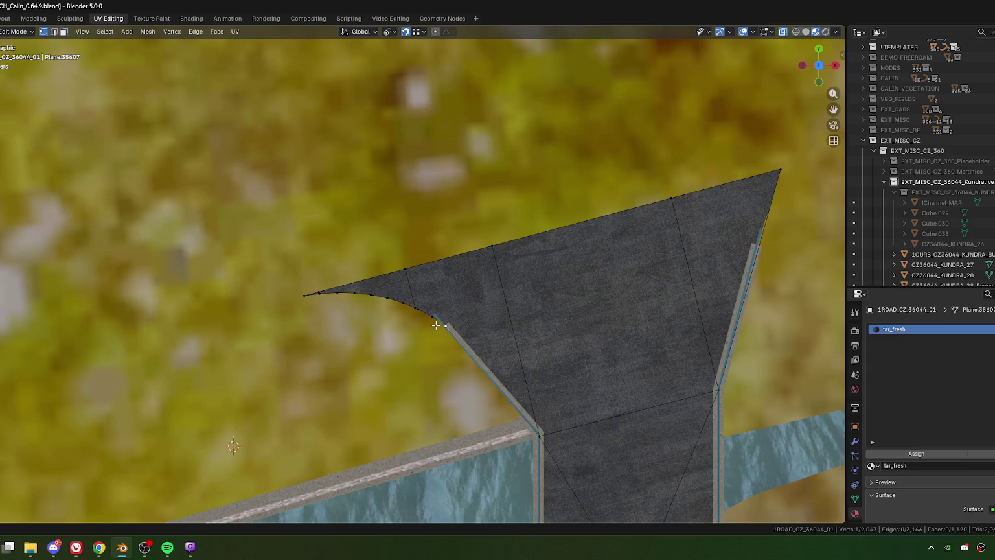
Slide a top-edge vertex along its edge and knife-cut a new edge from the curve's end to it.
{"action": "left_click", "coordinate": [409, 268]}
{"action": "key", "text": "shift+v"}
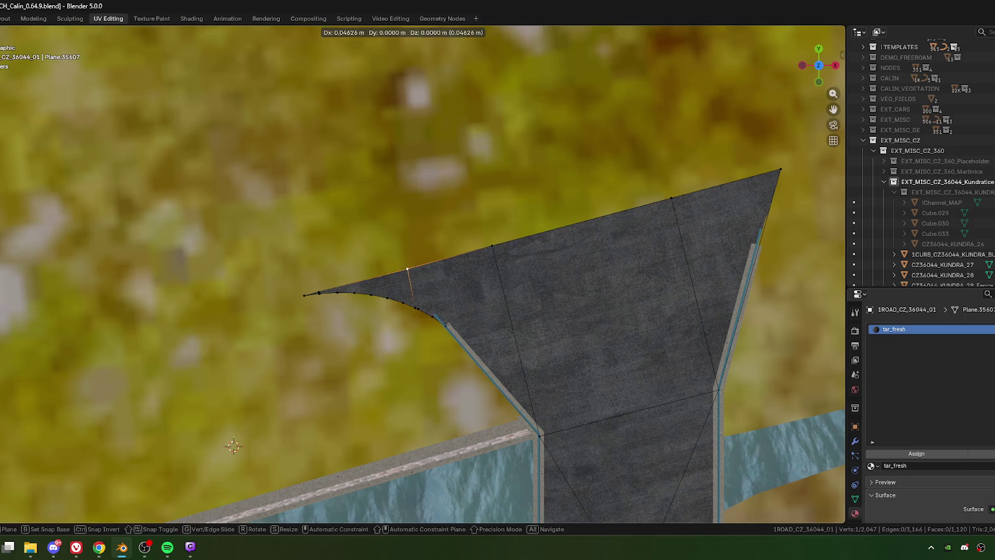
{"action": "left_click", "coordinate": [440, 279]}
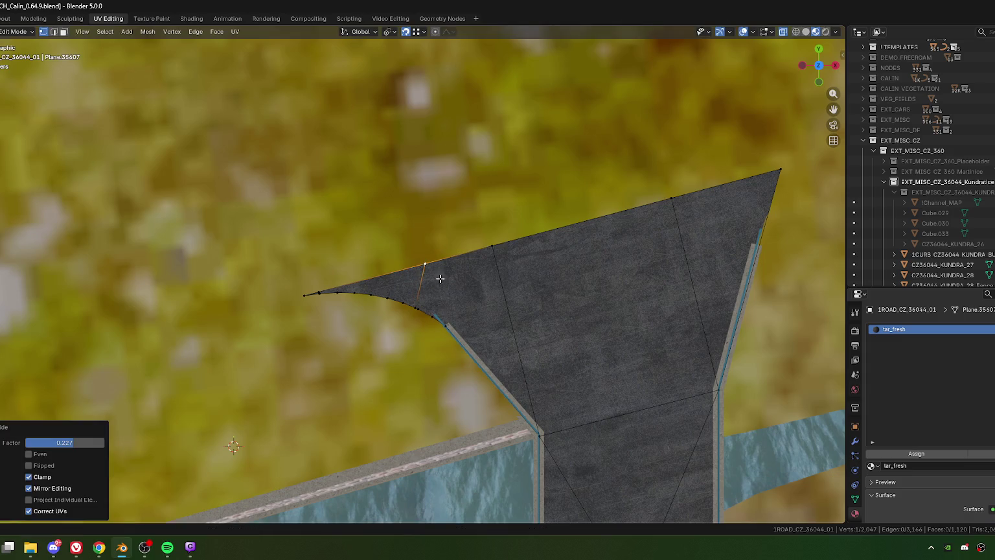
{"action": "key", "text": "k"}
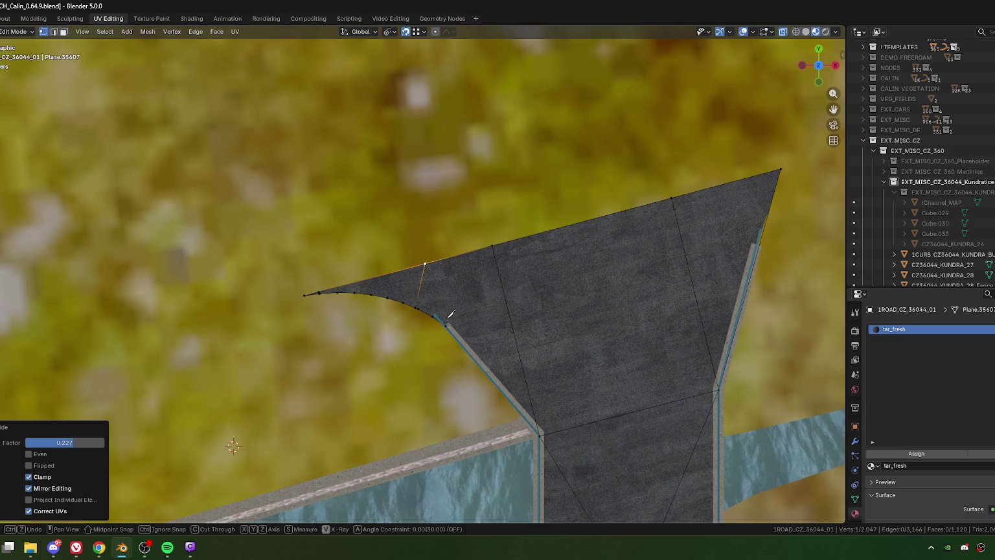
{"action": "left_click", "coordinate": [447, 323]}
{"action": "left_click", "coordinate": [429, 263]}
{"action": "key", "text": "Return"}
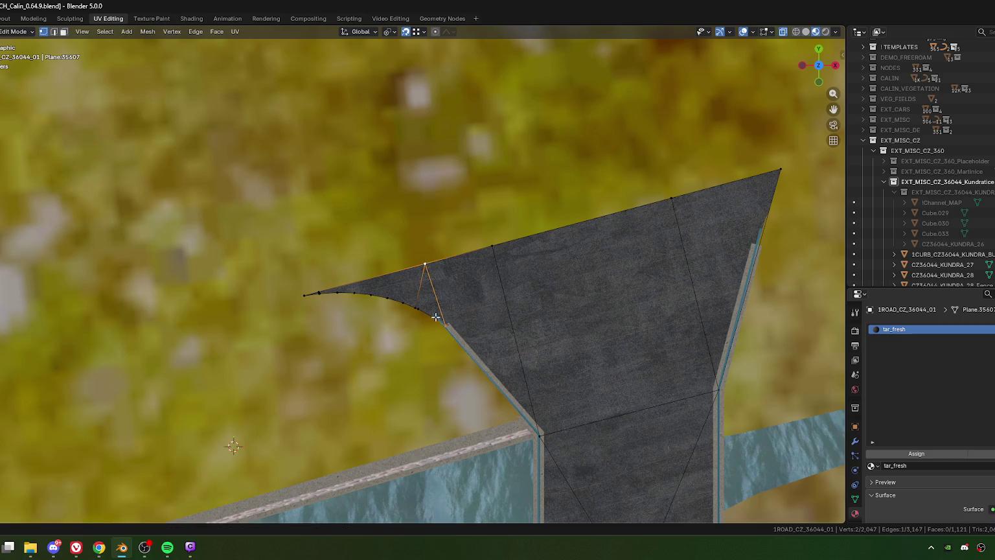
Box-select the curved edge's vertices together with its end vertex.
{"action": "left_click", "coordinate": [436, 316]}
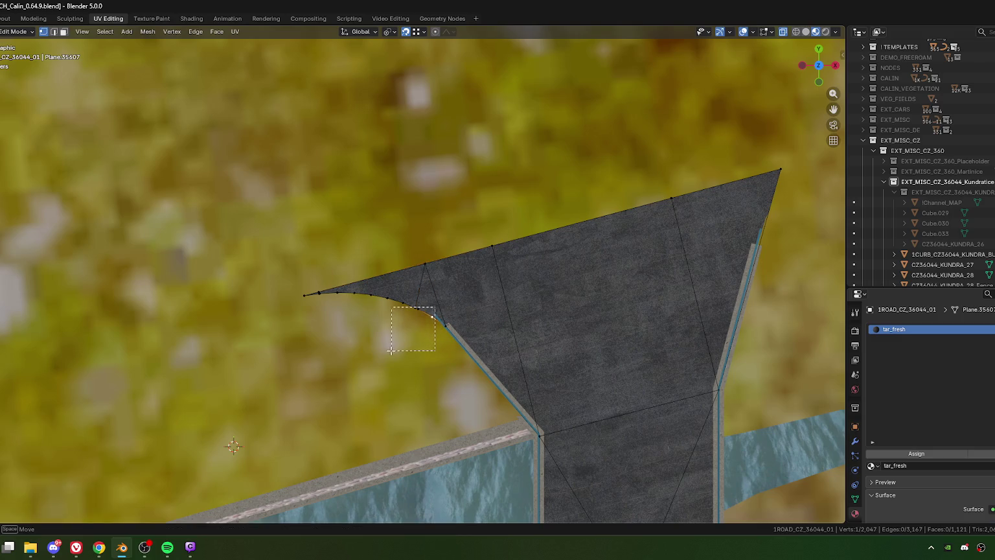
{"action": "left_click_drag", "start_coordinate": [435, 310], "coordinate": [395, 351]}
{"action": "left_click_drag", "start_coordinate": [268, 273], "coordinate": [420, 332]}
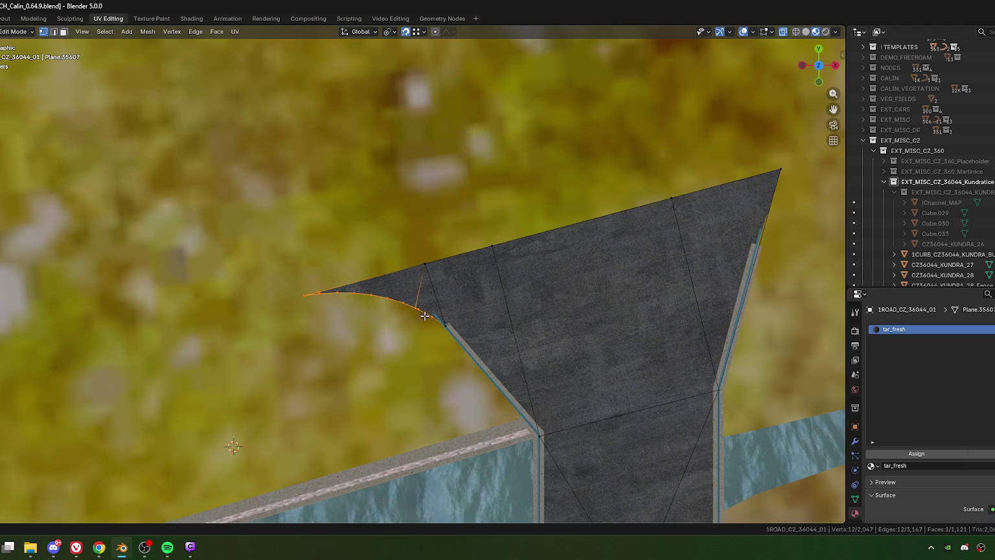
{"action": "left_click", "coordinate": [446, 325], "text": "shift"}
Merge the curve vertices into the end point, then undo that merge.
{"action": "key", "text": "m"}
{"action": "left_click", "coordinate": [481, 317]}
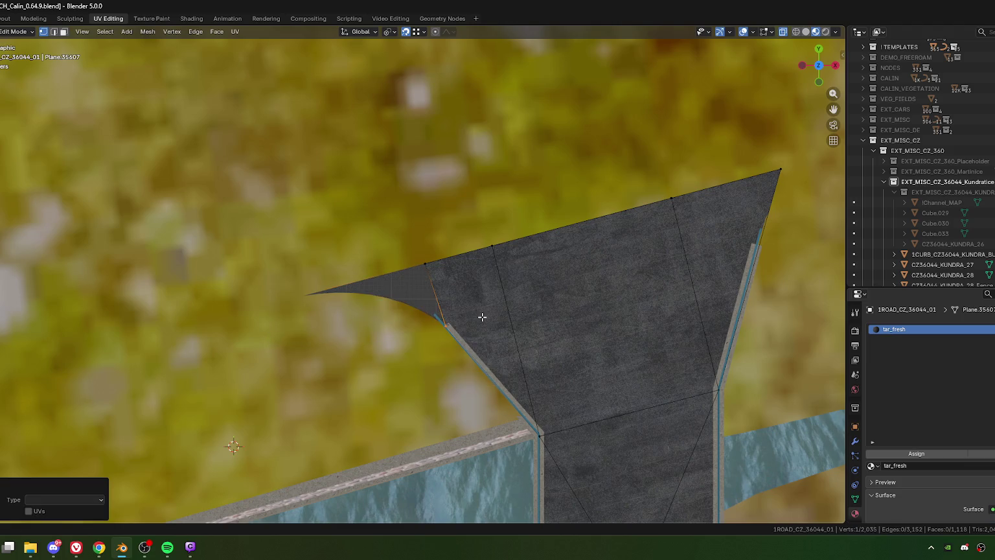
{"action": "key", "text": "ctrl+z"}
{"action": "key", "text": "ctrl+z"}
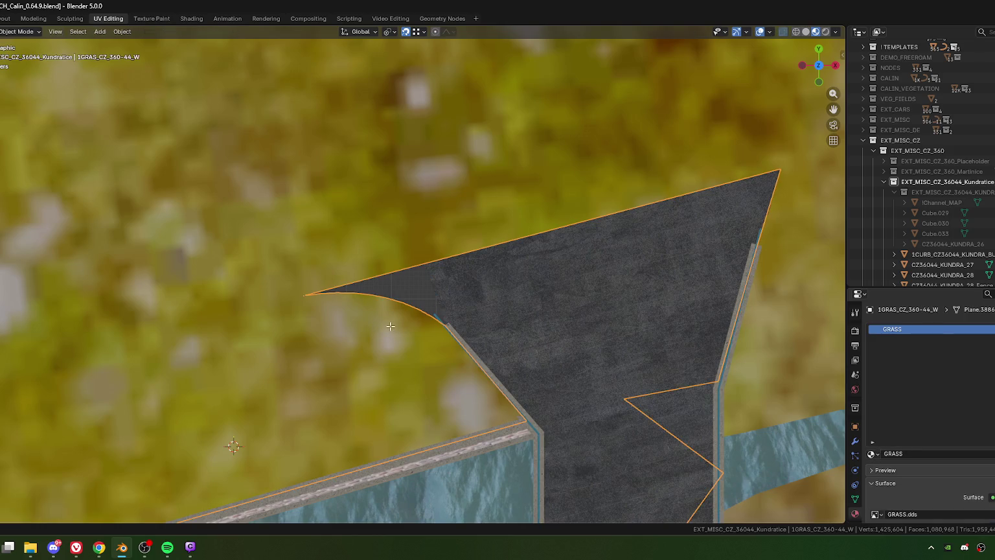
{"action": "key", "text": "ctrl+z"}
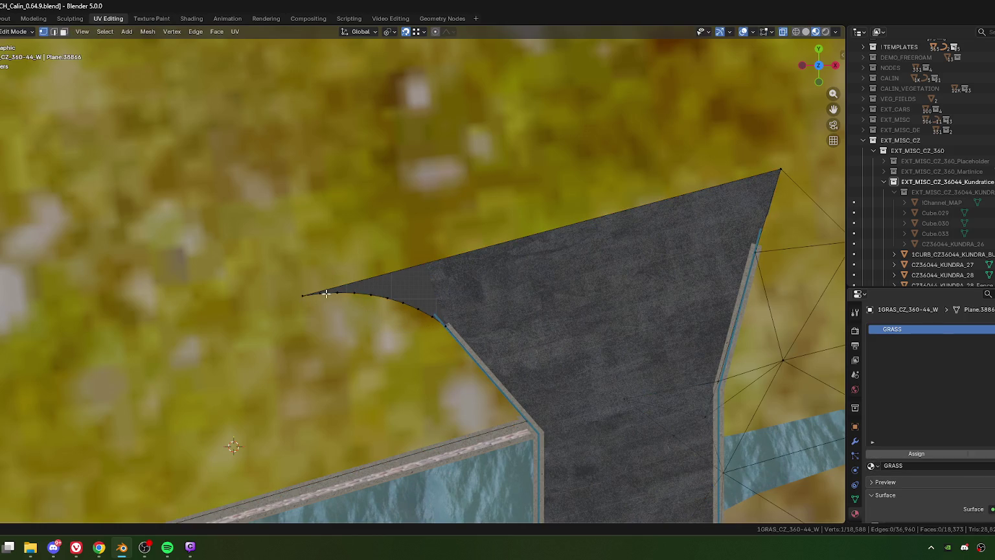
Slide the grass tip vertex back along its edge in several vertex slides.
{"action": "key", "text": "g"}
{"action": "key", "text": "g"}
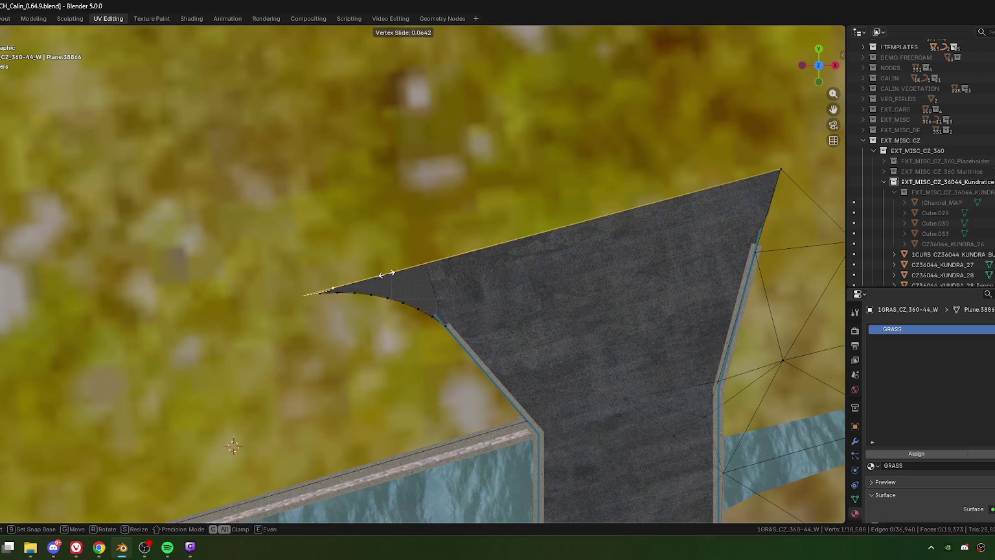
{"action": "left_click", "coordinate": [424, 262]}
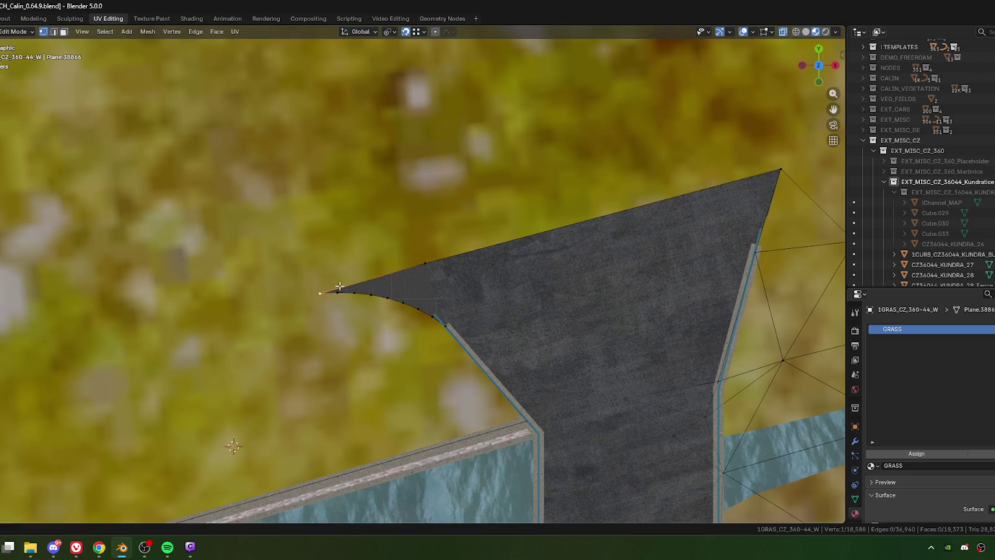
{"action": "key", "text": "g"}
{"action": "key", "text": "g"}
{"action": "left_click", "coordinate": [383, 280]}
{"action": "key", "text": "g"}
{"action": "key", "text": "g"}
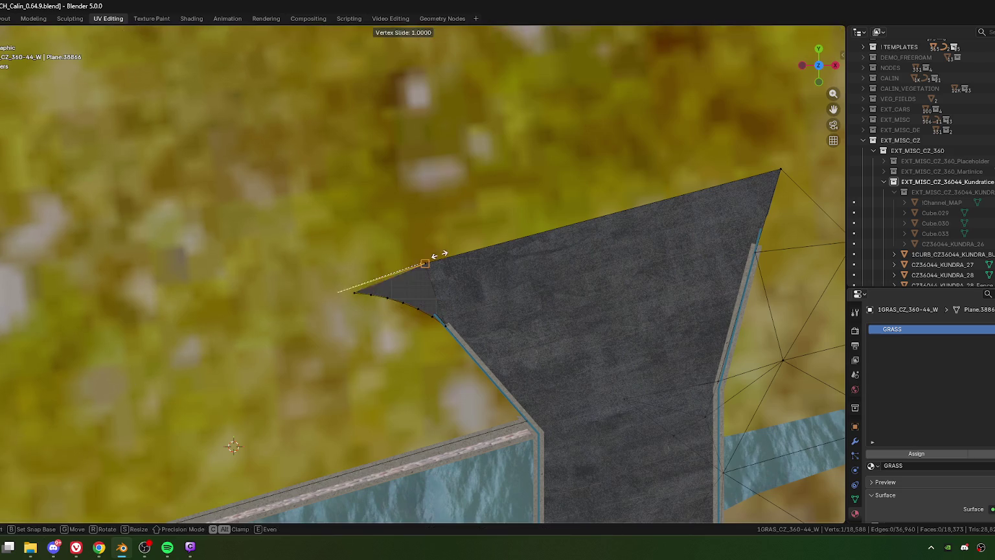
{"action": "left_click", "coordinate": [350, 289]}
{"action": "key", "text": "g"}
{"action": "key", "text": "g"}
{"action": "left_click", "coordinate": [377, 294]}
{"action": "key", "text": "g"}
{"action": "key", "text": "g"}
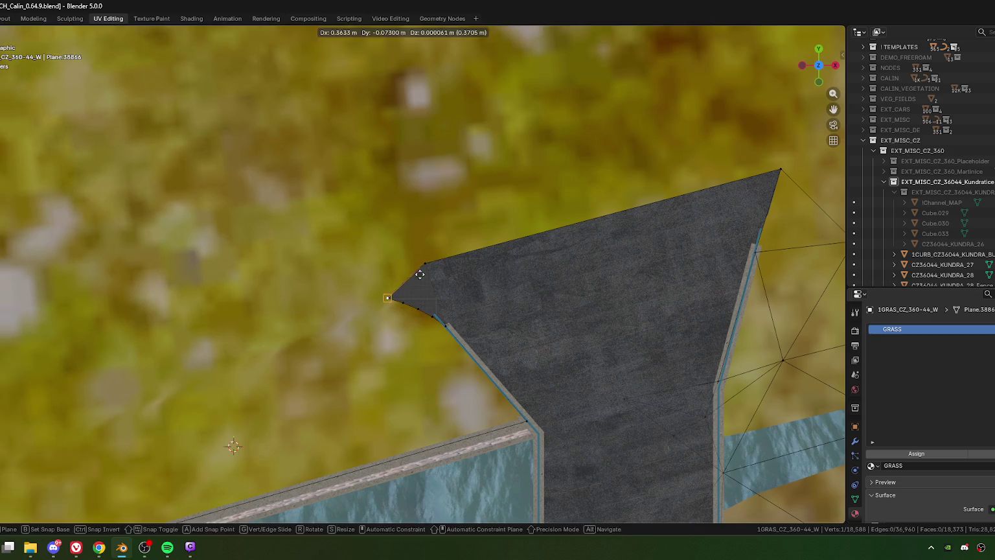
{"action": "left_click", "coordinate": [412, 280]}
Continue sliding the tip vertex toward the corner, then select the corner vertex cluster.
{"action": "key", "text": "g"}
{"action": "key", "text": "g"}
{"action": "left_click", "coordinate": [427, 278]}
{"action": "key", "text": "g"}
{"action": "key", "text": "g"}
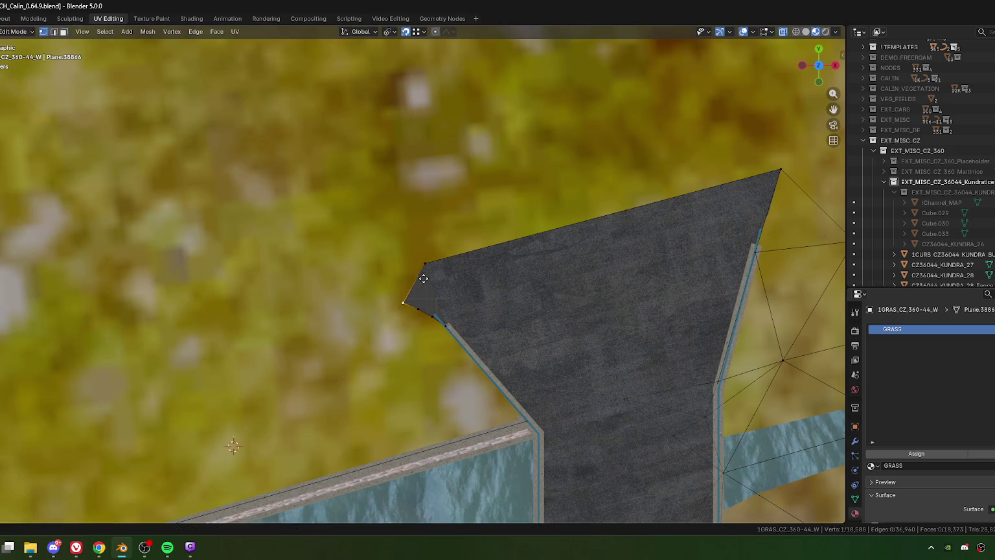
{"action": "left_click", "coordinate": [445, 250]}
{"action": "key", "text": "g"}
{"action": "key", "text": "g"}
{"action": "left_click", "coordinate": [443, 246]}
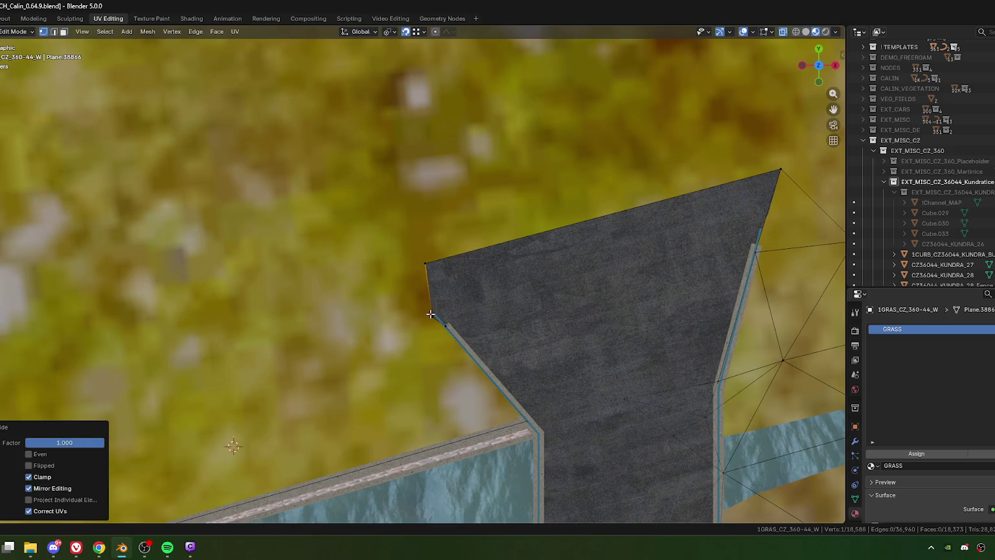
{"action": "key", "text": "g"}
{"action": "key", "text": "g"}
{"action": "left_click", "coordinate": [457, 322]}
{"action": "scroll", "coordinate": [466, 358], "scroll_direction": "up", "scroll_amount": 4}
{"action": "left_click", "coordinate": [471, 290], "text": "alt"}
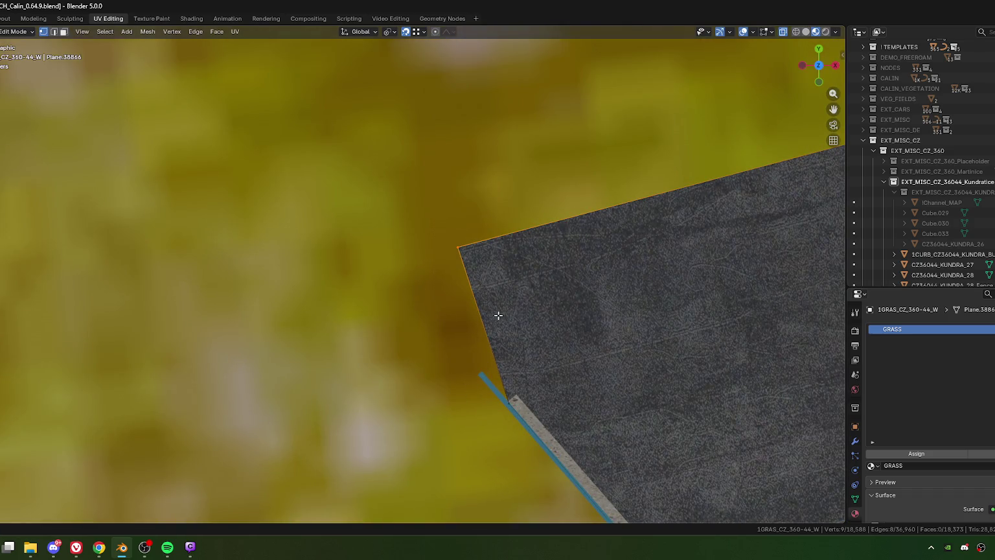
Merge the selected grass corner vertices into one at their center.
{"action": "key", "text": "m"}
{"action": "left_click", "coordinate": [494, 313]}
{"action": "mouse_move", "coordinate": [493, 313]}
{"action": "middle_mouse_down"}
{"action": "mouse_move", "coordinate": [533, 328]}
{"action": "mouse_move", "coordinate": [404, 405]}
{"action": "mouse_move", "coordinate": [421, 333]}
{"action": "mouse_move", "coordinate": [450, 328]}
{"action": "middle_mouse_up"}
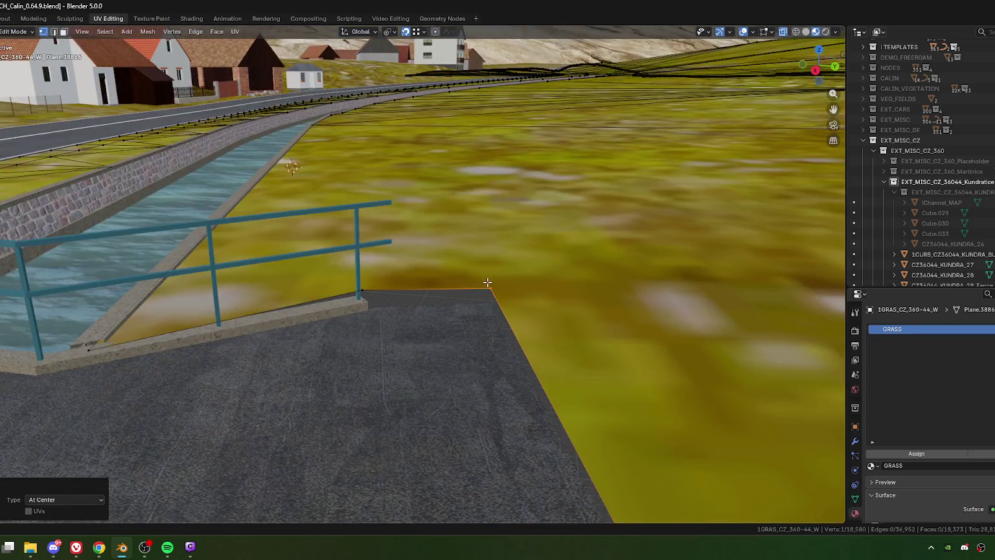
{"action": "key", "text": "g"}
{"action": "left_click", "coordinate": [362, 296]}
{"action": "key", "text": "ctrl+z"}
{"action": "mouse_move", "coordinate": [362, 295]}
{"action": "middle_mouse_down"}
{"action": "mouse_move", "coordinate": [419, 355]}
{"action": "mouse_move", "coordinate": [435, 343]}
{"action": "mouse_move", "coordinate": [365, 338]}
{"action": "middle_mouse_up"}
Move the merged corner vertex onto the railing corner and check it from above.
{"action": "key", "text": "g"}
{"action": "left_click", "coordinate": [447, 338]}
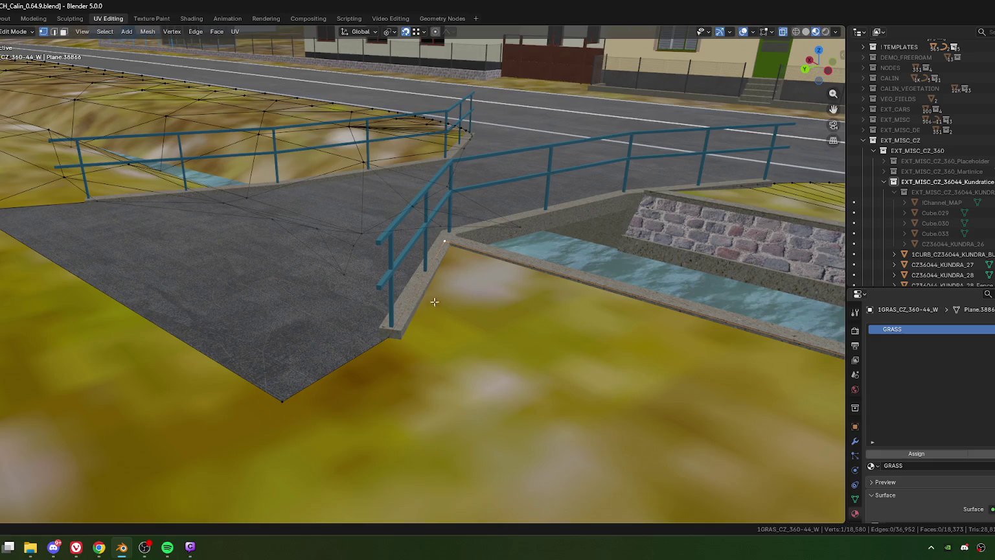
{"action": "mouse_move", "coordinate": [444, 240]}
{"action": "middle_mouse_down"}
{"action": "mouse_move", "coordinate": [377, 296]}
{"action": "mouse_move", "coordinate": [431, 331]}
{"action": "middle_mouse_up"}
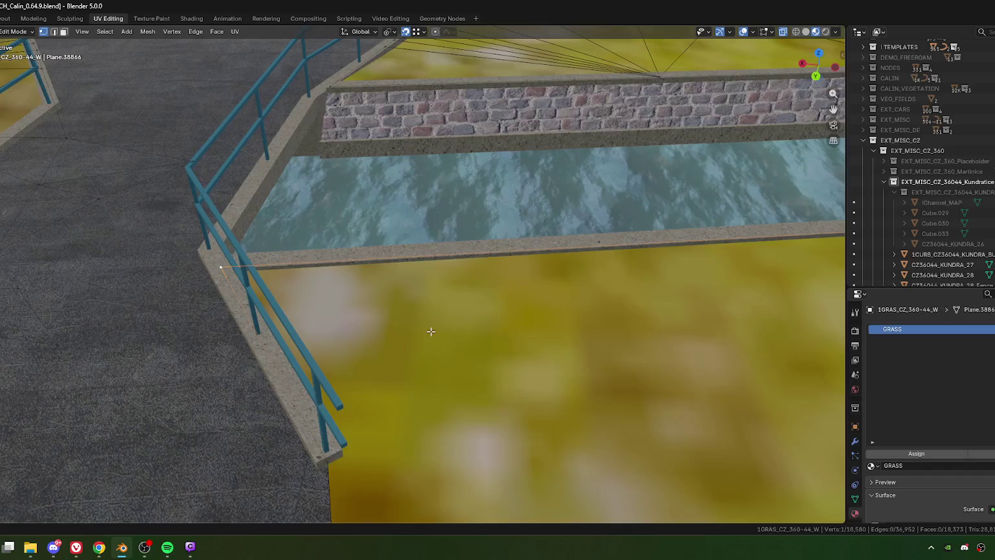
{"action": "key", "text": "KP_7"}
{"action": "middle_click_drag", "start_coordinate": [548, 254], "coordinate": [381, 310], "text": "shift"}
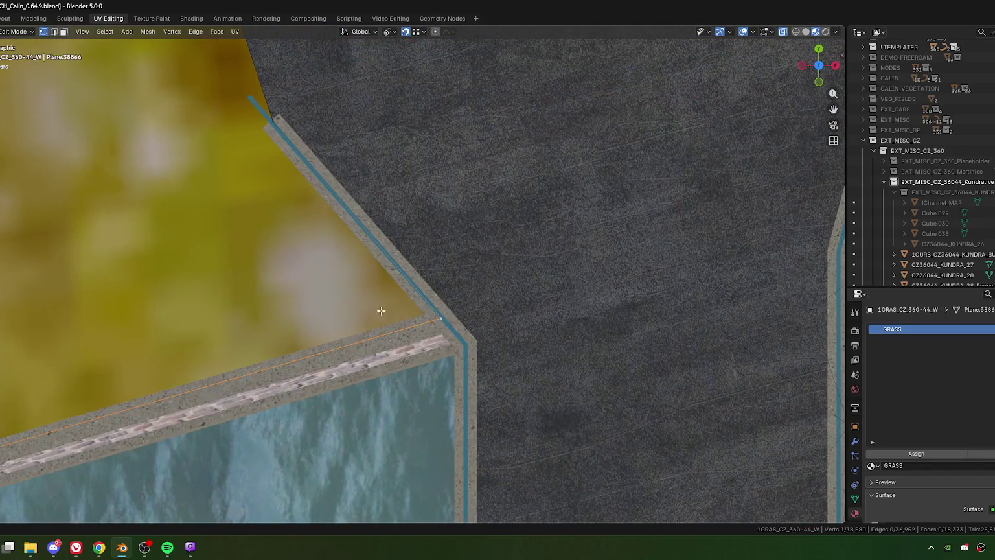
Fine-tune the vertex position with three slides along its edge.
{"action": "key", "text": "shift+v"}
{"action": "left_click", "coordinate": [343, 311]}
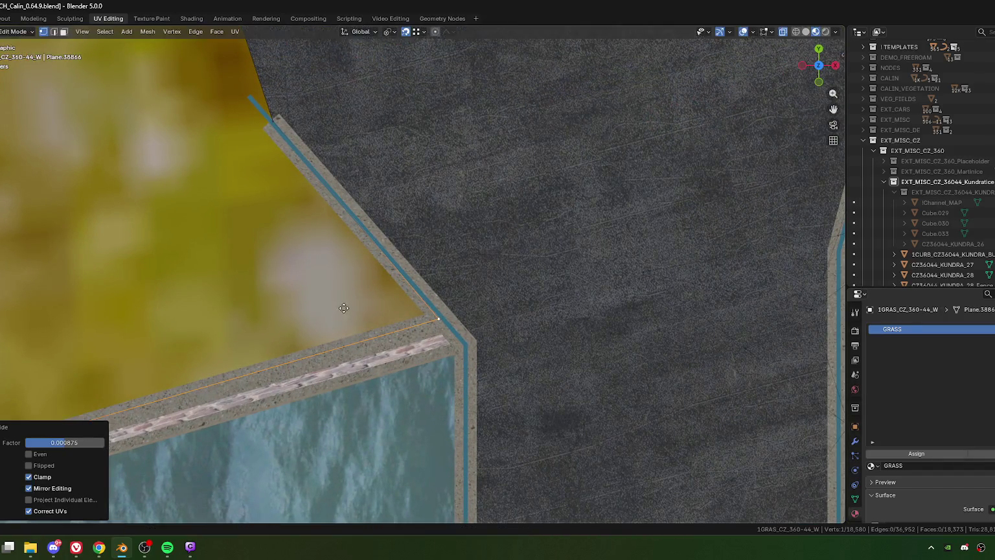
{"action": "key", "text": "shift+v"}
{"action": "left_click", "coordinate": [344, 309]}
{"action": "key", "text": "shift+v"}
{"action": "left_click", "coordinate": [341, 309]}
{"action": "mouse_move", "coordinate": [341, 309]}
{"action": "middle_mouse_down"}
{"action": "mouse_move", "coordinate": [451, 246]}
{"action": "mouse_move", "coordinate": [467, 355]}
{"action": "mouse_move", "coordinate": [465, 335]}
{"action": "mouse_move", "coordinate": [488, 330]}
{"action": "mouse_move", "coordinate": [561, 336]}
{"action": "mouse_move", "coordinate": [456, 339]}
{"action": "middle_mouse_up"}
Lower the grass edge about 0.061 m along Z beneath the curb.
{"action": "key", "text": "g"}
{"action": "key", "text": "z"}
{"action": "key", "text": "Escape"}
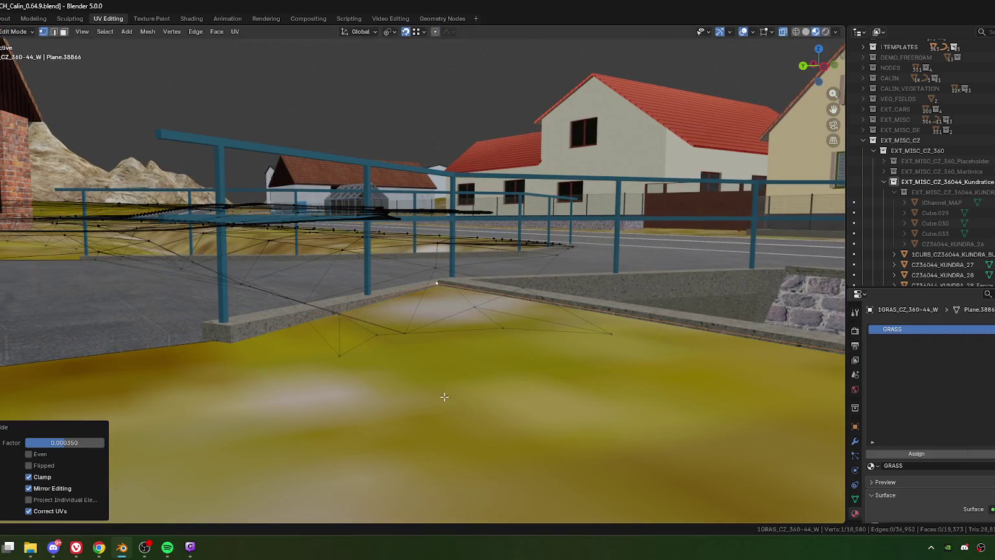
{"action": "key", "text": "g"}
{"action": "key", "text": "z"}
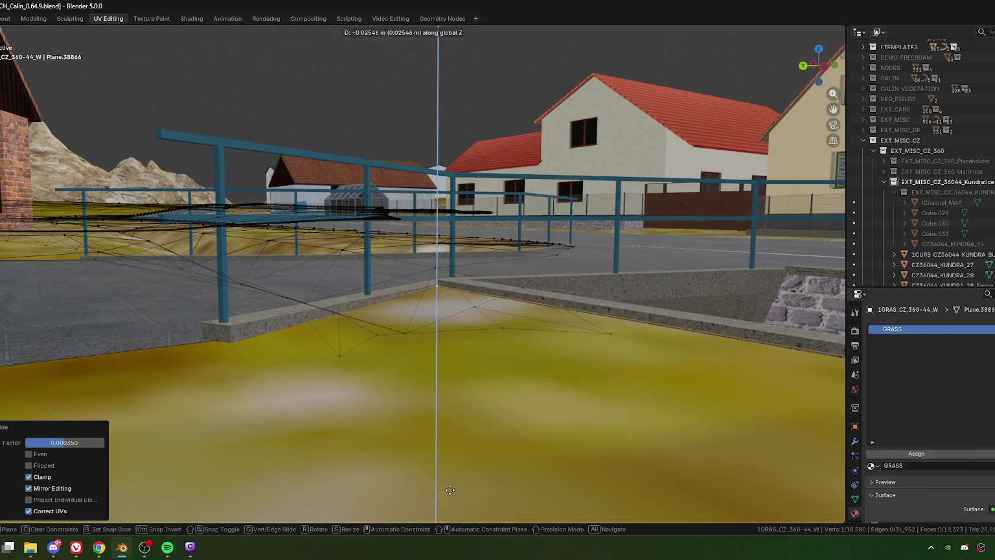
{"action": "left_click", "coordinate": [450, 492]}
{"action": "middle_click_drag", "start_coordinate": [451, 491], "coordinate": [458, 356]}
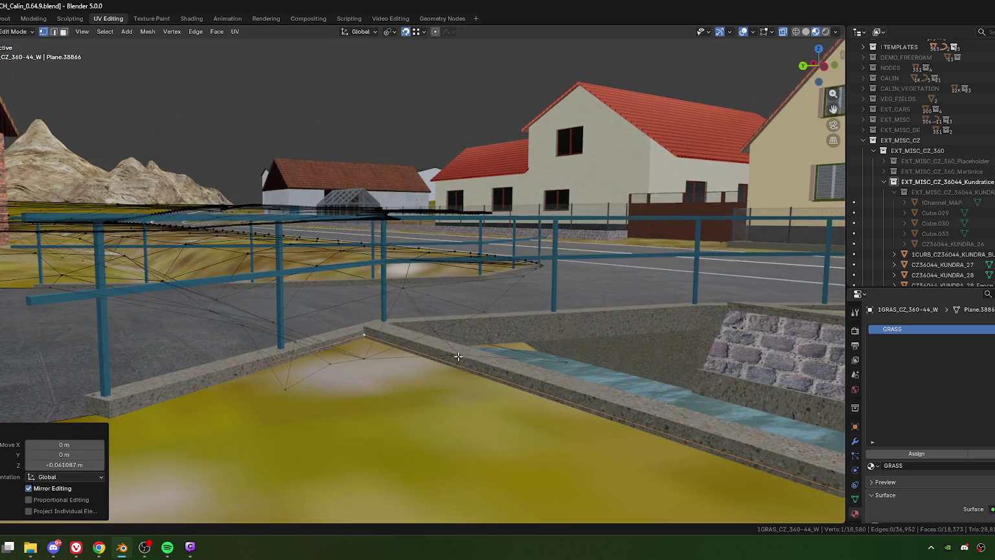
Select the two concrete channel-wall faces beside the bridge in Edit Mode.
{"action": "key", "text": "Tab"}
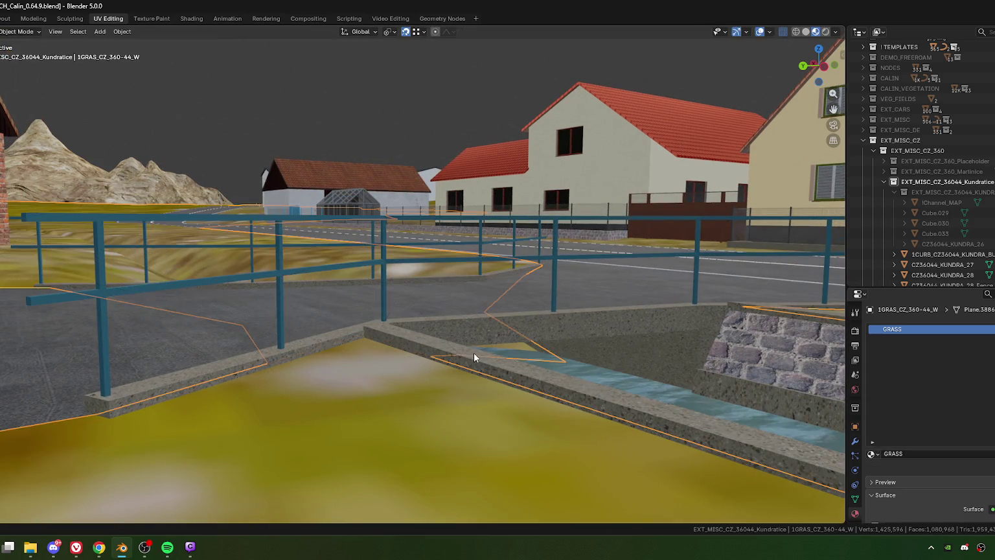
{"action": "left_click", "coordinate": [473, 354]}
{"action": "middle_click_drag", "start_coordinate": [449, 341], "coordinate": [501, 355]}
{"action": "key", "text": "Tab"}
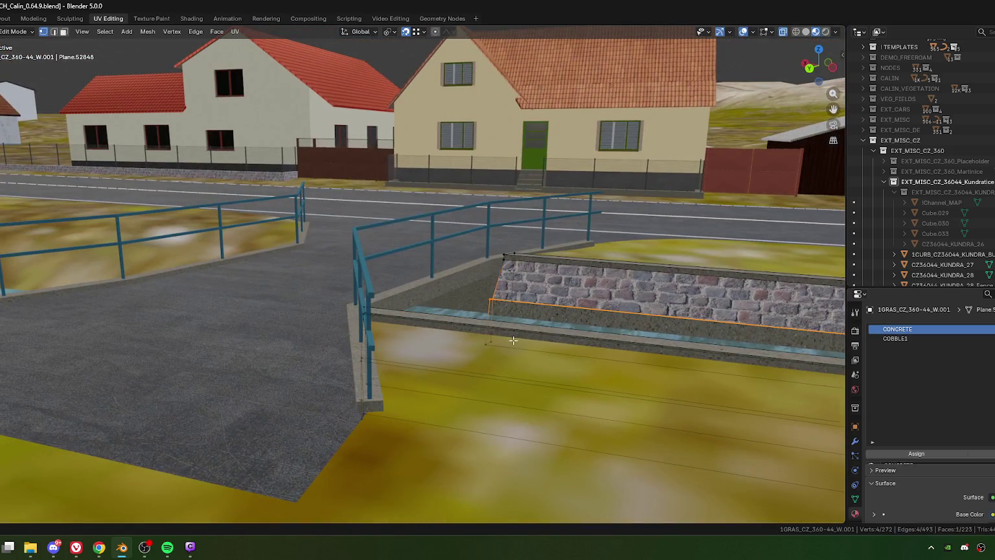
{"action": "left_click", "coordinate": [506, 274]}
{"action": "middle_click_drag", "start_coordinate": [508, 287], "coordinate": [475, 277]}
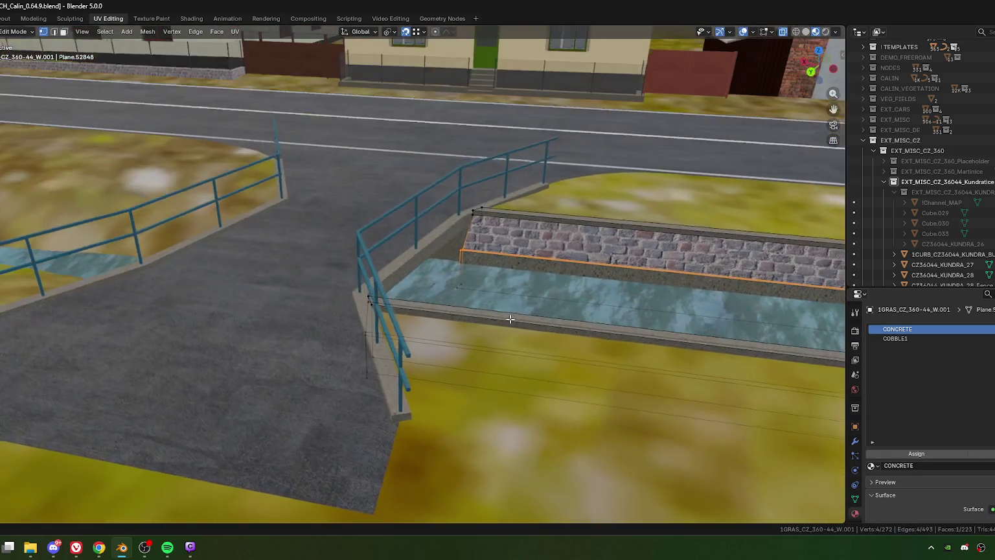
{"action": "left_click", "coordinate": [505, 311], "text": "shift"}
{"action": "left_click", "coordinate": [391, 307], "text": "shift"}
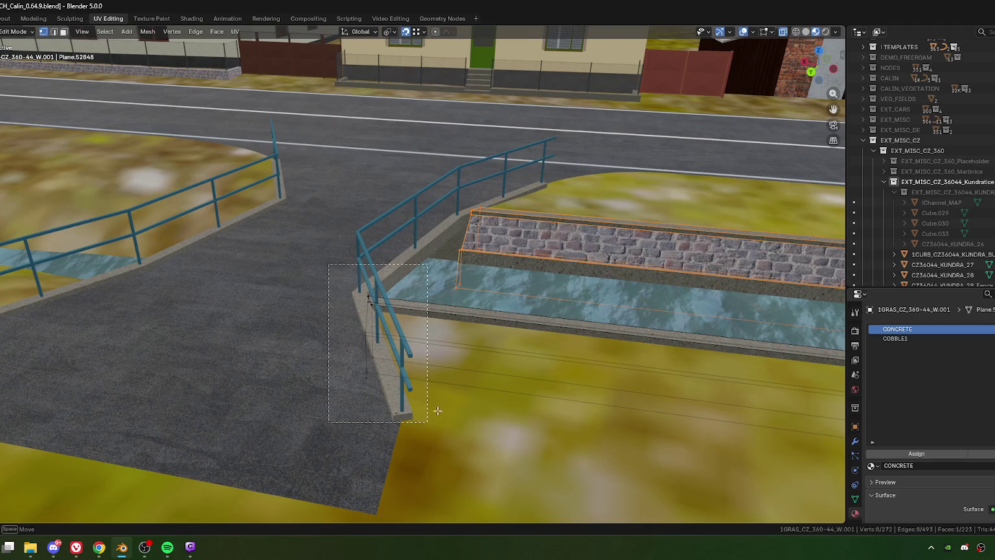
{"action": "mouse_move", "coordinate": [392, 306]}
{"action": "middle_mouse_down"}
{"action": "mouse_move", "coordinate": [363, 389]}
{"action": "mouse_move", "coordinate": [402, 405]}
{"action": "middle_mouse_up"}
{"action": "scroll", "coordinate": [355, 417], "scroll_direction": "up", "scroll_amount": 3}
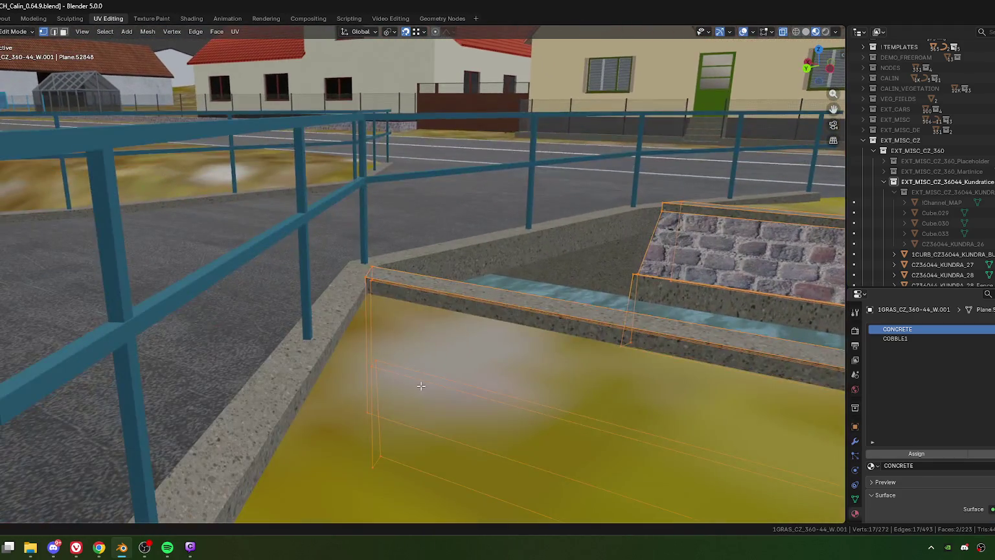
Lower the wall faces about 0.065 m along Z and inspect the water channel.
{"action": "key", "text": "g"}
{"action": "key", "text": "z"}
{"action": "left_click", "coordinate": [425, 393]}
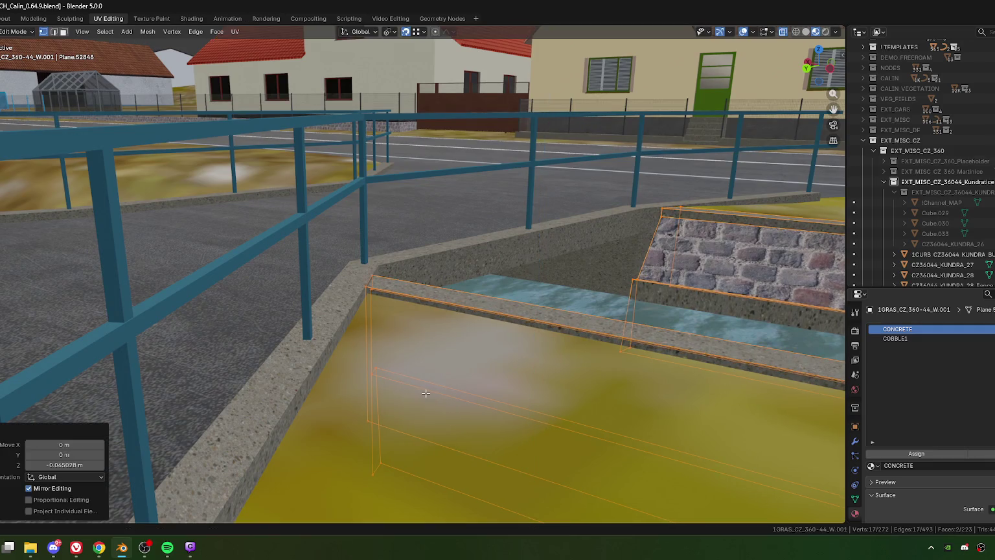
{"action": "middle_click_drag", "start_coordinate": [633, 306], "coordinate": [391, 394]}
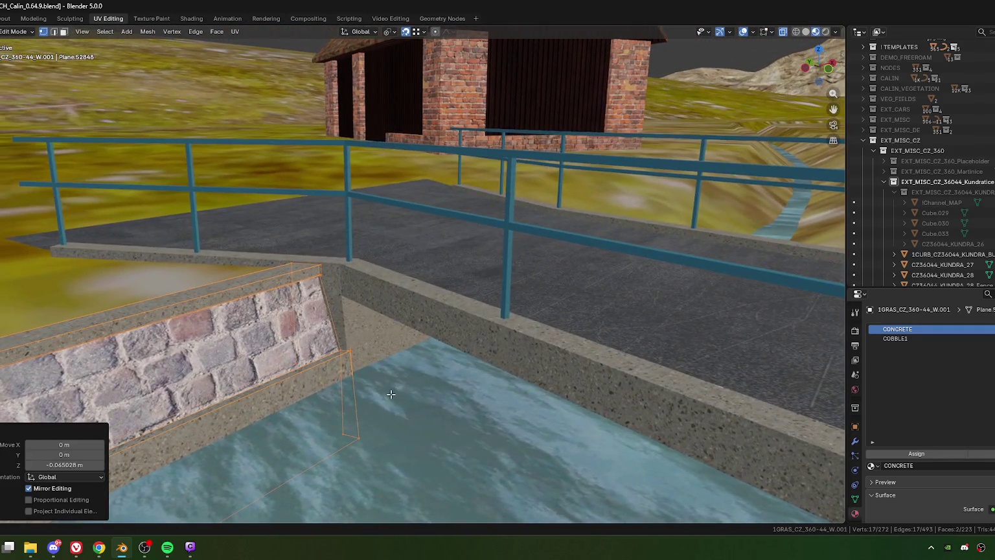
{"action": "scroll", "coordinate": [390, 394], "scroll_direction": "down", "scroll_amount": 5}
{"action": "middle_click_drag", "start_coordinate": [391, 393], "coordinate": [451, 364]}
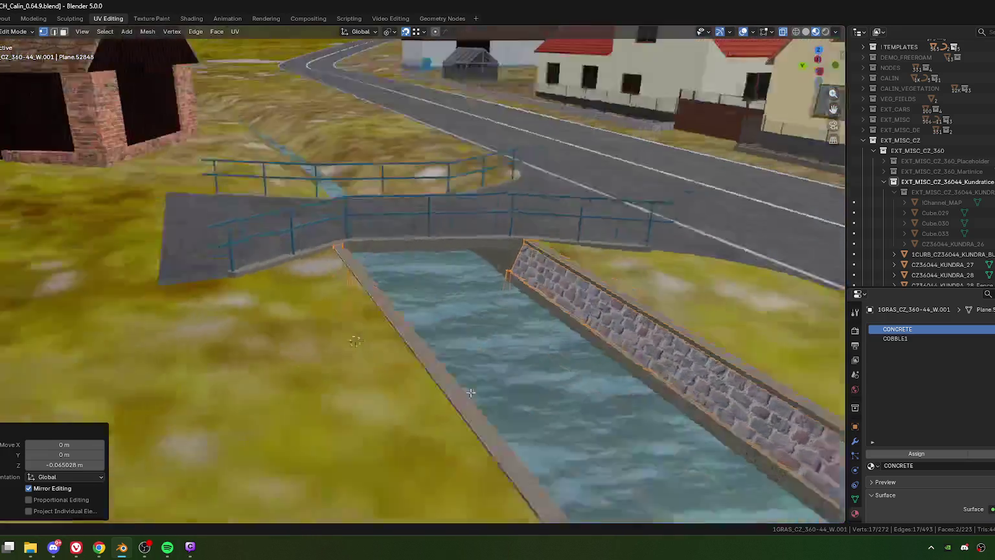
{"action": "scroll", "coordinate": [450, 364], "scroll_direction": "up", "scroll_amount": 4}
Re-enter Edit Mode on the grass plane and slide the grass edge toward the curb.
{"action": "key", "text": "Tab"}
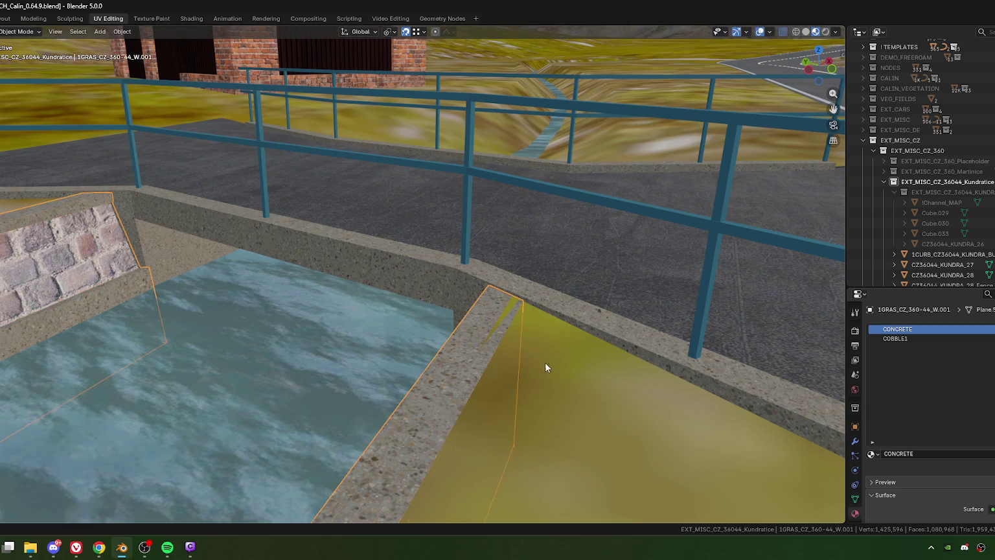
{"action": "left_click", "coordinate": [515, 360]}
{"action": "middle_click_drag", "start_coordinate": [515, 360], "coordinate": [474, 343]}
{"action": "key", "text": "Tab"}
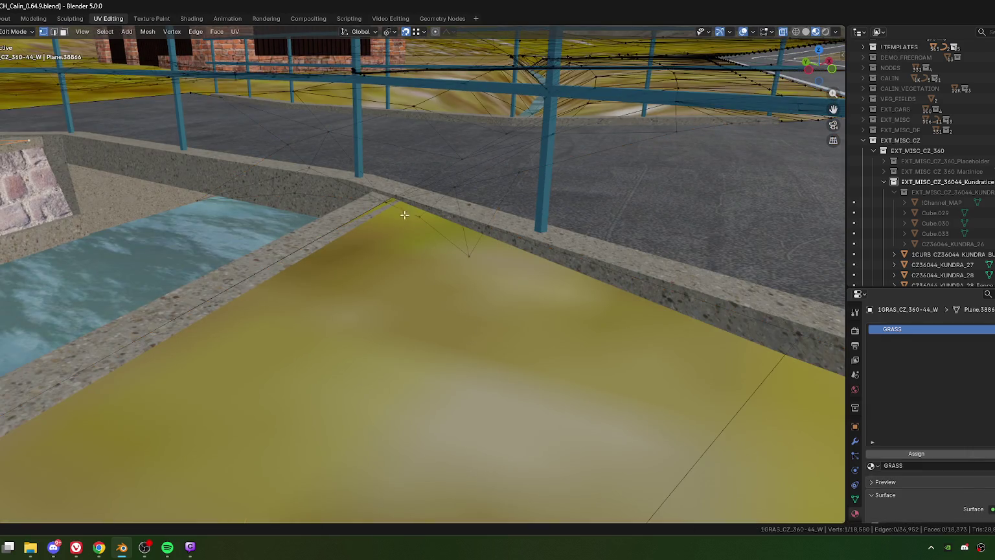
{"action": "middle_click_drag", "start_coordinate": [434, 268], "coordinate": [407, 274]}
{"action": "mouse_move", "coordinate": [444, 337]}
{"action": "middle_mouse_down"}
{"action": "mouse_move", "coordinate": [433, 326]}
{"action": "mouse_move", "coordinate": [489, 272]}
{"action": "mouse_move", "coordinate": [445, 320]}
{"action": "middle_mouse_up"}
{"action": "key", "text": "g"}
{"action": "key", "text": "g"}
{"action": "left_click", "coordinate": [530, 286]}
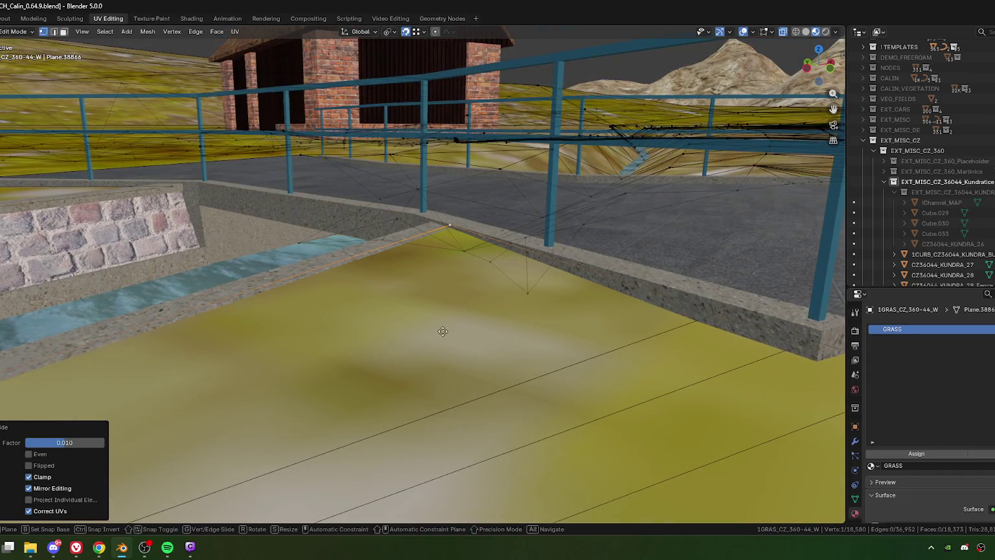
Lower the grass edge straight down along Z.
{"action": "middle_click_drag", "start_coordinate": [442, 359], "coordinate": [487, 421]}
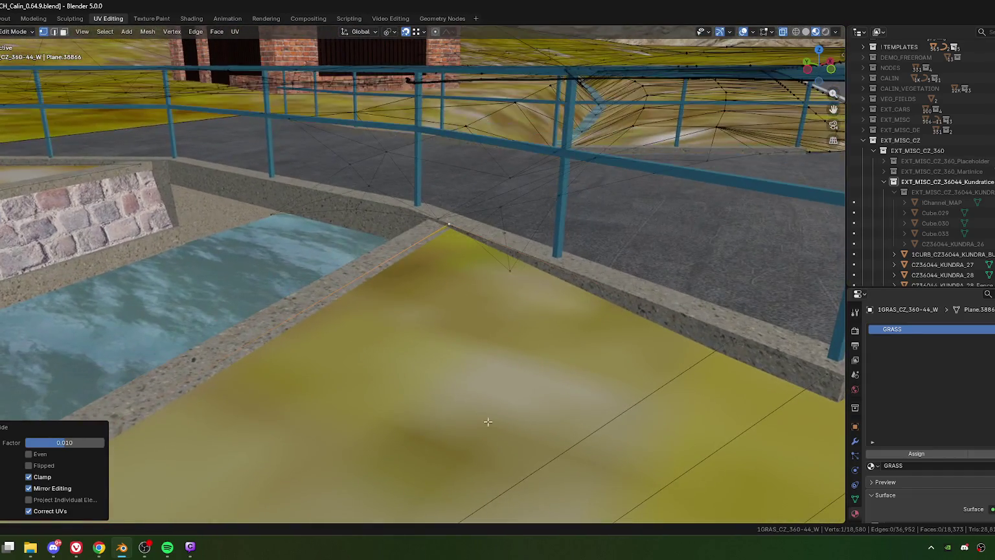
{"action": "key", "text": "g"}
{"action": "key", "text": "z"}
{"action": "left_click", "coordinate": [476, 313]}
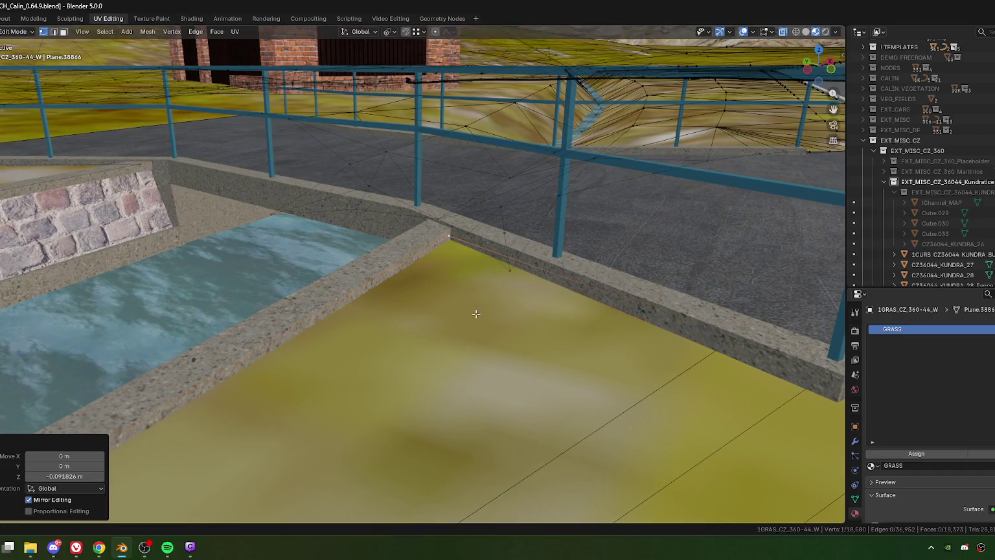
{"action": "scroll", "coordinate": [476, 313], "scroll_direction": "down", "scroll_amount": 5}
{"action": "middle_click_drag", "start_coordinate": [476, 313], "coordinate": [471, 344]}
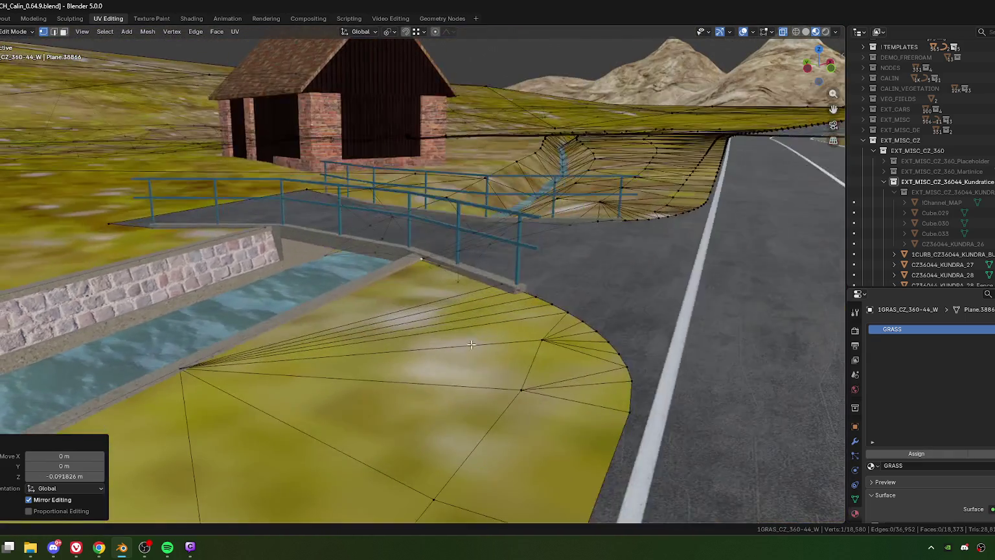
{"action": "scroll", "coordinate": [471, 344], "scroll_direction": "up", "scroll_amount": 5}
Nudge the wall-corner vertex down, setting its Z offset to -0.006 m.
{"action": "left_click", "coordinate": [567, 290]}
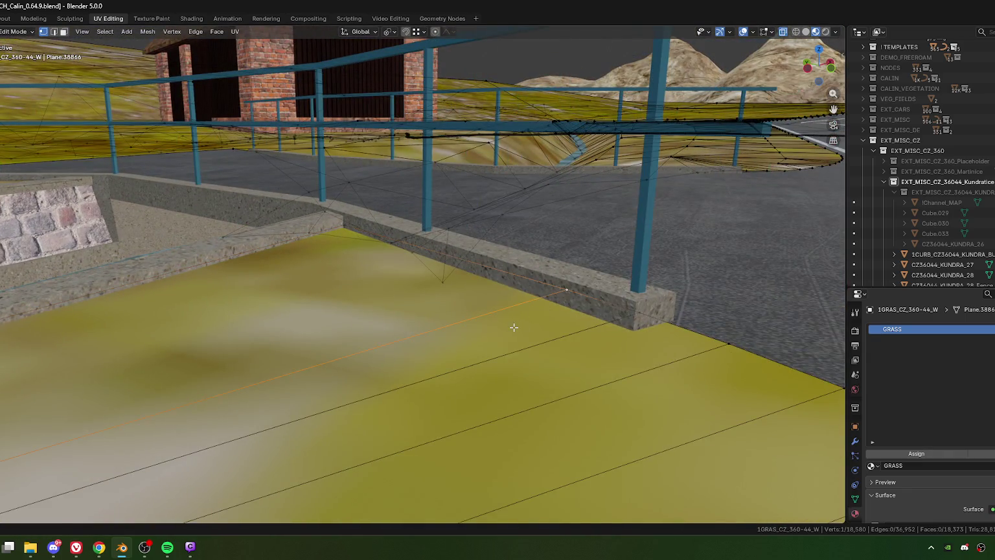
{"action": "key", "text": "g"}
{"action": "key", "text": "z"}
{"action": "left_click", "coordinate": [499, 331]}
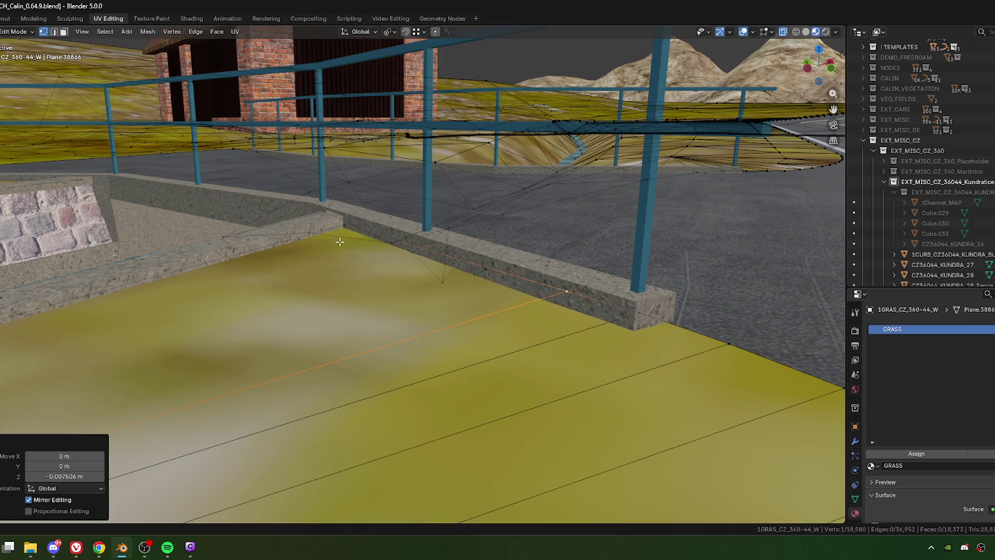
{"action": "scroll", "coordinate": [375, 294], "scroll_direction": "down", "scroll_amount": 3}
{"action": "middle_click_drag", "start_coordinate": [375, 294], "coordinate": [406, 372]}
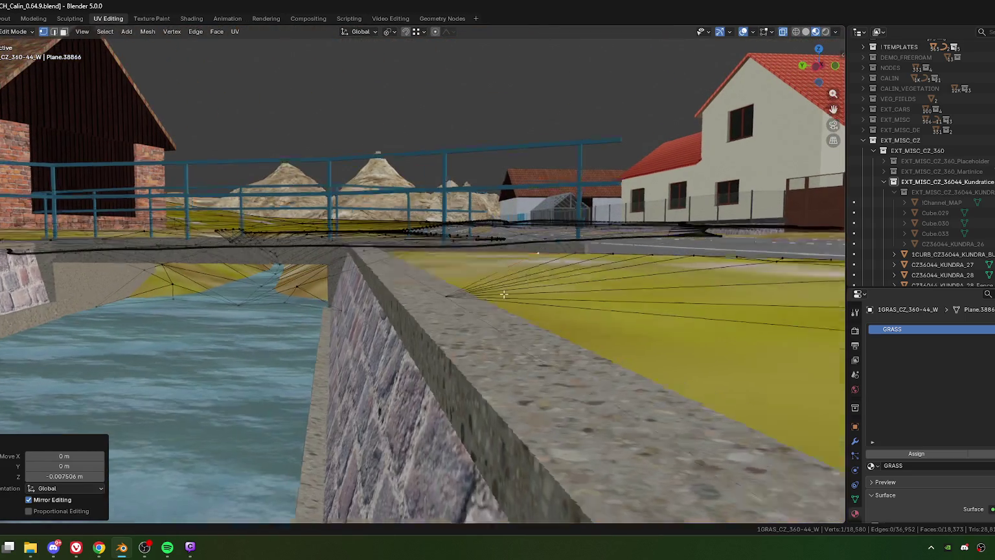
{"action": "scroll", "coordinate": [407, 372], "scroll_direction": "down", "scroll_amount": 2}
{"action": "left_click", "coordinate": [62, 476]}
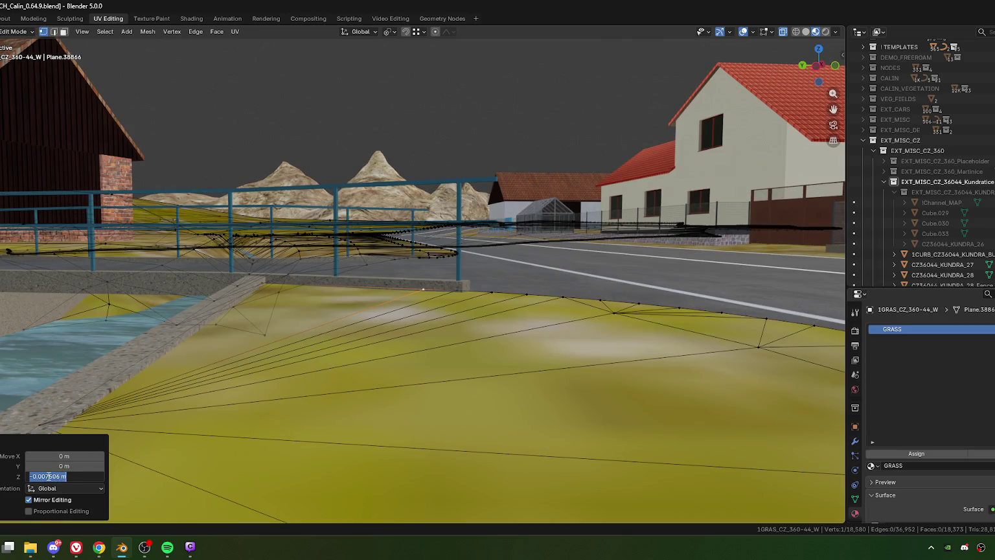
{"action": "left_click_drag", "start_coordinate": [48, 476], "coordinate": [84, 476]}
{"action": "type", "text": "6"}
{"action": "key", "text": "Return"}
Lower another grass vertex along Z and view the wall from directly above.
{"action": "mouse_move", "coordinate": [449, 316]}
{"action": "middle_mouse_down"}
{"action": "mouse_move", "coordinate": [375, 309]}
{"action": "mouse_move", "coordinate": [426, 367]}
{"action": "mouse_move", "coordinate": [466, 335]}
{"action": "middle_mouse_up"}
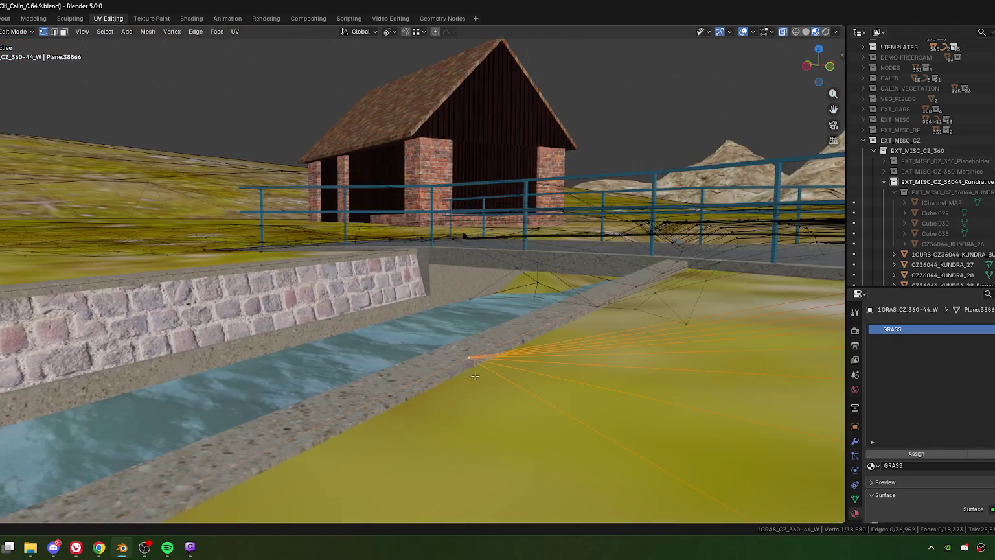
{"action": "key", "text": "g"}
{"action": "key", "text": "z"}
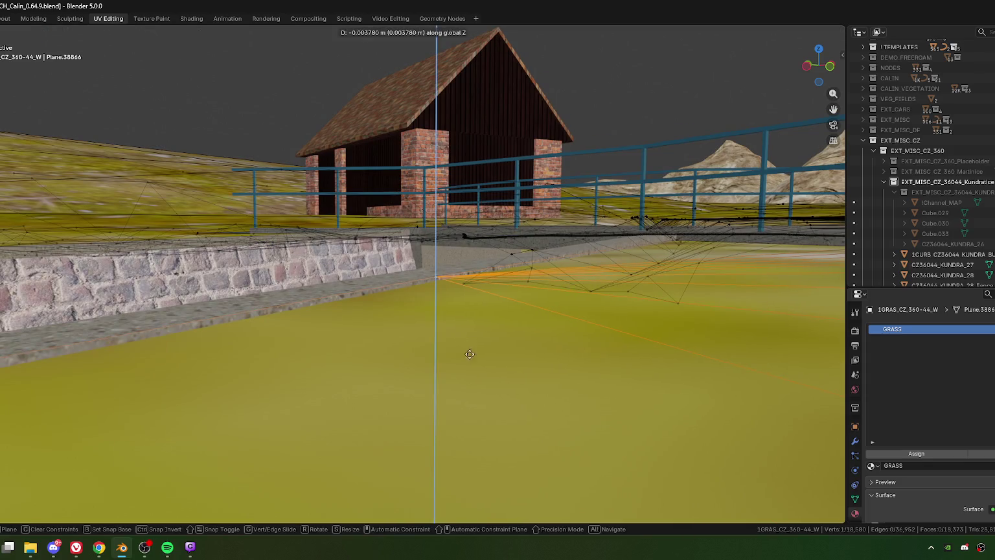
{"action": "left_click", "coordinate": [472, 386]}
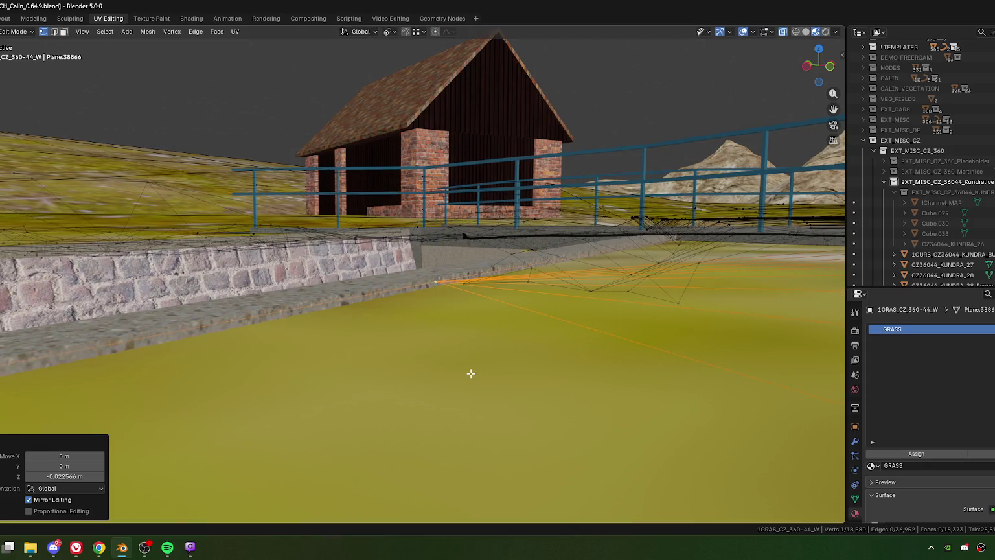
{"action": "key", "text": "KP_7"}
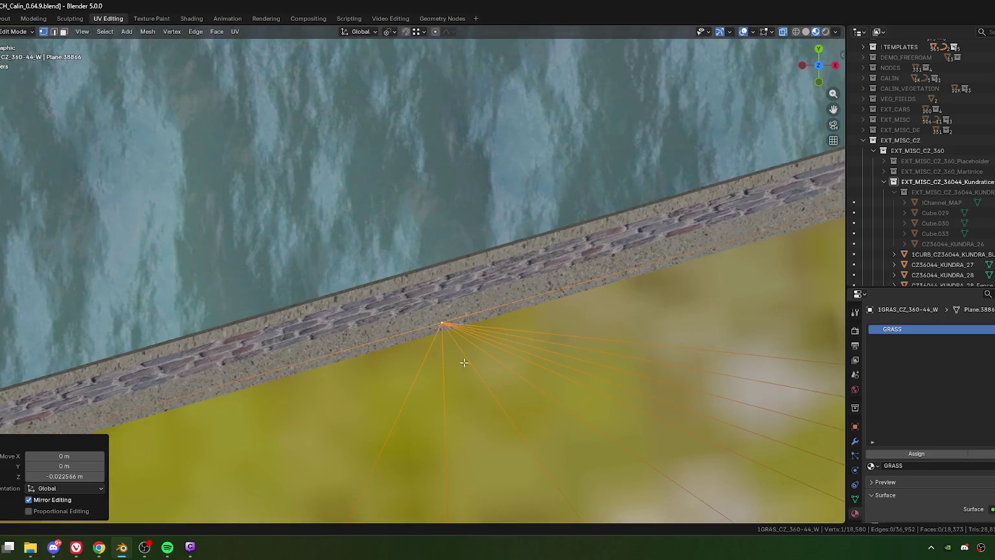
{"action": "scroll", "coordinate": [464, 362], "scroll_direction": "up", "scroll_amount": 2}
Vertex-slide the grass vertex along its edge to factor 0.042, against the canal wall.
{"action": "key", "text": "shift+v"}
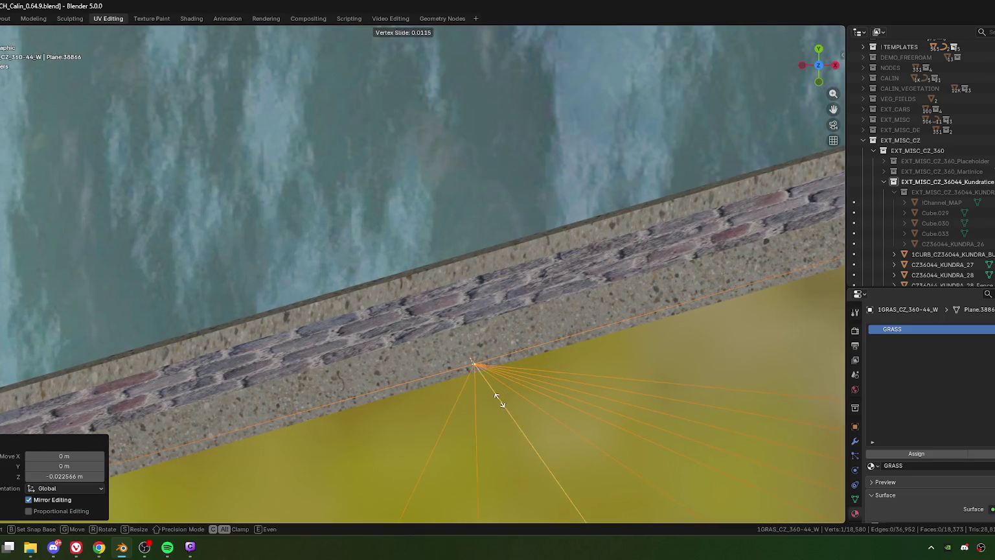
{"action": "left_click", "coordinate": [499, 399]}
{"action": "scroll", "coordinate": [470, 381], "scroll_direction": "down", "scroll_amount": 4}
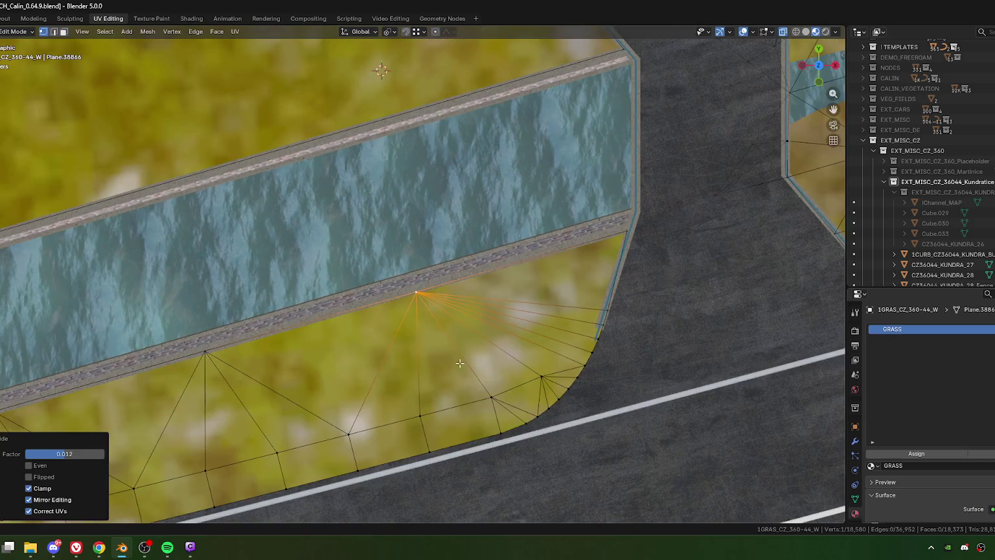
{"action": "key", "text": "shift+v"}
{"action": "left_click", "coordinate": [477, 315]}
{"action": "key", "text": "shift+v"}
Pan and zoom along the canal to a tilted view of the road and bridge end.
{"action": "middle_click_drag", "start_coordinate": [192, 367], "coordinate": [441, 318], "text": "shift"}
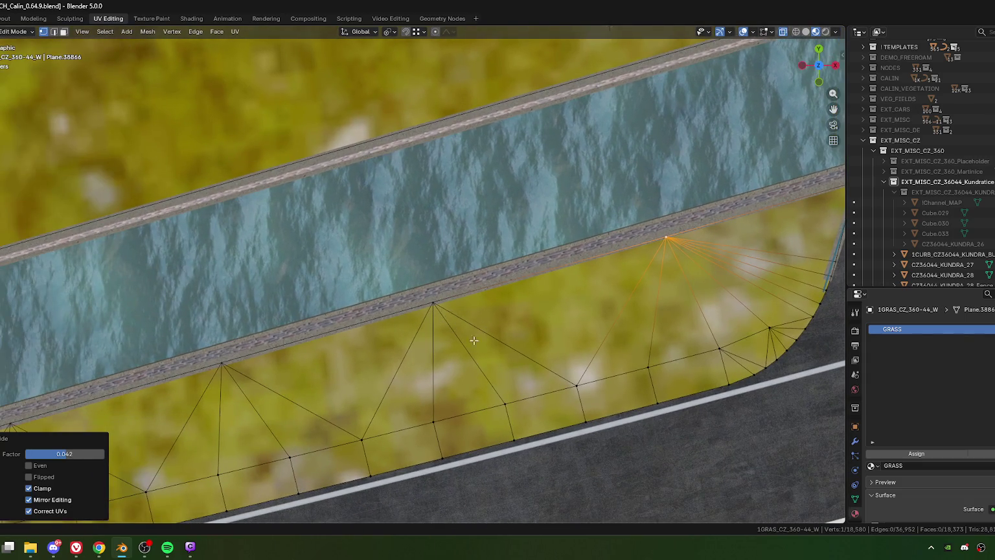
{"action": "scroll", "coordinate": [474, 340], "scroll_direction": "down", "scroll_amount": 4}
{"action": "middle_click_drag", "start_coordinate": [598, 170], "coordinate": [417, 290], "text": "shift"}
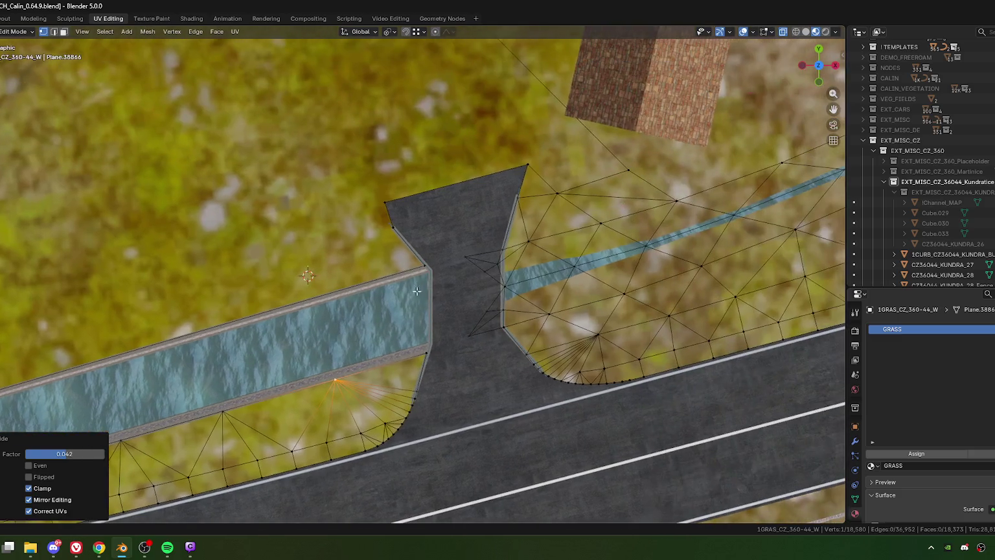
{"action": "scroll", "coordinate": [445, 289], "scroll_direction": "down", "scroll_amount": 2}
{"action": "scroll", "coordinate": [446, 290], "scroll_direction": "down", "scroll_amount": 2}
{"action": "scroll", "coordinate": [450, 292], "scroll_direction": "down", "scroll_amount": 2}
{"action": "mouse_move", "coordinate": [450, 292]}
{"action": "middle_mouse_down"}
{"action": "mouse_move", "coordinate": [395, 347]}
{"action": "mouse_move", "coordinate": [406, 353]}
{"action": "mouse_move", "coordinate": [406, 343]}
{"action": "middle_mouse_up"}
{"action": "scroll", "coordinate": [430, 322], "scroll_direction": "up", "scroll_amount": 2}
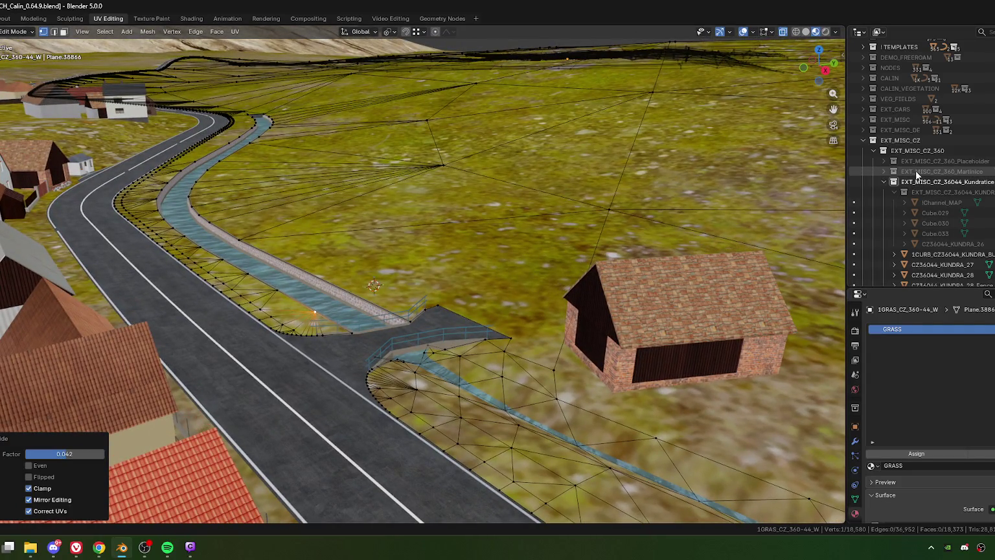
Tidy the Outliner by collapsing the EXT_MISC_CZ_36044_Kundratice and EXT_MISC_CZ_360 collections.
{"action": "scroll", "coordinate": [912, 180], "scroll_direction": "down", "scroll_amount": 3}
{"action": "left_click", "coordinate": [884, 140]}
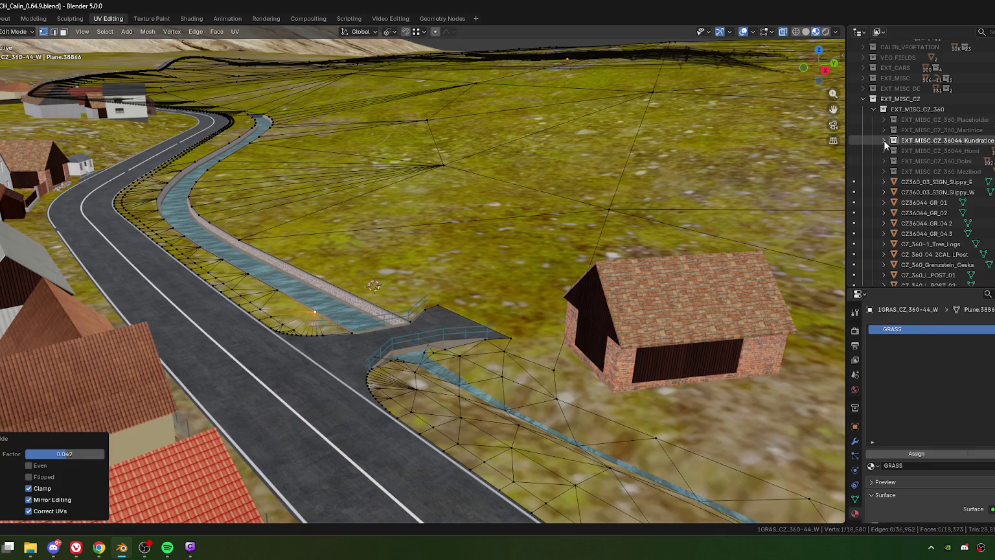
{"action": "left_click", "coordinate": [884, 140]}
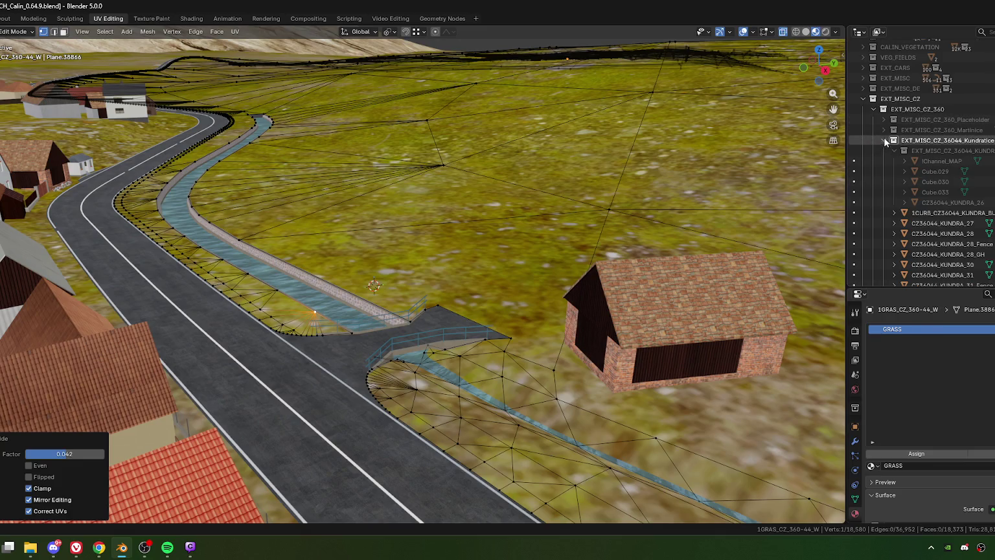
{"action": "scroll", "coordinate": [914, 187], "scroll_direction": "down", "scroll_amount": 6}
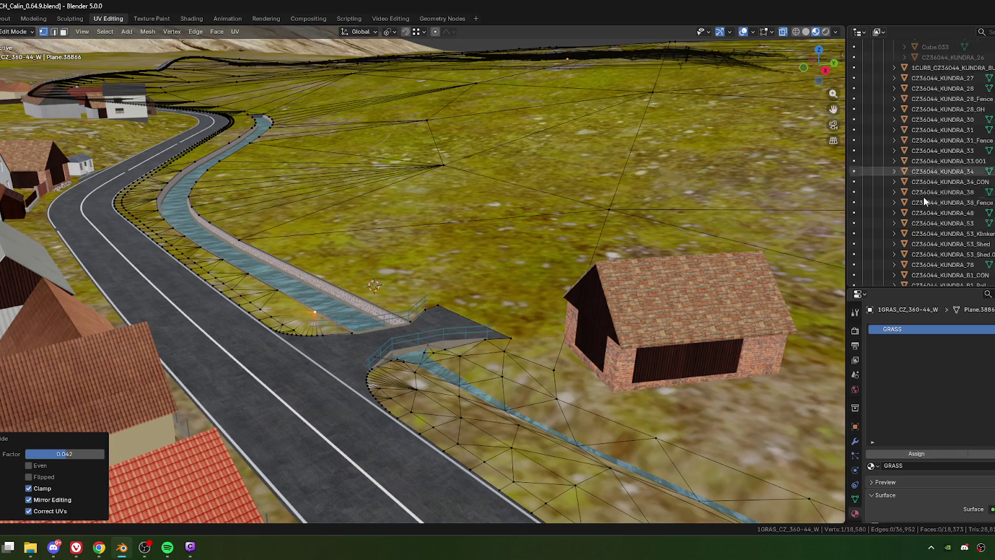
{"action": "scroll", "coordinate": [931, 197], "scroll_direction": "up", "scroll_amount": 6}
{"action": "left_click", "coordinate": [883, 99]}
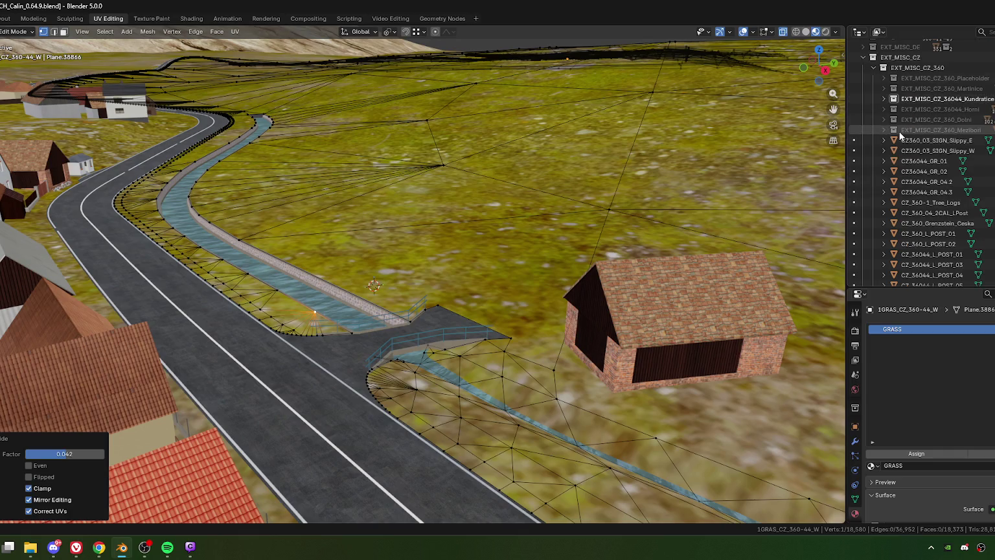
{"action": "scroll", "coordinate": [908, 171], "scroll_direction": "down", "scroll_amount": 1}
{"action": "scroll", "coordinate": [908, 171], "scroll_direction": "down", "scroll_amount": 1}
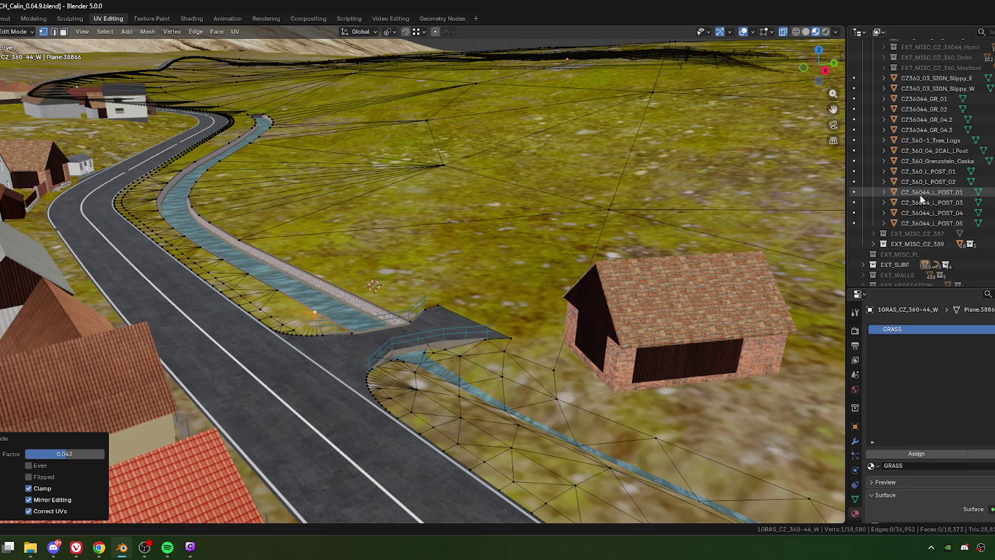
{"action": "scroll", "coordinate": [922, 124], "scroll_direction": "up", "scroll_amount": 5}
{"action": "left_click", "coordinate": [872, 130]}
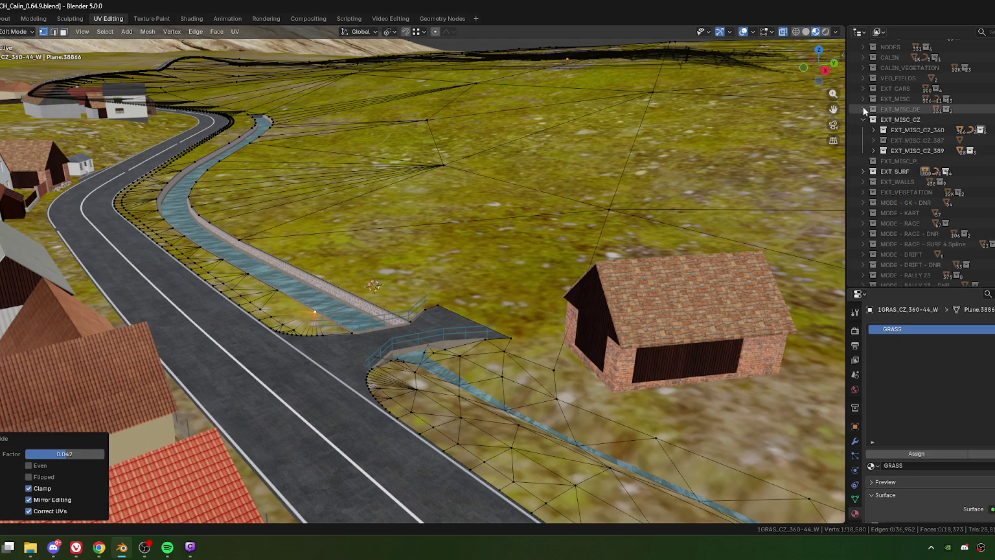
Expand EXT_MISC_DE > EXT_MISC_DE_WBLN, select WBLN_Junc_N_Barrier, and return to Object Mode.
{"action": "left_click", "coordinate": [863, 108]}
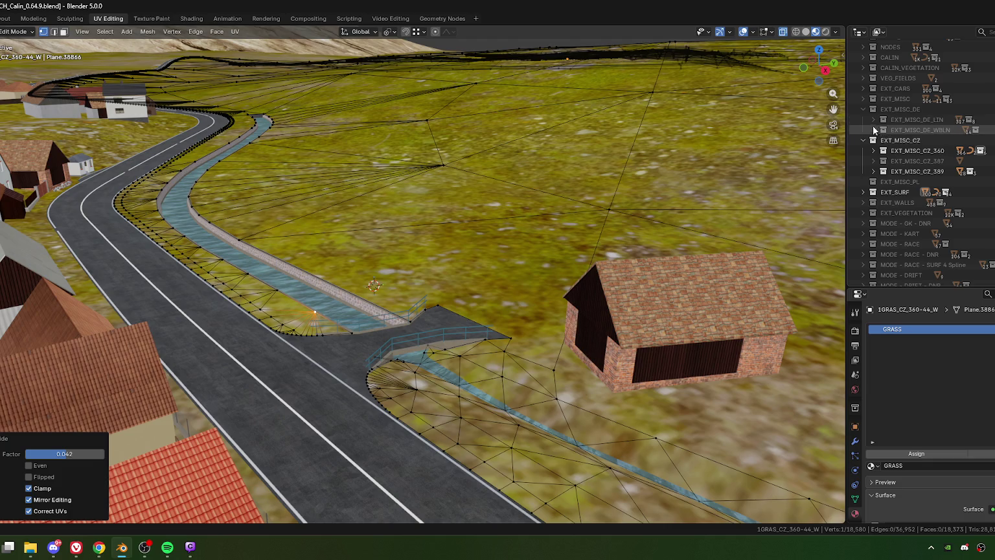
{"action": "left_click", "coordinate": [872, 129]}
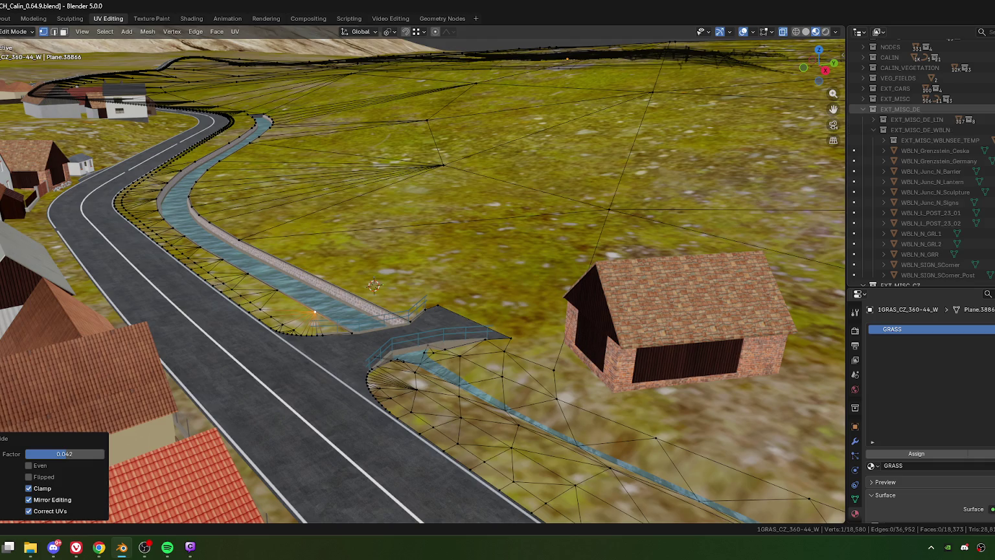
{"action": "scroll", "coordinate": [924, 167], "scroll_direction": "down", "scroll_amount": 2}
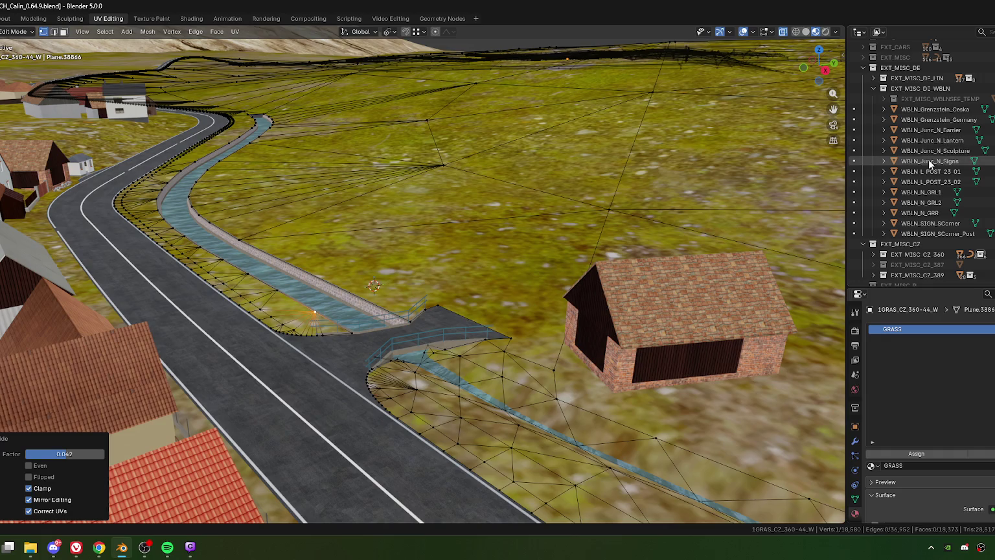
{"action": "left_click", "coordinate": [931, 130]}
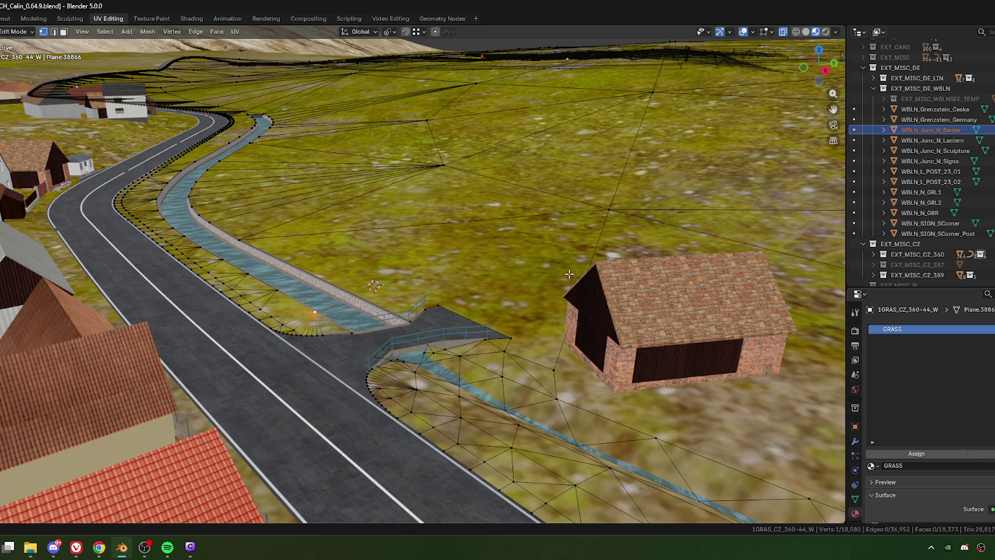
{"action": "key", "text": "Tab"}
Frame and orbit WBLN_Junc_N_Barrier, then zoom out to the path end beside the shed.
{"action": "left_click", "coordinate": [923, 130]}
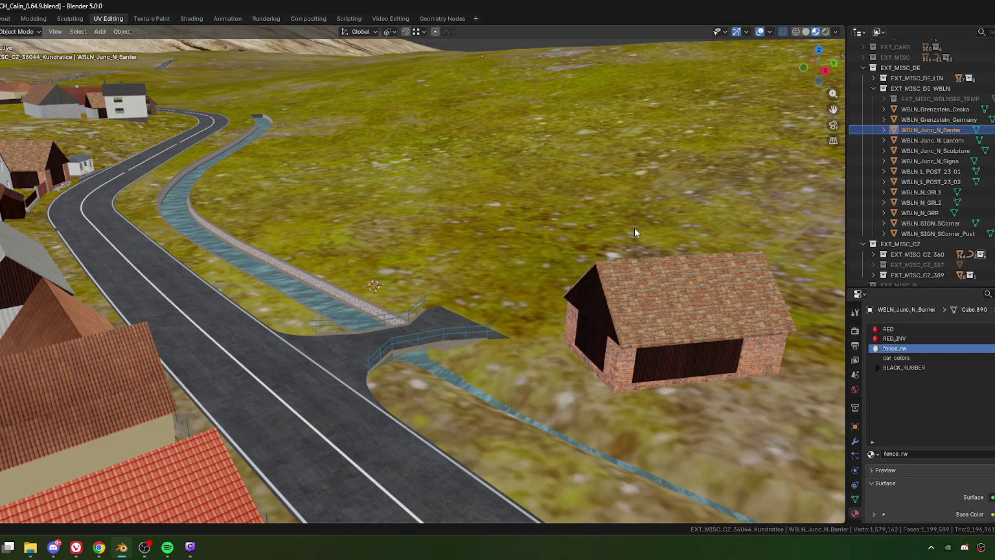
{"action": "key", "text": "KP_Decimal"}
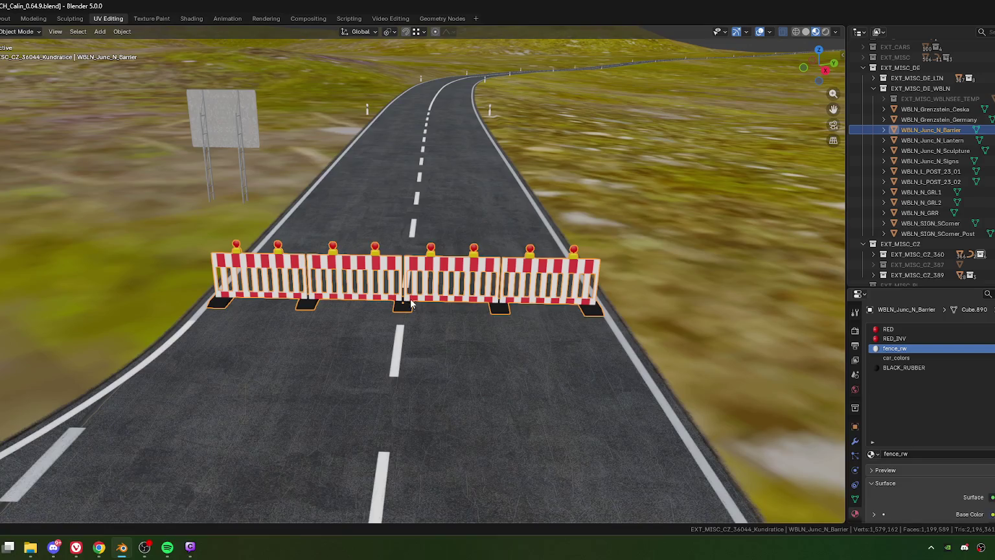
{"action": "mouse_move", "coordinate": [365, 307]}
{"action": "middle_mouse_down"}
{"action": "mouse_move", "coordinate": [453, 309]}
{"action": "mouse_move", "coordinate": [413, 307]}
{"action": "mouse_move", "coordinate": [402, 318]}
{"action": "middle_mouse_up"}
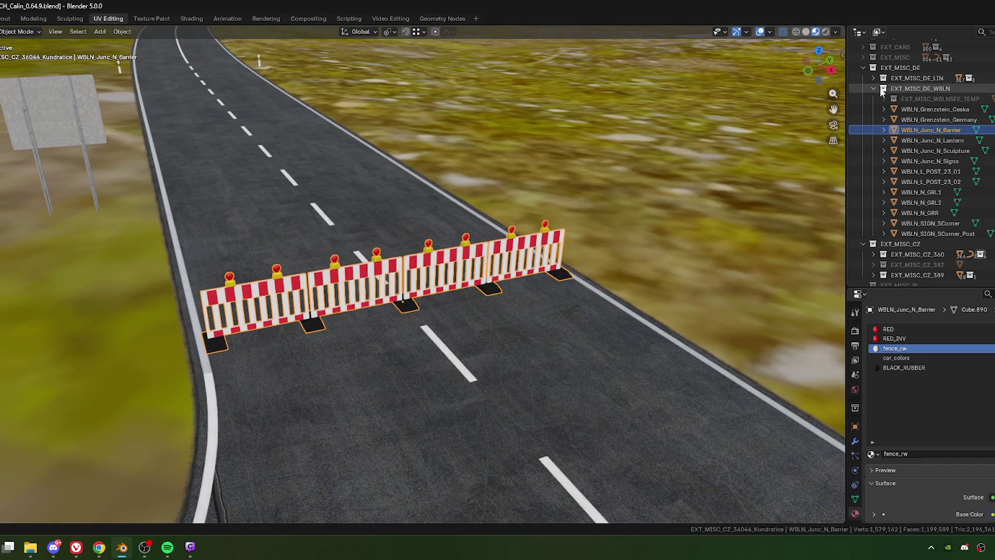
{"action": "scroll", "coordinate": [479, 323], "scroll_direction": "down", "scroll_amount": 10}
{"action": "scroll", "coordinate": [479, 324], "scroll_direction": "down", "scroll_amount": 5}
{"action": "scroll", "coordinate": [480, 318], "scroll_direction": "down", "scroll_amount": 3}
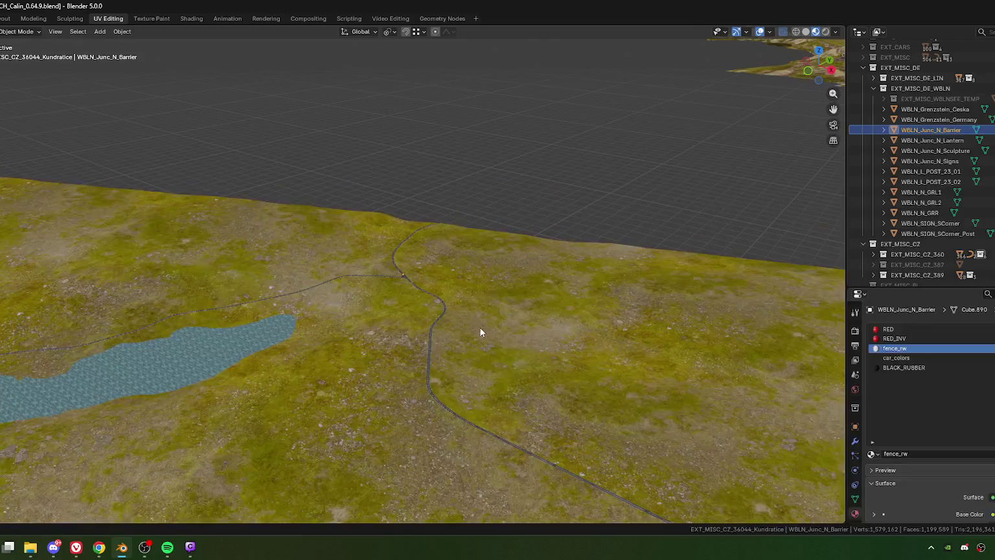
{"action": "mouse_move", "coordinate": [480, 326]}
{"action": "middle_mouse_down"}
{"action": "mouse_move", "coordinate": [576, 332]}
{"action": "mouse_move", "coordinate": [656, 319]}
{"action": "mouse_move", "coordinate": [453, 305]}
{"action": "mouse_move", "coordinate": [600, 369]}
{"action": "mouse_move", "coordinate": [568, 356]}
{"action": "mouse_move", "coordinate": [514, 364]}
{"action": "mouse_move", "coordinate": [606, 362]}
{"action": "mouse_move", "coordinate": [707, 343]}
{"action": "mouse_move", "coordinate": [404, 348]}
{"action": "mouse_move", "coordinate": [356, 328]}
{"action": "mouse_move", "coordinate": [462, 285]}
{"action": "mouse_move", "coordinate": [289, 331]}
{"action": "mouse_move", "coordinate": [424, 342]}
{"action": "middle_mouse_up"}
{"action": "mouse_move", "coordinate": [644, 331]}
{"action": "middle_mouse_down"}
{"action": "mouse_move", "coordinate": [269, 367]}
{"action": "mouse_move", "coordinate": [474, 328]}
{"action": "mouse_move", "coordinate": [536, 337]}
{"action": "mouse_move", "coordinate": [257, 342]}
{"action": "middle_mouse_up"}
{"action": "scroll", "coordinate": [255, 342], "scroll_direction": "up", "scroll_amount": 3}
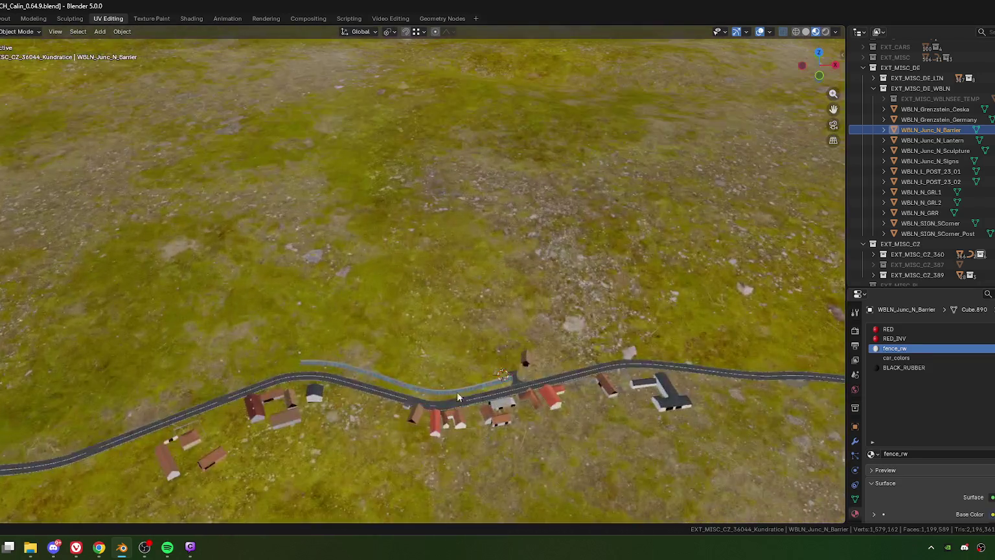
{"action": "scroll", "coordinate": [458, 391], "scroll_direction": "up", "scroll_amount": 2}
{"action": "scroll", "coordinate": [396, 328], "scroll_direction": "up", "scroll_amount": 3}
{"action": "scroll", "coordinate": [380, 333], "scroll_direction": "up", "scroll_amount": 3}
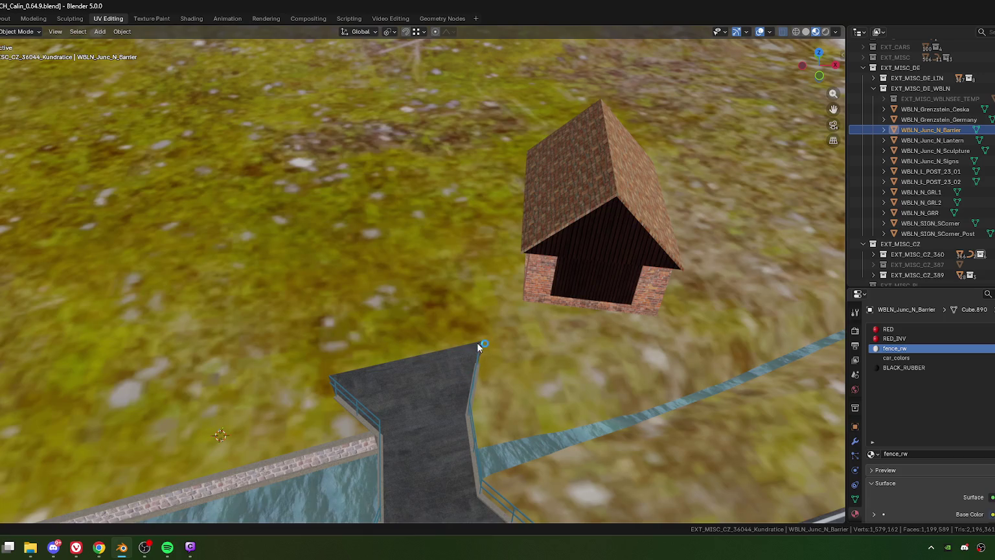
Duplicate the barrier as WBLN_Junc_N_Barrier.001 and place it across the path end by the shed.
{"action": "key", "text": "shift+d"}
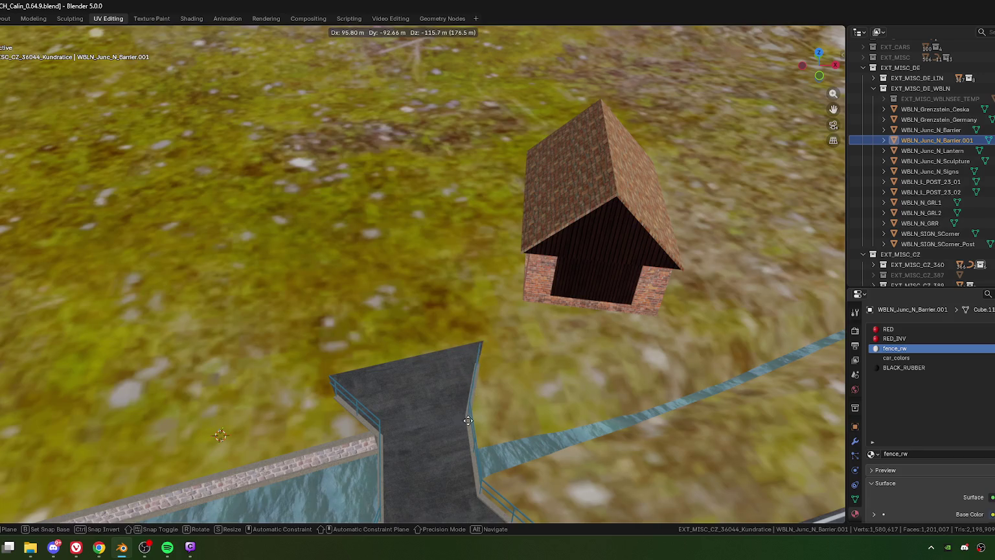
{"action": "left_click", "coordinate": [415, 55]}
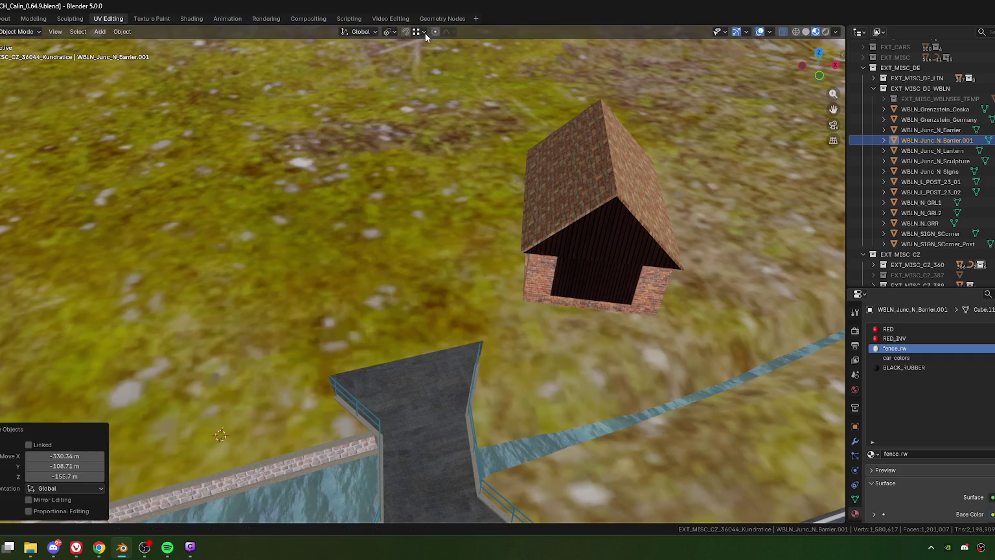
{"action": "key", "text": "g"}
{"action": "left_click", "coordinate": [477, 389]}
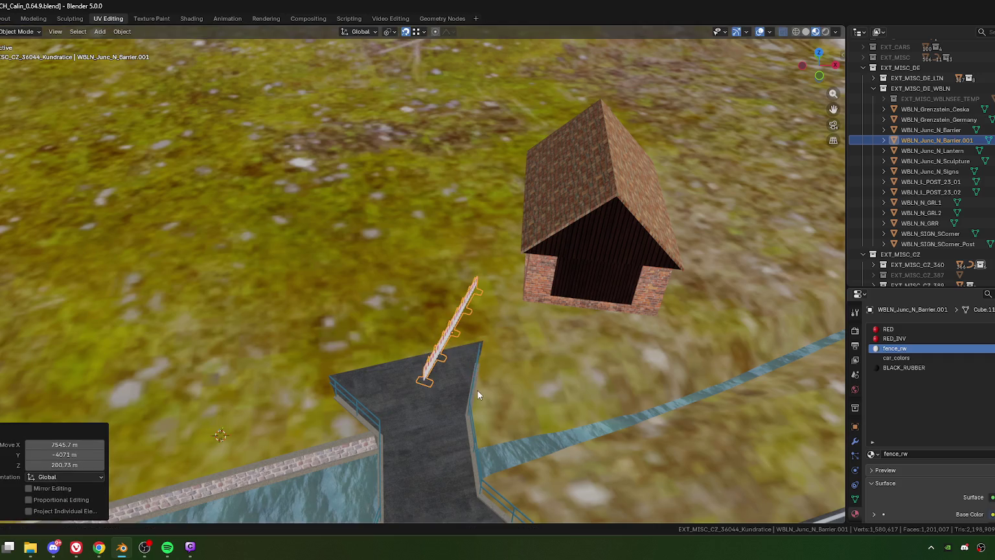
{"action": "scroll", "coordinate": [477, 390], "scroll_direction": "up", "scroll_amount": 2}
{"action": "scroll", "coordinate": [435, 331], "scroll_direction": "down", "scroll_amount": 3}
{"action": "mouse_move", "coordinate": [435, 337]}
{"action": "middle_mouse_down"}
{"action": "mouse_move", "coordinate": [497, 275]}
{"action": "mouse_move", "coordinate": [474, 273]}
{"action": "middle_mouse_up"}
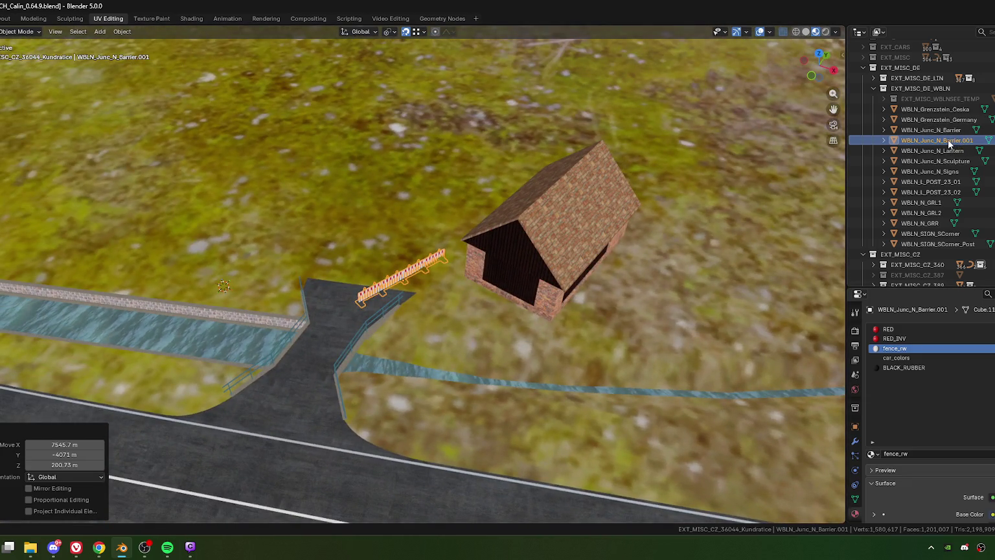
Move the barrier copy and 1CURB_CZ36044_KUNDRA_BUS into EXT_MISC_CZ_36044_Kundratice, then reselect the barrier.
{"action": "left_click_drag", "start_coordinate": [950, 144], "coordinate": [920, 266]}
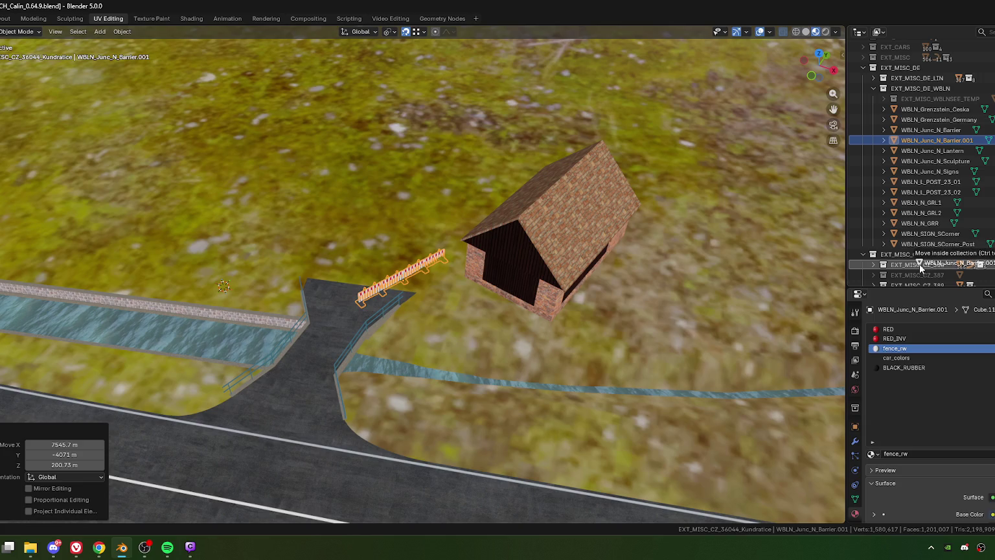
{"action": "left_click_drag", "start_coordinate": [918, 263], "coordinate": [919, 263]}
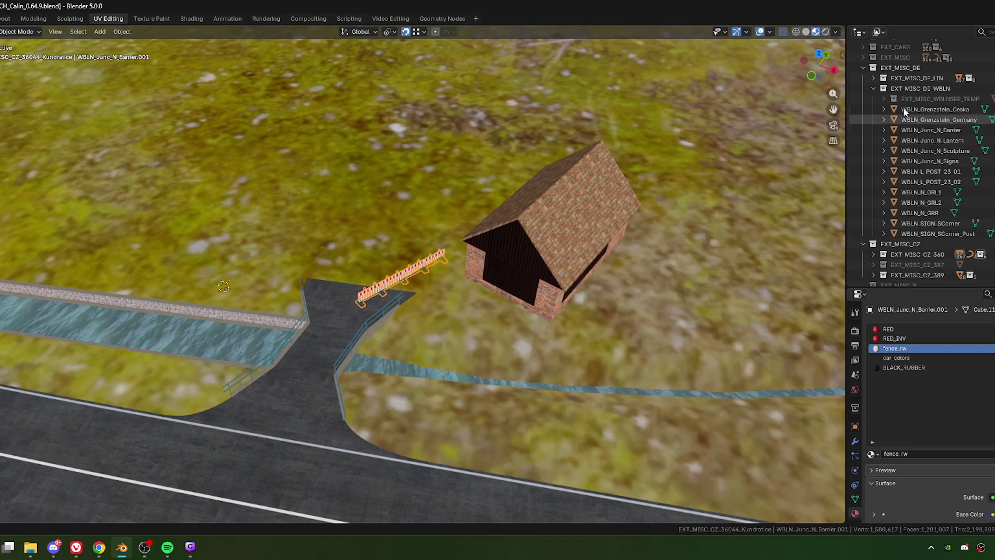
{"action": "left_click", "coordinate": [873, 88]}
{"action": "left_click", "coordinate": [863, 67]}
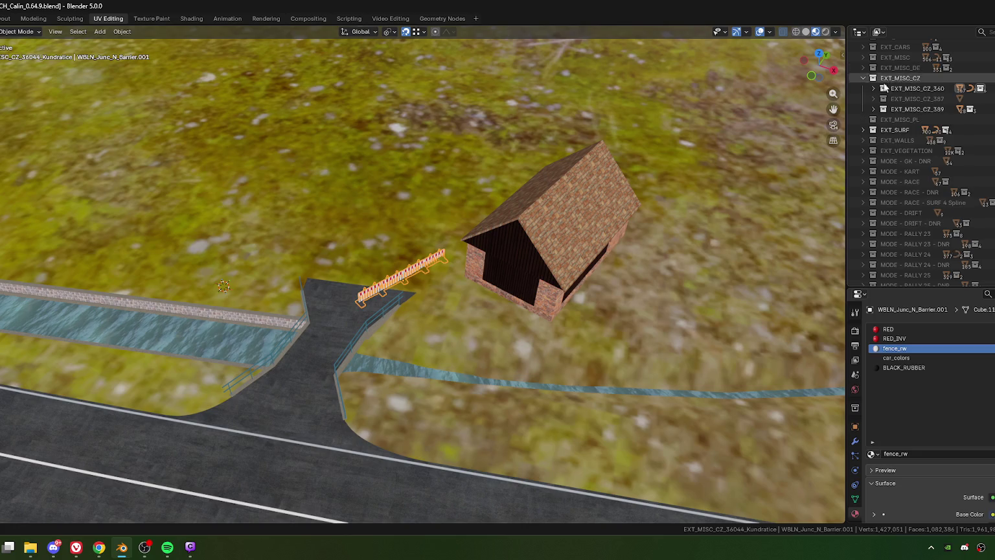
{"action": "left_click", "coordinate": [873, 88]}
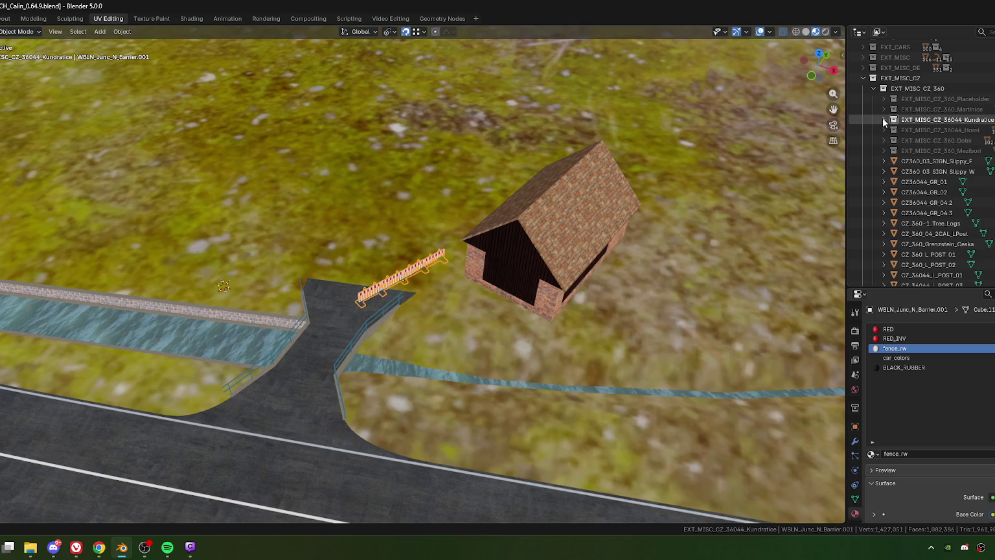
{"action": "left_click", "coordinate": [884, 119]}
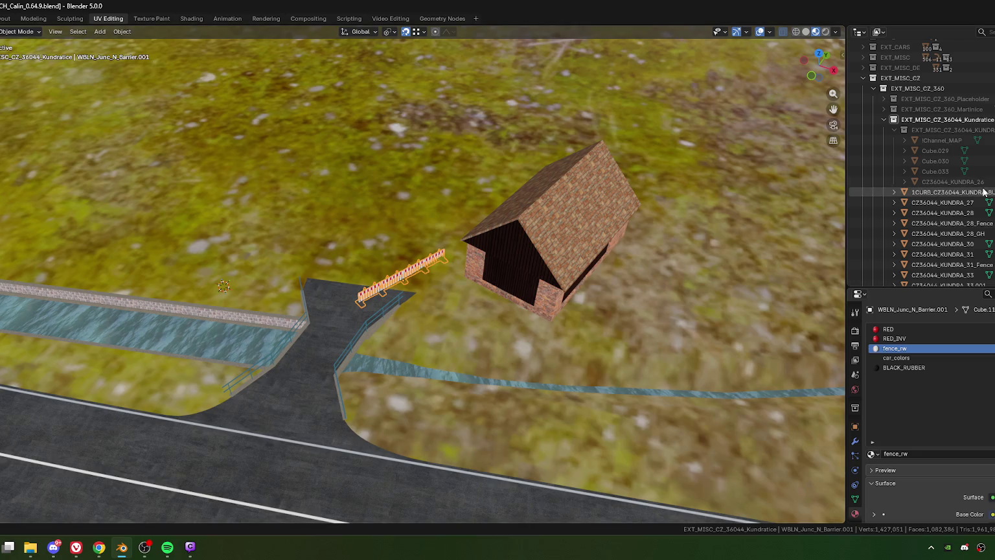
{"action": "left_click", "coordinate": [894, 130]}
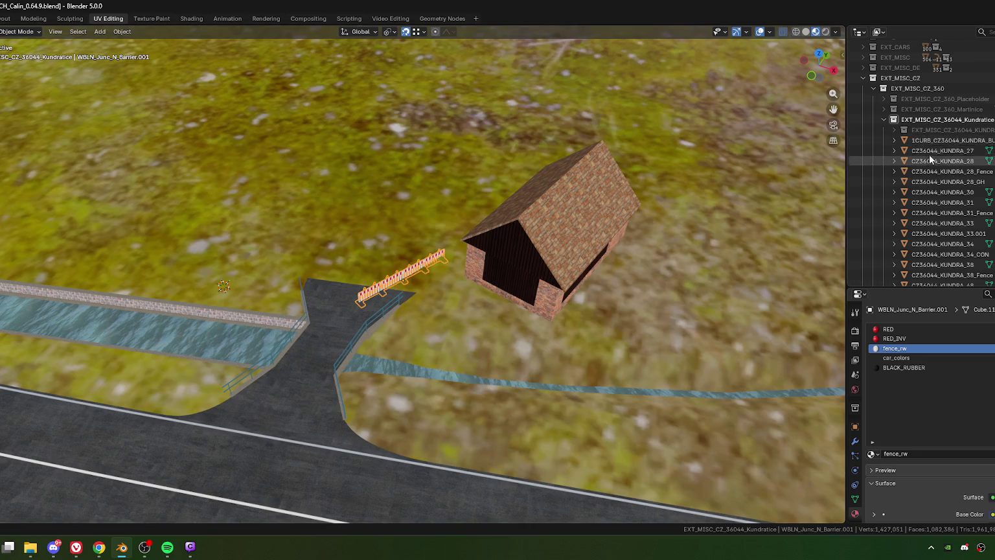
{"action": "left_click_drag", "start_coordinate": [924, 141], "coordinate": [933, 119]}
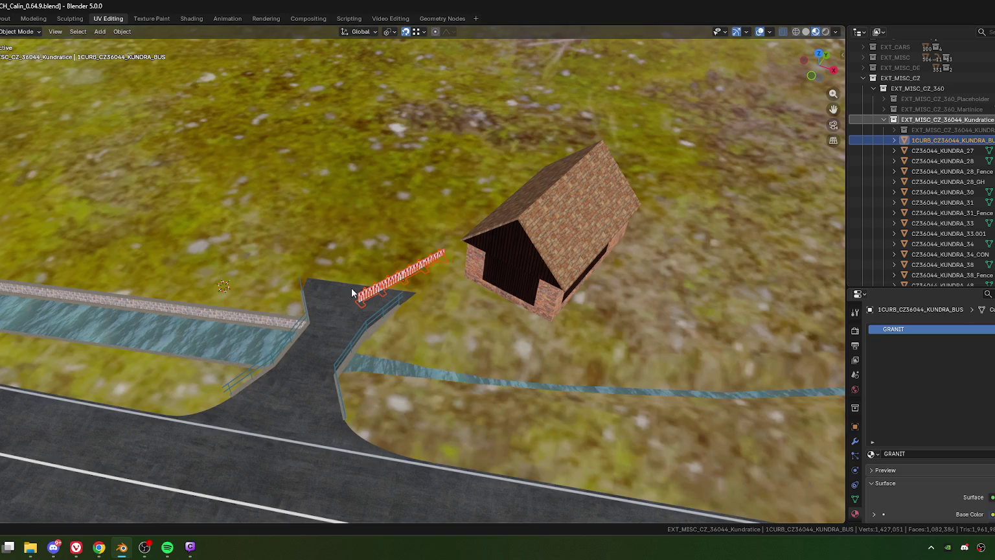
{"action": "left_click", "coordinate": [378, 325]}
In top view, rotate the barrier copy about -49° and align it along the path end's edge.
{"action": "key", "text": "KP_7"}
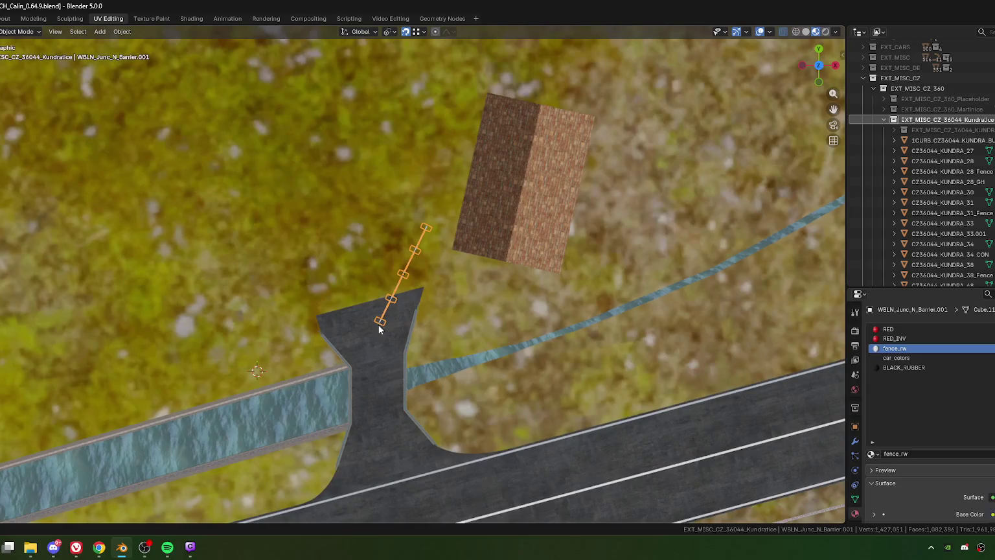
{"action": "scroll", "coordinate": [454, 246], "scroll_direction": "up", "scroll_amount": 4}
{"action": "key", "text": "r"}
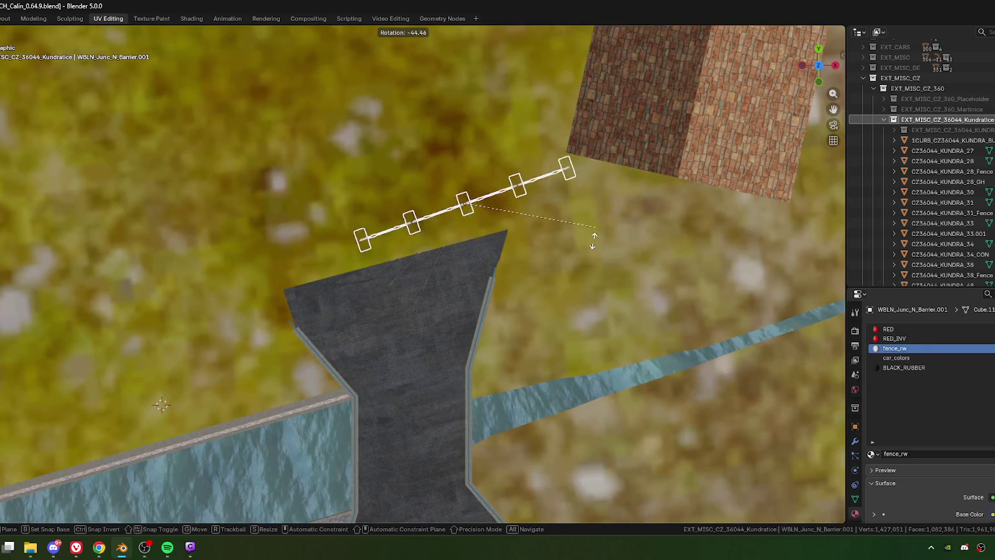
{"action": "left_click", "coordinate": [441, 231]}
{"action": "key", "text": "g"}
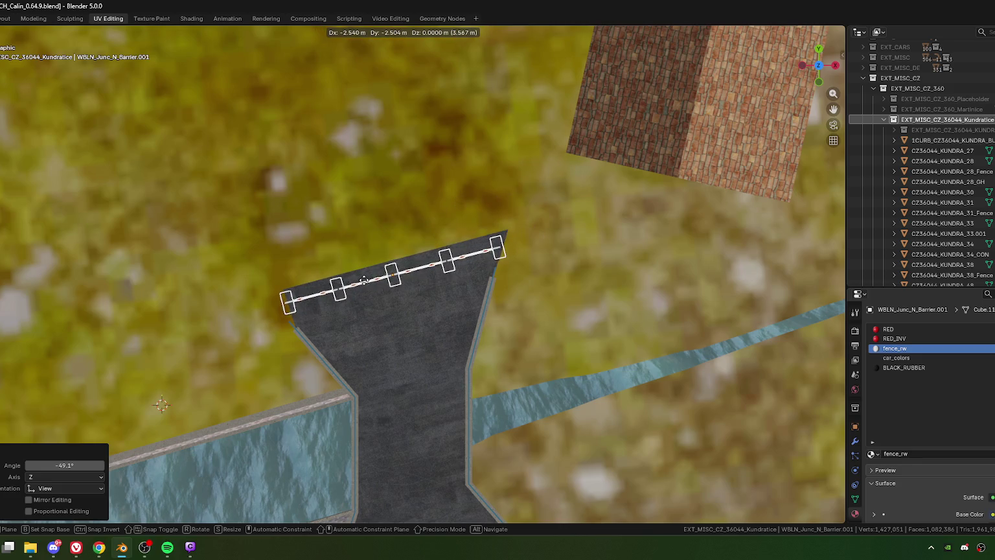
{"action": "left_click", "coordinate": [365, 283]}
{"action": "key", "text": "r"}
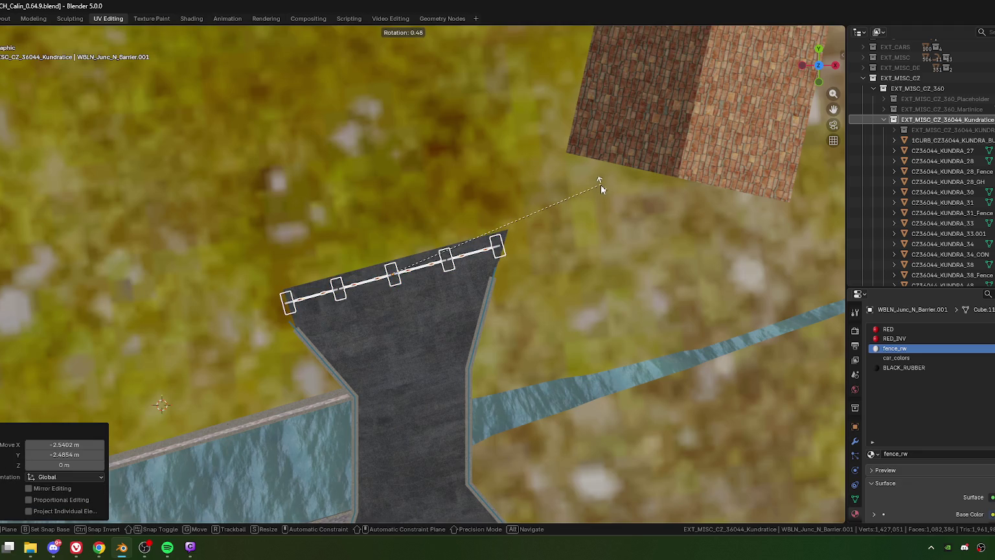
{"action": "left_click", "coordinate": [435, 281]}
{"action": "scroll", "coordinate": [393, 285], "scroll_direction": "up", "scroll_amount": 3}
{"action": "key", "text": "g"}
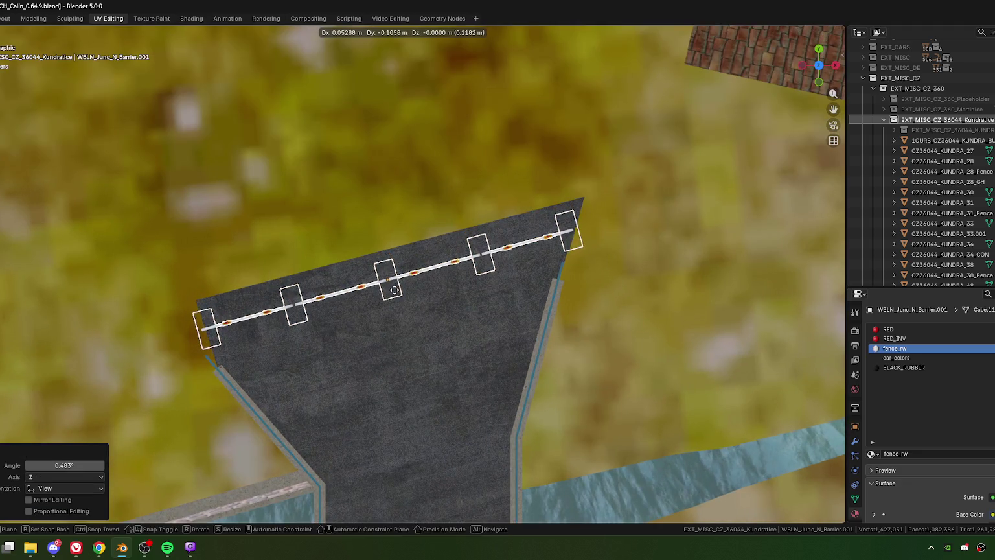
{"action": "left_click", "coordinate": [394, 298]}
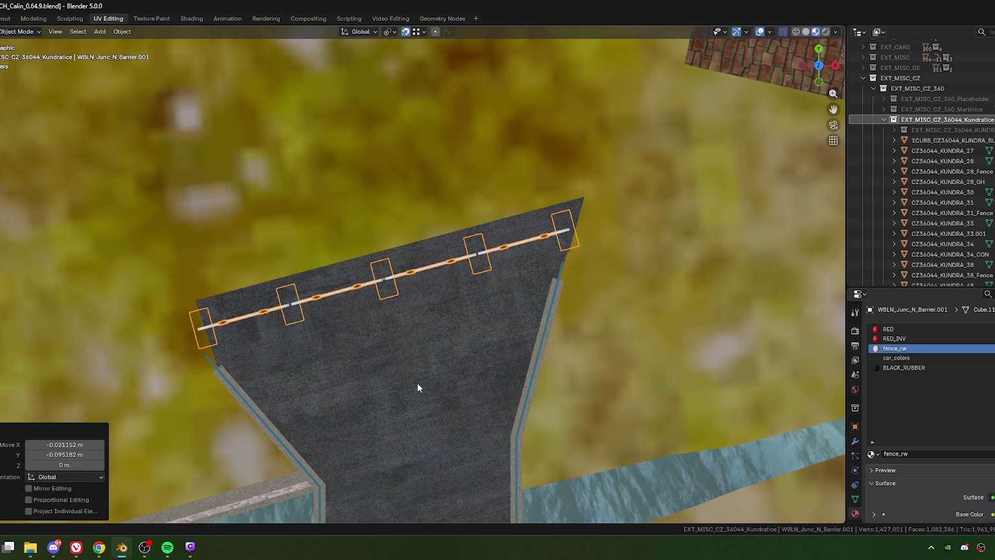
{"action": "mouse_move", "coordinate": [393, 299]}
{"action": "middle_mouse_down"}
{"action": "mouse_move", "coordinate": [420, 330]}
{"action": "mouse_move", "coordinate": [423, 360]}
{"action": "middle_mouse_up"}
Raise the barrier 0.228 m along Z, then lower it slightly onto the road surface.
{"action": "key", "text": "g"}
{"action": "key", "text": "z"}
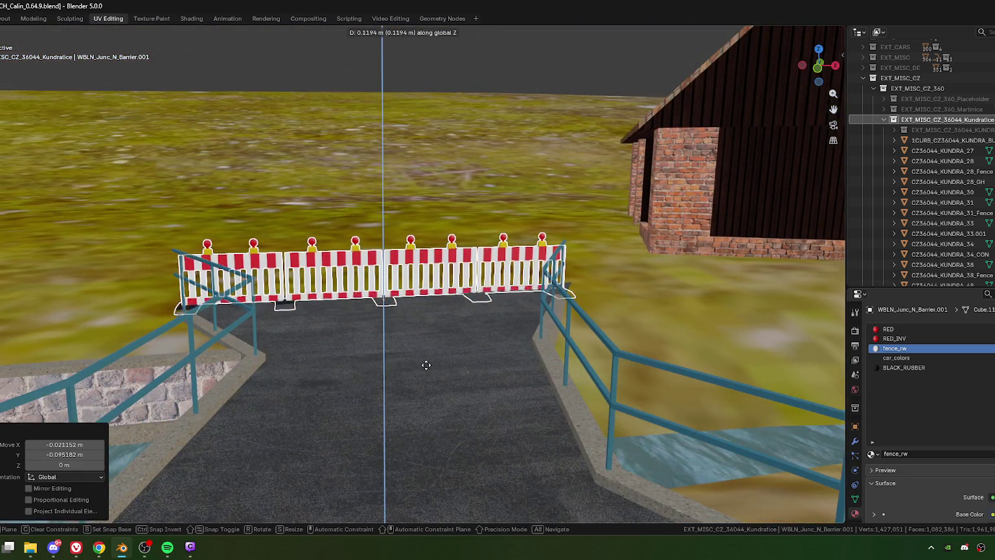
{"action": "left_click", "coordinate": [425, 360]}
{"action": "scroll", "coordinate": [407, 376], "scroll_direction": "up", "scroll_amount": 4}
{"action": "mouse_move", "coordinate": [406, 376]}
{"action": "middle_mouse_down"}
{"action": "mouse_move", "coordinate": [456, 322]}
{"action": "mouse_move", "coordinate": [394, 317]}
{"action": "mouse_move", "coordinate": [507, 297]}
{"action": "mouse_move", "coordinate": [439, 286]}
{"action": "mouse_move", "coordinate": [445, 385]}
{"action": "middle_mouse_up"}
{"action": "scroll", "coordinate": [393, 316], "scroll_direction": "up", "scroll_amount": 1}
{"action": "scroll", "coordinate": [390, 314], "scroll_direction": "up", "scroll_amount": 3}
{"action": "key", "text": "g"}
{"action": "key", "text": "z"}
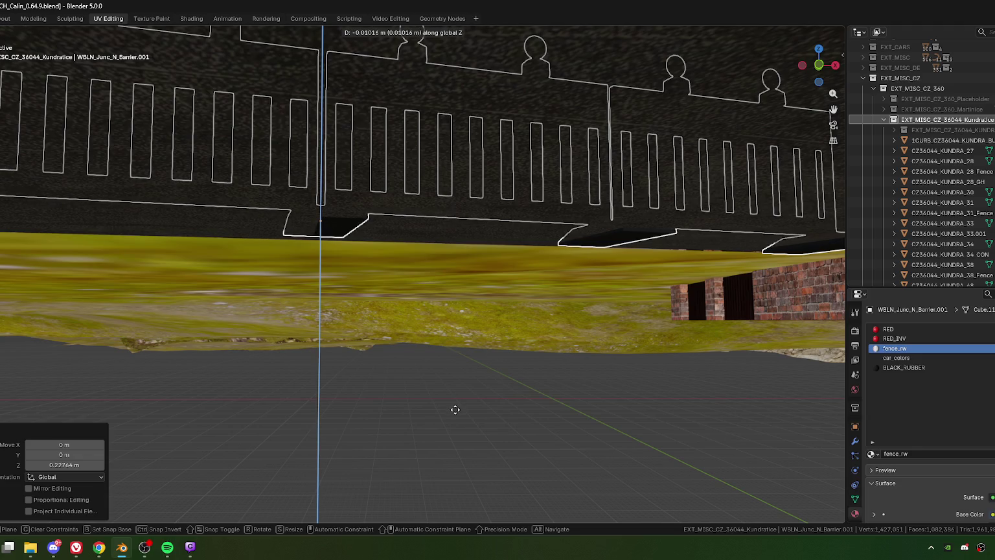
{"action": "left_click", "coordinate": [455, 402]}
{"action": "middle_click_drag", "start_coordinate": [428, 355], "coordinate": [412, 345]}
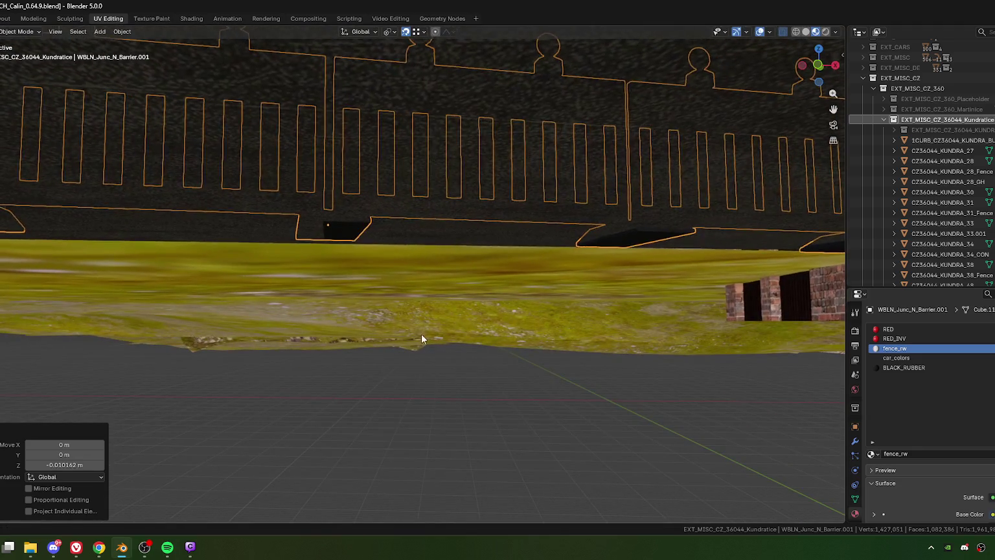
Tilt the barrier slightly around the global Y axis to level it.
{"action": "key", "text": "r"}
{"action": "key", "text": "x"}
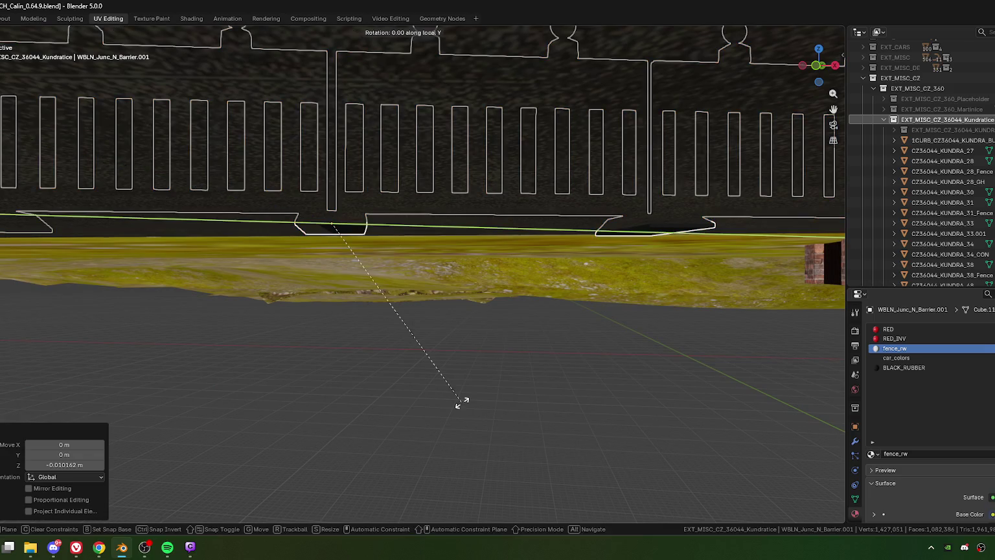
{"action": "key", "text": "x"}
{"action": "key", "text": "Escape"}
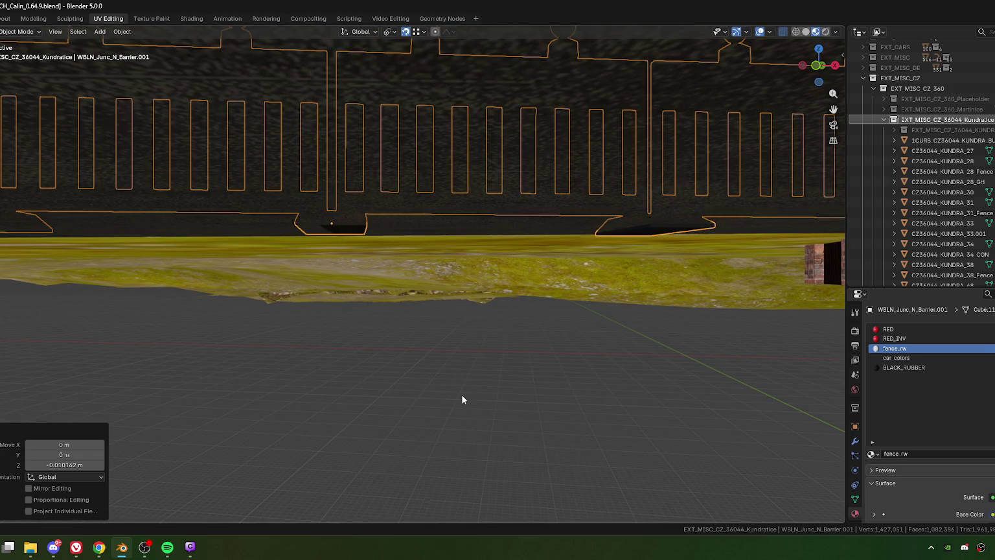
{"action": "key", "text": "r"}
{"action": "key", "text": "y"}
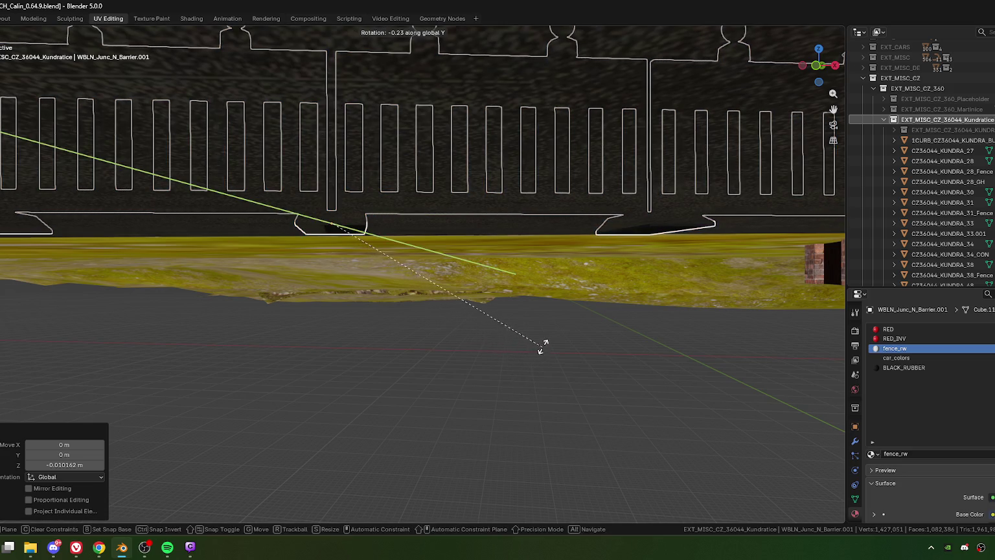
{"action": "left_click", "coordinate": [489, 299]}
{"action": "mouse_move", "coordinate": [489, 300]}
{"action": "middle_mouse_down"}
{"action": "mouse_move", "coordinate": [466, 312]}
{"action": "mouse_move", "coordinate": [466, 294]}
{"action": "middle_mouse_up"}
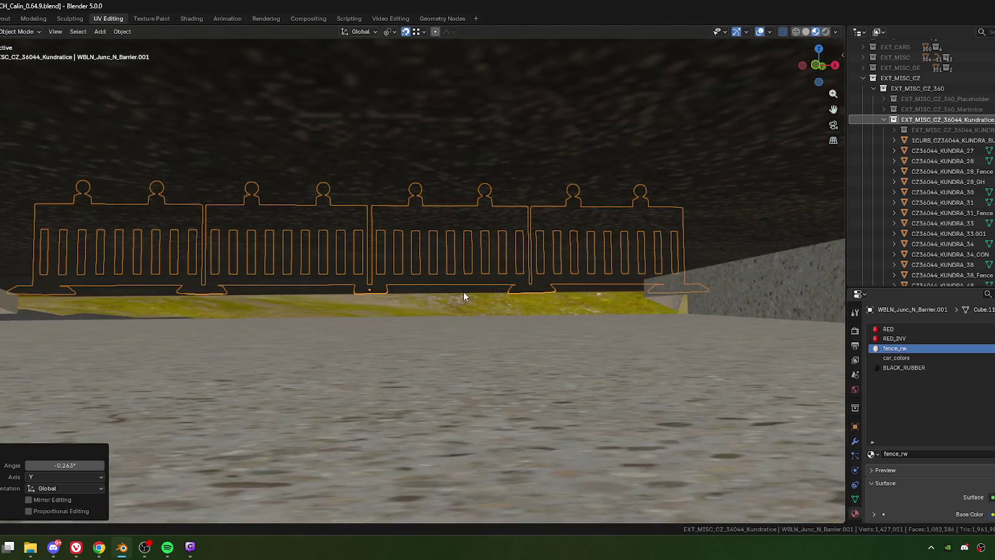
Turn the barrier slightly around the vertical and inspect it close up.
{"action": "key", "text": "r"}
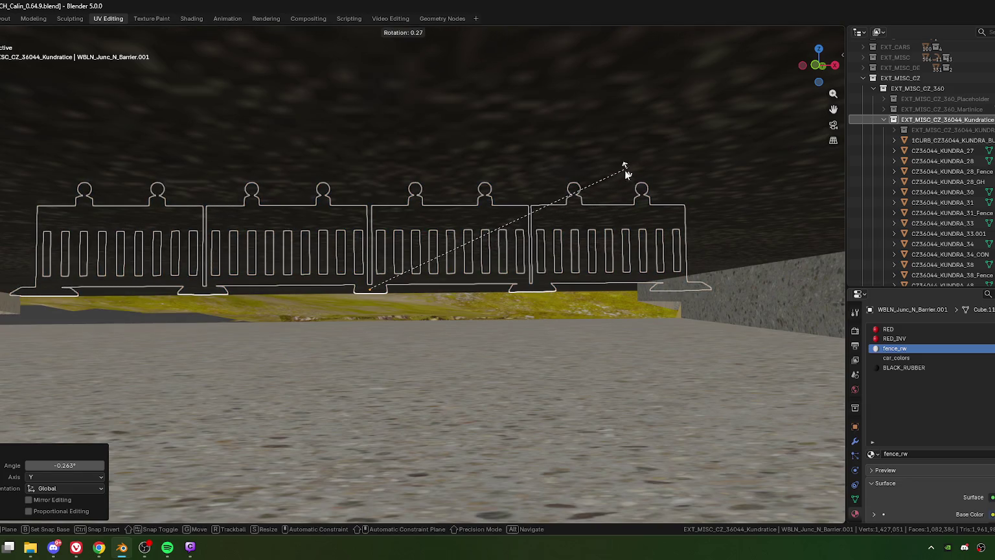
{"action": "left_click", "coordinate": [454, 331]}
{"action": "scroll", "coordinate": [380, 358], "scroll_direction": "up", "scroll_amount": 3}
{"action": "scroll", "coordinate": [418, 333], "scroll_direction": "up", "scroll_amount": 2}
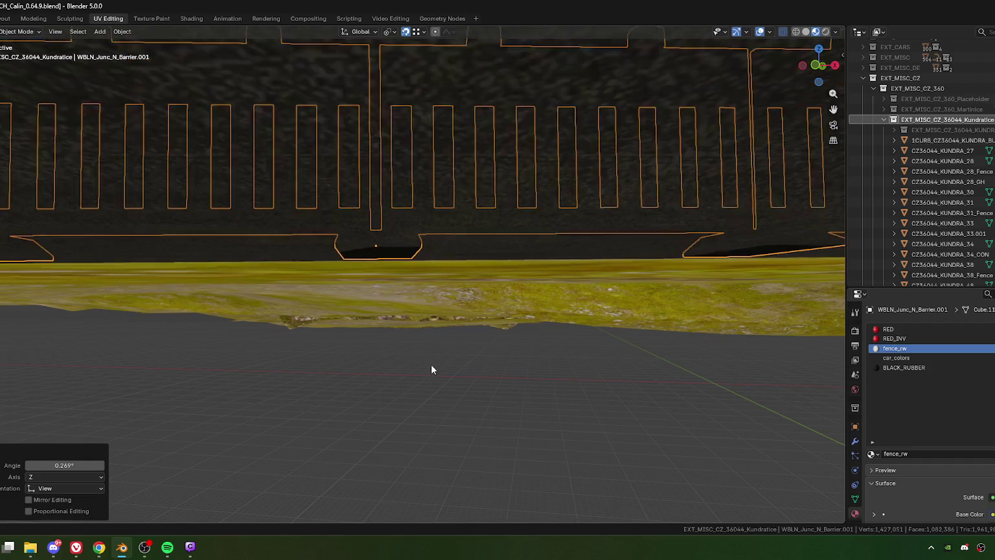
{"action": "scroll", "coordinate": [431, 366], "scroll_direction": "up", "scroll_amount": 3}
{"action": "mouse_move", "coordinate": [452, 344]}
{"action": "middle_mouse_down"}
{"action": "mouse_move", "coordinate": [554, 342]}
{"action": "mouse_move", "coordinate": [627, 327]}
{"action": "mouse_move", "coordinate": [500, 337]}
{"action": "mouse_move", "coordinate": [439, 424]}
{"action": "mouse_move", "coordinate": [428, 364]}
{"action": "middle_mouse_up"}
{"action": "scroll", "coordinate": [433, 360], "scroll_direction": "up", "scroll_amount": 2}
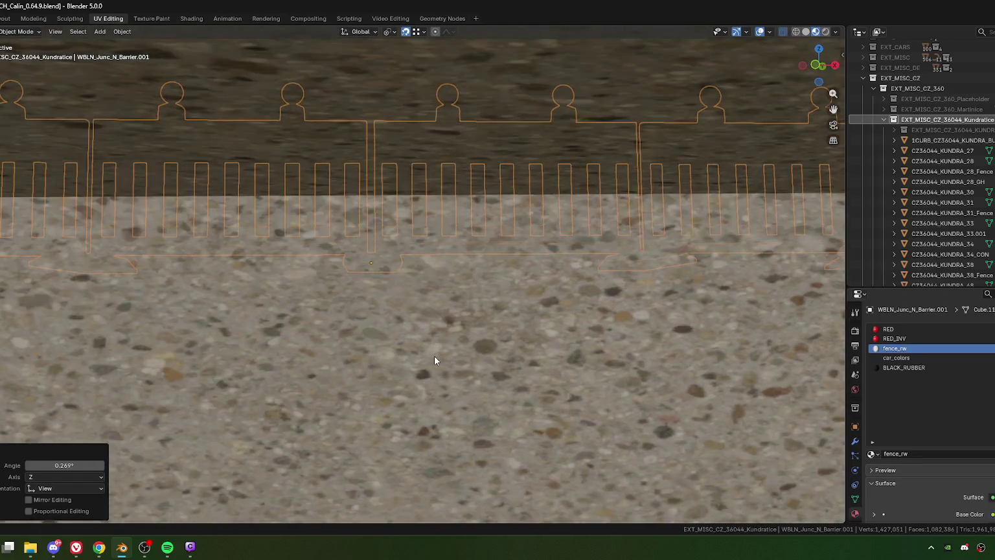
{"action": "scroll", "coordinate": [434, 358], "scroll_direction": "up", "scroll_amount": 1}
Apply a final 0.0667° rotation correction and check alignment between the bridge railings.
{"action": "key", "text": "r"}
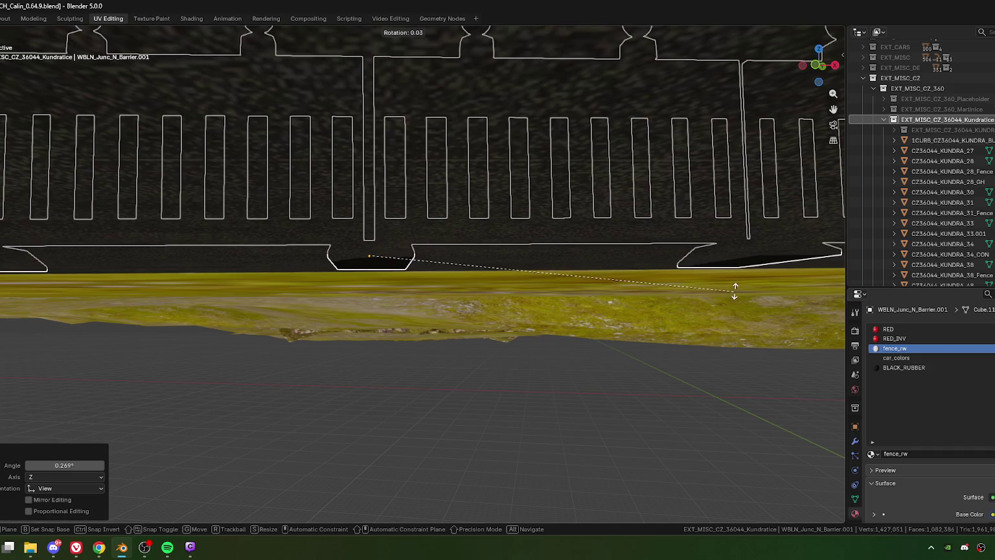
{"action": "left_click", "coordinate": [725, 295]}
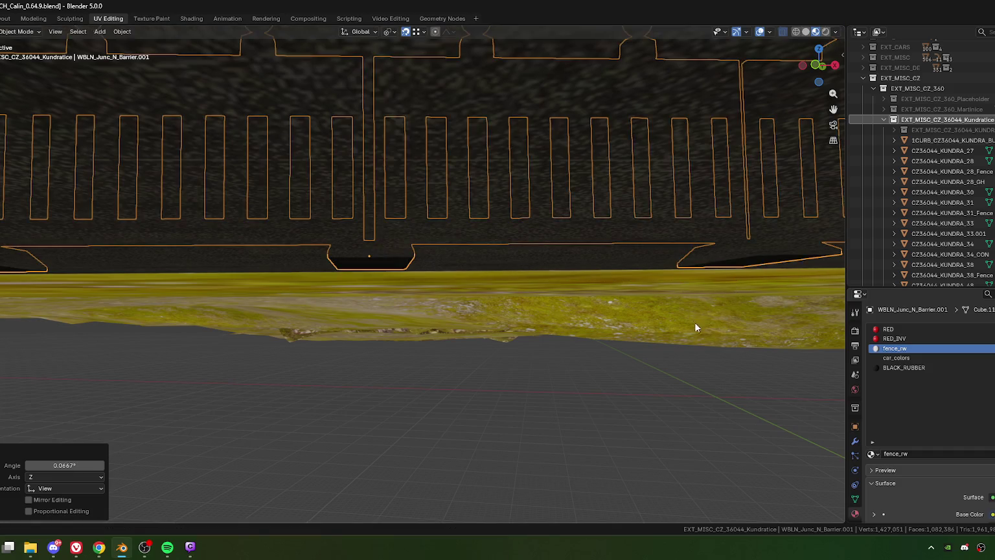
{"action": "mouse_move", "coordinate": [694, 322]}
{"action": "middle_mouse_down"}
{"action": "mouse_move", "coordinate": [565, 361]}
{"action": "mouse_move", "coordinate": [504, 349]}
{"action": "mouse_move", "coordinate": [512, 336]}
{"action": "mouse_move", "coordinate": [531, 377]}
{"action": "mouse_move", "coordinate": [606, 358]}
{"action": "mouse_move", "coordinate": [467, 358]}
{"action": "mouse_move", "coordinate": [423, 350]}
{"action": "mouse_move", "coordinate": [491, 349]}
{"action": "mouse_move", "coordinate": [322, 341]}
{"action": "mouse_move", "coordinate": [453, 345]}
{"action": "mouse_move", "coordinate": [524, 331]}
{"action": "mouse_move", "coordinate": [426, 364]}
{"action": "mouse_move", "coordinate": [442, 353]}
{"action": "middle_mouse_up"}
{"action": "scroll", "coordinate": [509, 330], "scroll_direction": "up", "scroll_amount": 2}
{"action": "scroll", "coordinate": [417, 350], "scroll_direction": "up", "scroll_amount": 3}
{"action": "scroll", "coordinate": [405, 353], "scroll_direction": "up", "scroll_amount": 3}
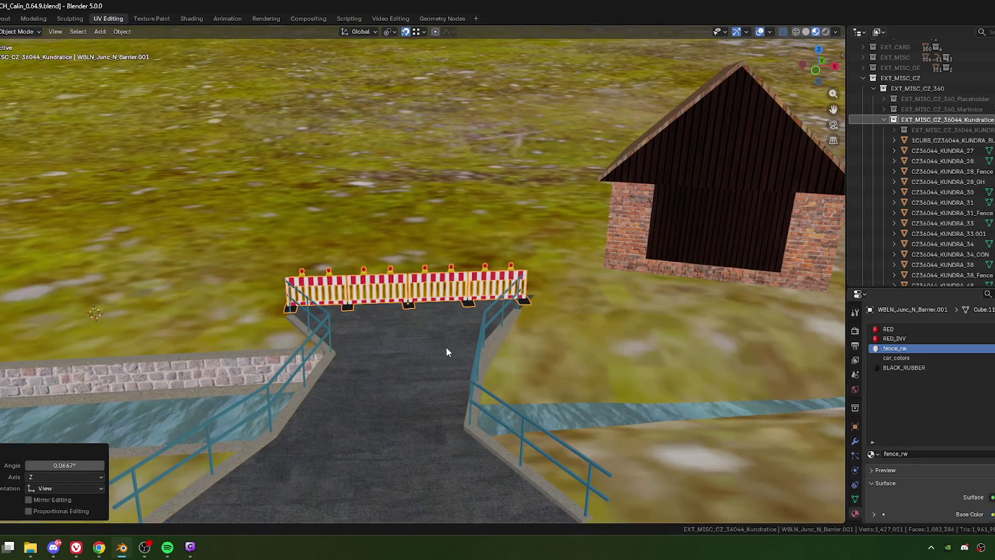
Copy the name of object CZ36044_KUNDRA_27 from its rename field.
{"action": "key", "text": "F2"}
{"action": "key", "text": "Escape"}
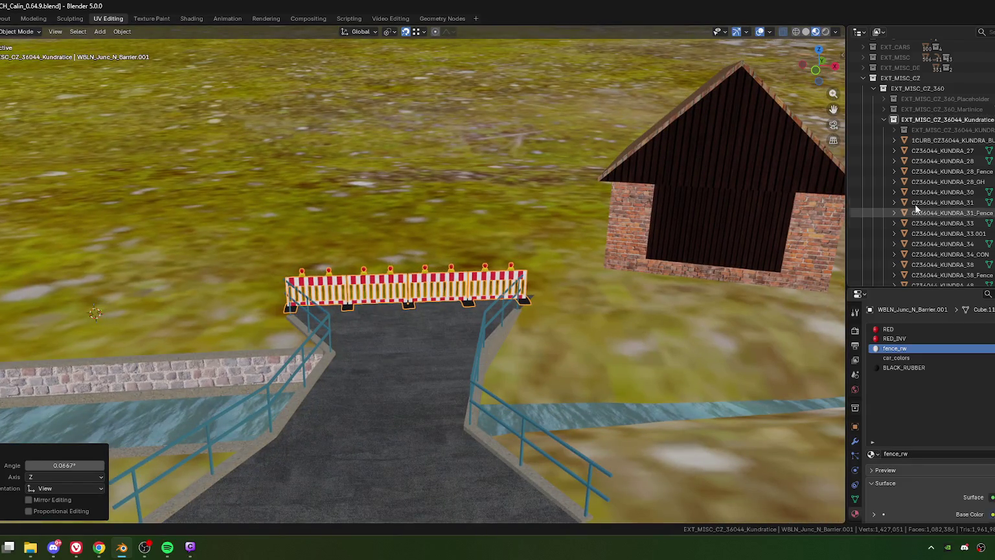
{"action": "left_click", "coordinate": [942, 150]}
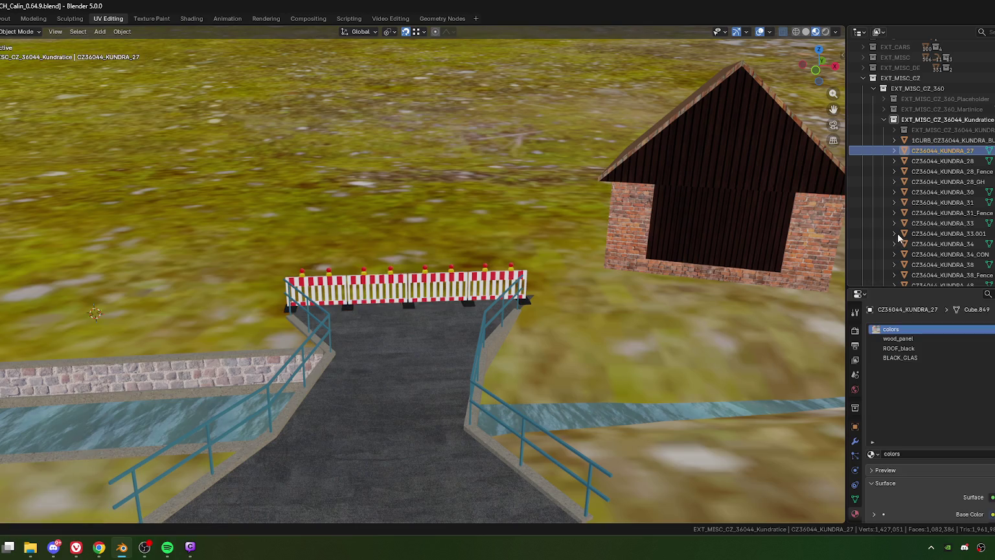
{"action": "key", "text": "F2"}
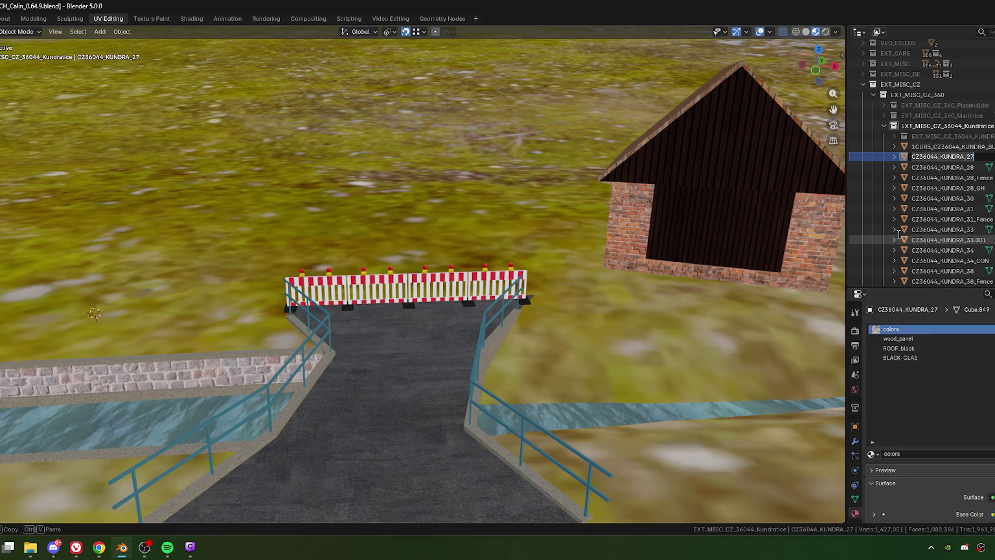
{"action": "key", "text": "Escape"}
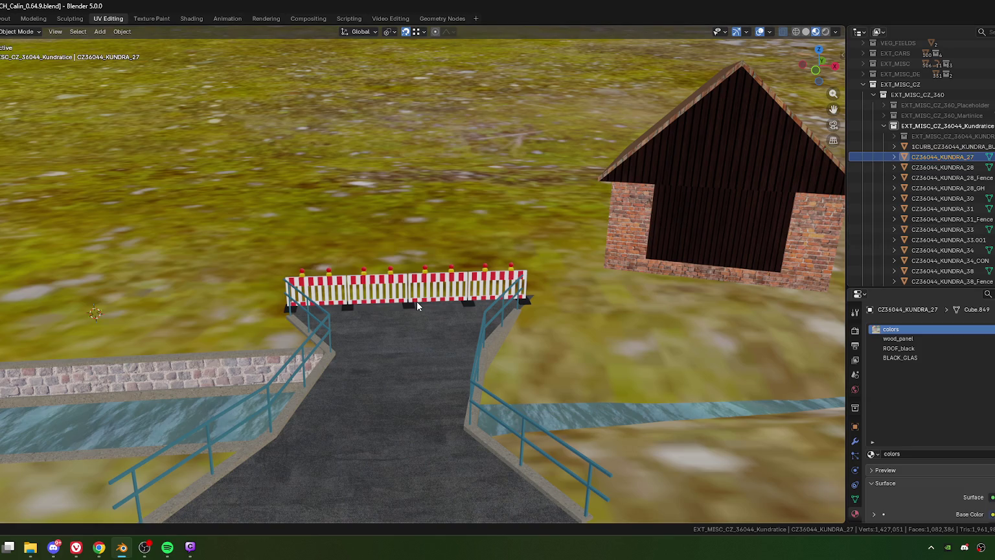
Rename the road barrier to CZ36044_KUNDRA_B1_Closure.
{"action": "left_click", "coordinate": [416, 302]}
{"action": "key", "text": "F2"}
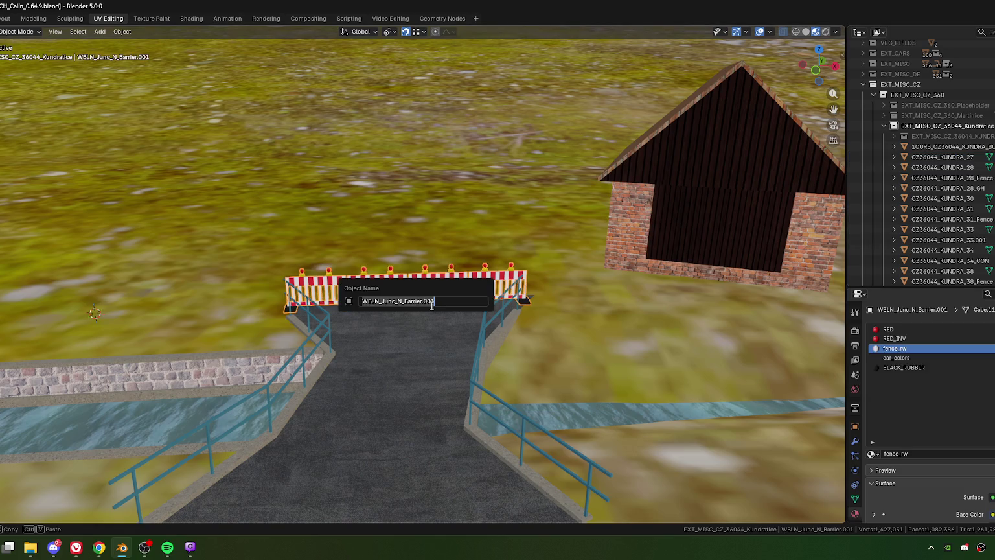
{"action": "type", "text": "CZ36044_KUNDRA_27"}
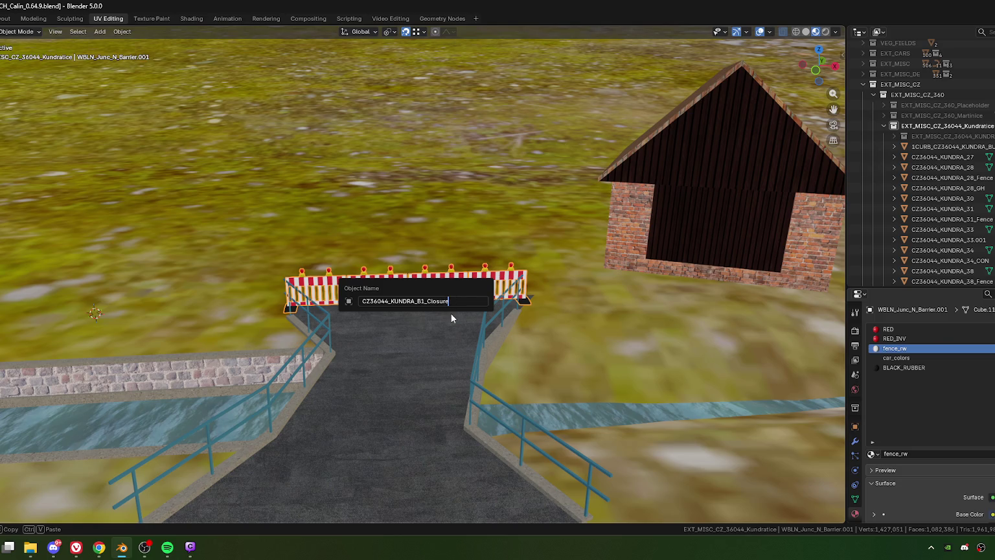
{"action": "key", "text": "Return"}
{"action": "scroll", "coordinate": [971, 207], "scroll_direction": "down", "scroll_amount": 2}
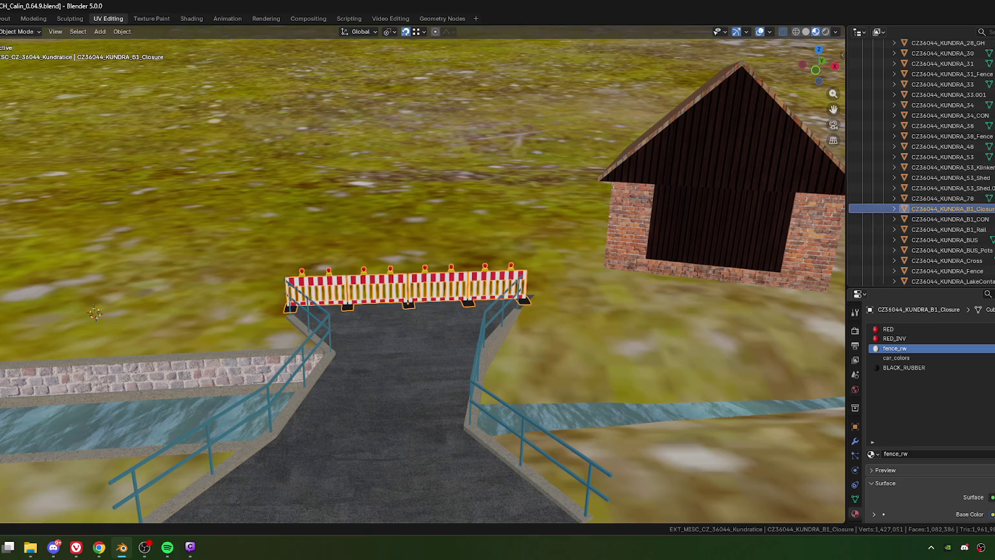
Rename the shed 53_Shed.001 to CZ36044_KUNDRA_B1_Shed, replacing 53 with B1.
{"action": "left_click", "coordinate": [979, 189]}
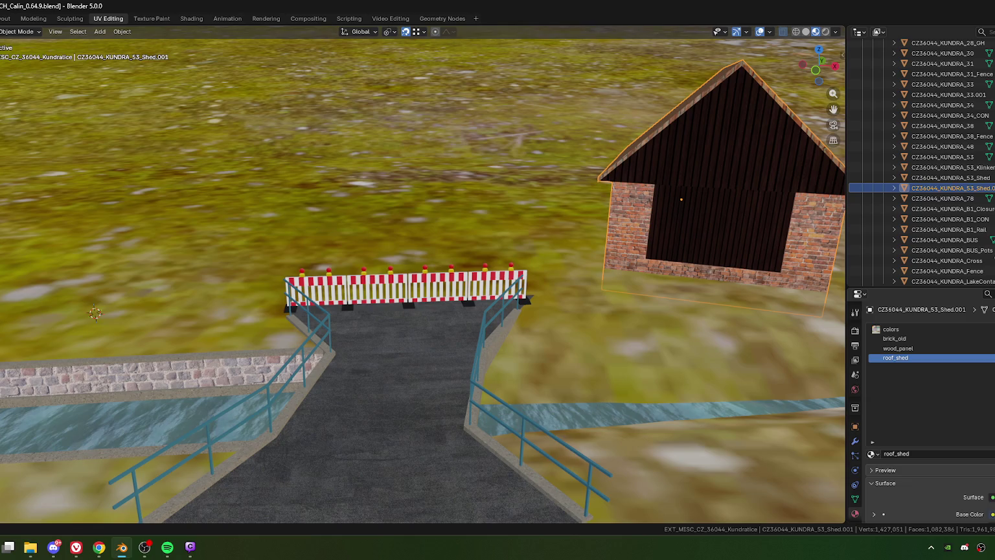
{"action": "key", "text": "alt+Tab"}
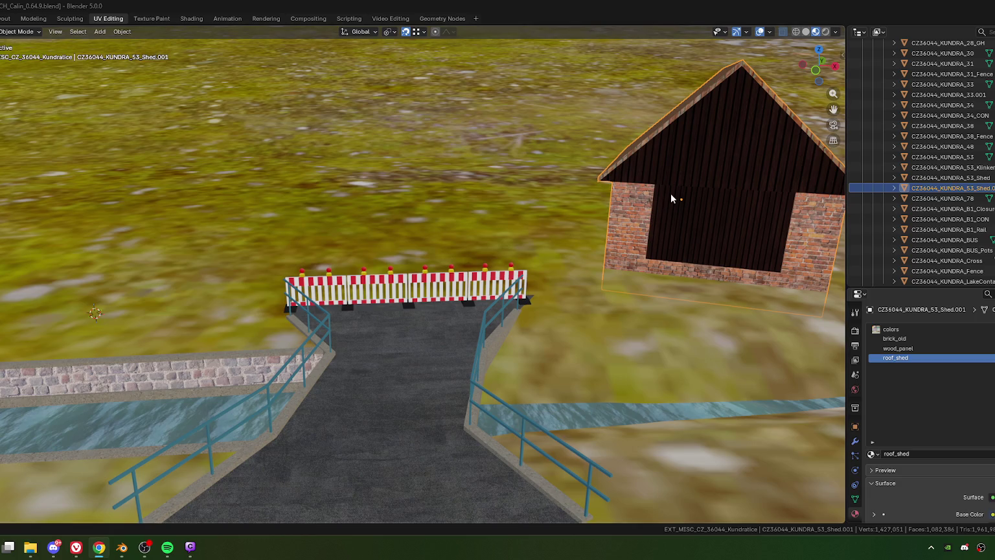
{"action": "key", "text": "F2"}
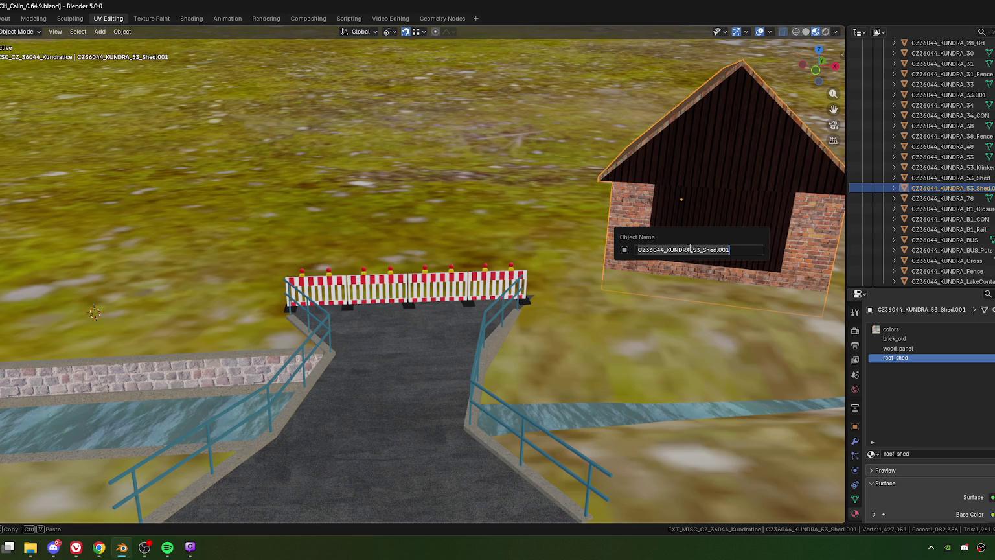
{"action": "left_click_drag", "start_coordinate": [701, 250], "coordinate": [743, 252]}
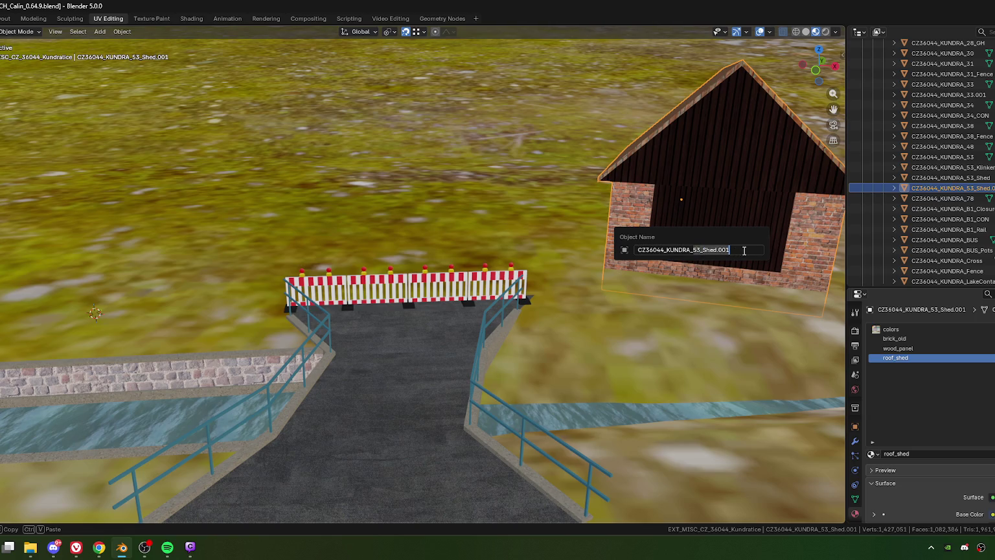
{"action": "left_click", "coordinate": [699, 250]}
{"action": "key", "text": "BackSpace"}
{"action": "key", "text": "BackSpace"}
{"action": "type", "text": "B1"}
{"action": "key", "text": "Return"}
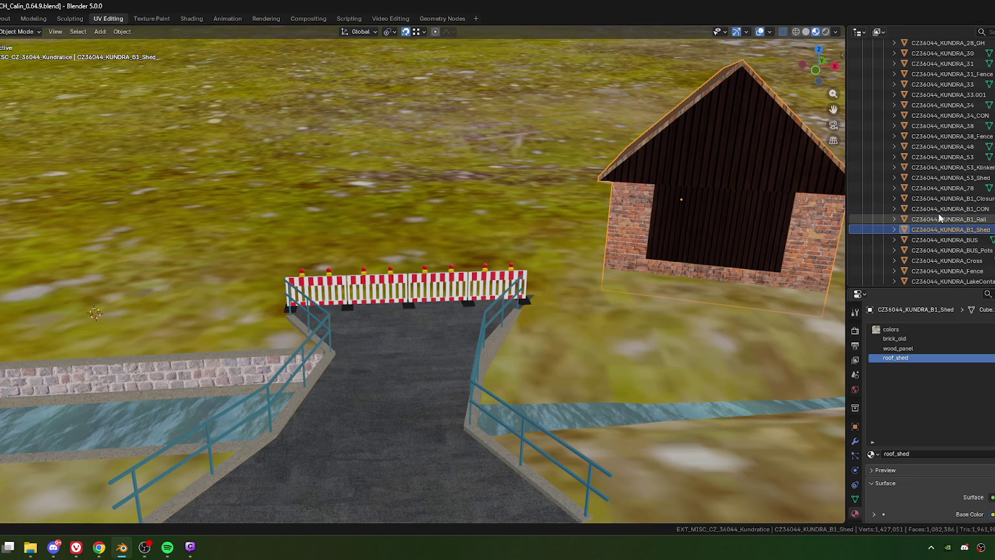
Select house part CZ36044_KUNDRA_33.001 and bring the yellow house into view.
{"action": "left_click", "coordinate": [952, 95]}
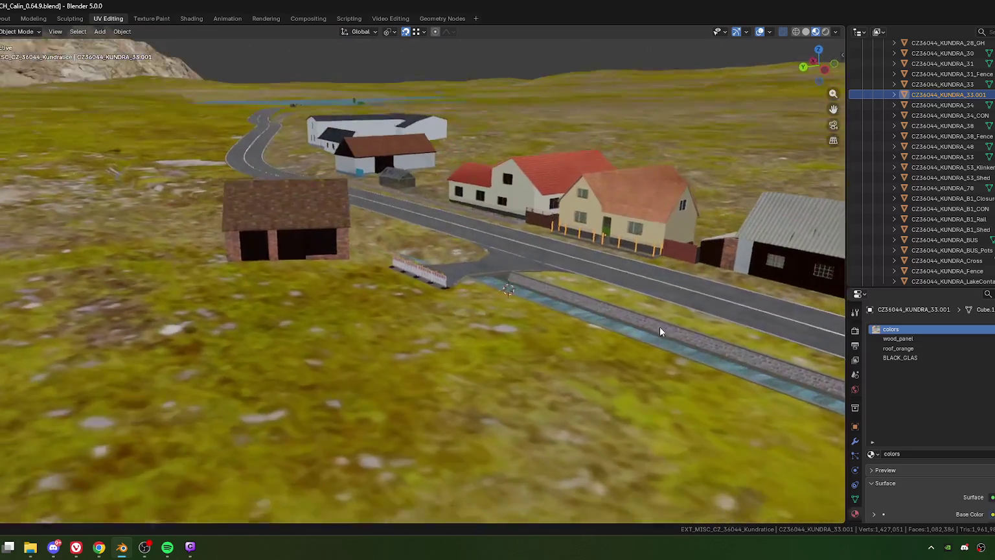
{"action": "mouse_move", "coordinate": [597, 342]}
{"action": "middle_mouse_down"}
{"action": "mouse_move", "coordinate": [393, 326]}
{"action": "mouse_move", "coordinate": [502, 306]}
{"action": "mouse_move", "coordinate": [488, 307]}
{"action": "middle_mouse_up"}
{"action": "scroll", "coordinate": [394, 321], "scroll_direction": "up", "scroll_amount": 5}
Inspect the house part's faces in Edit Mode, deselecting the fence-post faces.
{"action": "scroll", "coordinate": [558, 320], "scroll_direction": "down", "scroll_amount": 5}
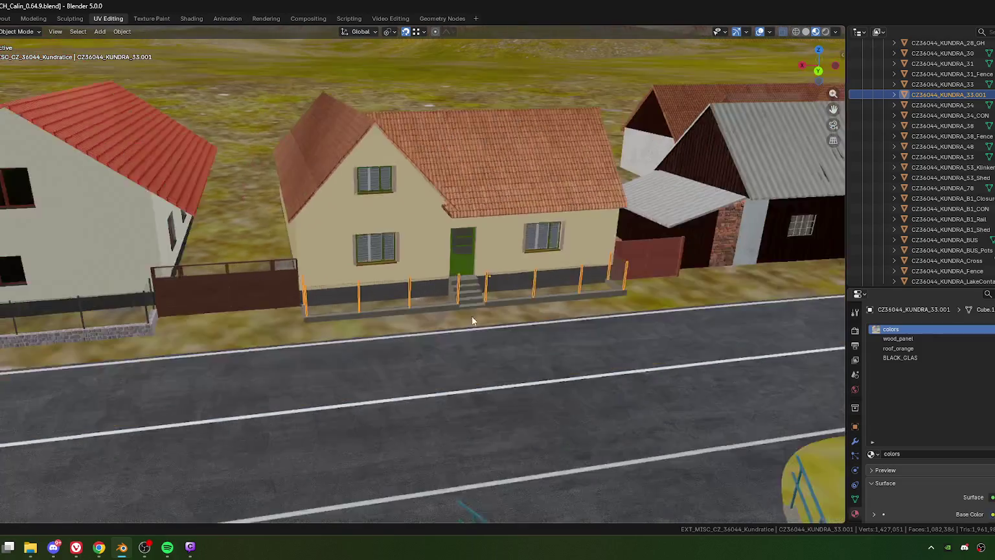
{"action": "scroll", "coordinate": [537, 330], "scroll_direction": "down", "scroll_amount": 2}
{"action": "key", "text": "Tab"}
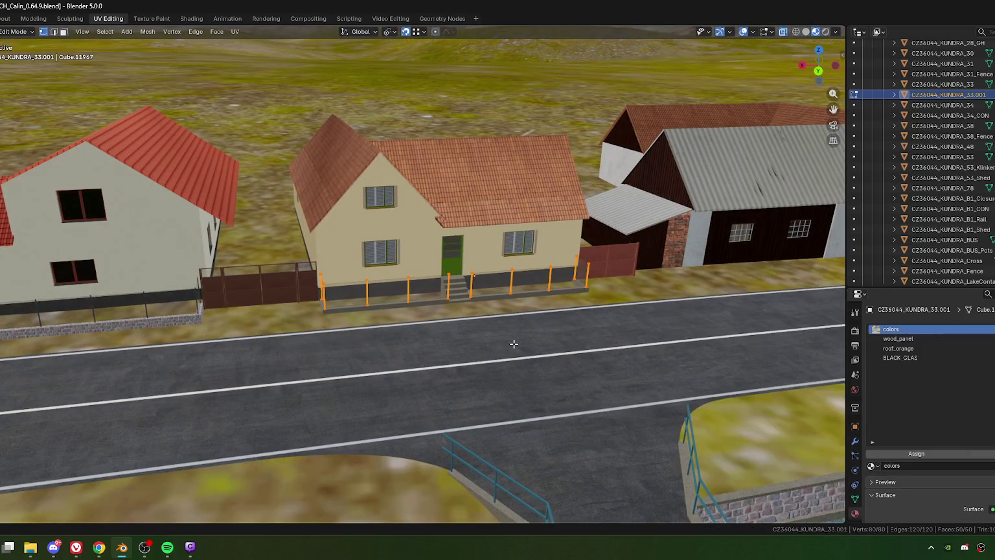
{"action": "key", "text": "3"}
{"action": "left_click", "coordinate": [514, 344]}
{"action": "middle_click_drag", "start_coordinate": [495, 324], "coordinate": [532, 326]}
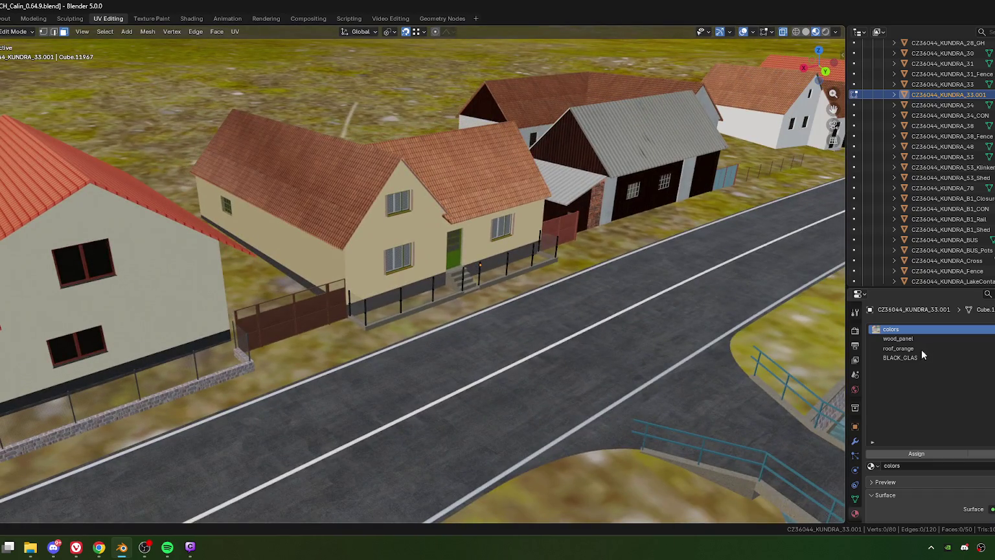
{"action": "key", "text": "Tab"}
Remove the wood_panel, roof_orange and BLACK_GLAS material slots from CZ36044_KUNDRA_33.001.
{"action": "left_click", "coordinate": [900, 338]}
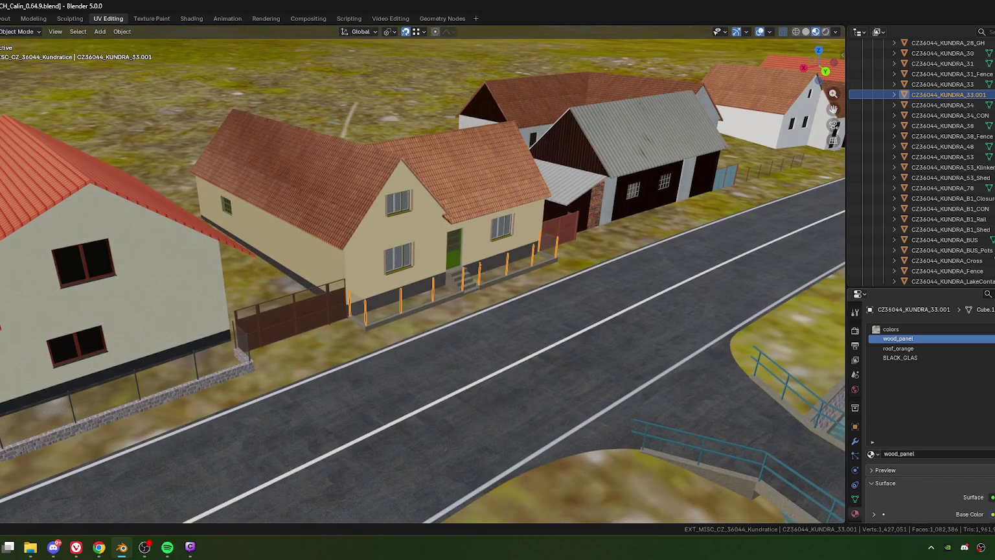
{"action": "left_click", "coordinate": [991, 348]}
{"action": "left_click", "coordinate": [991, 348]}
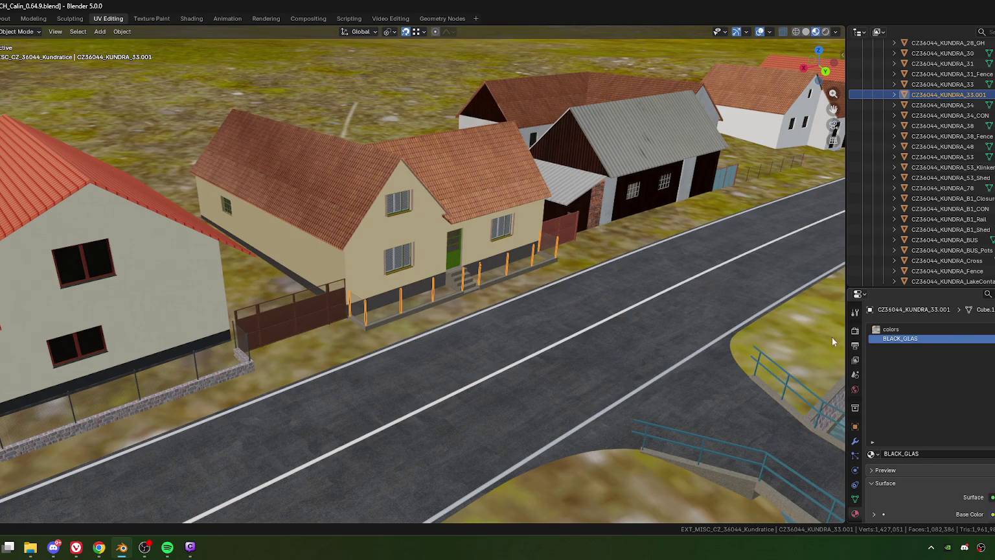
{"action": "left_click", "coordinate": [990, 348]}
{"action": "mouse_move", "coordinate": [489, 285]}
{"action": "middle_mouse_down"}
{"action": "mouse_move", "coordinate": [527, 276]}
{"action": "mouse_move", "coordinate": [452, 250]}
{"action": "middle_mouse_up"}
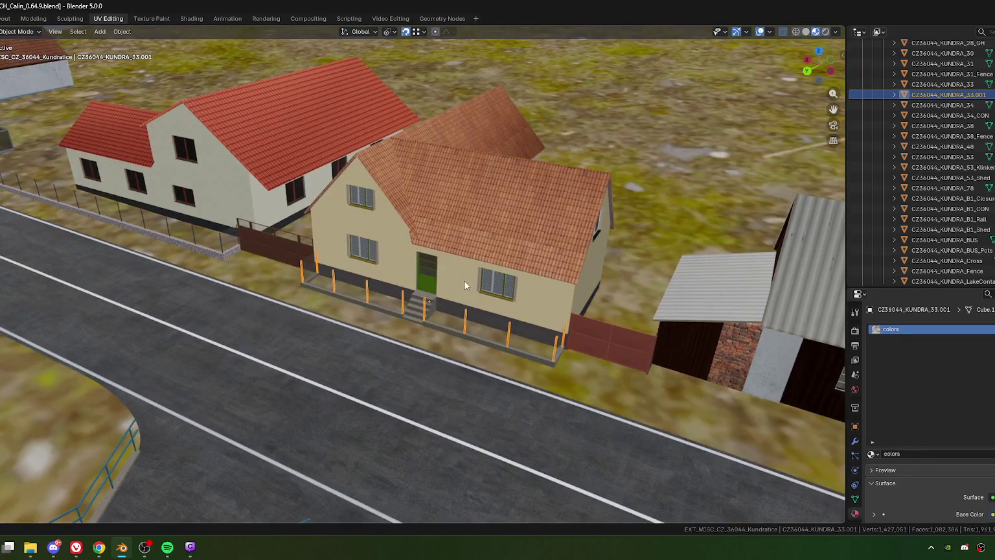
{"action": "left_click", "coordinate": [462, 271], "text": "shift"}
{"action": "right_click", "coordinate": [462, 265]}
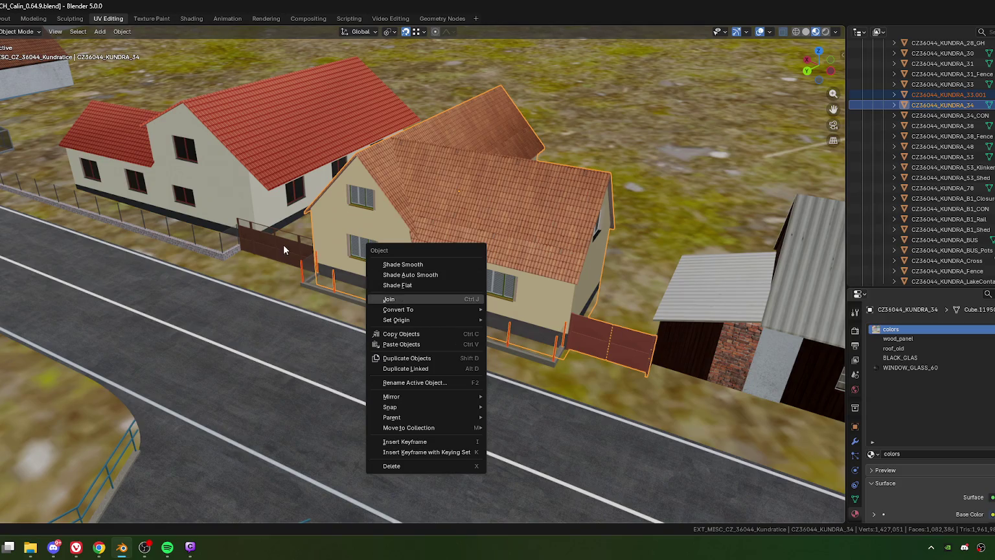
{"action": "key", "text": "ctrl+j"}
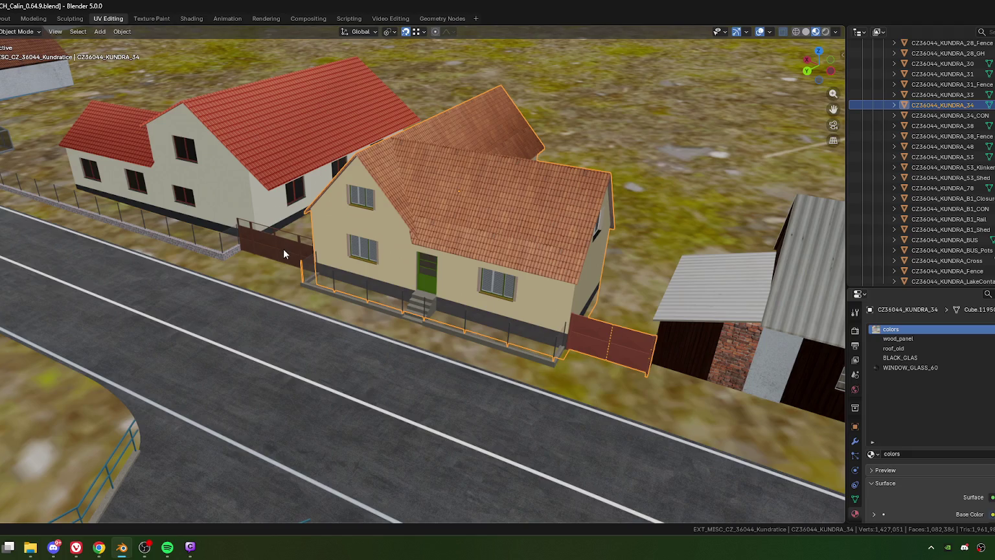
Check which objects own the red gate, front fence and concrete base, then reselect CZ36044_KUNDRA_34.
{"action": "left_click", "coordinate": [285, 246]}
{"action": "left_click", "coordinate": [363, 302]}
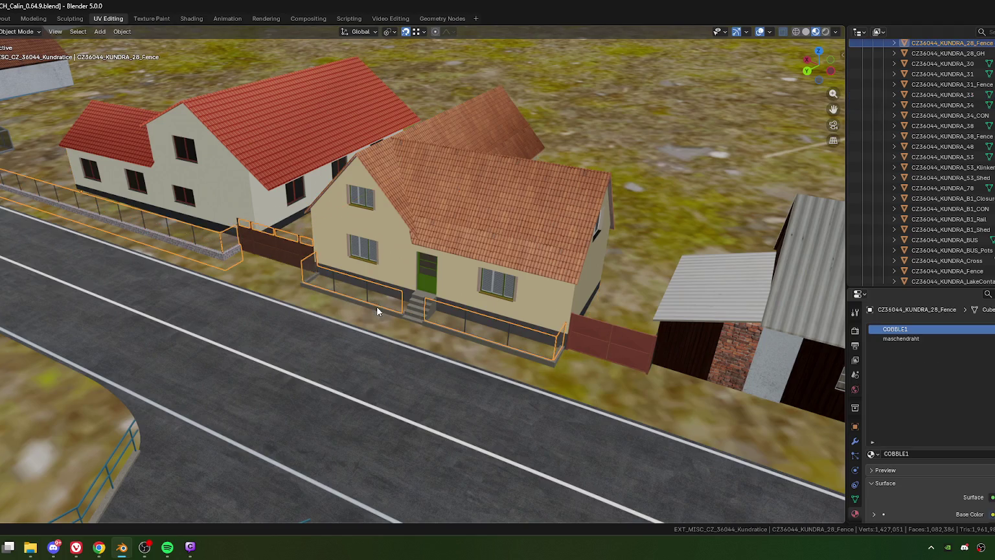
{"action": "left_click", "coordinate": [422, 317]}
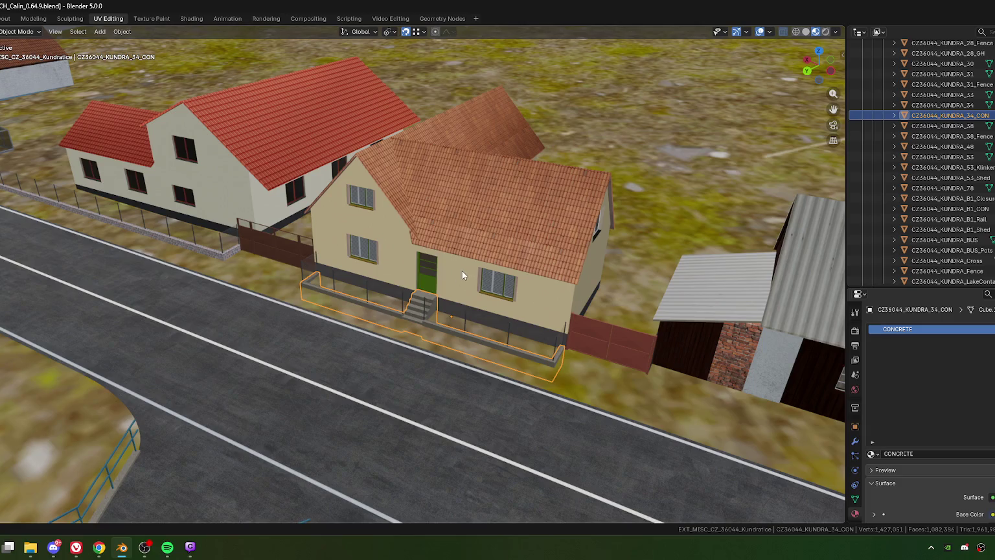
{"action": "left_click", "coordinate": [470, 297]}
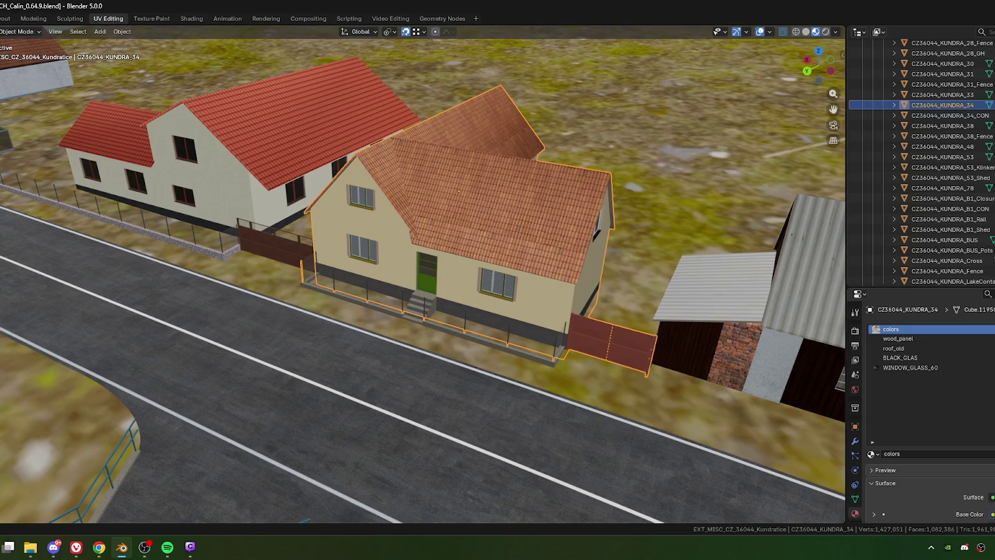
{"action": "key", "text": "alt+Tab"}
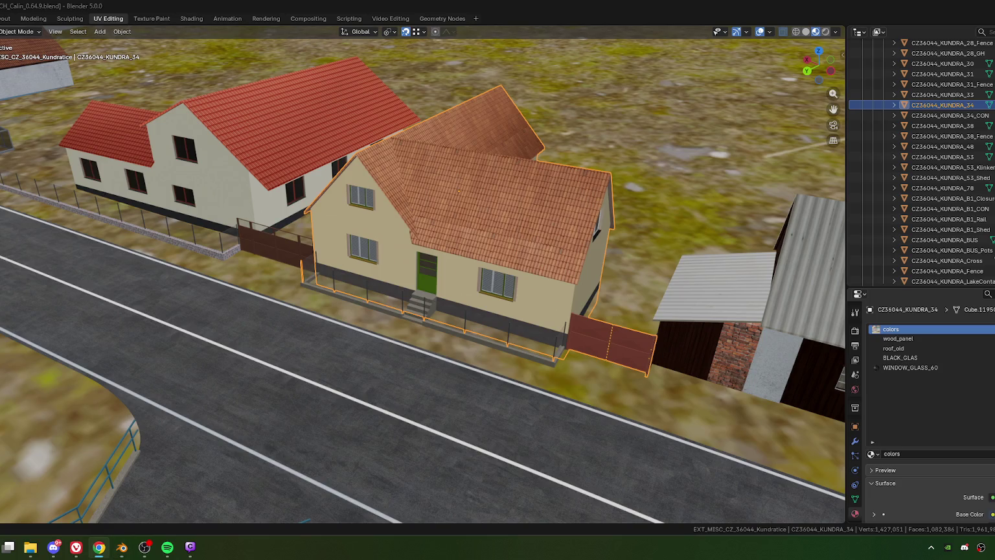
{"action": "scroll", "coordinate": [310, 332], "scroll_direction": "up", "scroll_amount": 5}
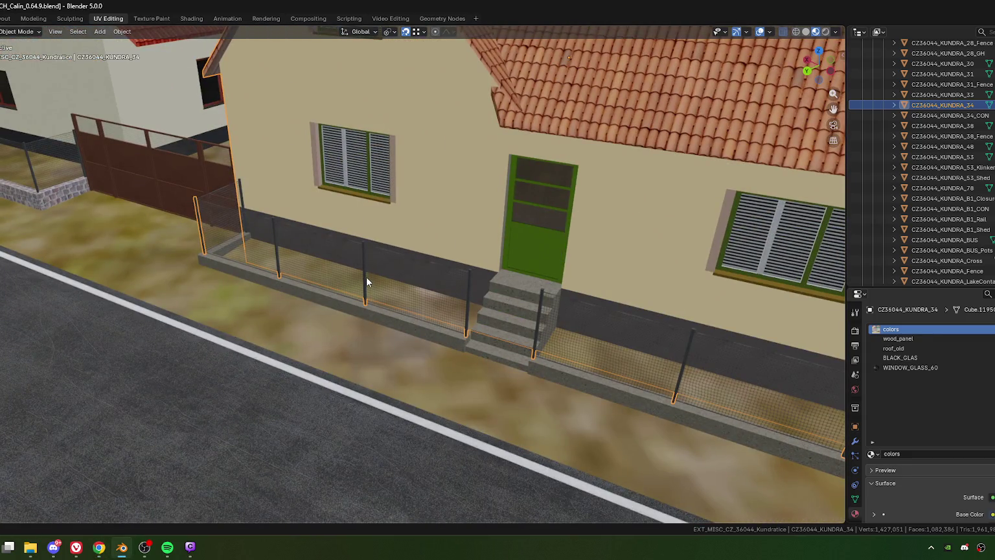
Inspect the mesh of the front fence KUNDRA_28_Fence in Edit Mode.
{"action": "left_click", "coordinate": [366, 276]}
{"action": "scroll", "coordinate": [366, 276], "scroll_direction": "down", "scroll_amount": 5}
{"action": "key", "text": "Tab"}
{"action": "scroll", "coordinate": [480, 305], "scroll_direction": "up", "scroll_amount": 5}
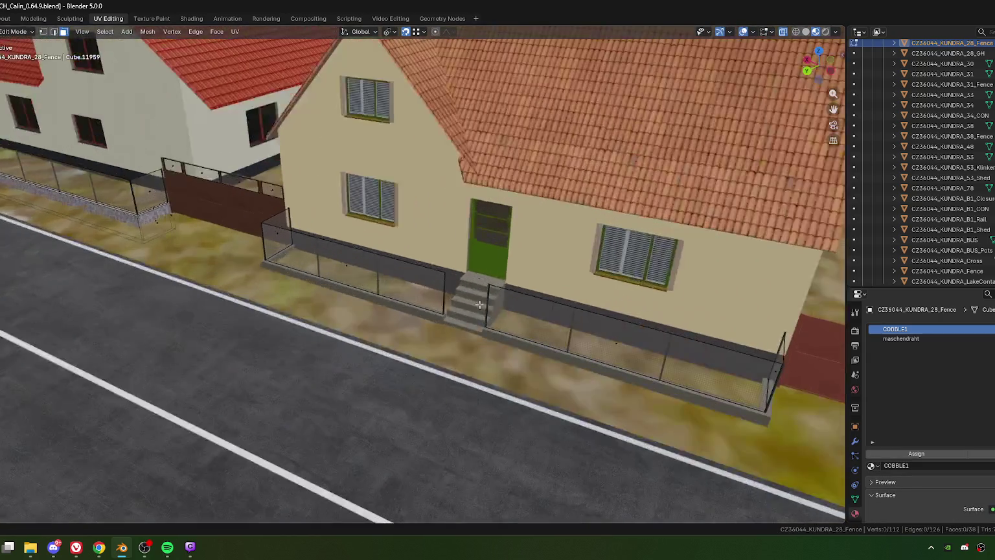
{"action": "scroll", "coordinate": [479, 304], "scroll_direction": "down", "scroll_amount": 4}
{"action": "scroll", "coordinate": [396, 274], "scroll_direction": "up", "scroll_amount": 3}
{"action": "scroll", "coordinate": [460, 295], "scroll_direction": "up", "scroll_amount": 3}
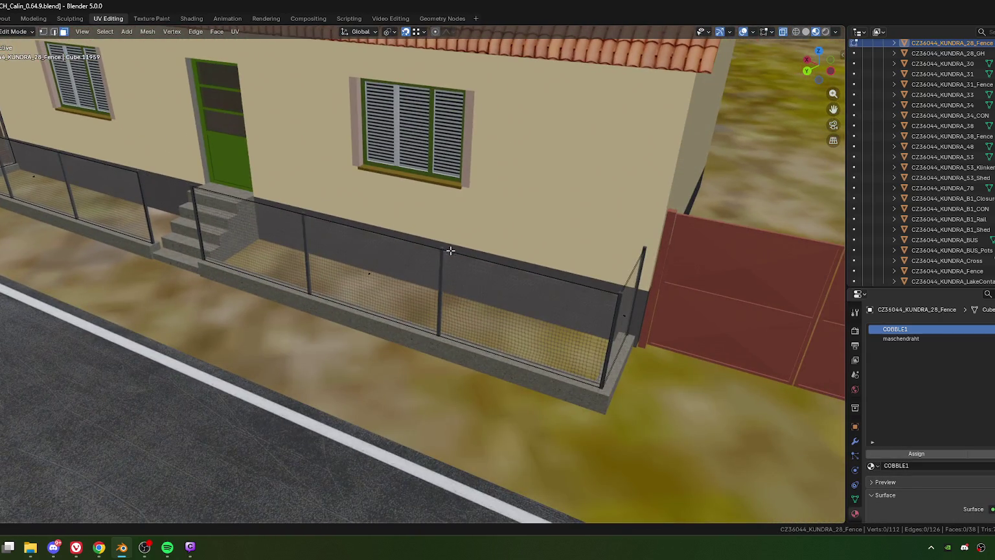
{"action": "key", "text": "Tab"}
Select a red-gate triangle on CZ36044_KUNDRA_34 and frame it on the UV texture.
{"action": "left_click", "coordinate": [529, 259]}
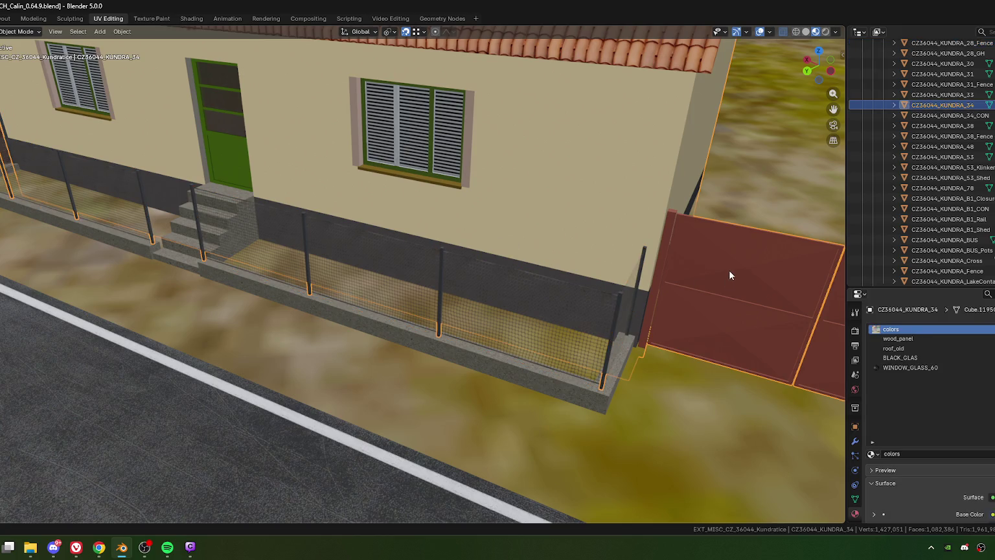
{"action": "key", "text": "Tab"}
{"action": "left_click", "coordinate": [699, 257]}
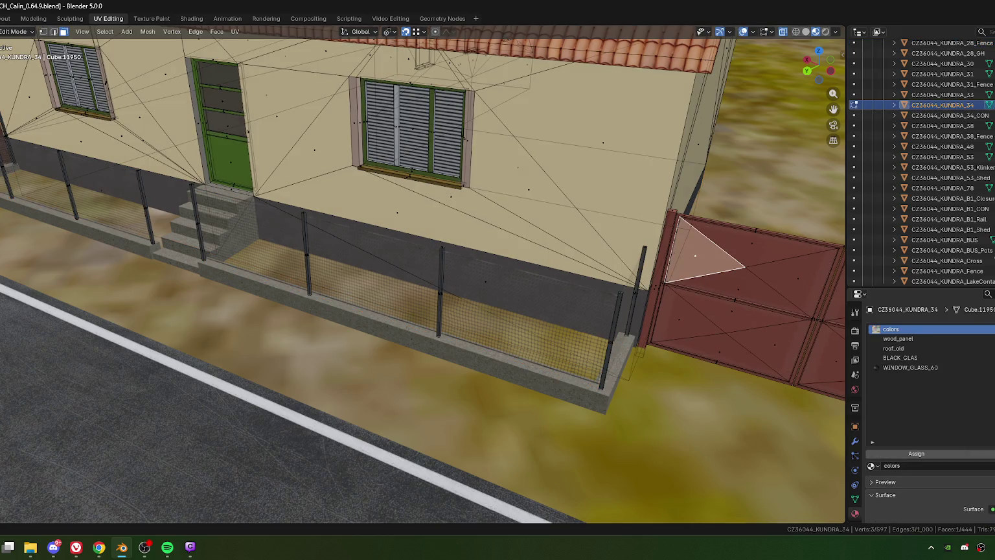
{"action": "key", "text": "ctrl+space"}
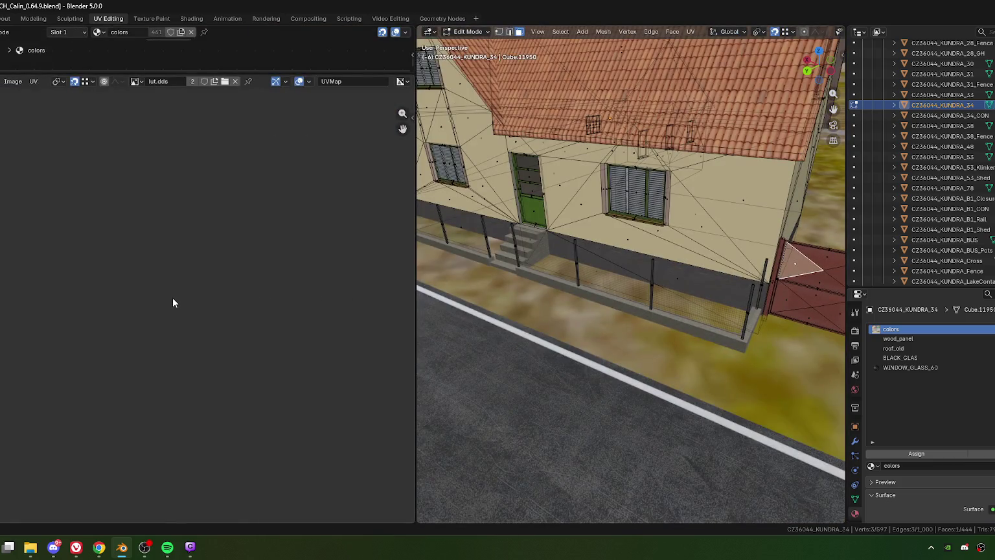
{"action": "key", "text": "KP_Decimal"}
Add the gate post vertex to the selection, then open the Select menu.
{"action": "scroll", "coordinate": [173, 298], "scroll_direction": "down", "scroll_amount": 6}
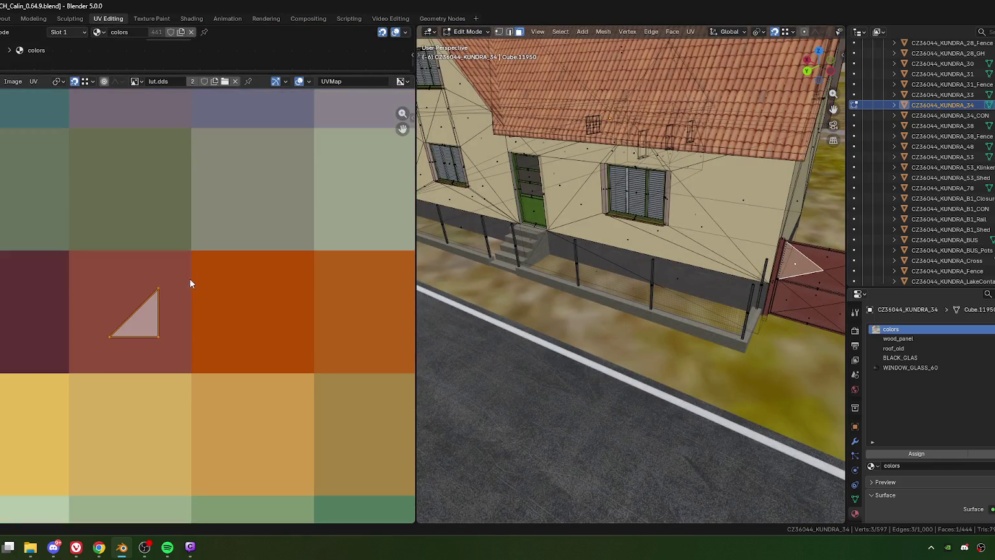
{"action": "scroll", "coordinate": [189, 280], "scroll_direction": "down", "scroll_amount": 4}
{"action": "scroll", "coordinate": [176, 335], "scroll_direction": "down", "scroll_amount": 6}
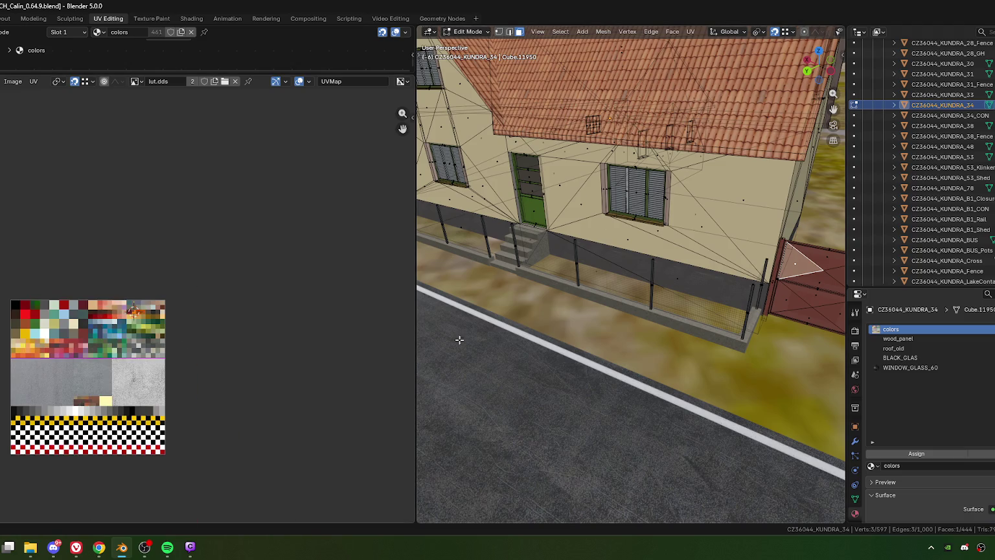
{"action": "mouse_move", "coordinate": [764, 273]}
{"action": "middle_mouse_down"}
{"action": "mouse_move", "coordinate": [668, 294]}
{"action": "mouse_move", "coordinate": [716, 266]}
{"action": "middle_mouse_up"}
{"action": "left_click", "coordinate": [718, 264], "text": "shift"}
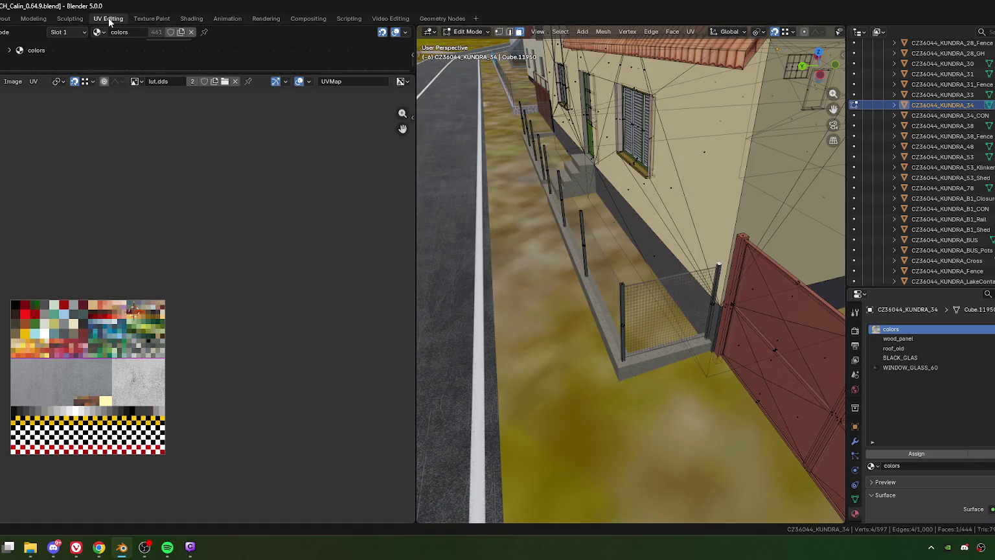
{"action": "left_click", "coordinate": [560, 32]}
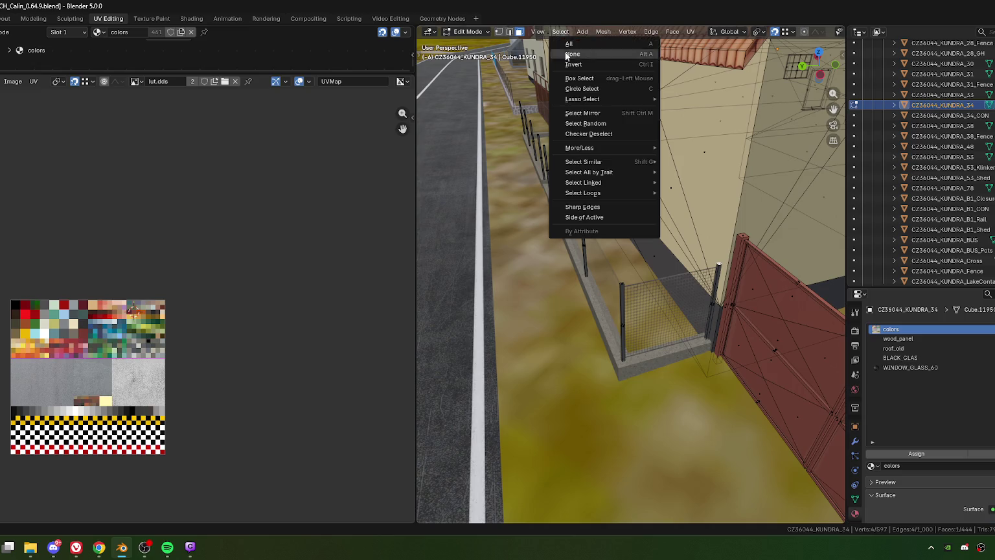
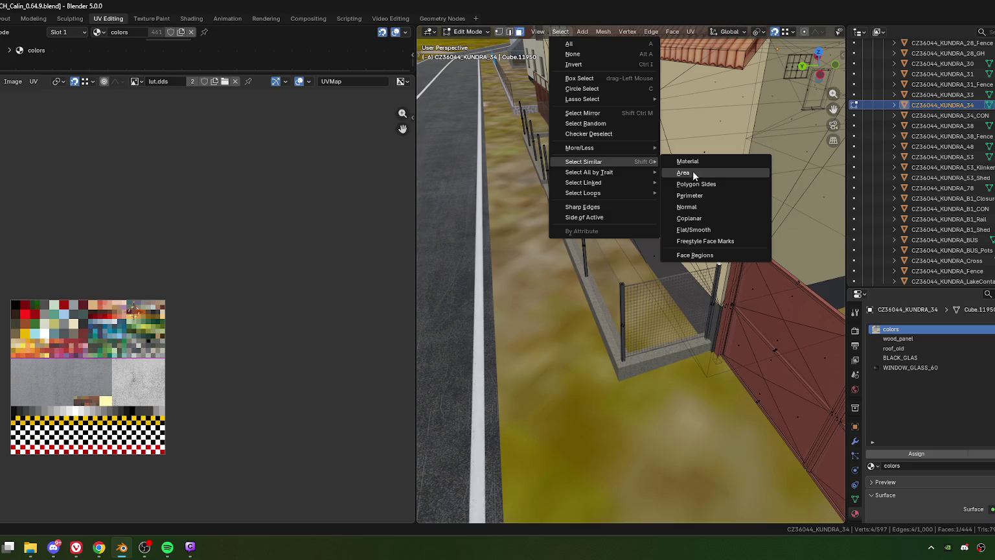
Select the fence posts by similar area and linked, snap their UVs onto the orange atlas square, and exit Edit Mode.
{"action": "left_click", "coordinate": [692, 171]}
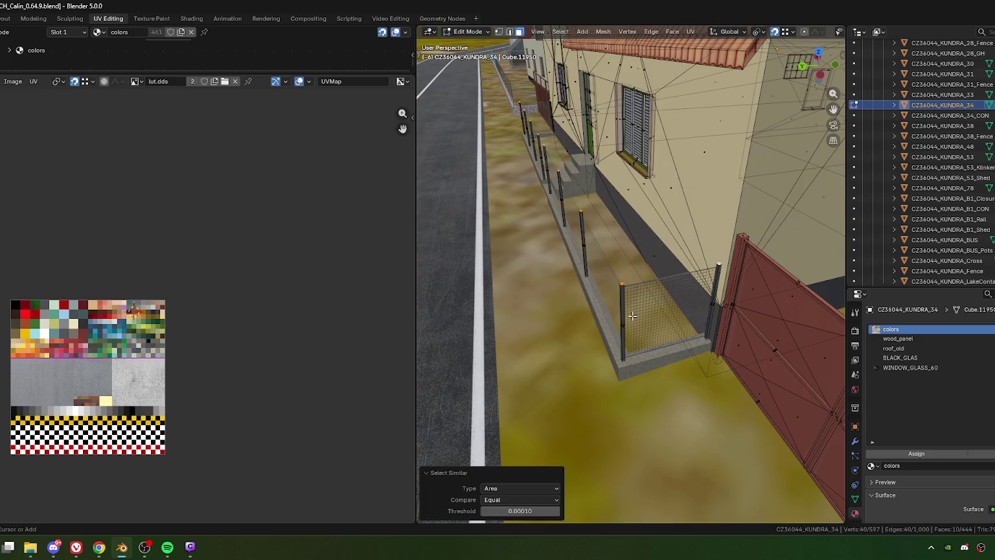
{"action": "key", "text": "ctrl+l"}
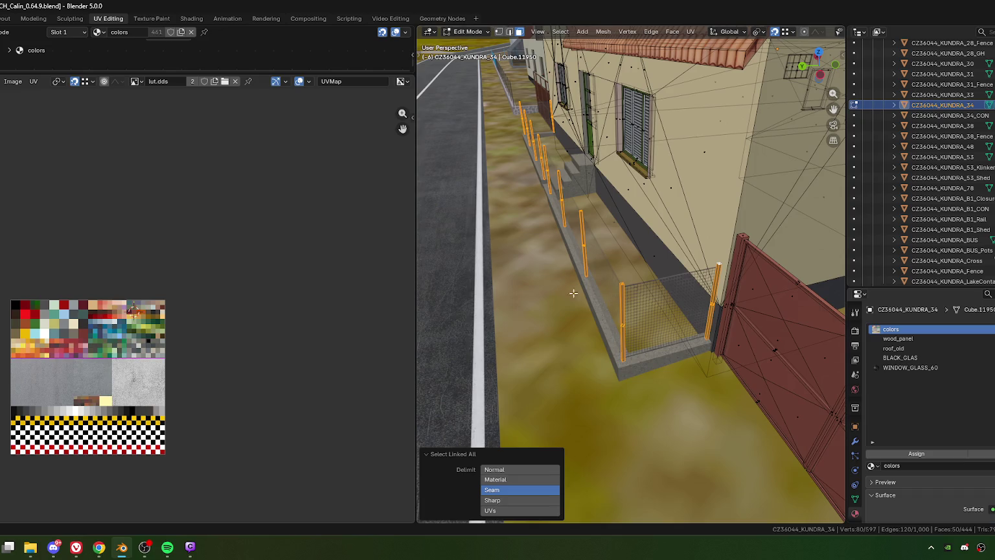
{"action": "left_click", "coordinate": [138, 352]}
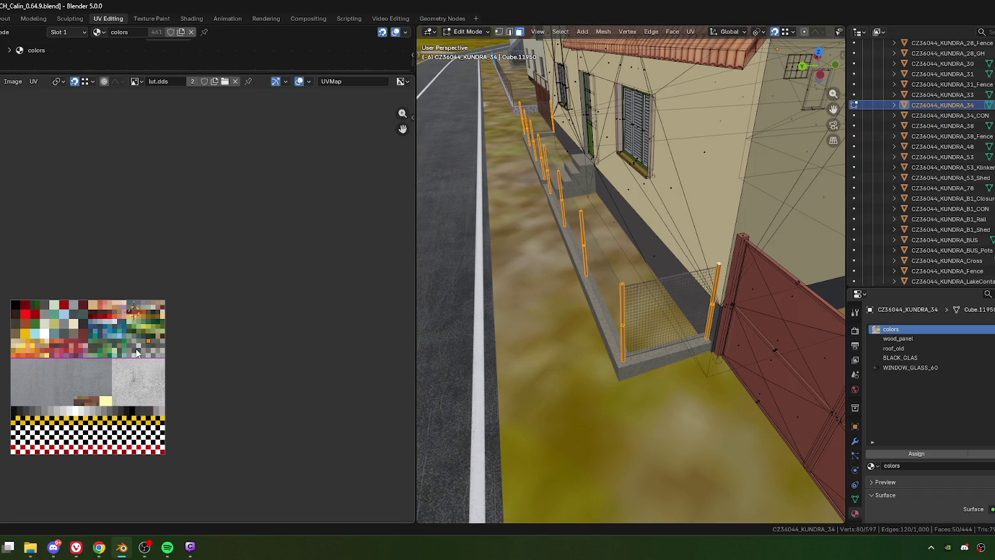
{"action": "scroll", "coordinate": [172, 360], "scroll_direction": "up", "scroll_amount": 5}
{"action": "scroll", "coordinate": [194, 380], "scroll_direction": "up", "scroll_amount": 2}
{"action": "key", "text": "g"}
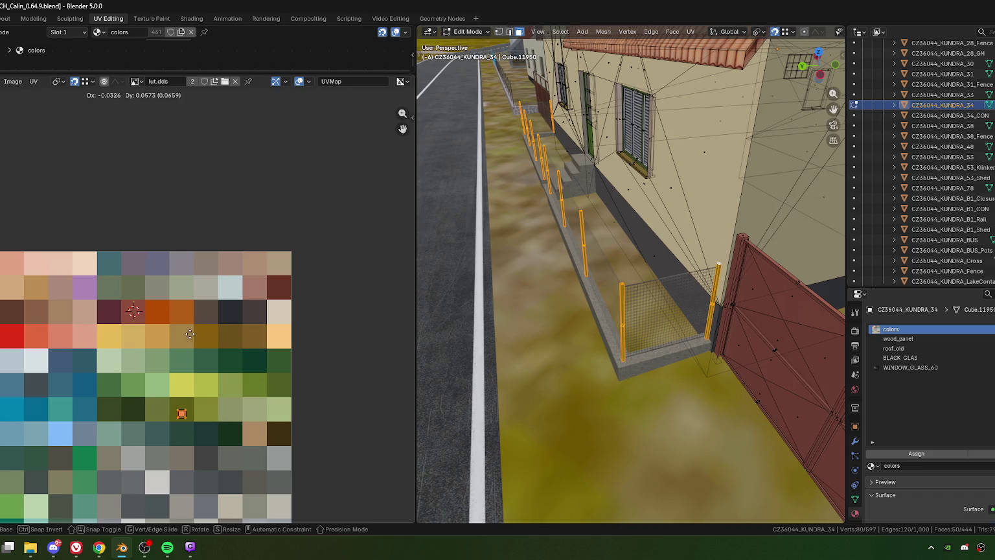
{"action": "left_click", "coordinate": [180, 314]}
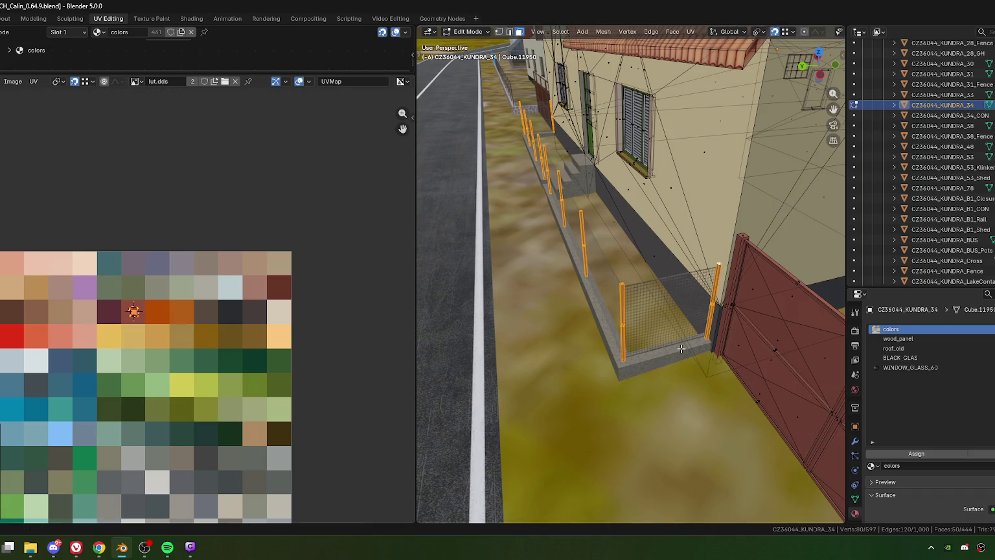
{"action": "key", "text": "Tab"}
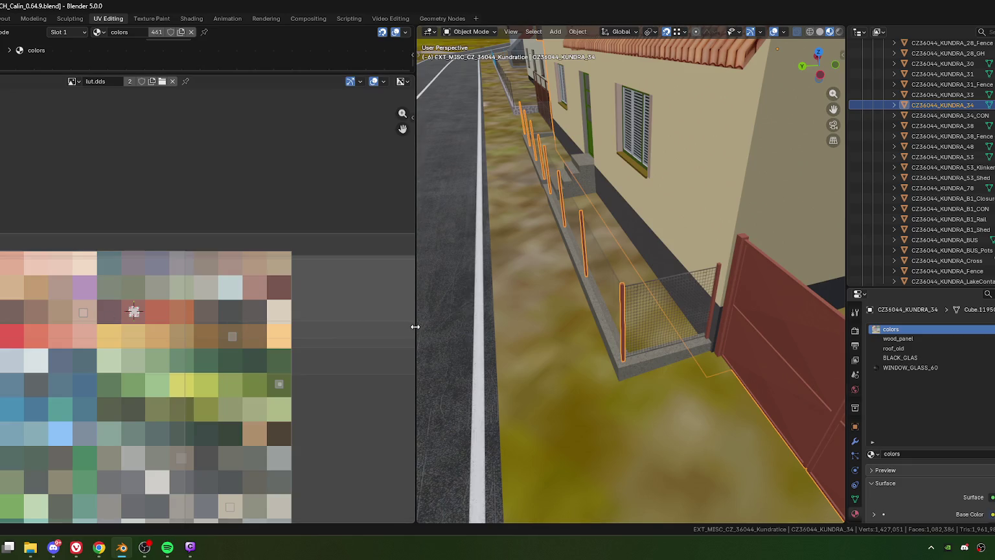
Widen the 3D view over the UV editor and orbit over to the bridge.
{"action": "left_click_drag", "start_coordinate": [414, 326], "coordinate": [5, 324]}
{"action": "mouse_move", "coordinate": [285, 308]}
{"action": "middle_mouse_down"}
{"action": "mouse_move", "coordinate": [345, 272]}
{"action": "mouse_move", "coordinate": [471, 278]}
{"action": "mouse_move", "coordinate": [408, 269]}
{"action": "mouse_move", "coordinate": [310, 283]}
{"action": "mouse_move", "coordinate": [341, 275]}
{"action": "mouse_move", "coordinate": [329, 281]}
{"action": "mouse_move", "coordinate": [448, 290]}
{"action": "mouse_move", "coordinate": [386, 277]}
{"action": "mouse_move", "coordinate": [292, 281]}
{"action": "mouse_move", "coordinate": [452, 291]}
{"action": "mouse_move", "coordinate": [357, 284]}
{"action": "middle_mouse_up"}
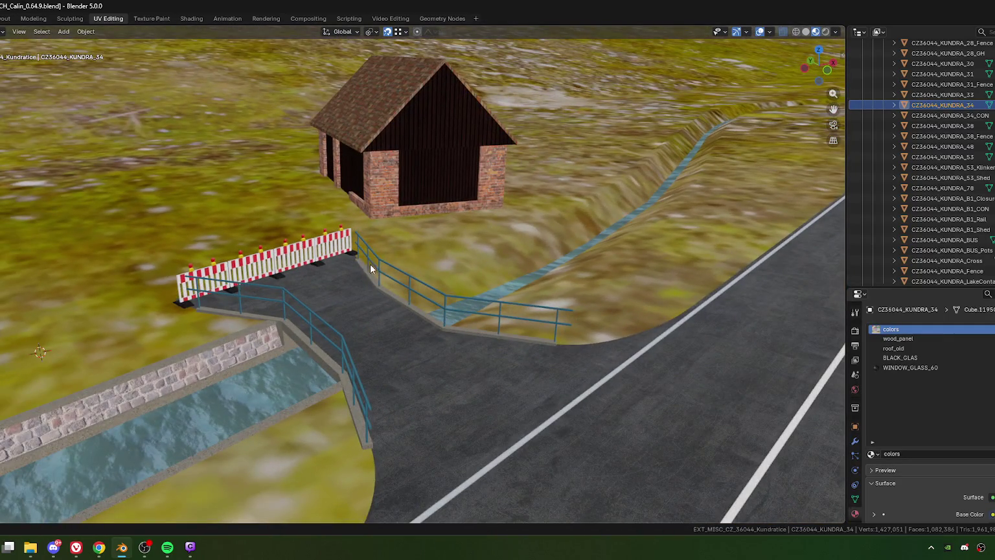
{"action": "left_click", "coordinate": [378, 260]}
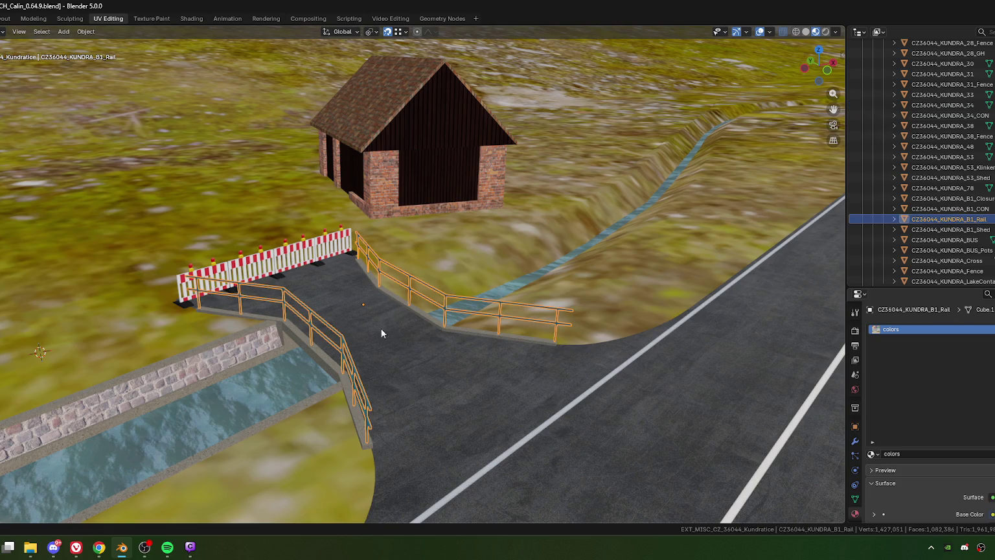
Apply the road surface's transforms and give it smooth shading.
{"action": "left_click", "coordinate": [422, 366]}
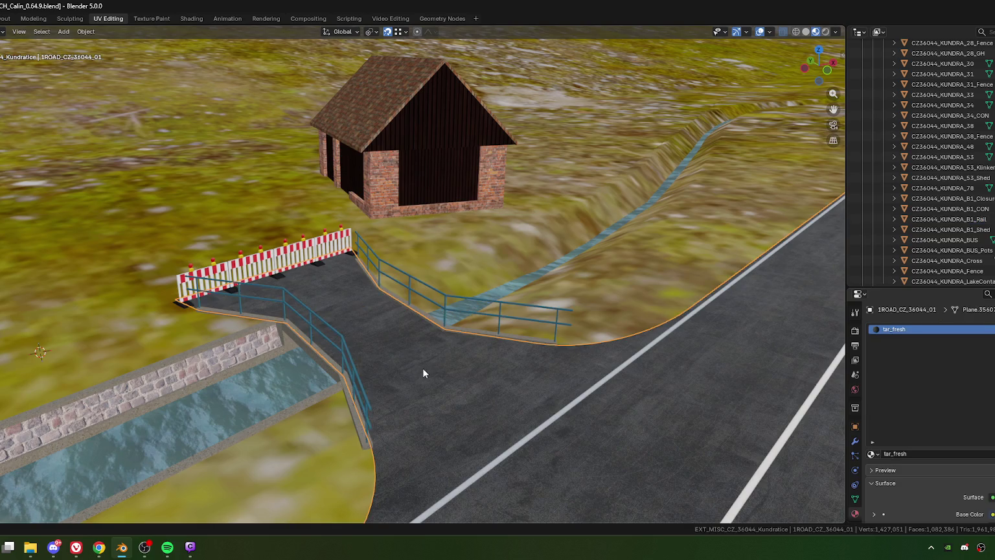
{"action": "key", "text": "ctrl+a"}
{"action": "left_click", "coordinate": [384, 368]}
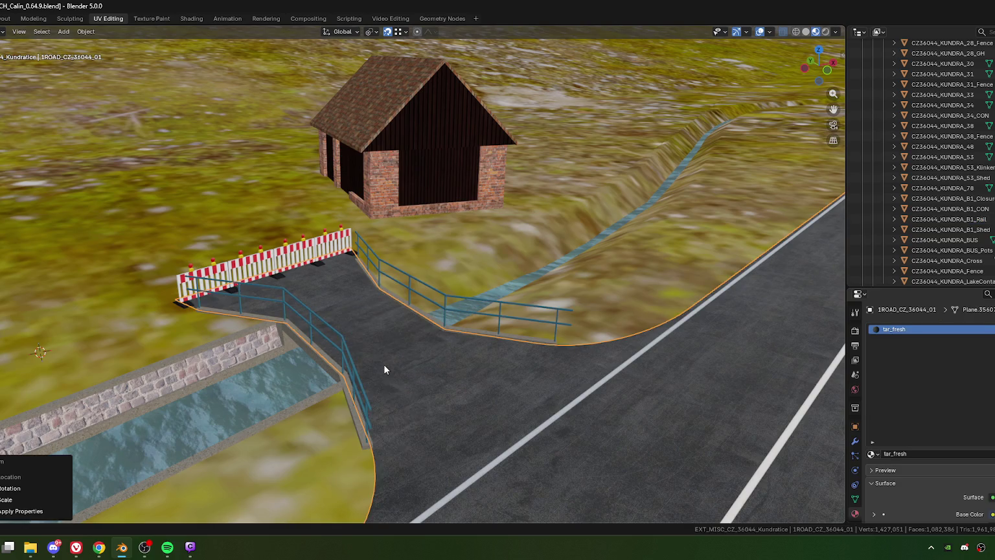
{"action": "right_click", "coordinate": [420, 350]}
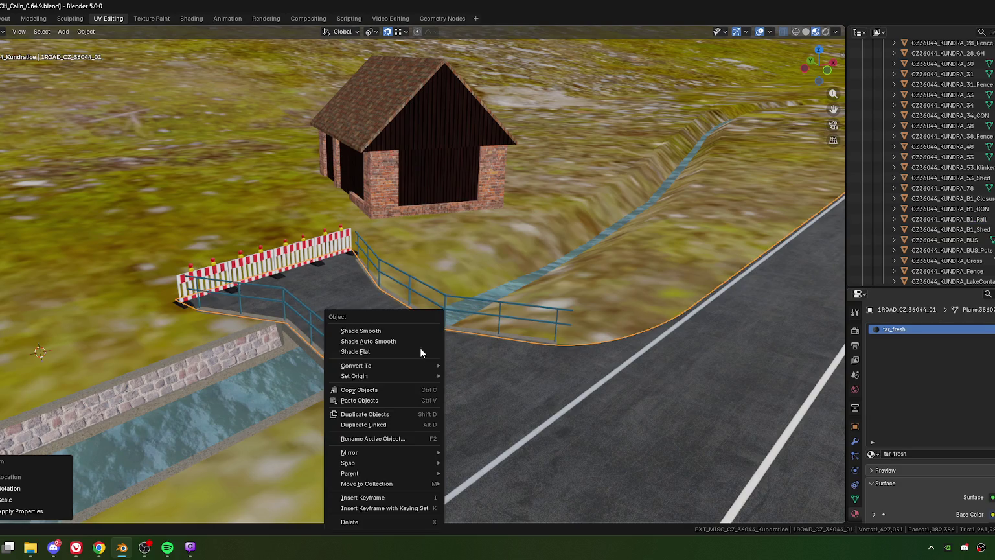
{"action": "left_click", "coordinate": [374, 330]}
Orbit toward the construction barrier and select the curb strip along the road edge.
{"action": "middle_click_drag", "start_coordinate": [628, 380], "coordinate": [616, 350]}
{"action": "scroll", "coordinate": [616, 350], "scroll_direction": "up", "scroll_amount": 3}
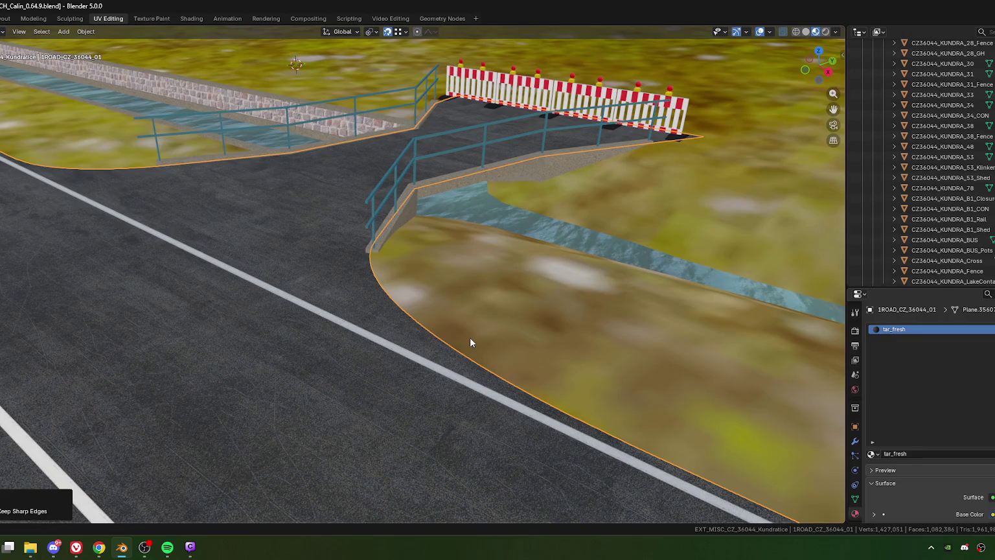
{"action": "left_click", "coordinate": [449, 334]}
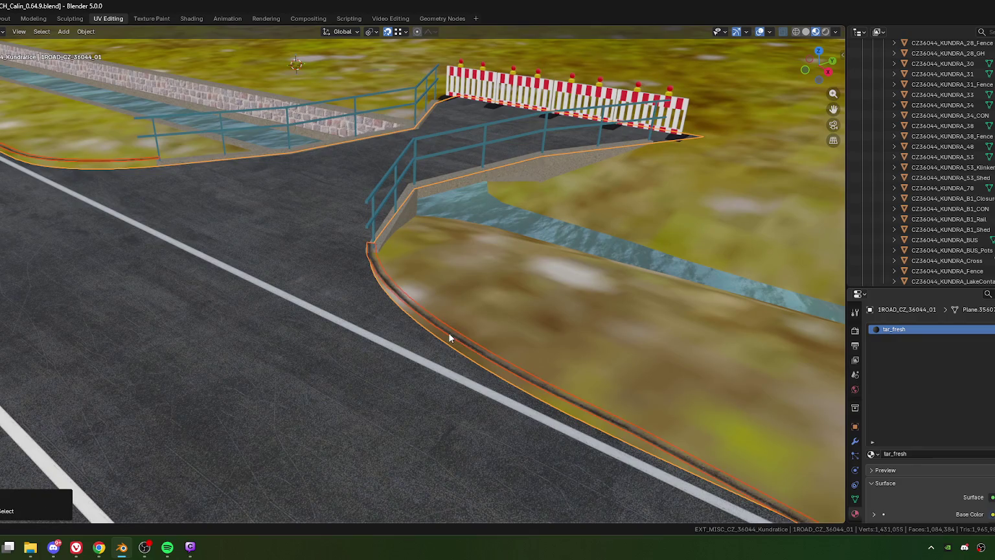
{"action": "left_click", "coordinate": [419, 310]}
Select the CZ_36044_01_Edge curb strip, show its modifiers, and widen the Properties panel.
{"action": "scroll", "coordinate": [437, 279], "scroll_direction": "down", "scroll_amount": 2}
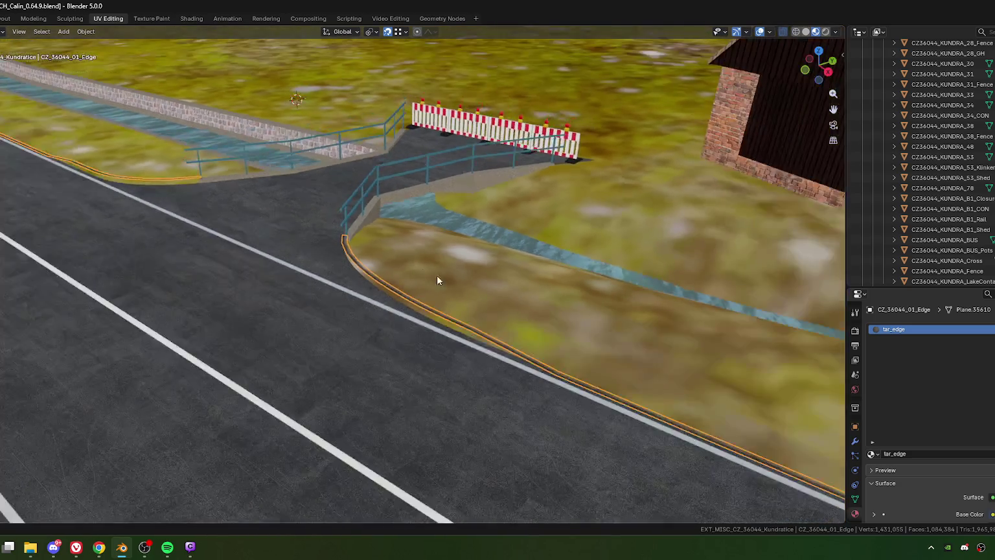
{"action": "mouse_move", "coordinate": [437, 280]}
{"action": "middle_mouse_down"}
{"action": "mouse_move", "coordinate": [402, 282]}
{"action": "mouse_move", "coordinate": [378, 264]}
{"action": "mouse_move", "coordinate": [389, 277]}
{"action": "middle_mouse_up"}
{"action": "left_click", "coordinate": [329, 257]}
{"action": "left_click", "coordinate": [331, 257]}
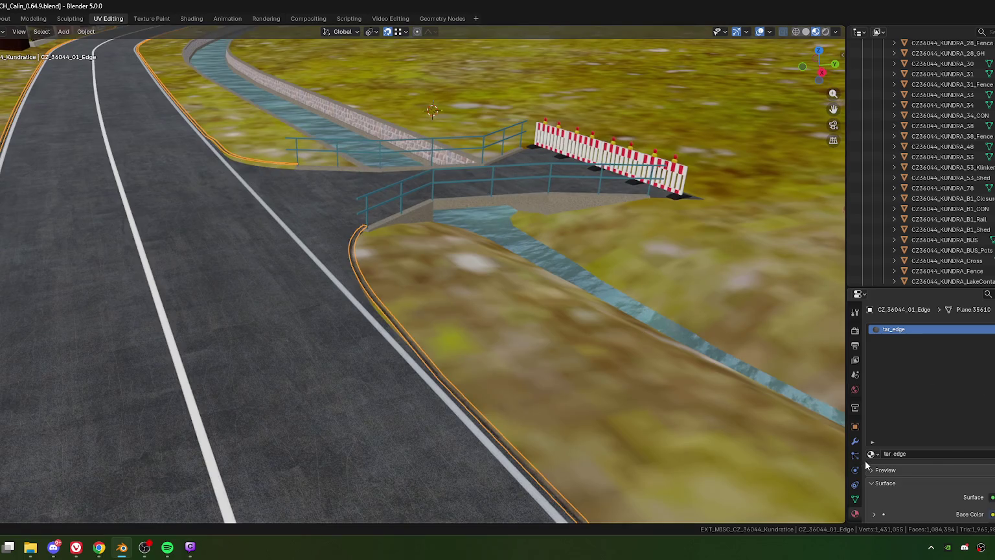
{"action": "left_click", "coordinate": [855, 441]}
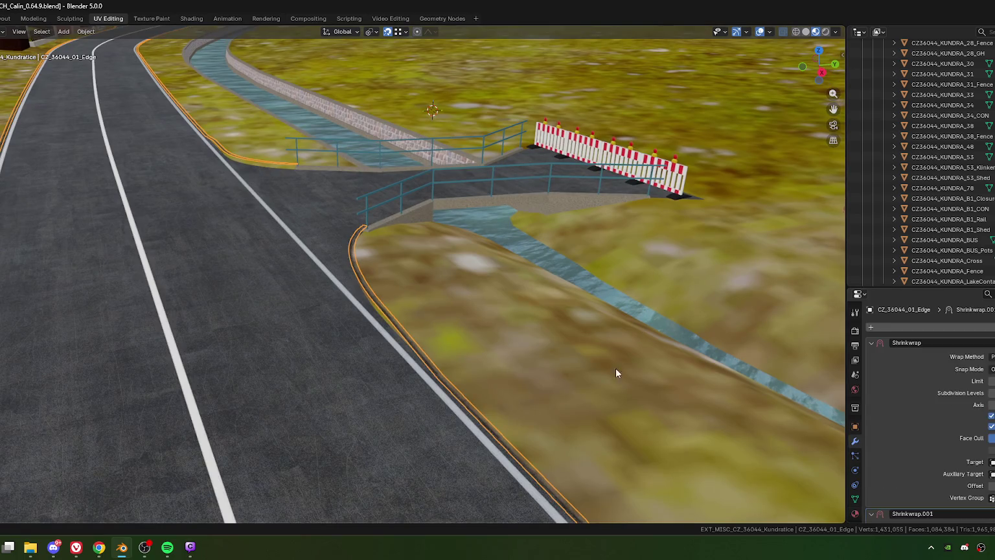
{"action": "middle_click_drag", "start_coordinate": [228, 156], "coordinate": [416, 268]}
{"action": "left_click_drag", "start_coordinate": [846, 324], "coordinate": [621, 291]}
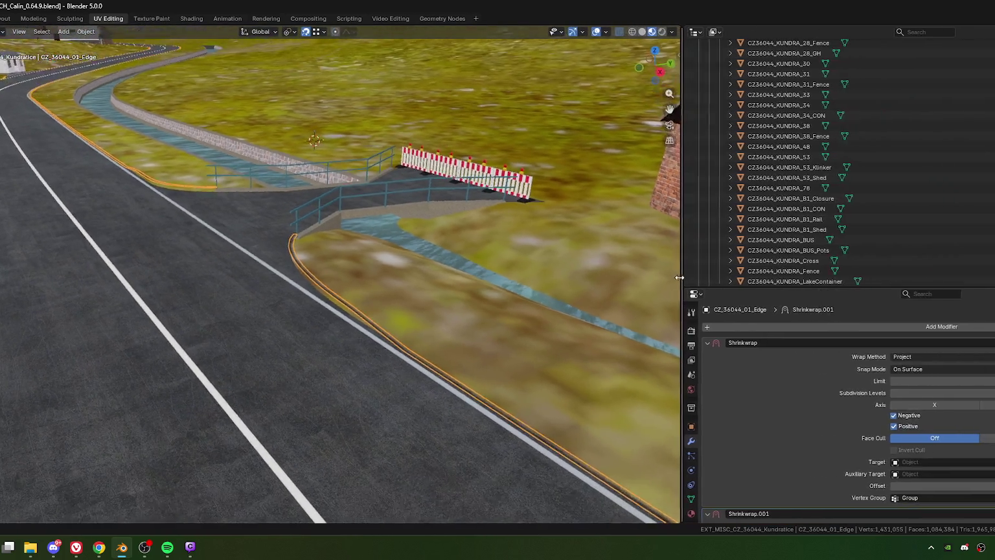
{"action": "mouse_move", "coordinate": [239, 324]}
{"action": "middle_mouse_down"}
{"action": "mouse_move", "coordinate": [313, 284]}
{"action": "mouse_move", "coordinate": [304, 306]}
{"action": "mouse_move", "coordinate": [304, 262]}
{"action": "mouse_move", "coordinate": [319, 279]}
{"action": "mouse_move", "coordinate": [311, 278]}
{"action": "mouse_move", "coordinate": [312, 261]}
{"action": "mouse_move", "coordinate": [322, 274]}
{"action": "mouse_move", "coordinate": [292, 273]}
{"action": "middle_mouse_up"}
Enter Edit Mode on the grass terrain and subdivide its edge by the bridge wall.
{"action": "left_click", "coordinate": [312, 276]}
{"action": "key", "text": "Tab"}
{"action": "key", "text": "2"}
{"action": "left_click", "coordinate": [292, 273]}
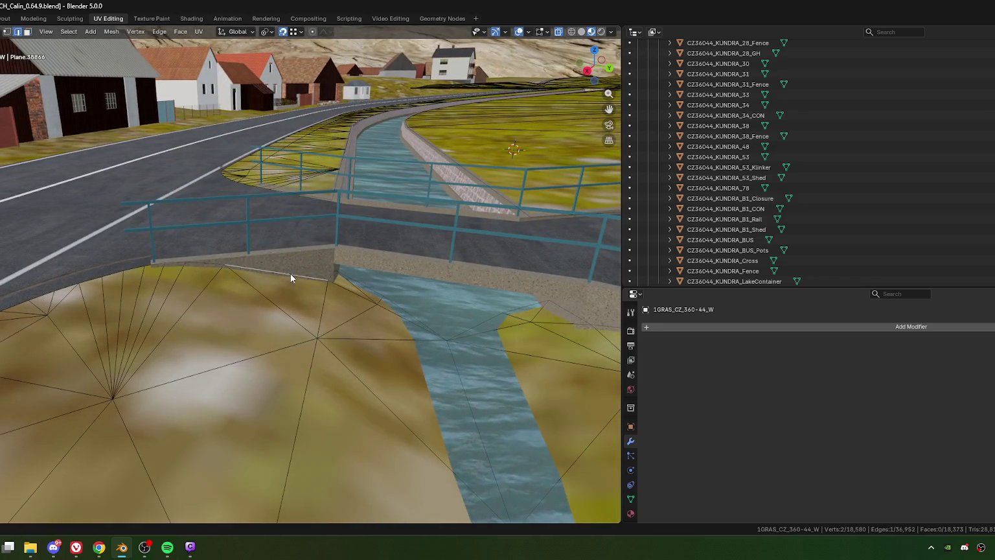
{"action": "right_click", "coordinate": [290, 274]}
{"action": "left_click", "coordinate": [257, 241]}
Triangulate the terrain face beside the bridge wall.
{"action": "key", "text": "3"}
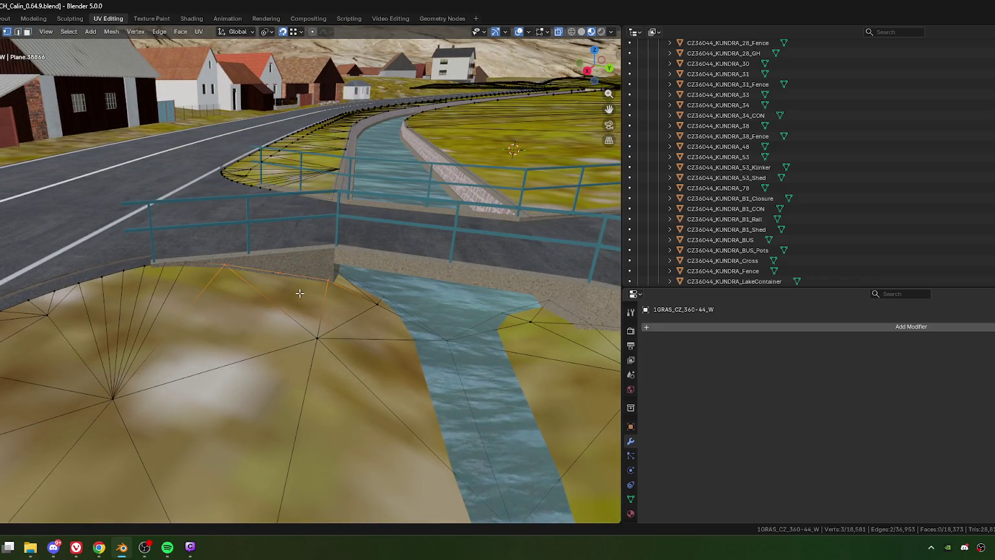
{"action": "left_click", "coordinate": [298, 308]}
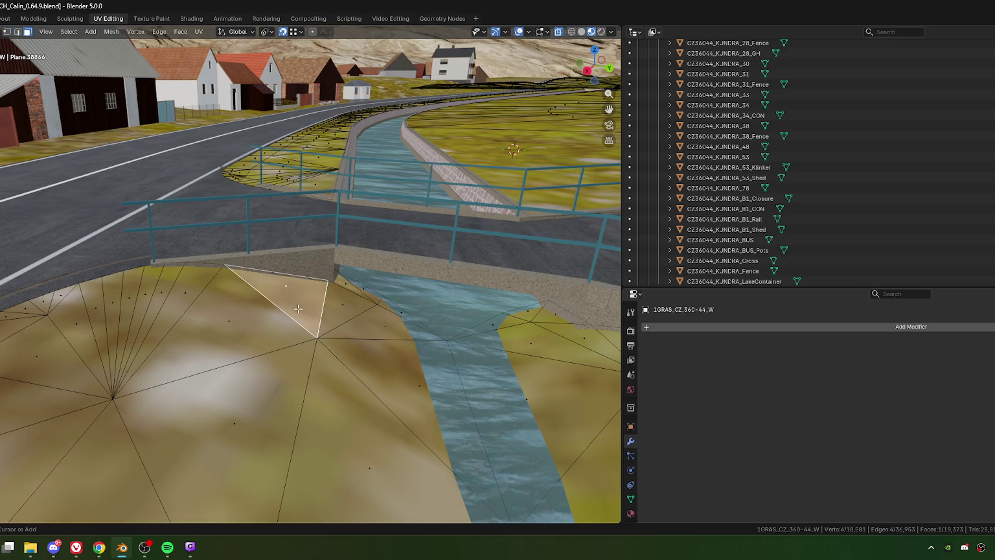
{"action": "key", "text": "ctrl+t"}
{"action": "scroll", "coordinate": [272, 306], "scroll_direction": "up", "scroll_amount": 4}
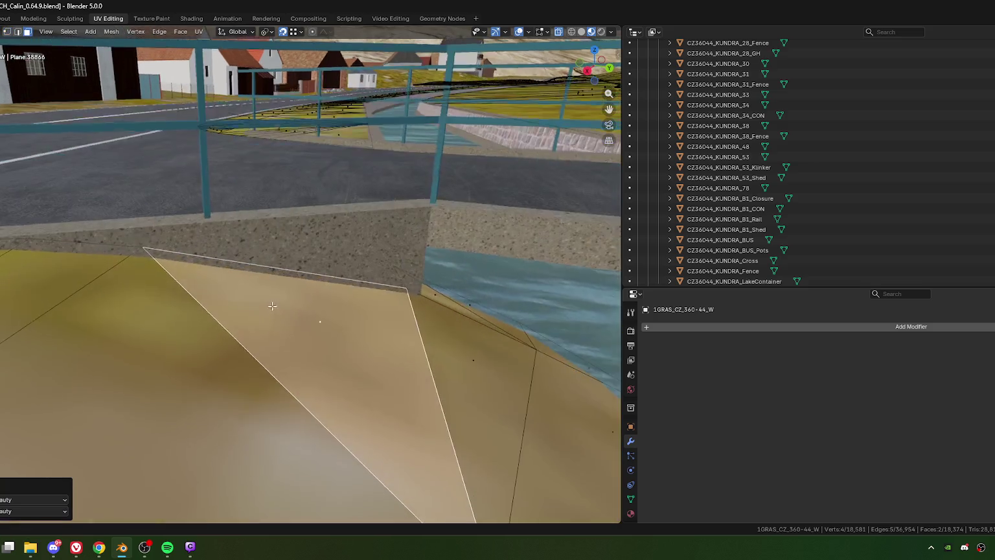
{"action": "scroll", "coordinate": [272, 306], "scroll_direction": "up", "scroll_amount": 1}
Connect two terrain vertices with a new edge and merge the selected vertices at center.
{"action": "key", "text": "1"}
{"action": "key", "text": "alt+a"}
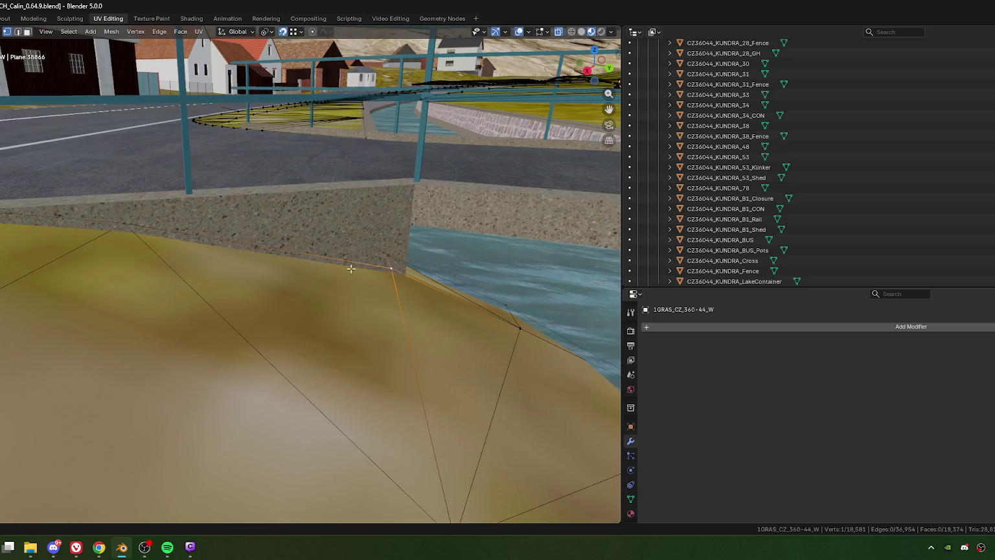
{"action": "left_click", "coordinate": [138, 224]}
{"action": "scroll", "coordinate": [341, 360], "scroll_direction": "down", "scroll_amount": 2}
{"action": "left_click", "coordinate": [327, 349], "text": "shift"}
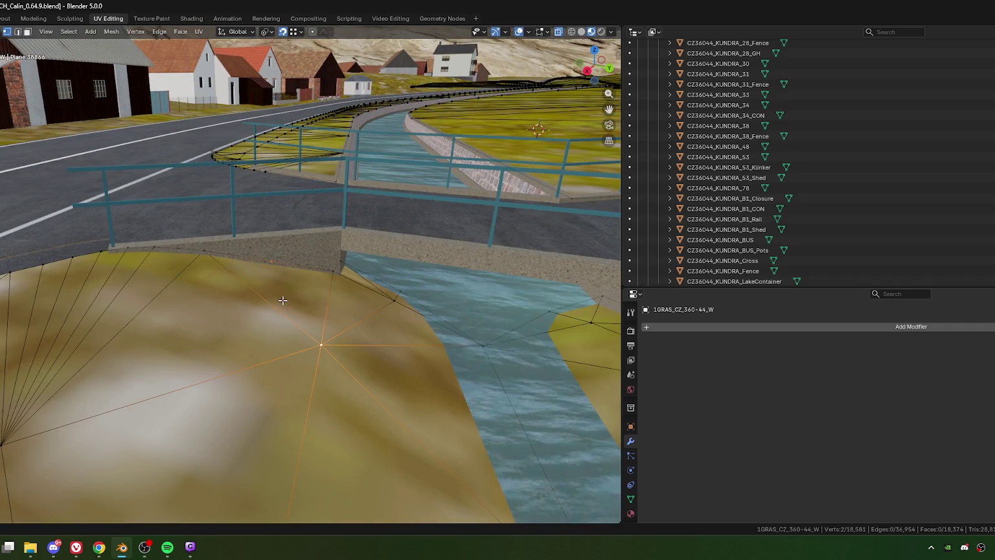
{"action": "key", "text": "j"}
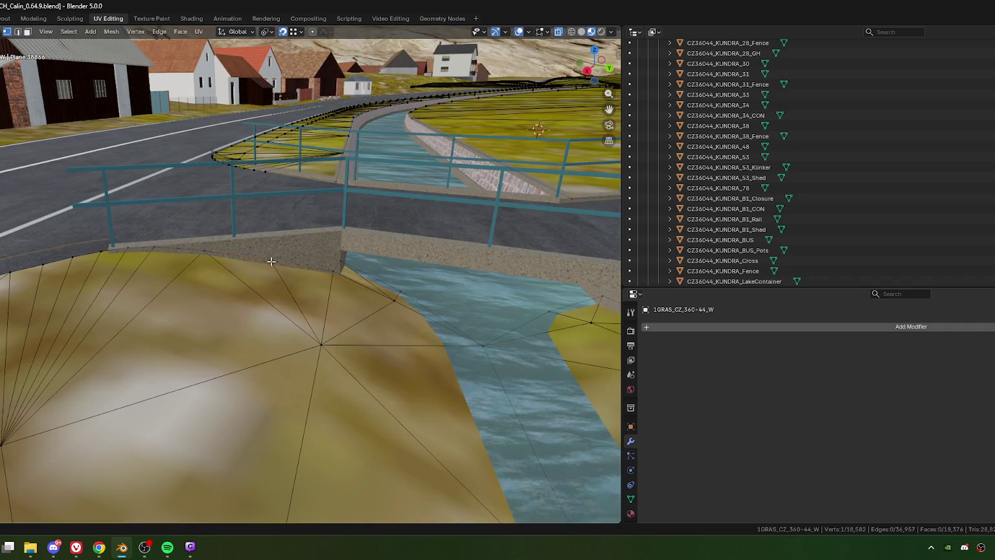
{"action": "left_click", "coordinate": [274, 263]}
{"action": "key", "text": "m"}
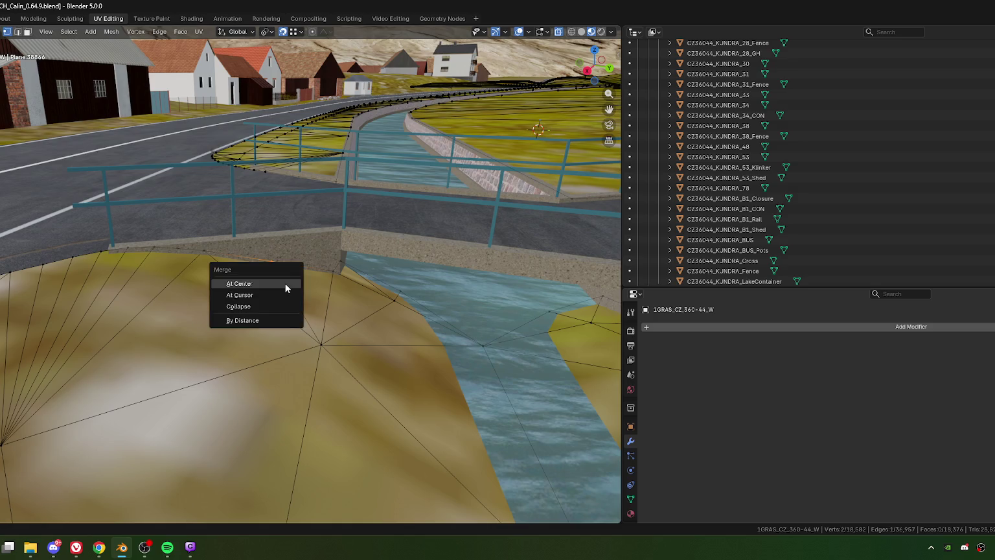
{"action": "left_click", "coordinate": [282, 282]}
{"action": "left_click", "coordinate": [267, 261]}
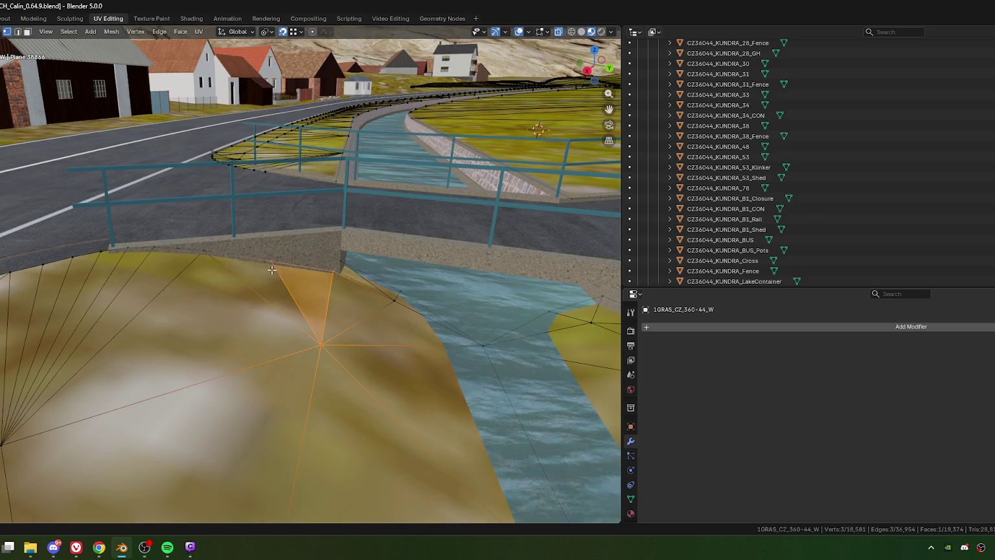
Raise the boundary vertex by the wall 0.0391 m along Z and return to Object Mode.
{"action": "left_click", "coordinate": [272, 261]}
{"action": "middle_click_drag", "start_coordinate": [274, 323], "coordinate": [270, 335]}
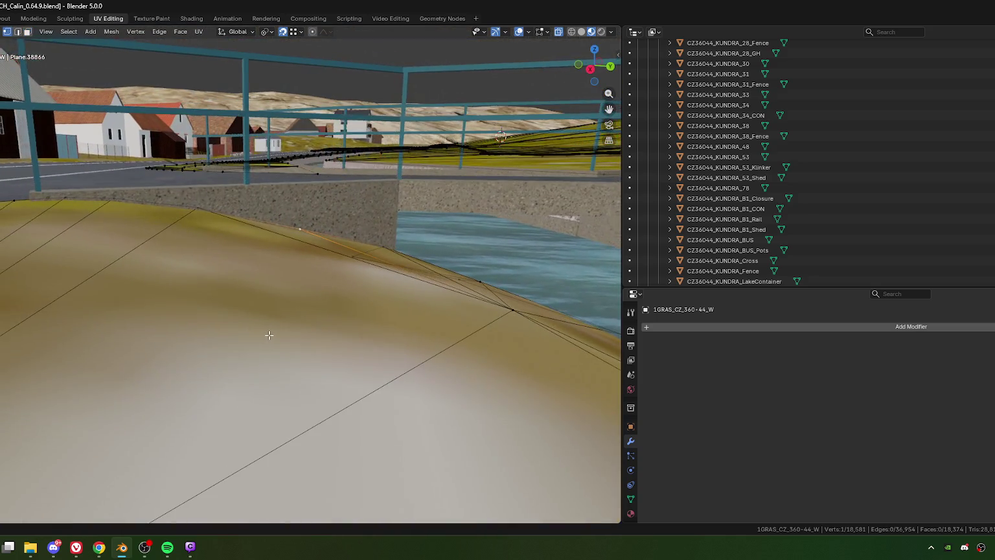
{"action": "key", "text": "g"}
{"action": "key", "text": "z"}
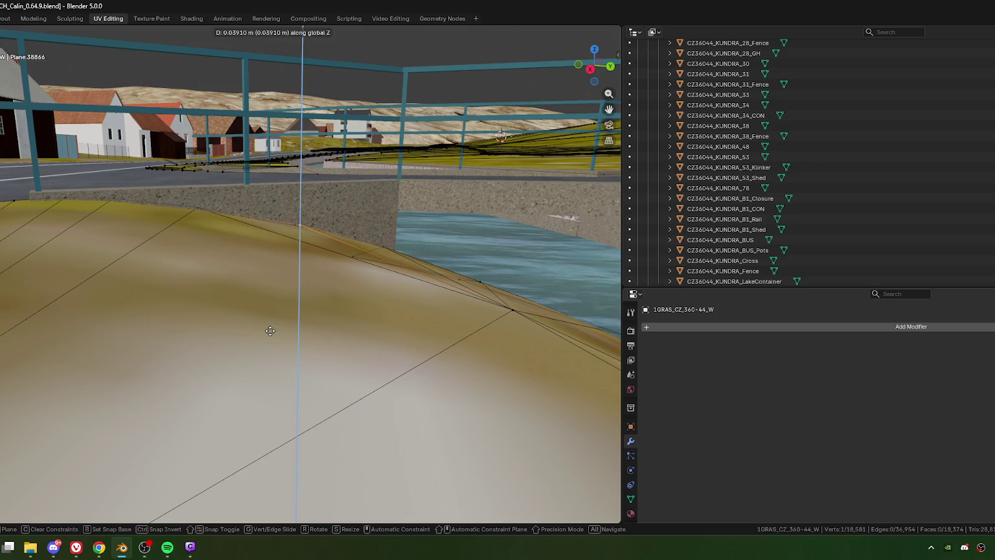
{"action": "left_click", "coordinate": [270, 330]}
{"action": "mouse_move", "coordinate": [270, 331]}
{"action": "middle_mouse_down"}
{"action": "mouse_move", "coordinate": [262, 298]}
{"action": "mouse_move", "coordinate": [290, 292]}
{"action": "middle_mouse_up"}
{"action": "left_click", "coordinate": [264, 303]}
{"action": "key", "text": "Tab"}
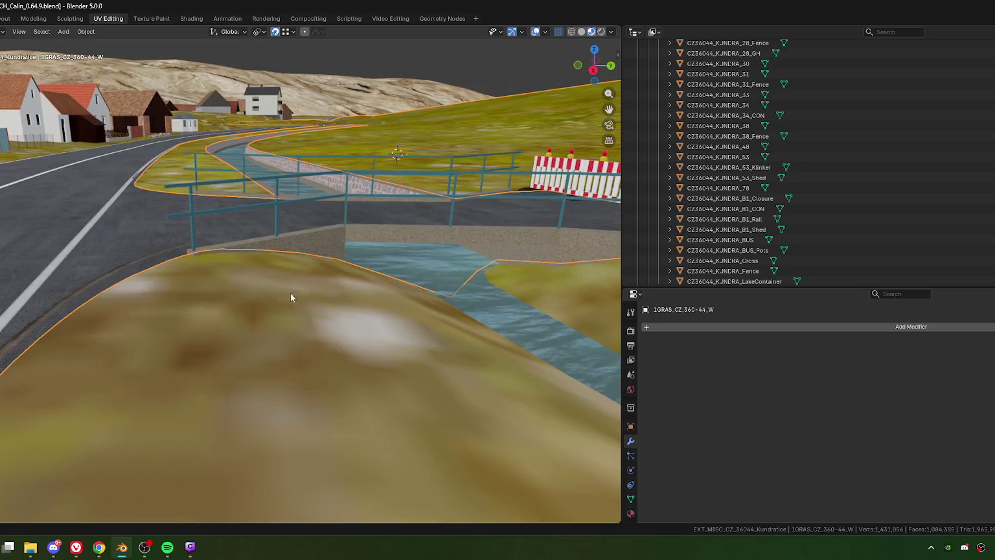
Apply rotation and scale to the grass ground and shade it smooth.
{"action": "key", "text": "ctrl+a"}
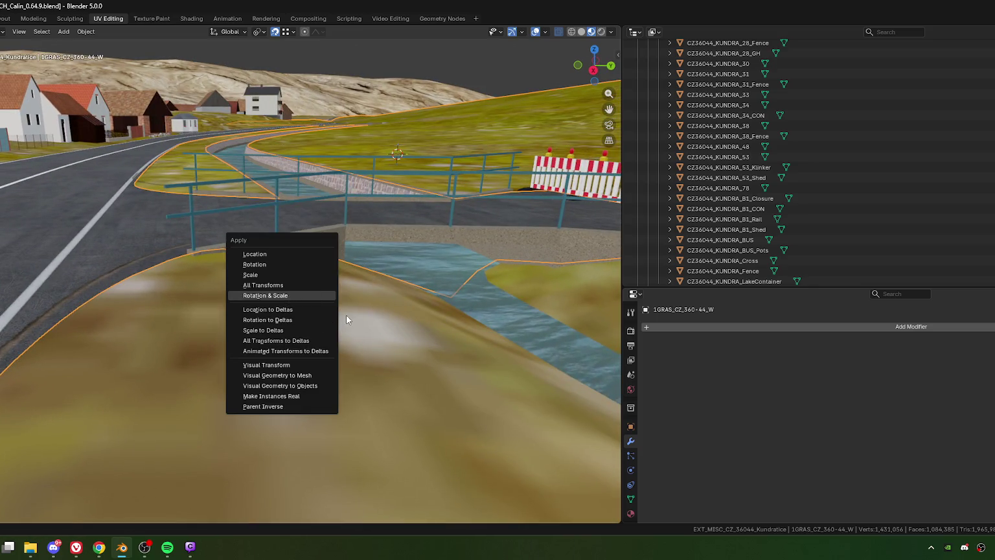
{"action": "key", "text": "Return"}
{"action": "right_click", "coordinate": [347, 315]}
{"action": "key", "text": "Return"}
Set the curb edge strip's Shrinkwrap targets to the road and the grass ground.
{"action": "mouse_move", "coordinate": [127, 331]}
{"action": "middle_mouse_down", "text": "shift"}
{"action": "mouse_move", "coordinate": [213, 296]}
{"action": "mouse_move", "coordinate": [228, 275]}
{"action": "middle_mouse_up", "text": "shift"}
{"action": "left_click", "coordinate": [337, 332]}
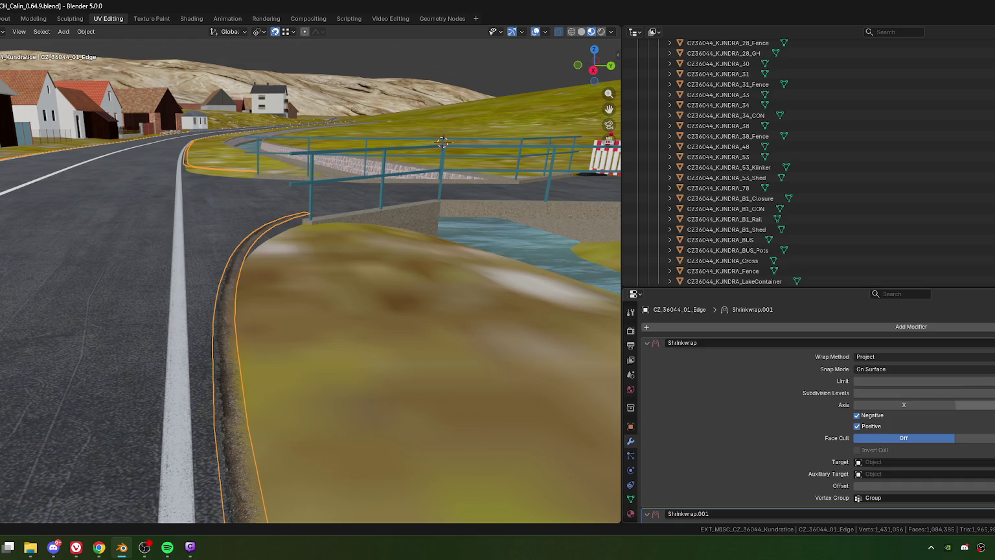
{"action": "scroll", "coordinate": [889, 415], "scroll_direction": "down", "scroll_amount": 2}
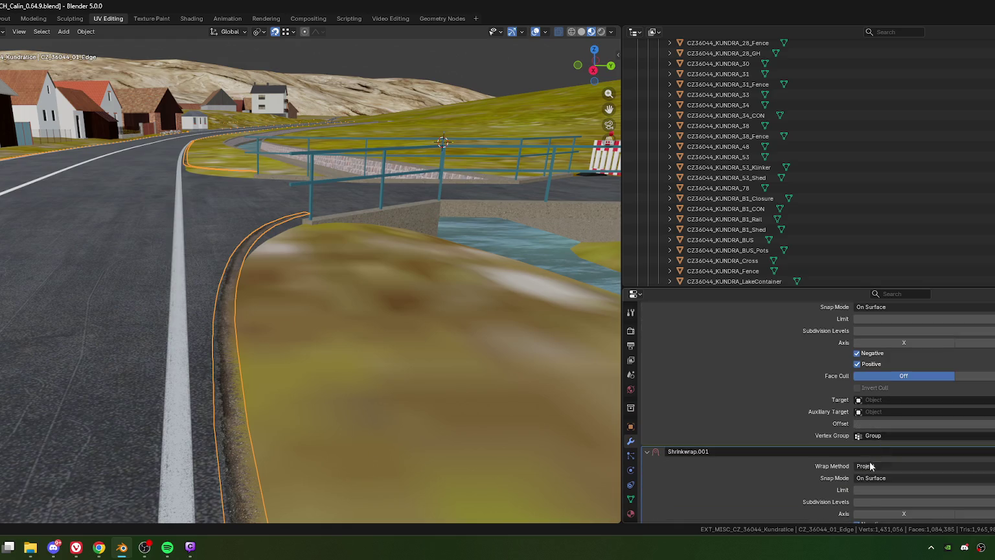
{"action": "scroll", "coordinate": [836, 447], "scroll_direction": "down", "scroll_amount": 3}
{"action": "scroll", "coordinate": [885, 383], "scroll_direction": "up", "scroll_amount": 1}
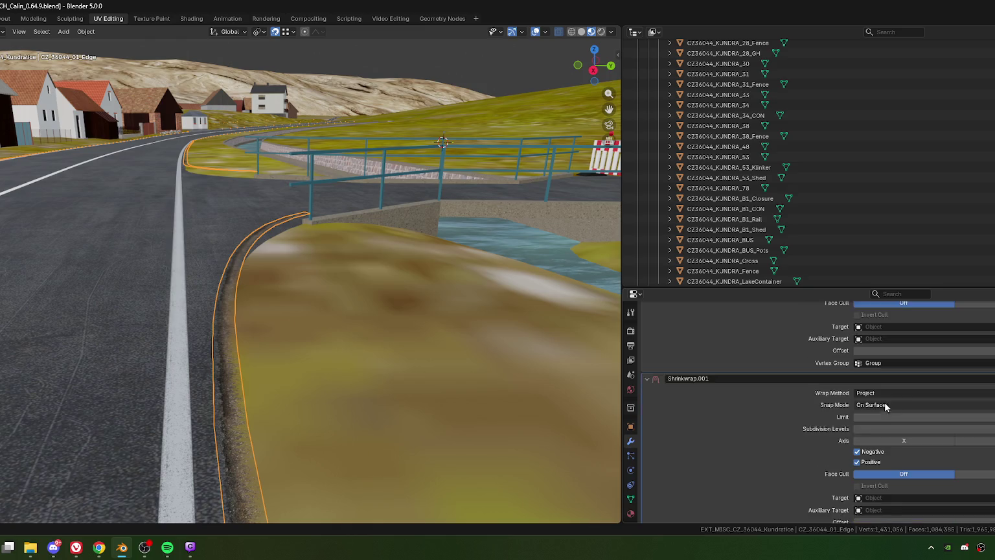
{"action": "scroll", "coordinate": [900, 453], "scroll_direction": "down", "scroll_amount": 1}
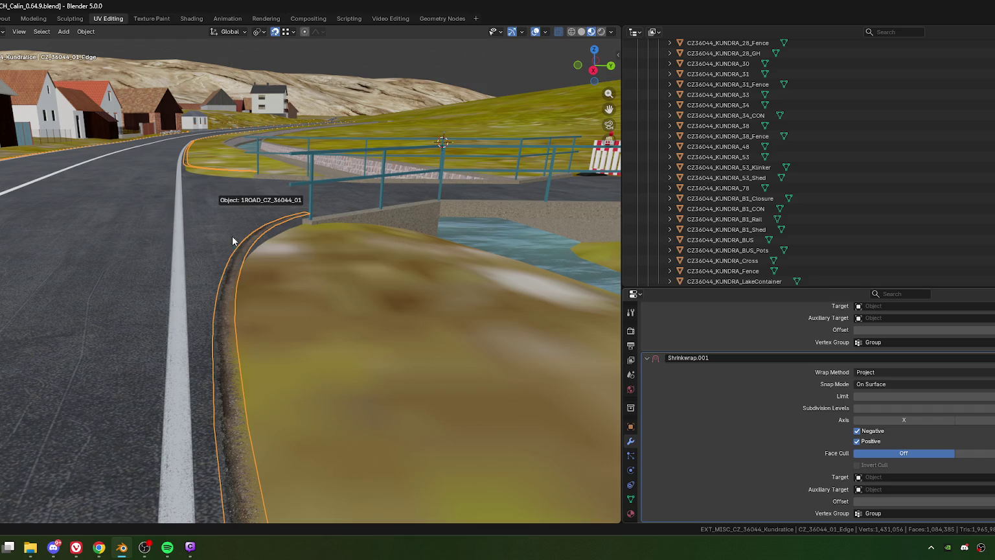
{"action": "left_click", "coordinate": [261, 306]}
{"action": "middle_click_drag", "start_coordinate": [246, 308], "coordinate": [278, 303], "text": "shift"}
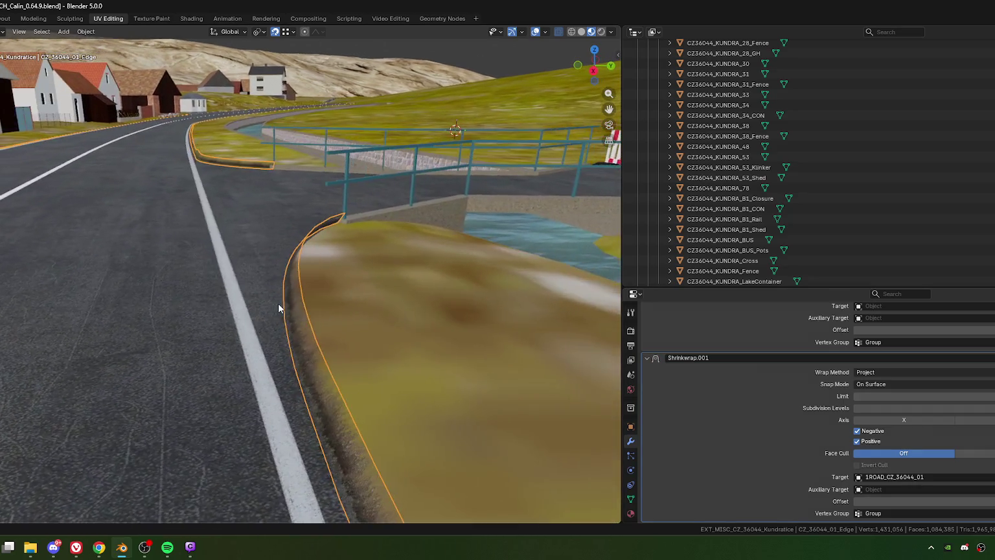
{"action": "scroll", "coordinate": [906, 408], "scroll_direction": "up", "scroll_amount": 4}
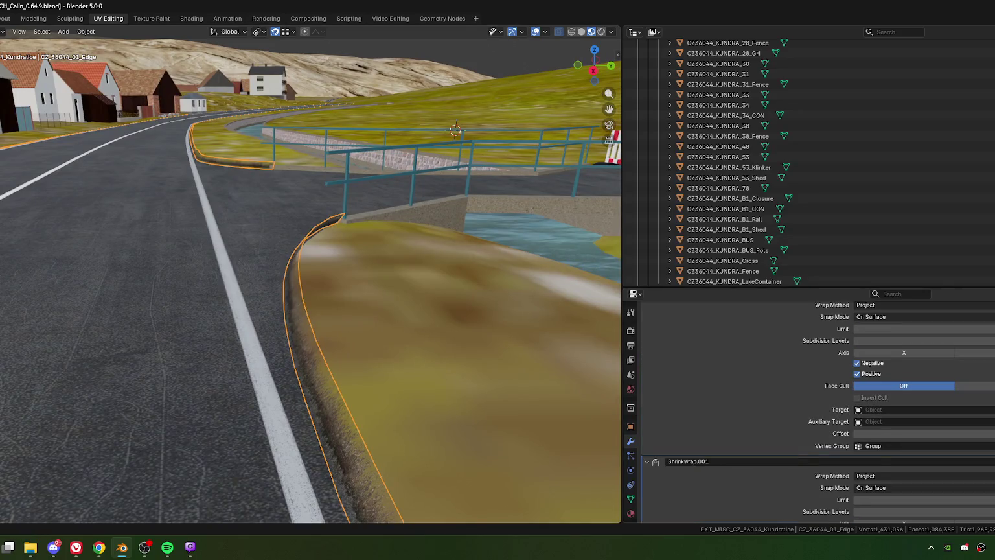
{"action": "key", "text": "e"}
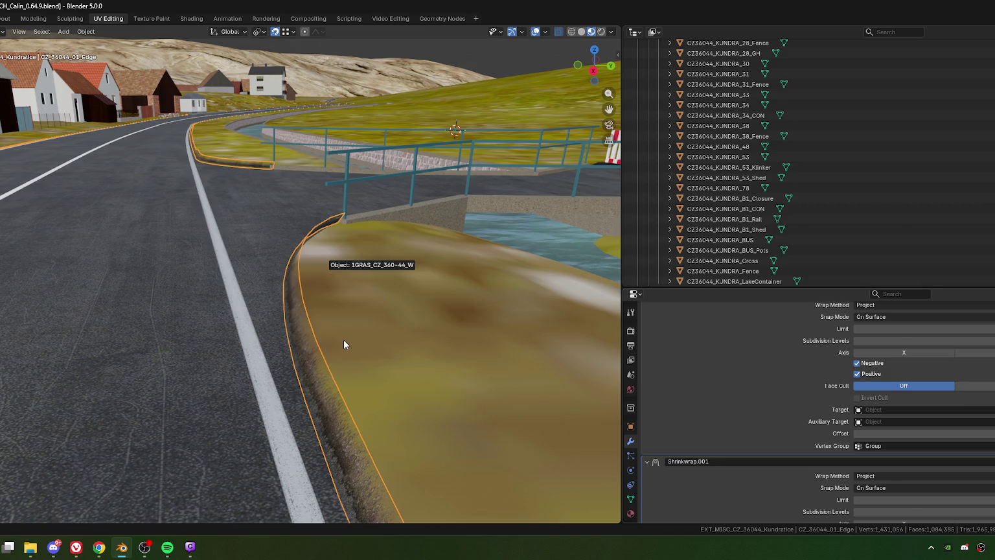
{"action": "left_click", "coordinate": [344, 343]}
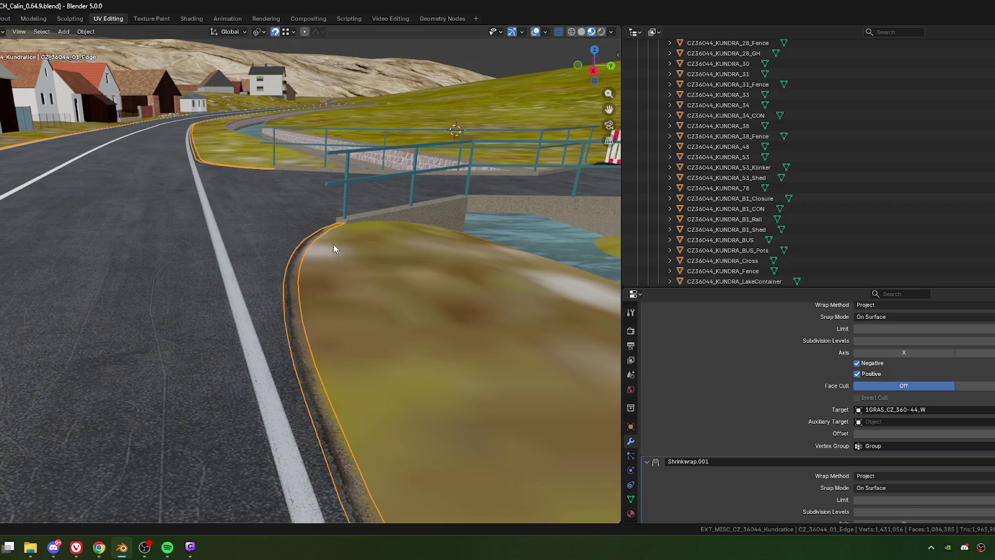
{"action": "mouse_move", "coordinate": [333, 248]}
{"action": "middle_mouse_down"}
{"action": "mouse_move", "coordinate": [329, 324]}
{"action": "mouse_move", "coordinate": [349, 340]}
{"action": "mouse_move", "coordinate": [376, 338]}
{"action": "mouse_move", "coordinate": [361, 335]}
{"action": "mouse_move", "coordinate": [347, 303]}
{"action": "mouse_move", "coordinate": [350, 251]}
{"action": "mouse_move", "coordinate": [342, 286]}
{"action": "mouse_move", "coordinate": [341, 274]}
{"action": "mouse_move", "coordinate": [319, 275]}
{"action": "mouse_move", "coordinate": [338, 279]}
{"action": "middle_mouse_up"}
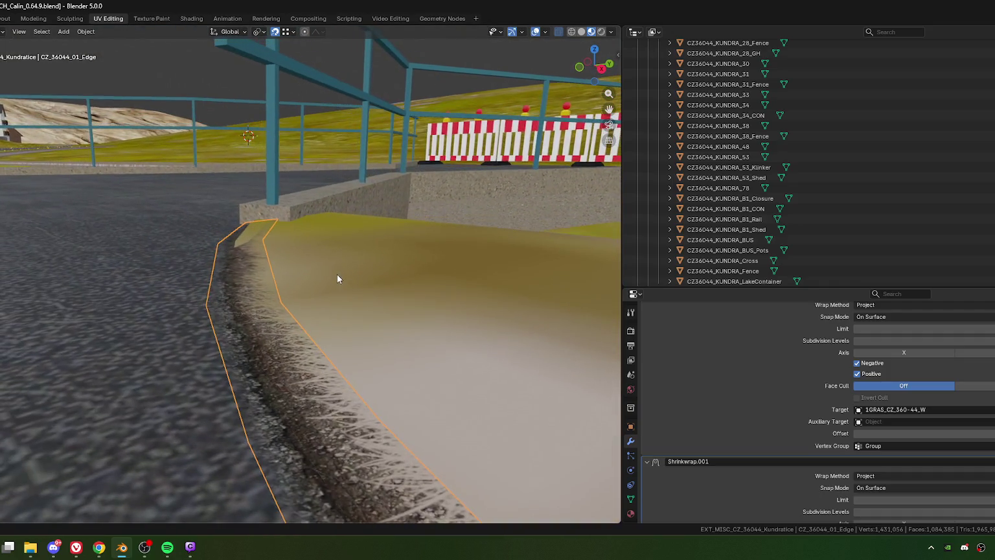
Inspect the grass ground's mesh in Edit Mode from a wider view of road and barrier.
{"action": "left_click", "coordinate": [300, 254]}
{"action": "key", "text": "Tab"}
{"action": "mouse_move", "coordinate": [292, 264]}
{"action": "middle_mouse_down"}
{"action": "mouse_move", "coordinate": [278, 258]}
{"action": "mouse_move", "coordinate": [323, 278]}
{"action": "mouse_move", "coordinate": [369, 271]}
{"action": "mouse_move", "coordinate": [345, 295]}
{"action": "mouse_move", "coordinate": [367, 278]}
{"action": "mouse_move", "coordinate": [335, 270]}
{"action": "mouse_move", "coordinate": [344, 282]}
{"action": "mouse_move", "coordinate": [313, 304]}
{"action": "middle_mouse_up"}
{"action": "key", "text": "Tab"}
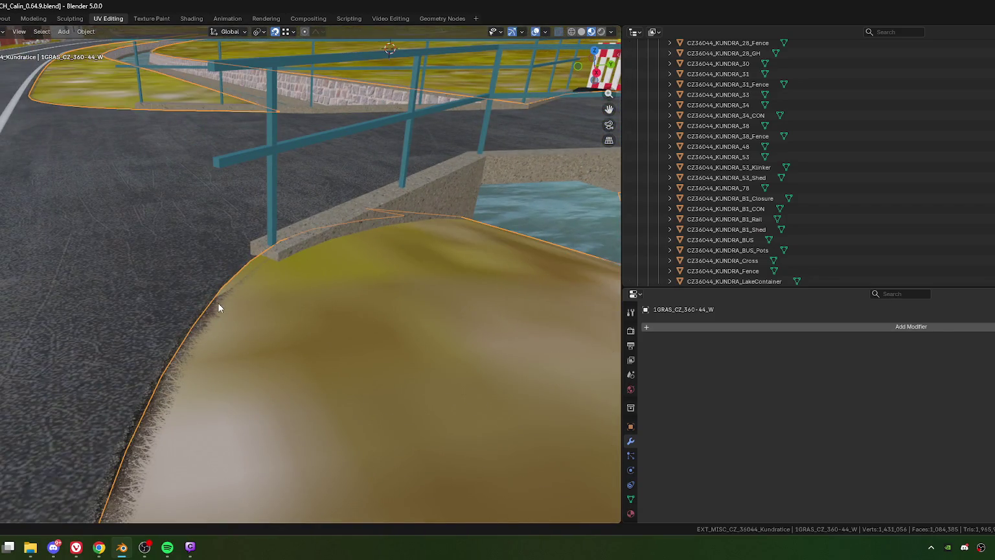
Hide the curb edge strip and reopen the grass ground in Edit Mode.
{"action": "left_click", "coordinate": [219, 303]}
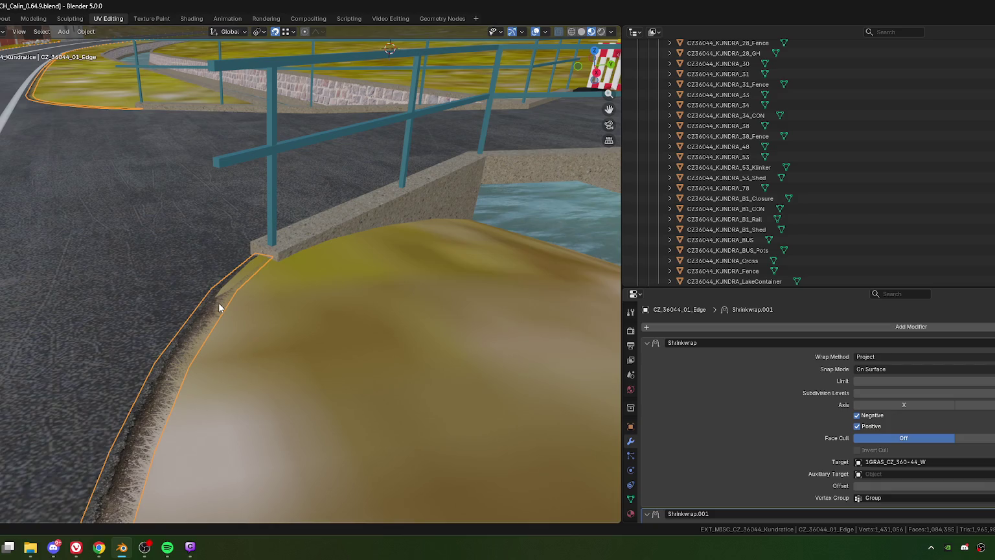
{"action": "key", "text": "h"}
{"action": "left_click", "coordinate": [223, 333]}
{"action": "key", "text": "Tab"}
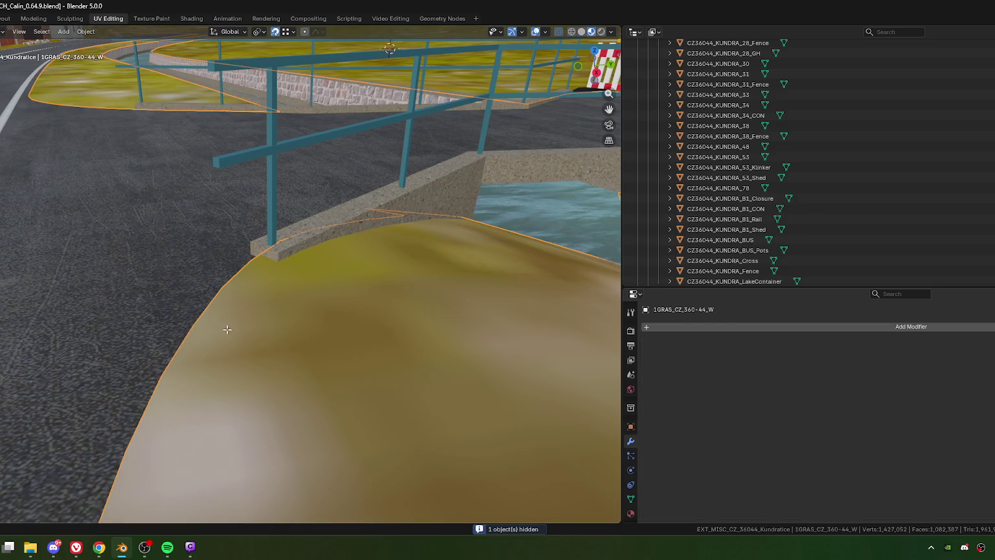
{"action": "middle_click_drag", "start_coordinate": [225, 331], "coordinate": [319, 322]}
{"action": "scroll", "coordinate": [320, 322], "scroll_direction": "up", "scroll_amount": 3}
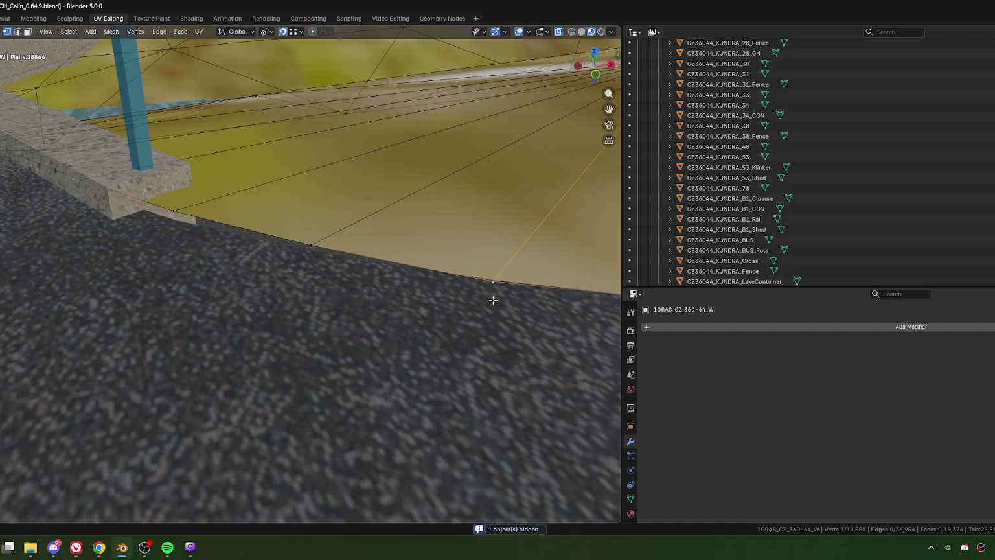
Lower one grass border vertex vertically and nudge the next one toward the curb.
{"action": "left_click_drag", "start_coordinate": [311, 250], "coordinate": [295, 252]}
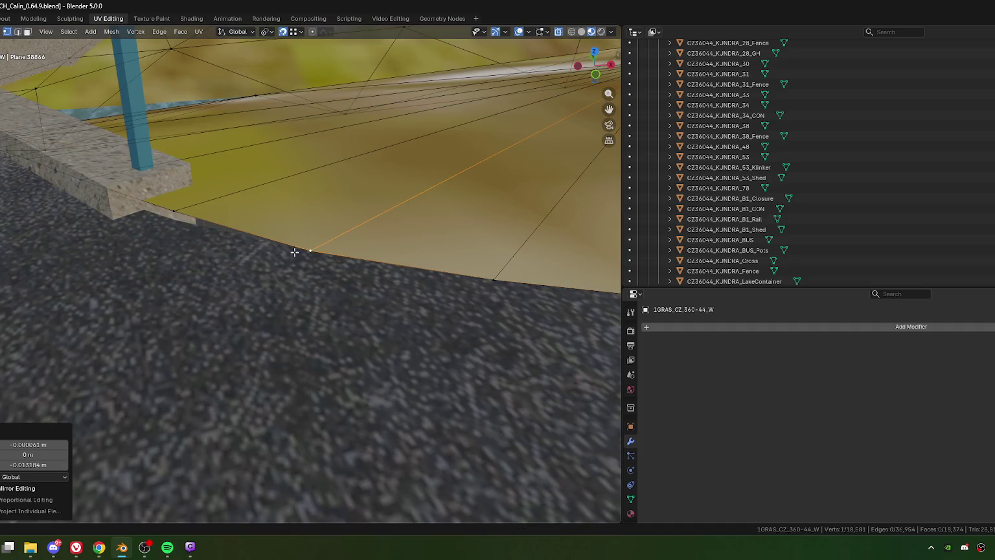
{"action": "key", "text": "g"}
{"action": "key", "text": "z"}
{"action": "left_click", "coordinate": [136, 222]}
{"action": "middle_click_drag", "start_coordinate": [136, 222], "coordinate": [289, 248]}
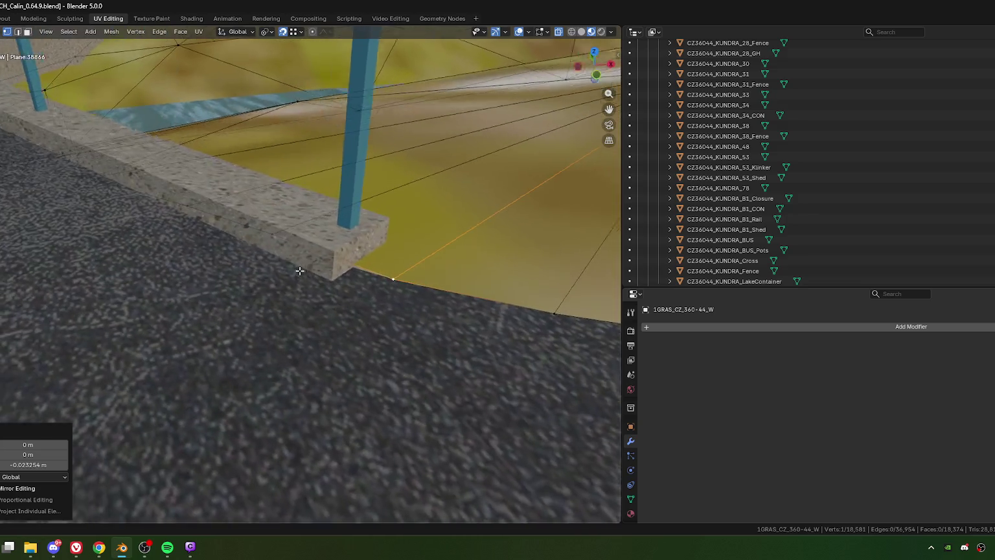
{"action": "left_click_drag", "start_coordinate": [289, 248], "coordinate": [287, 251]}
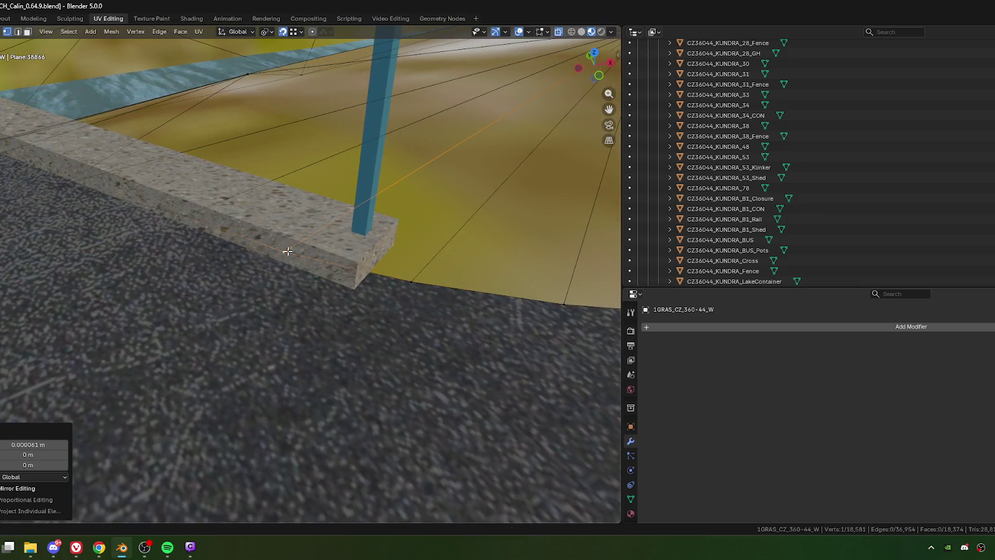
{"action": "key", "text": "shift+r"}
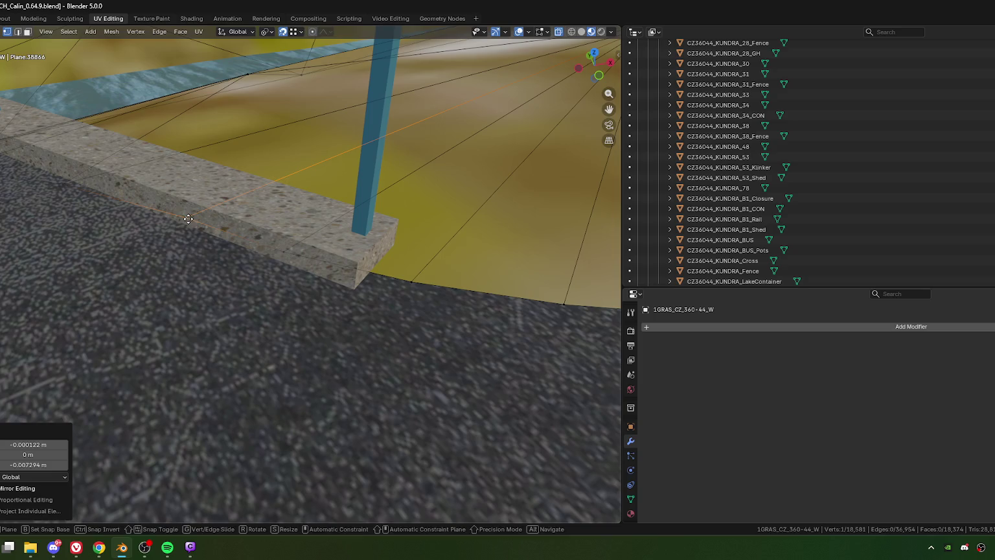
Raise the grass edge vertices by the bridge about 0.0149 m along Z.
{"action": "mouse_move", "coordinate": [201, 253]}
{"action": "middle_mouse_down"}
{"action": "mouse_move", "coordinate": [347, 320]}
{"action": "mouse_move", "coordinate": [294, 310]}
{"action": "mouse_move", "coordinate": [350, 273]}
{"action": "middle_mouse_up"}
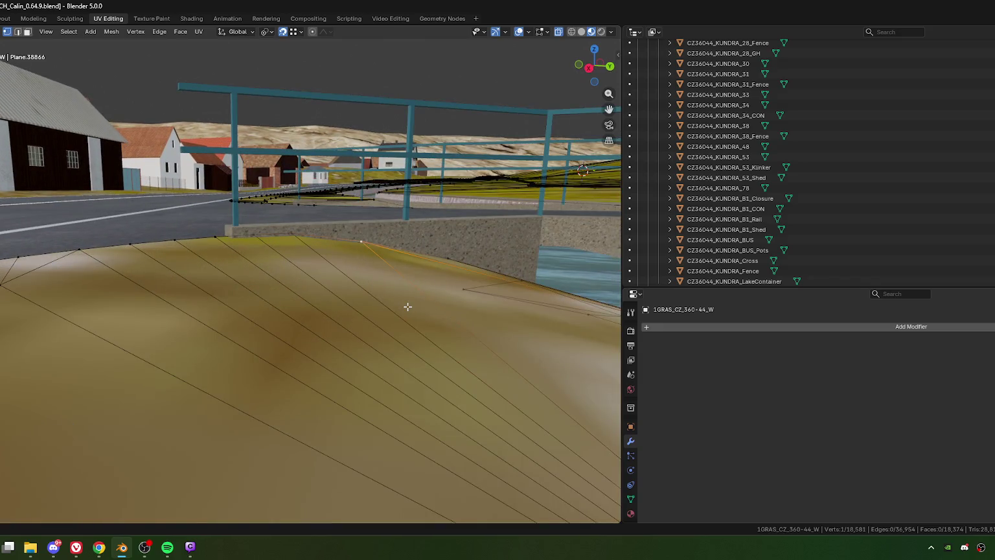
{"action": "middle_click_drag", "start_coordinate": [406, 306], "coordinate": [354, 304]}
{"action": "key", "text": "g"}
{"action": "key", "text": "z"}
{"action": "left_click", "coordinate": [384, 312]}
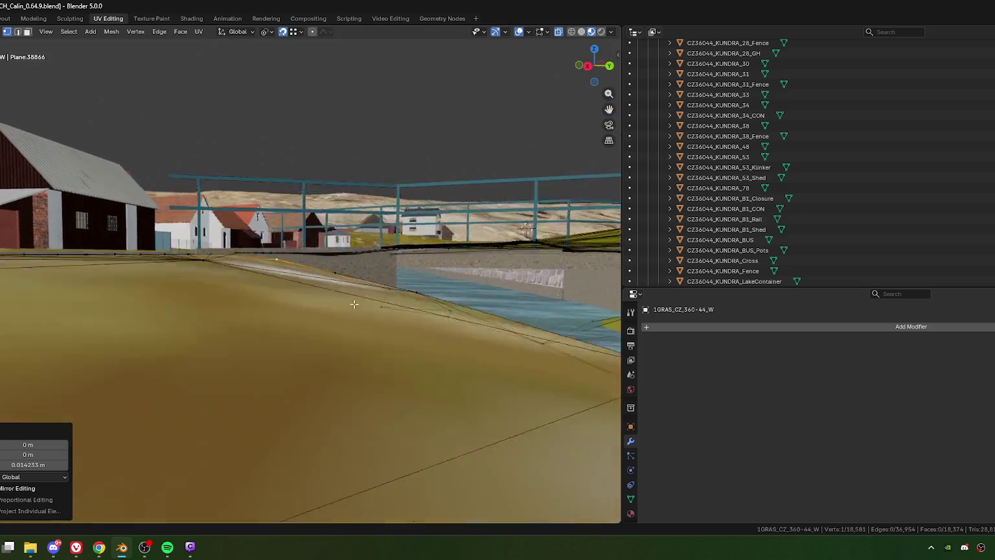
{"action": "scroll", "coordinate": [353, 303], "scroll_direction": "up", "scroll_amount": 1}
{"action": "scroll", "coordinate": [354, 307], "scroll_direction": "up", "scroll_amount": 1}
{"action": "scroll", "coordinate": [356, 295], "scroll_direction": "up", "scroll_amount": 1}
{"action": "scroll", "coordinate": [352, 356], "scroll_direction": "up", "scroll_amount": 1}
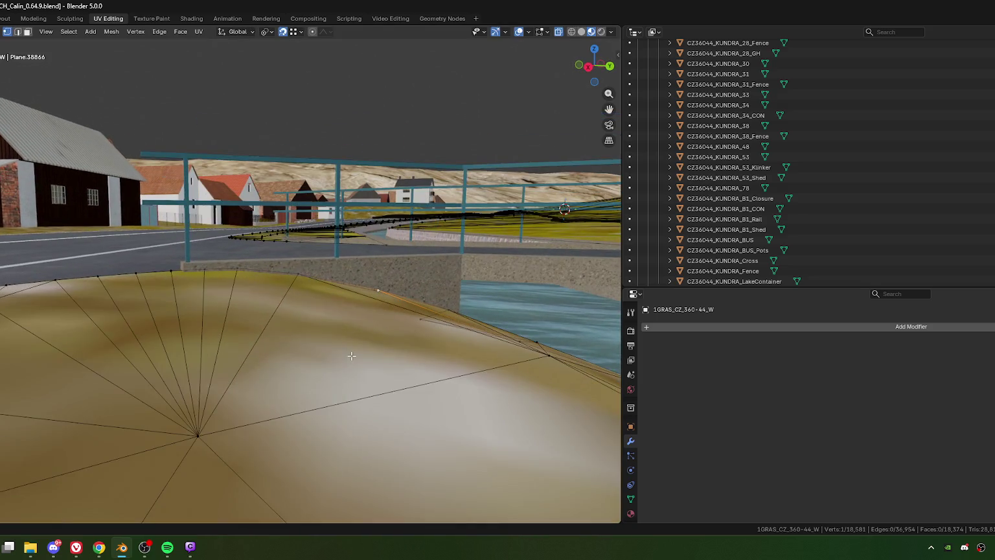
{"action": "key", "text": "g"}
{"action": "key", "text": "z"}
{"action": "left_click", "coordinate": [353, 343]}
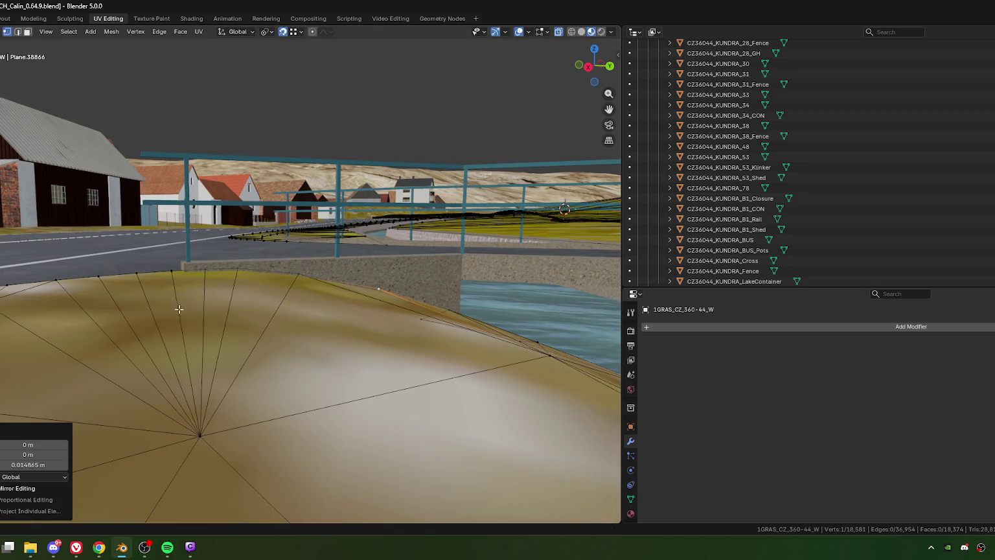
Move a grass border vertex onto the curb corner and fine-tune its position.
{"action": "middle_click_drag", "start_coordinate": [354, 343], "coordinate": [316, 301]}
{"action": "key", "text": "g"}
{"action": "left_click", "coordinate": [290, 307]}
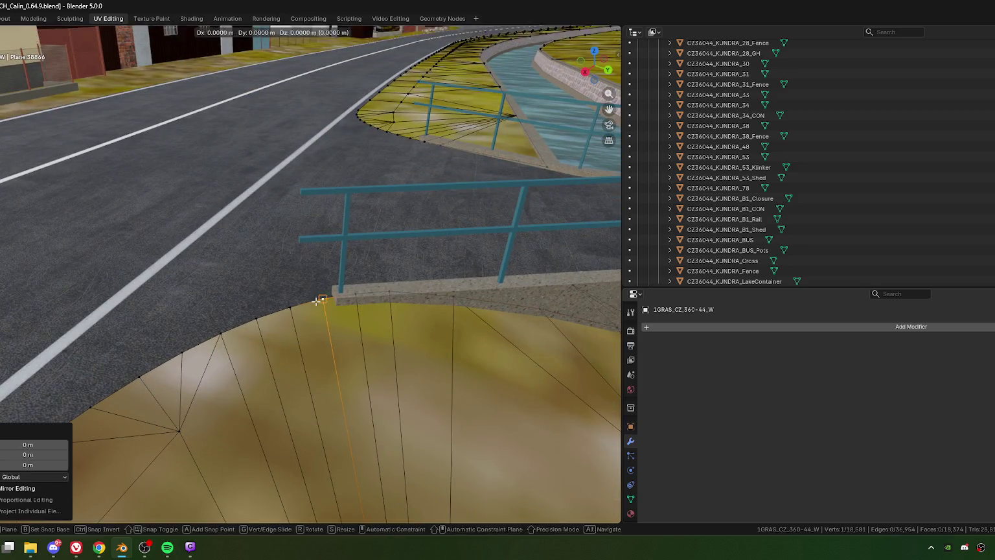
{"action": "key", "text": "g"}
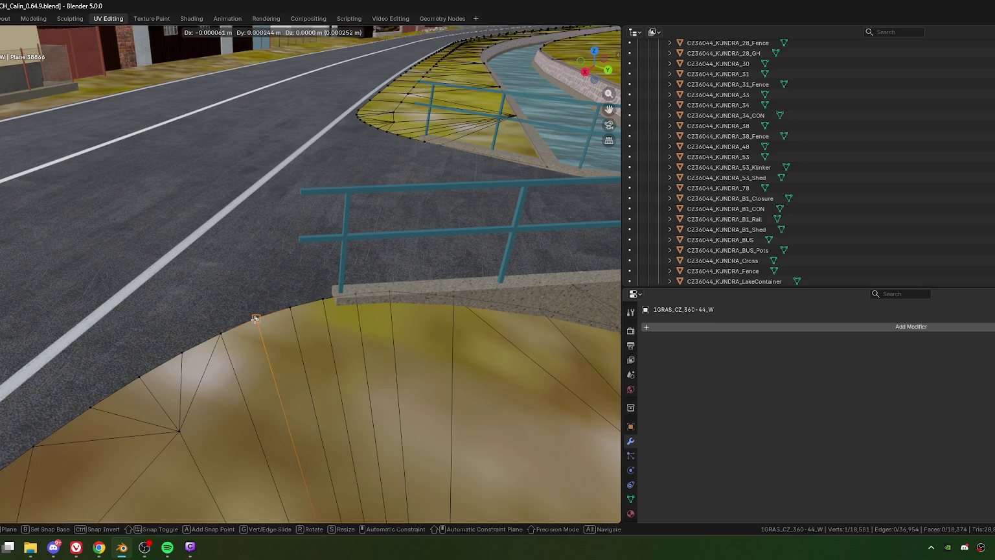
{"action": "left_click", "coordinate": [256, 320]}
{"action": "mouse_move", "coordinate": [255, 320]}
{"action": "middle_mouse_down"}
{"action": "mouse_move", "coordinate": [326, 296]}
{"action": "mouse_move", "coordinate": [273, 296]}
{"action": "middle_mouse_up"}
Move the first grass border vertices onto the curved road edge.
{"action": "key", "text": "g"}
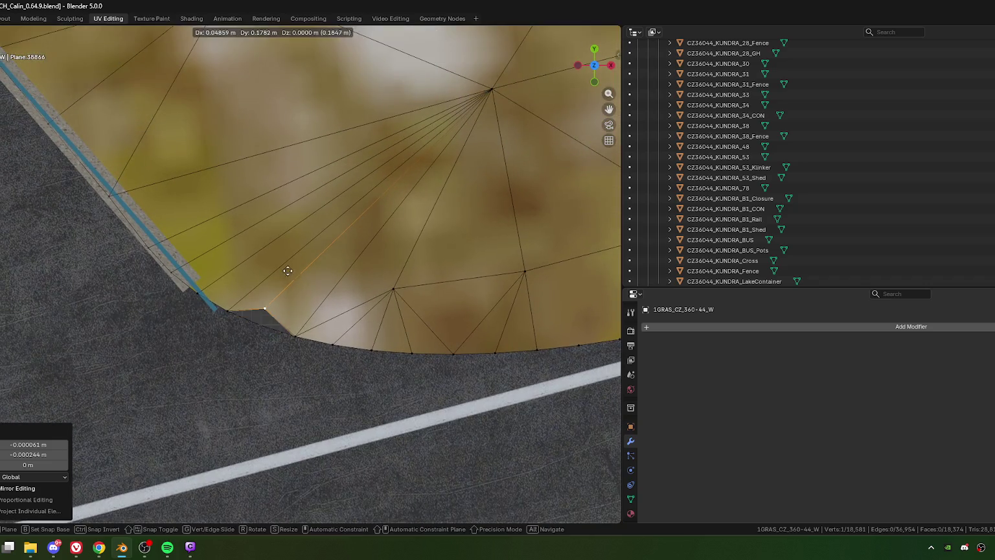
{"action": "left_click", "coordinate": [288, 271]}
{"action": "key", "text": "g"}
{"action": "left_click", "coordinate": [261, 327]}
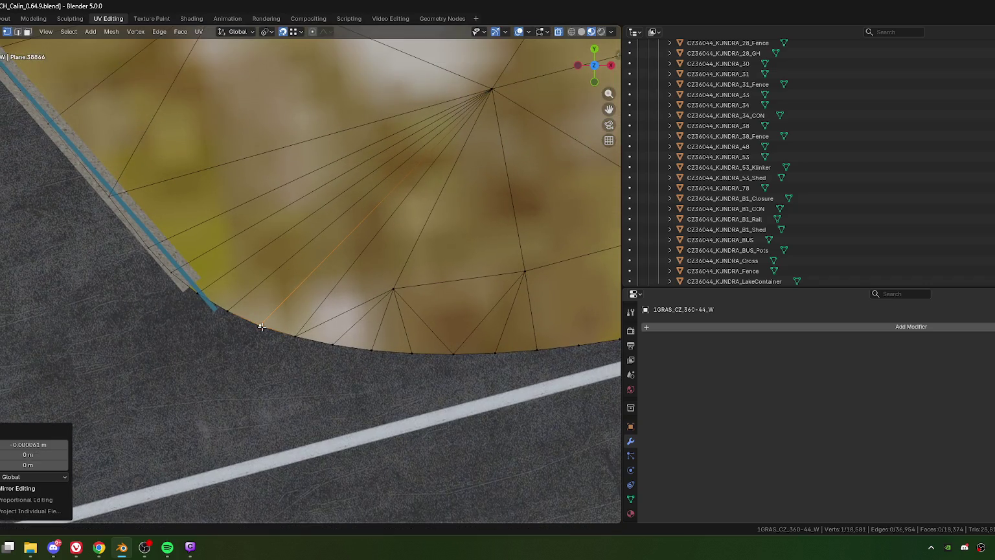
{"action": "key", "text": "g"}
{"action": "left_click", "coordinate": [311, 327]}
{"action": "key", "text": "g"}
{"action": "left_click", "coordinate": [322, 322]}
Place more border vertices along the curve toward its right end, cancelling one stray move.
{"action": "key", "text": "g"}
{"action": "left_click", "coordinate": [373, 347]}
{"action": "key", "text": "g"}
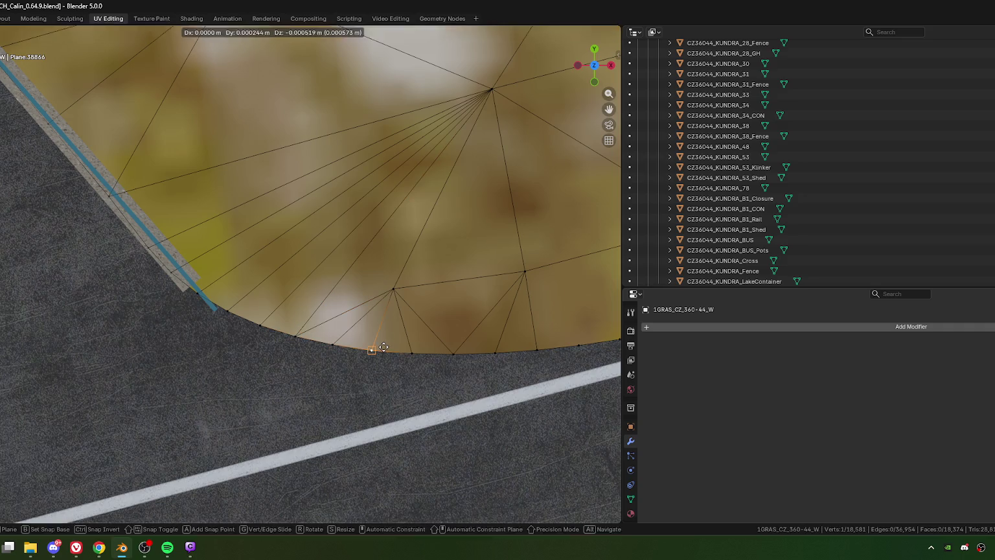
{"action": "left_click", "coordinate": [382, 347]}
{"action": "key", "text": "g"}
{"action": "left_click", "coordinate": [388, 349]}
{"action": "key", "text": "g"}
{"action": "left_click", "coordinate": [412, 352]}
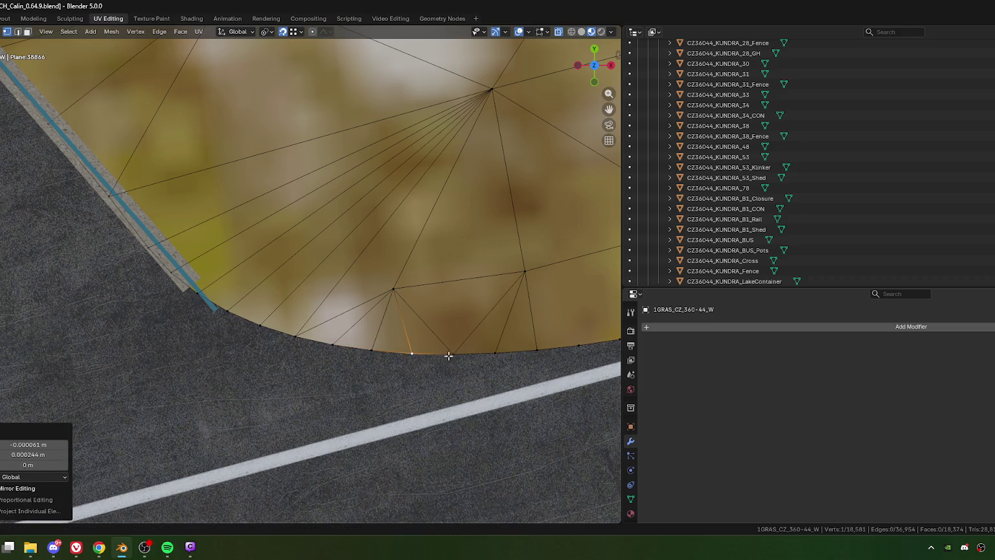
{"action": "key", "text": "g"}
{"action": "right_click", "coordinate": [455, 348]}
{"action": "key", "text": "g"}
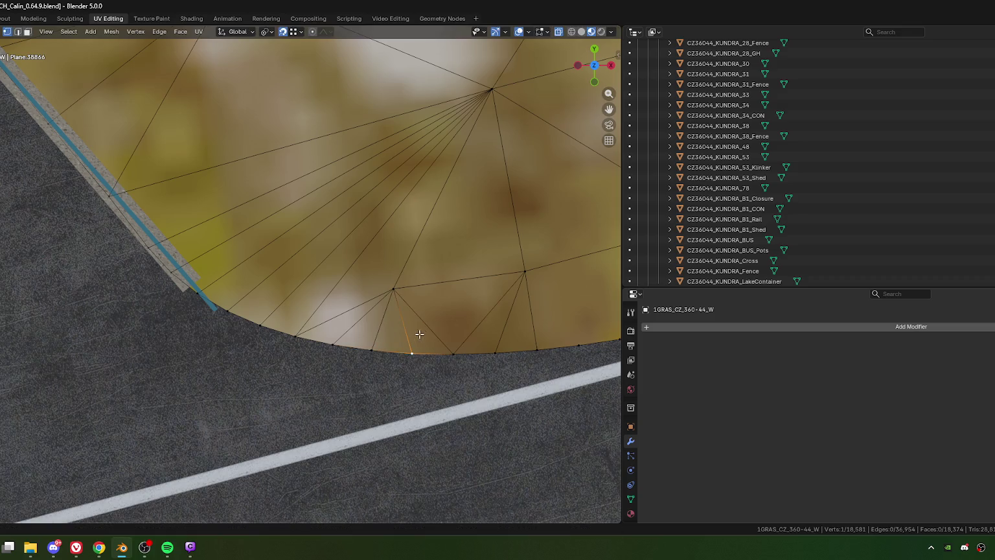
{"action": "key", "text": "g"}
{"action": "left_click", "coordinate": [424, 324]}
{"action": "key", "text": "g"}
{"action": "left_click", "coordinate": [412, 348]}
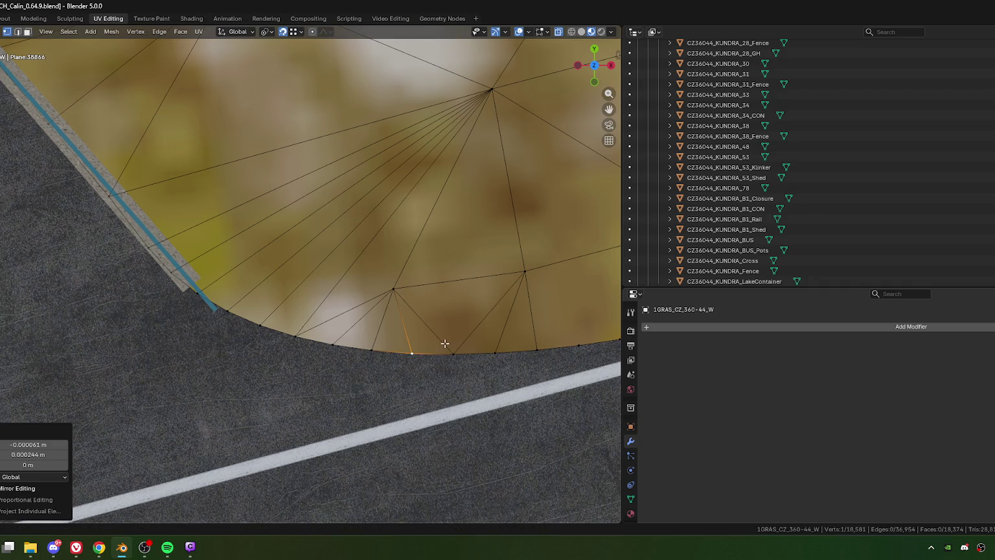
Shift along the grass edge and snap the next border vertices onto the road edge.
{"action": "middle_click_drag", "start_coordinate": [445, 343], "coordinate": [358, 306], "text": "shift"}
{"action": "key", "text": "g"}
{"action": "left_click", "coordinate": [340, 324]}
{"action": "key", "text": "g"}
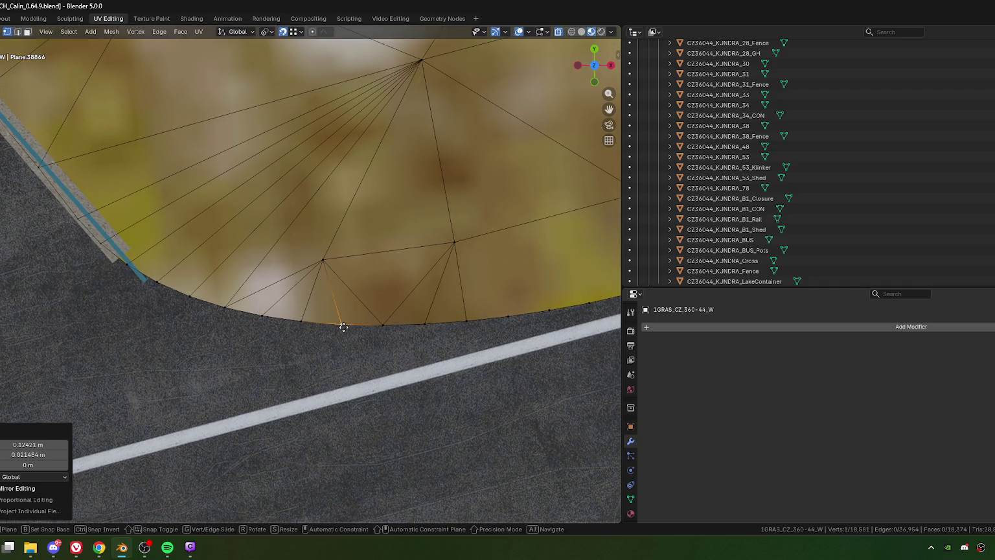
{"action": "left_click", "coordinate": [343, 326]}
{"action": "left_click", "coordinate": [429, 323]}
{"action": "key", "text": "g"}
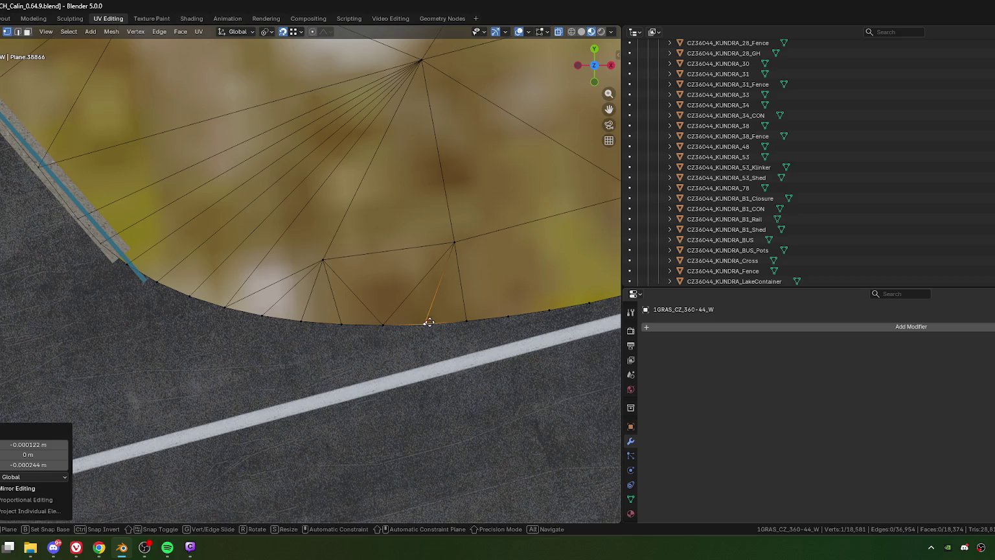
{"action": "left_click", "coordinate": [466, 322]}
{"action": "key", "text": "g"}
{"action": "left_click", "coordinate": [472, 321]}
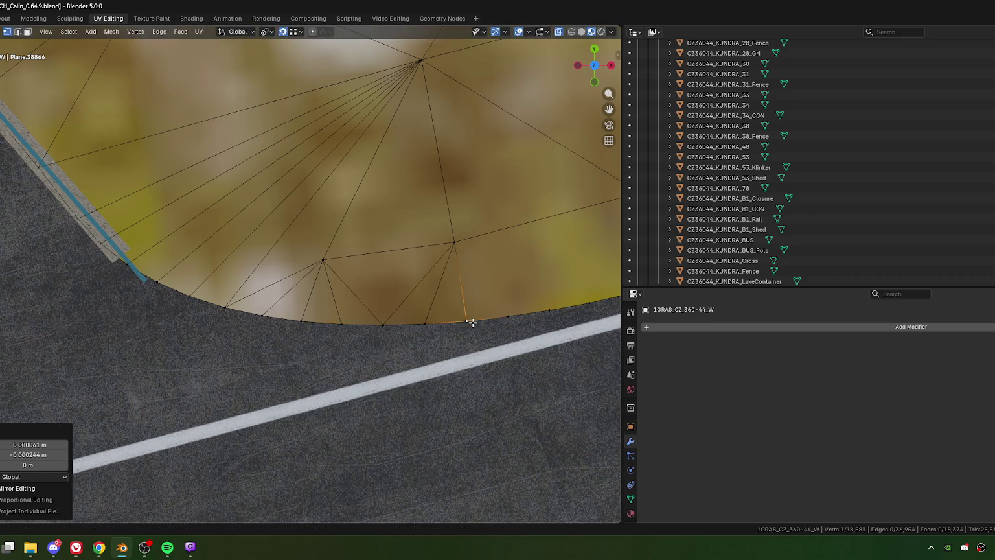
Zoom in and place a vertex on the road edge, undoing a stray move.
{"action": "scroll", "coordinate": [441, 311], "scroll_direction": "up", "scroll_amount": 2}
{"action": "scroll", "coordinate": [363, 285], "scroll_direction": "up", "scroll_amount": 2}
{"action": "scroll", "coordinate": [335, 277], "scroll_direction": "up", "scroll_amount": 1}
{"action": "key", "text": "g"}
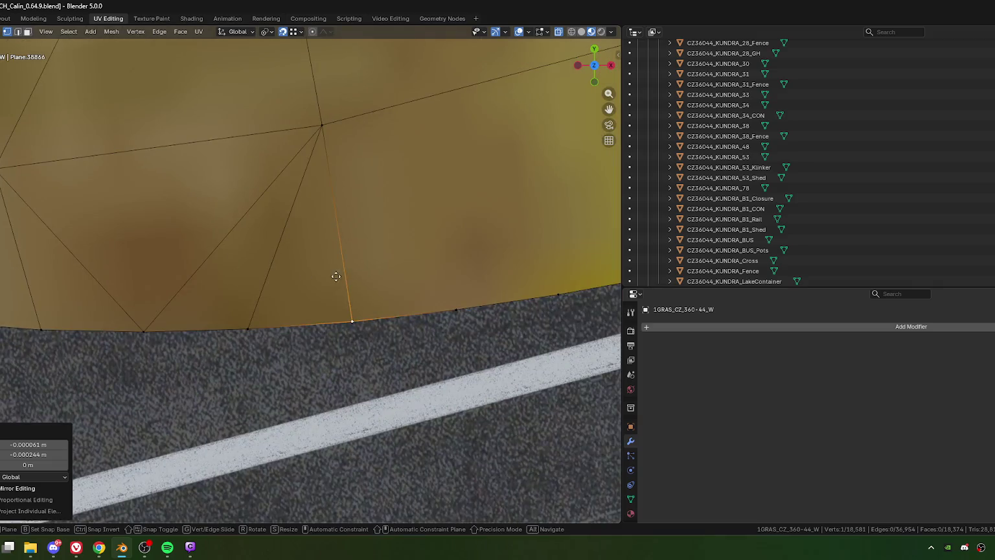
{"action": "left_click", "coordinate": [359, 317]}
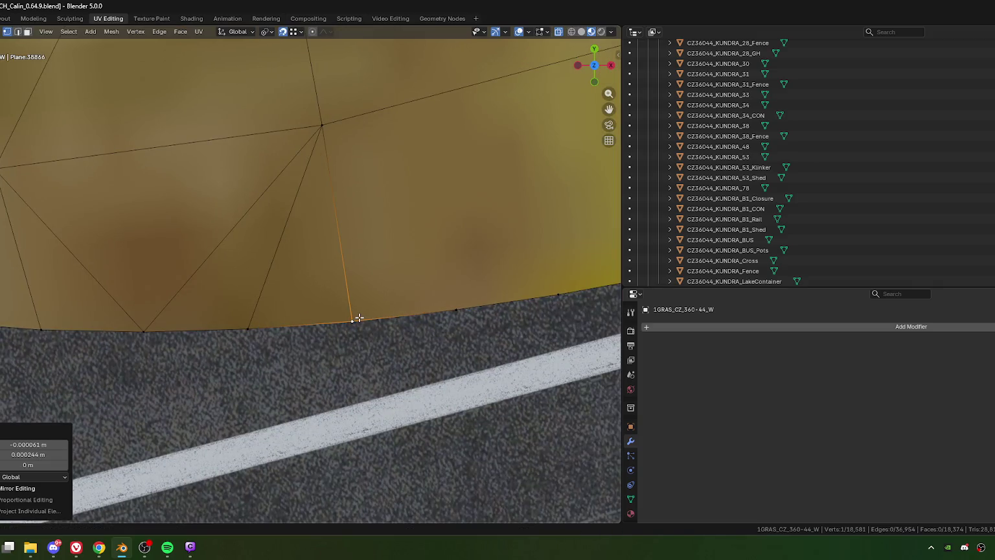
{"action": "key", "text": "g"}
{"action": "left_click", "coordinate": [460, 278]}
{"action": "key", "text": "g"}
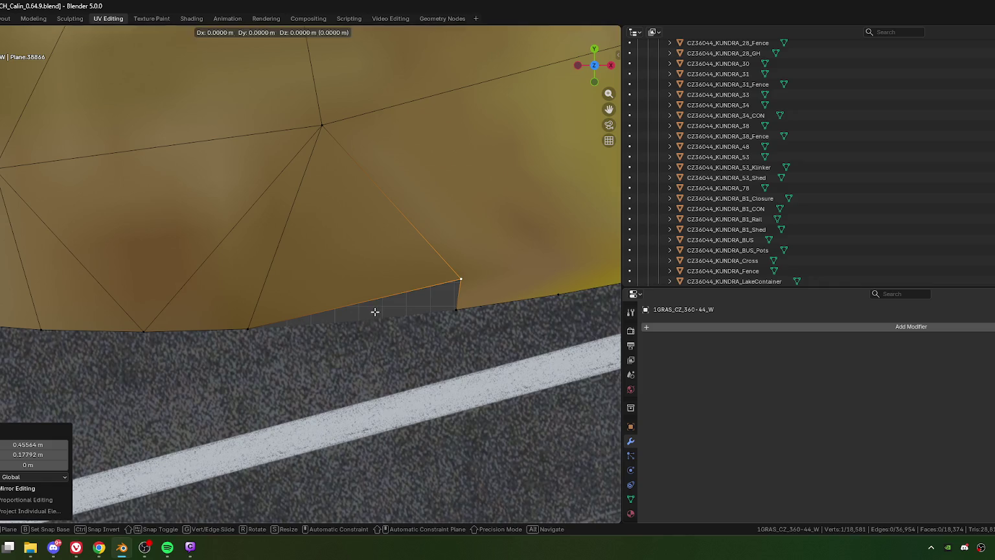
{"action": "key", "text": "Escape"}
{"action": "key", "text": "ctrl+z"}
{"action": "key", "text": "g"}
{"action": "left_click", "coordinate": [361, 317]}
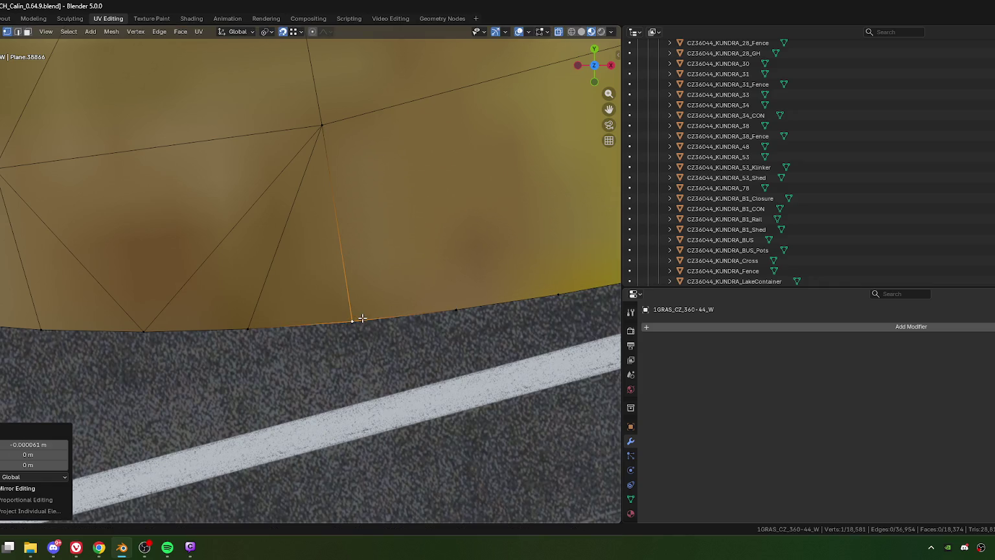
Align further border vertices with the road, checking from a low view and top view.
{"action": "scroll", "coordinate": [362, 318], "scroll_direction": "down", "scroll_amount": 1}
{"action": "scroll", "coordinate": [341, 299], "scroll_direction": "down", "scroll_amount": 1}
{"action": "key", "text": "g"}
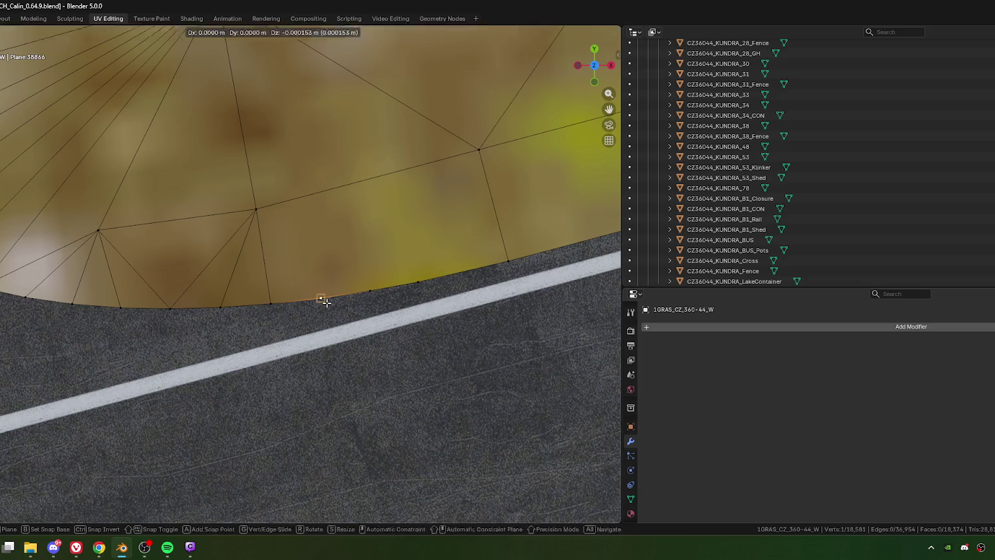
{"action": "left_click", "coordinate": [327, 303]}
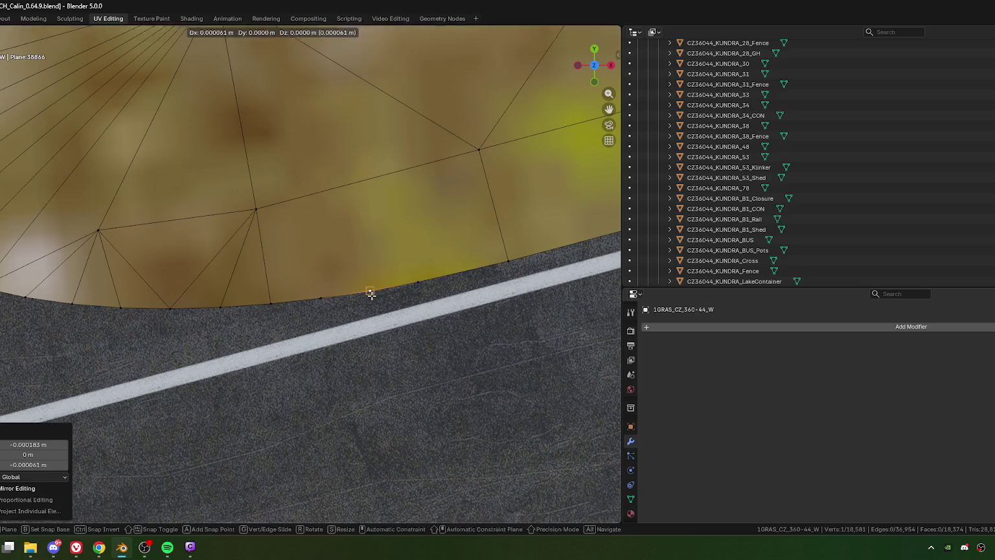
{"action": "left_click", "coordinate": [329, 304]}
{"action": "middle_click_drag", "start_coordinate": [329, 303], "coordinate": [334, 216]}
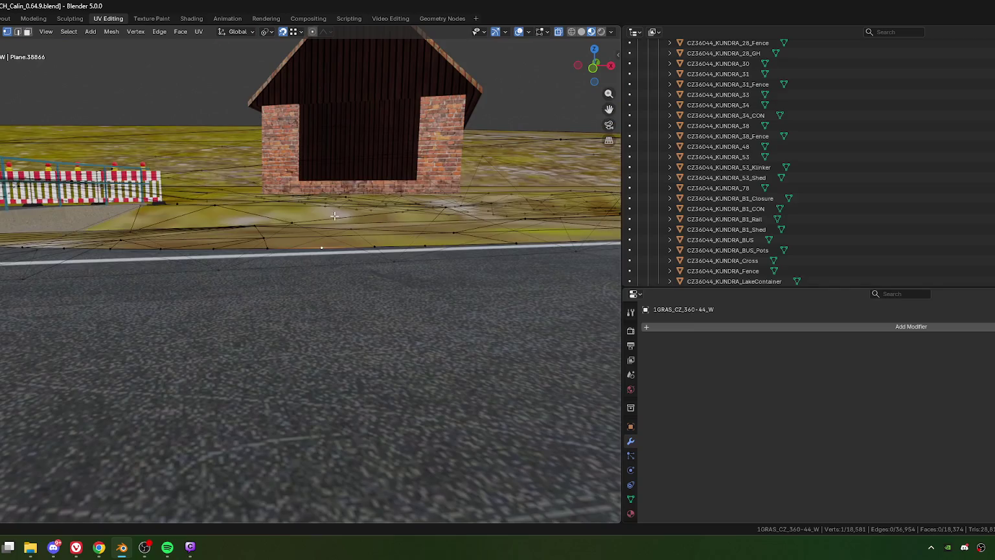
{"action": "key", "text": "g"}
{"action": "left_click", "coordinate": [344, 356]}
{"action": "key", "text": "KP_7"}
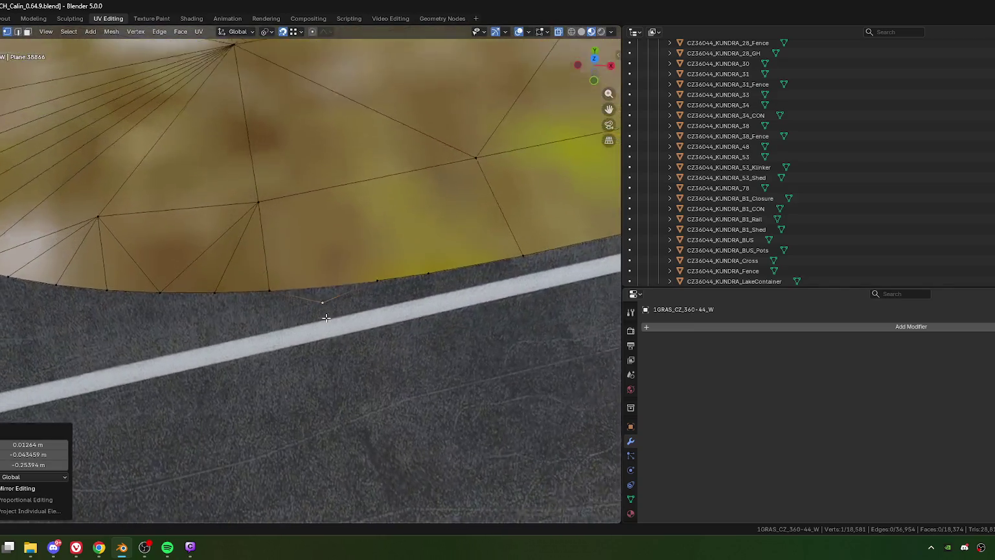
{"action": "key", "text": "g"}
{"action": "left_click", "coordinate": [325, 298]}
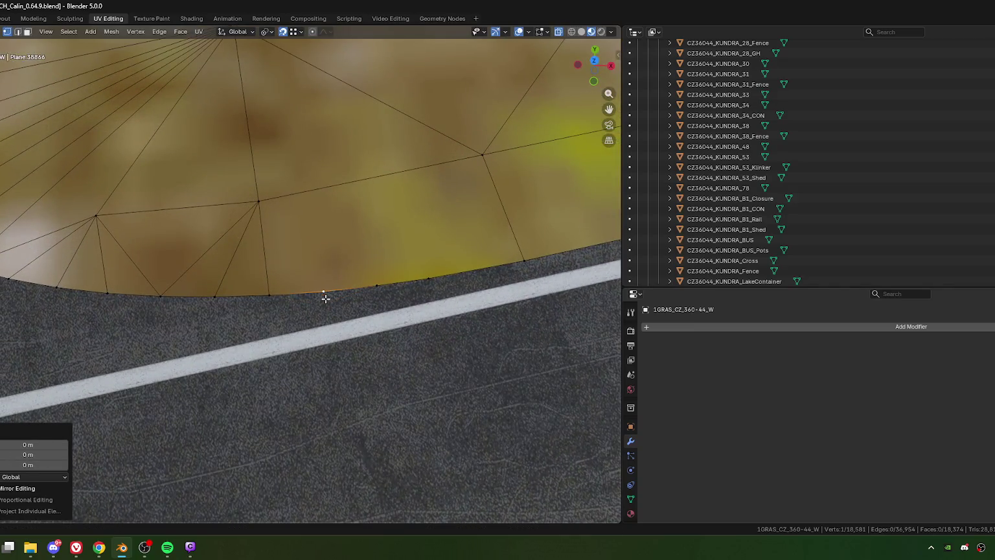
Place the last border vertex, inspect road and stream, and return to Object Mode.
{"action": "left_click", "coordinate": [428, 281]}
{"action": "key", "text": "g"}
{"action": "left_click", "coordinate": [429, 280]}
{"action": "key", "text": "KP_Decimal"}
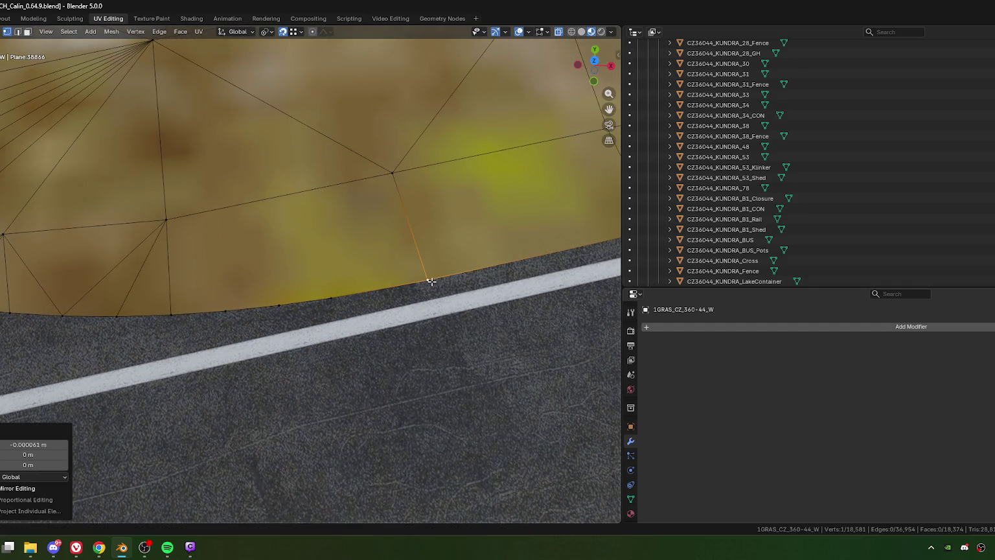
{"action": "scroll", "coordinate": [421, 311], "scroll_direction": "down", "scroll_amount": 4}
{"action": "scroll", "coordinate": [412, 339], "scroll_direction": "up", "scroll_amount": 1}
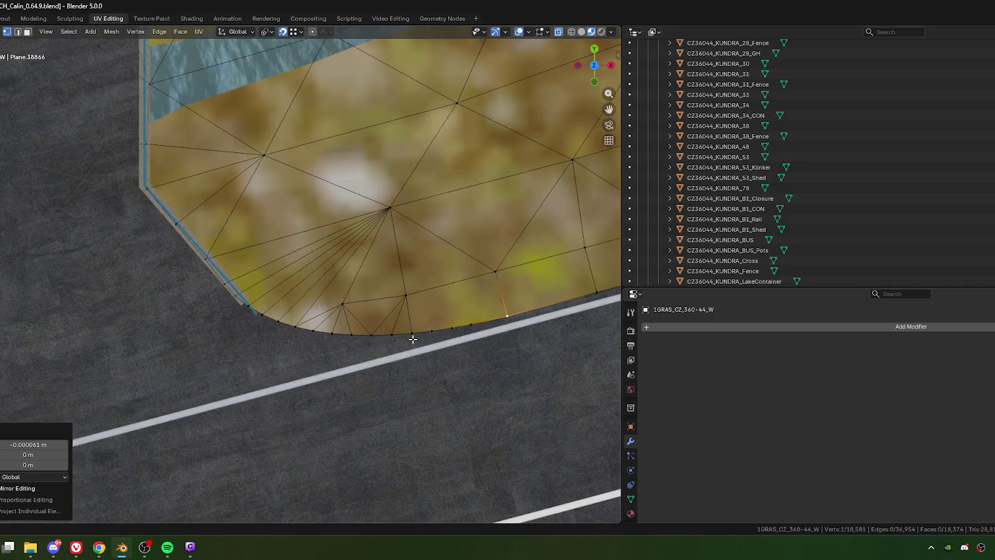
{"action": "middle_click_drag", "start_coordinate": [325, 348], "coordinate": [320, 317]}
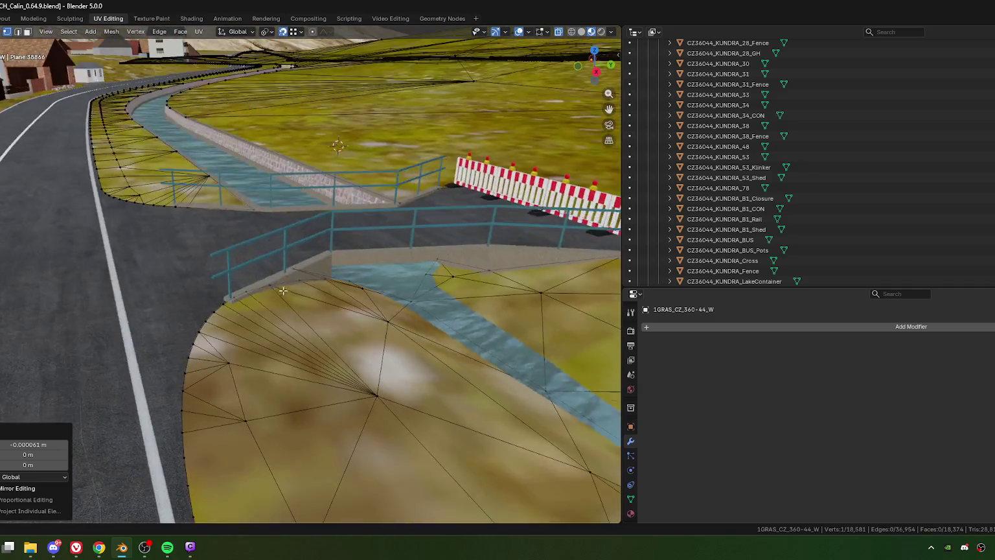
{"action": "key", "text": "Tab"}
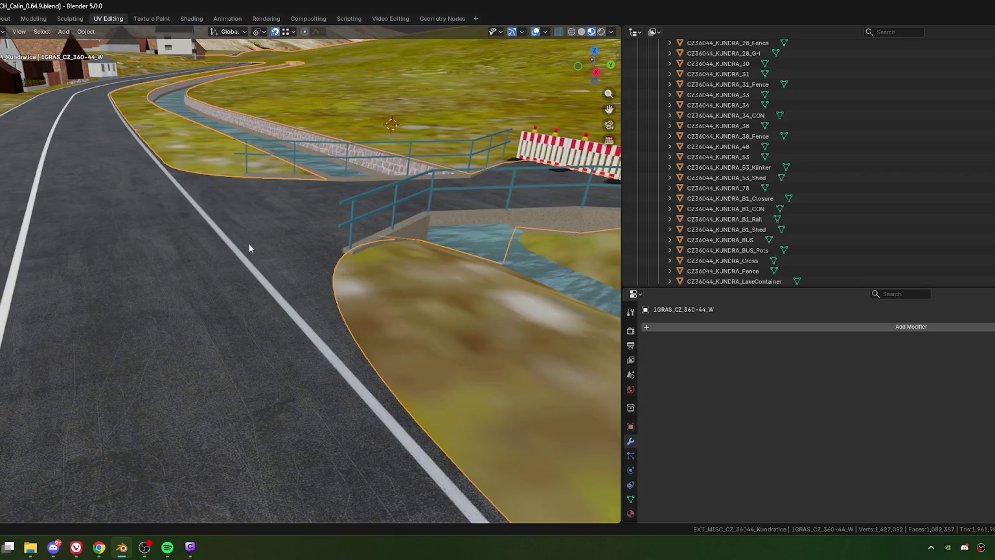
Unhide the curb mesh and select CZ_36044_01_Edge beside the grass.
{"action": "mouse_move", "coordinate": [250, 247]}
{"action": "middle_mouse_down"}
{"action": "mouse_move", "coordinate": [444, 360]}
{"action": "mouse_move", "coordinate": [312, 326]}
{"action": "mouse_move", "coordinate": [330, 342]}
{"action": "middle_mouse_up"}
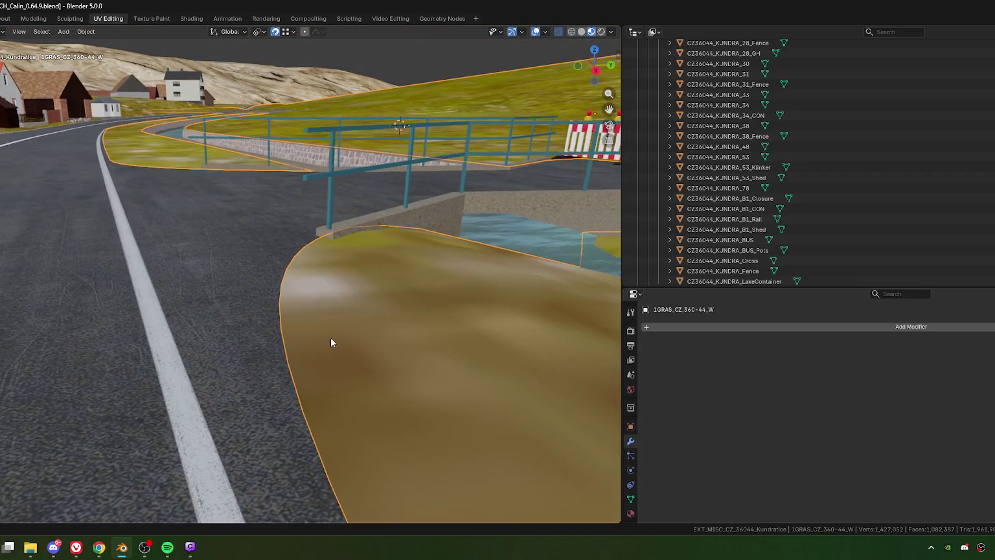
{"action": "key", "text": "alt+h"}
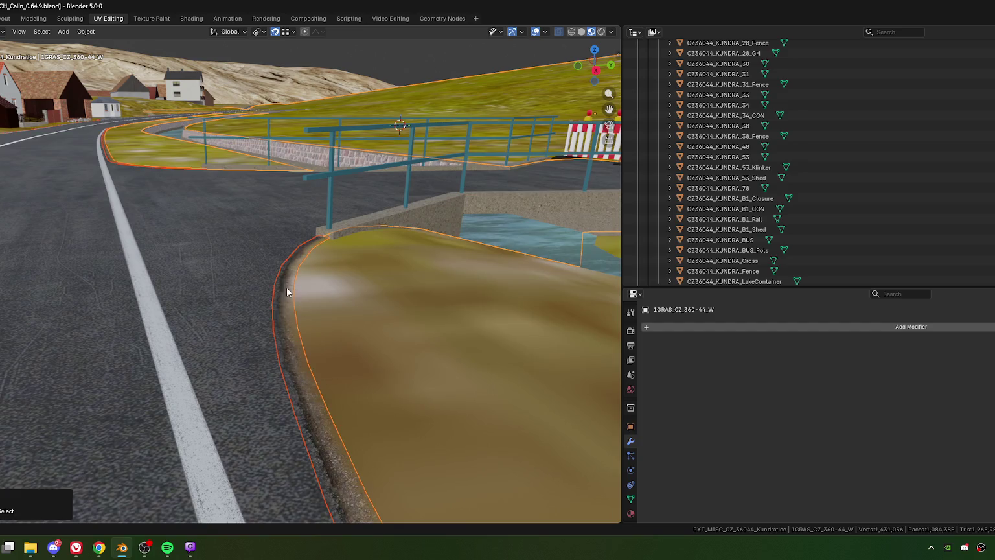
{"action": "left_click", "coordinate": [294, 302]}
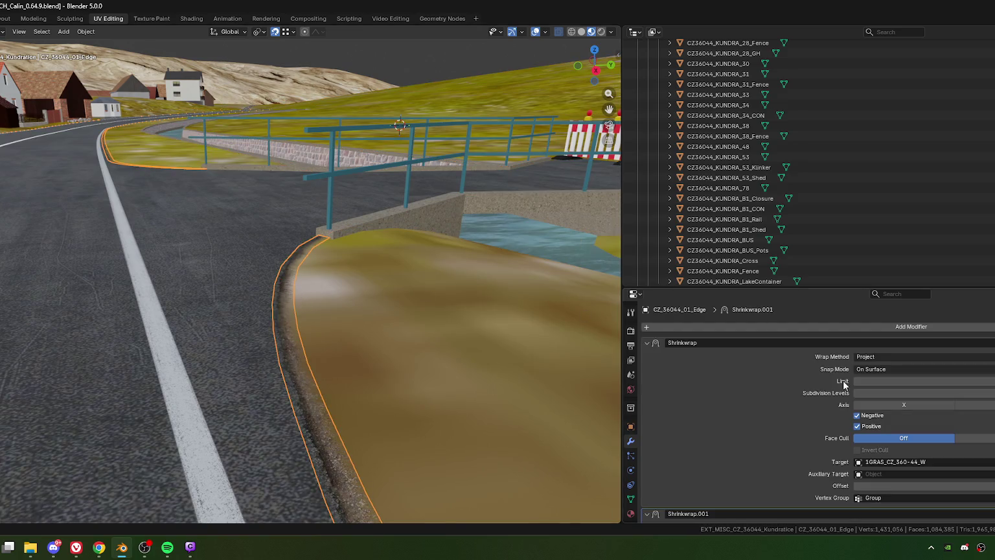
{"action": "scroll", "coordinate": [382, 272], "scroll_direction": "up", "scroll_amount": 3}
{"action": "mouse_move", "coordinate": [380, 273]}
{"action": "middle_mouse_down"}
{"action": "mouse_move", "coordinate": [398, 265]}
{"action": "mouse_move", "coordinate": [333, 308]}
{"action": "mouse_move", "coordinate": [366, 280]}
{"action": "mouse_move", "coordinate": [414, 285]}
{"action": "mouse_move", "coordinate": [247, 279]}
{"action": "mouse_move", "coordinate": [339, 338]}
{"action": "middle_mouse_up"}
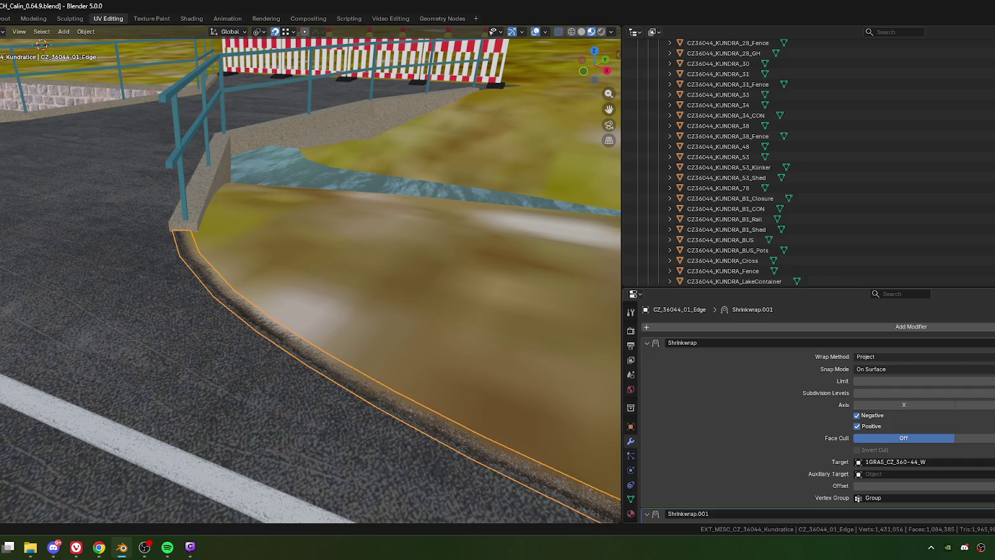
Remove the curb's grass-targeting Shrinkwrap and delete its Group vertex group.
{"action": "key", "text": "ctrl+a"}
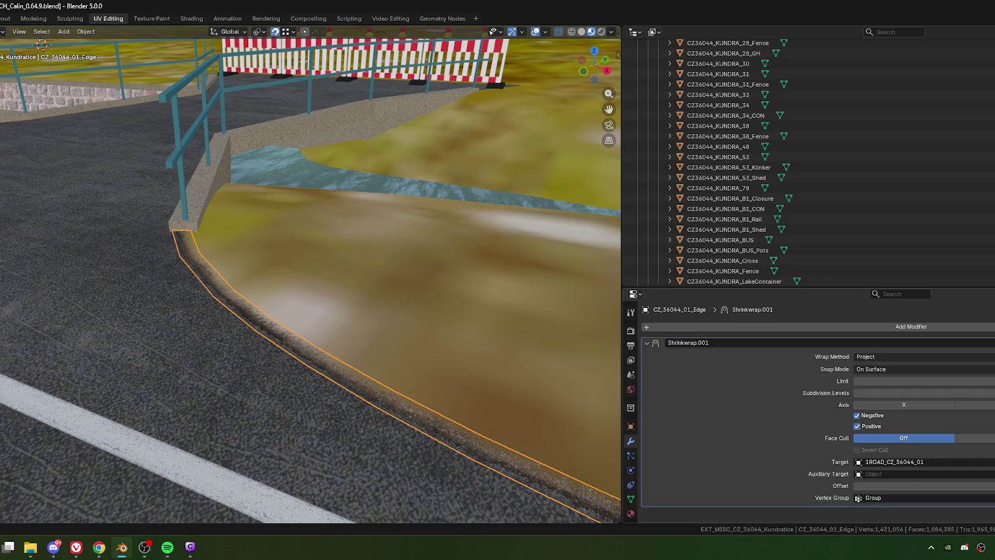
{"action": "left_click", "coordinate": [630, 499]}
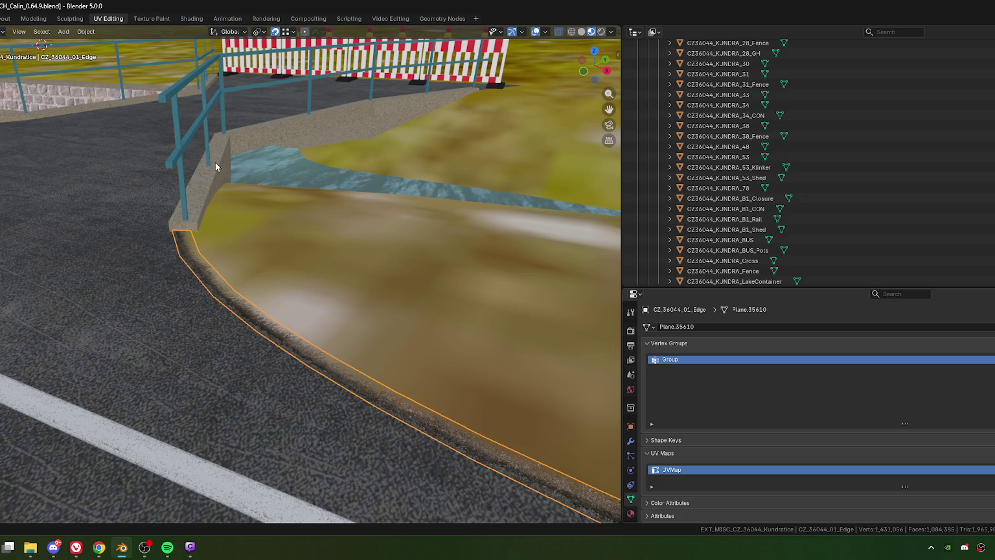
{"action": "key", "text": "ctrl+z"}
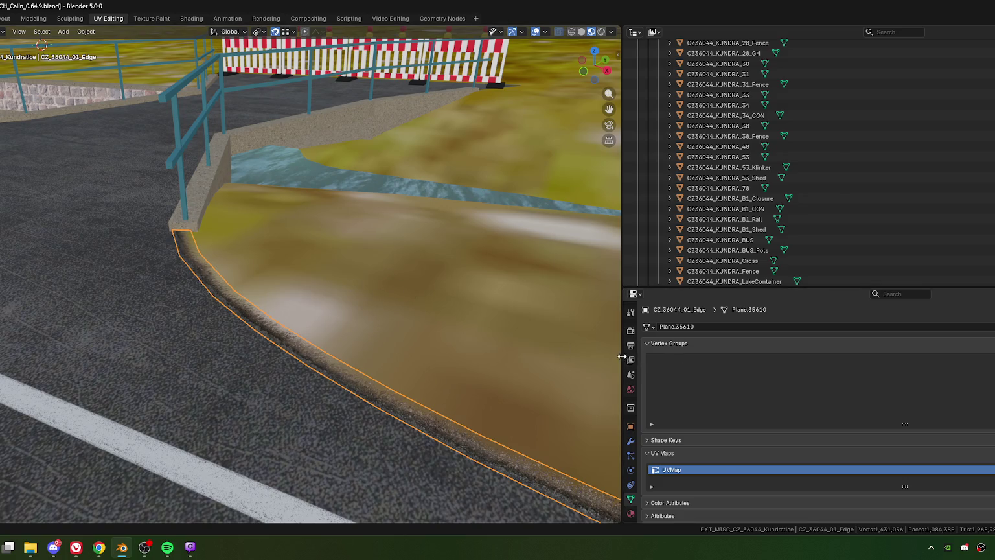
{"action": "left_click_drag", "start_coordinate": [622, 357], "coordinate": [919, 346]}
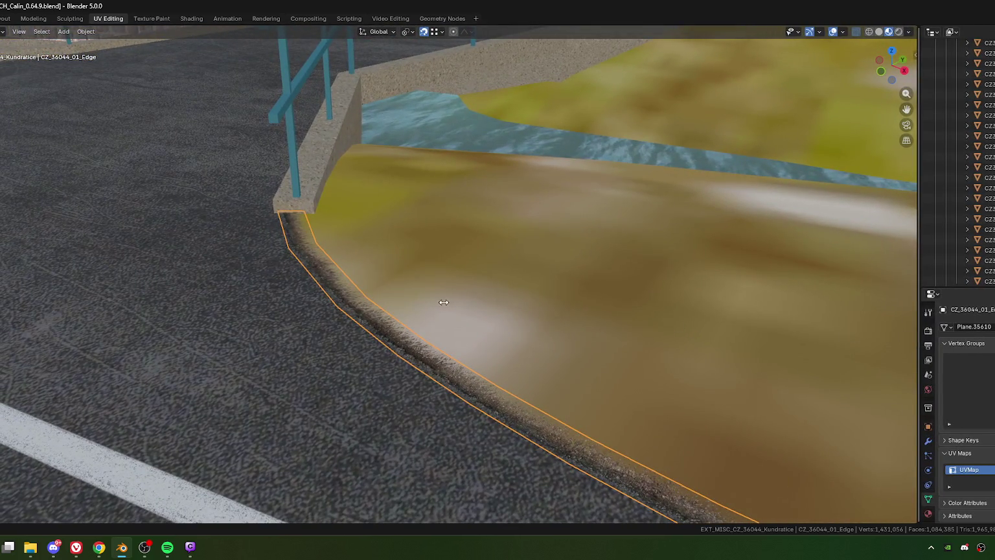
Apply the curb's transform, give it auto smooth shading, and enter Edit Mode.
{"action": "middle_click_drag", "start_coordinate": [413, 302], "coordinate": [369, 277]}
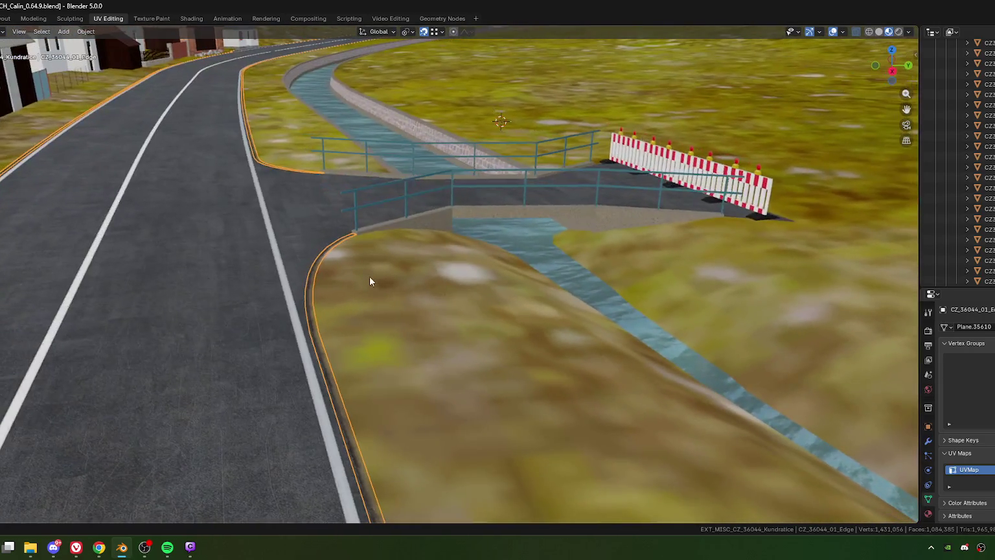
{"action": "key", "text": "ctrl+a"}
{"action": "left_click", "coordinate": [314, 290]}
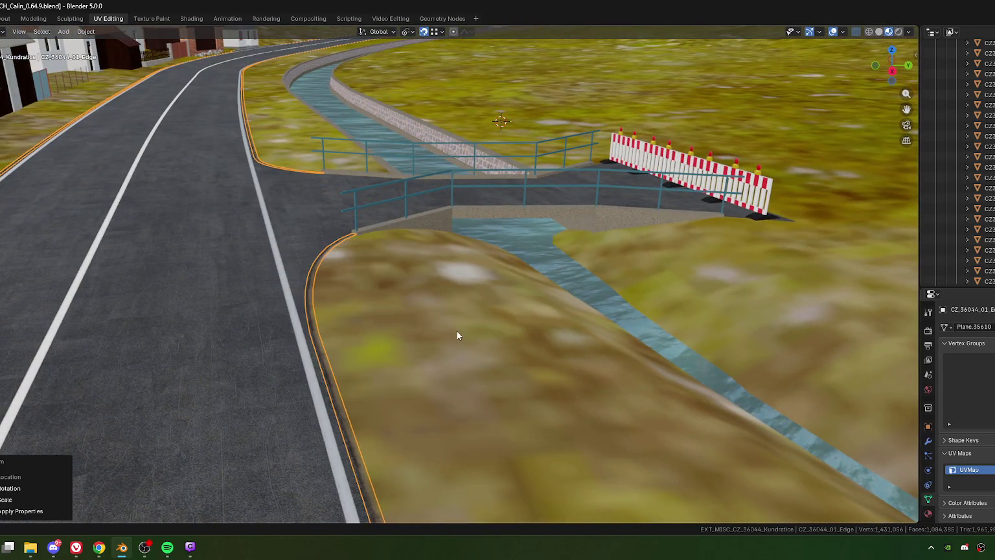
{"action": "right_click", "coordinate": [308, 297]}
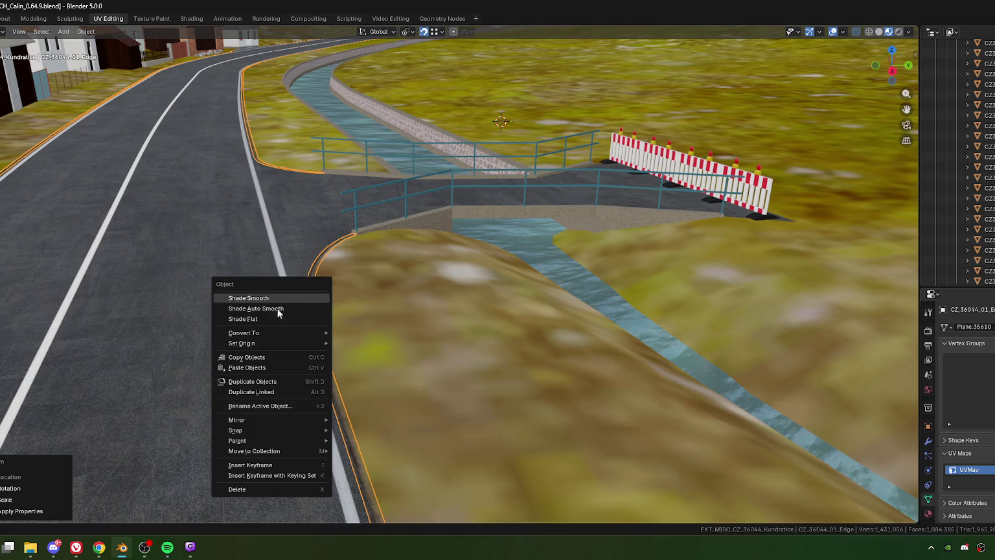
{"action": "left_click", "coordinate": [279, 299]}
{"action": "mouse_move", "coordinate": [335, 350]}
{"action": "middle_mouse_down"}
{"action": "mouse_move", "coordinate": [336, 329]}
{"action": "mouse_move", "coordinate": [350, 324]}
{"action": "middle_mouse_up"}
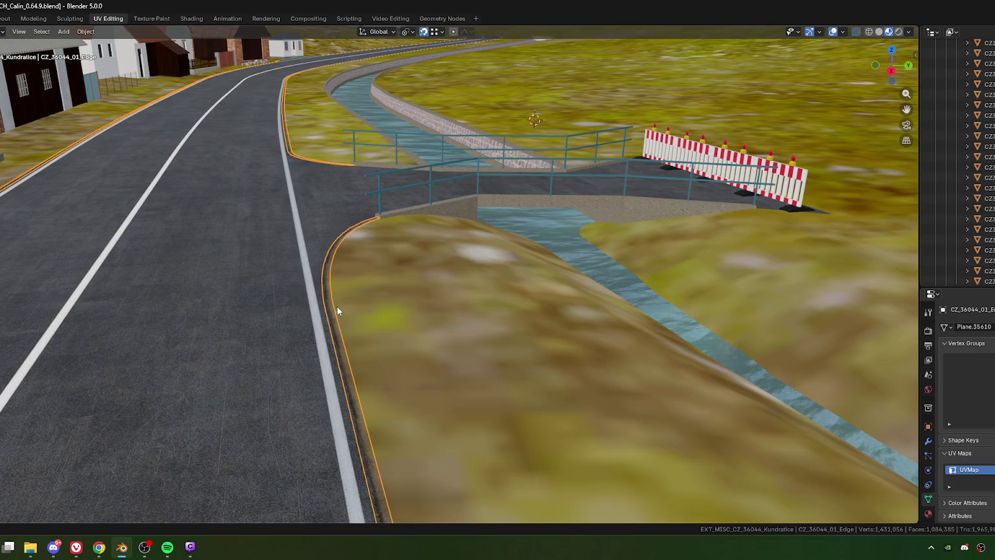
{"action": "key", "text": "Tab"}
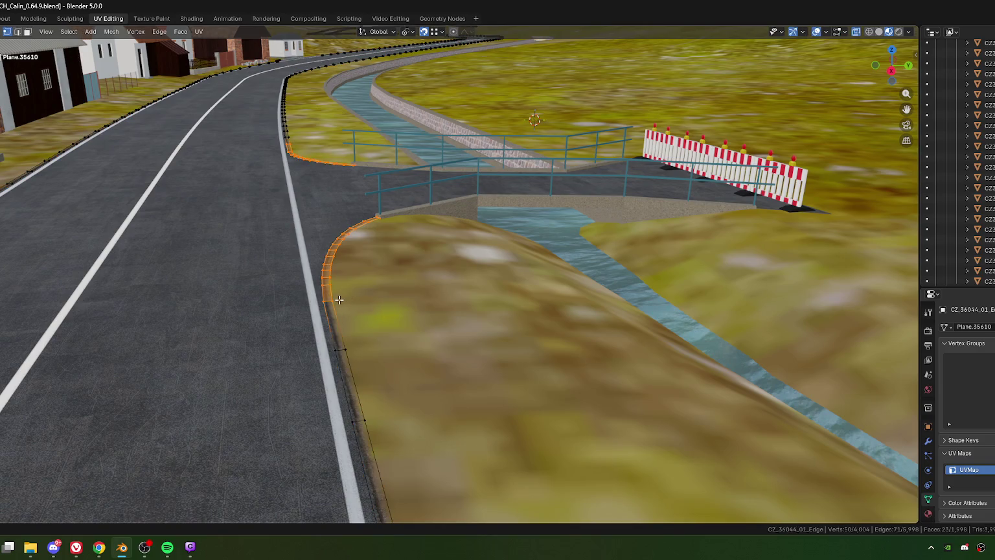
From a top view, nudge one curb-edge vertex toward the grass border.
{"action": "left_click", "coordinate": [338, 300]}
{"action": "key", "text": "KP_7"}
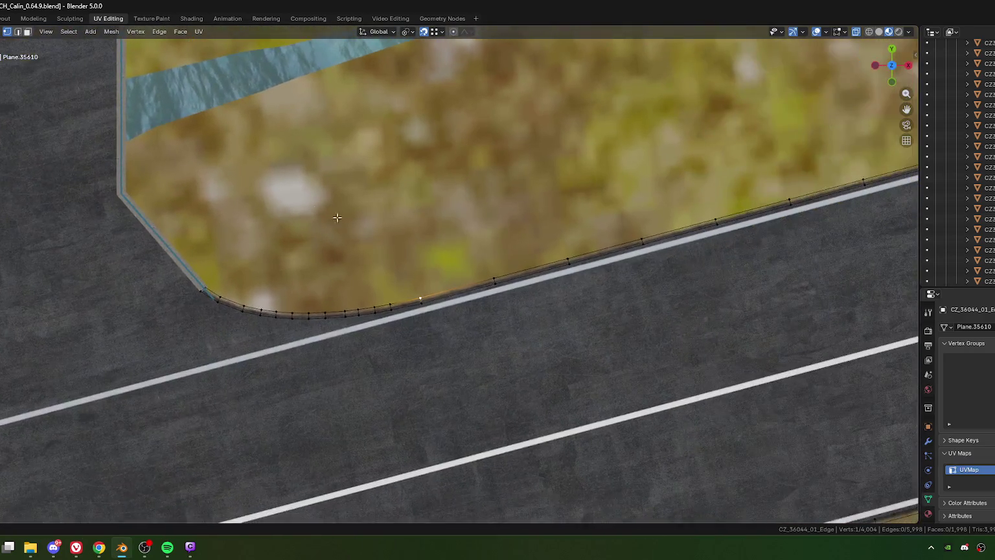
{"action": "scroll", "coordinate": [488, 282], "scroll_direction": "up", "scroll_amount": 1}
{"action": "scroll", "coordinate": [415, 264], "scroll_direction": "up", "scroll_amount": 1}
{"action": "scroll", "coordinate": [419, 278], "scroll_direction": "up", "scroll_amount": 1}
{"action": "key", "text": "g"}
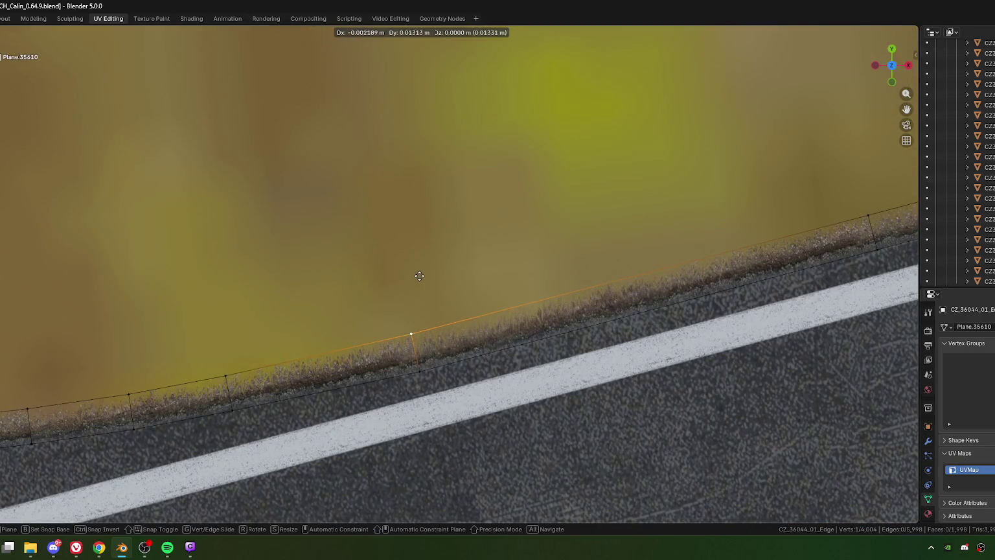
{"action": "left_click", "coordinate": [419, 276]}
Deselect, zoom in, and nudge a second curb vertex into place.
{"action": "left_click", "coordinate": [409, 251]}
{"action": "scroll", "coordinate": [348, 344], "scroll_direction": "down", "scroll_amount": 3}
{"action": "scroll", "coordinate": [508, 307], "scroll_direction": "up", "scroll_amount": 1}
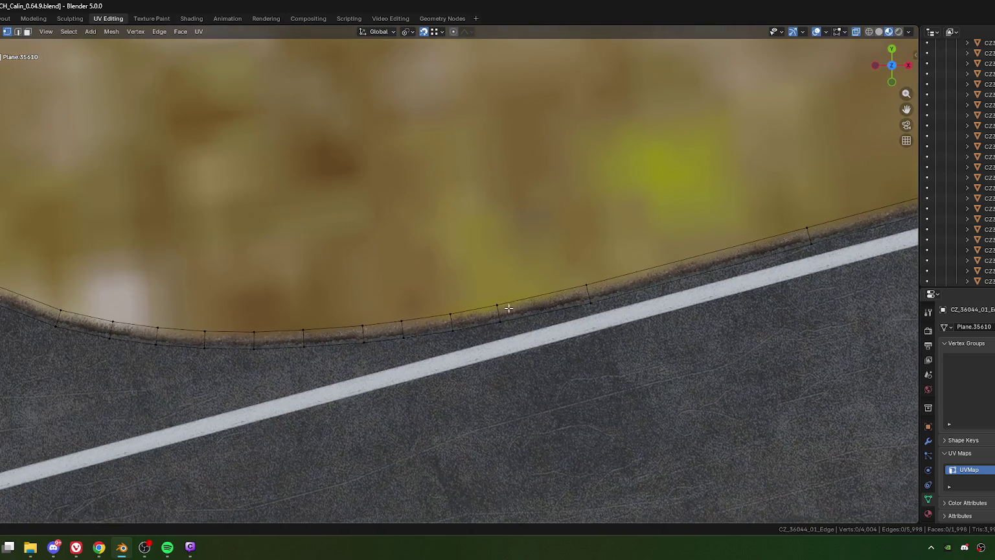
{"action": "scroll", "coordinate": [414, 340], "scroll_direction": "down", "scroll_amount": 5}
{"action": "scroll", "coordinate": [435, 333], "scroll_direction": "up", "scroll_amount": 3}
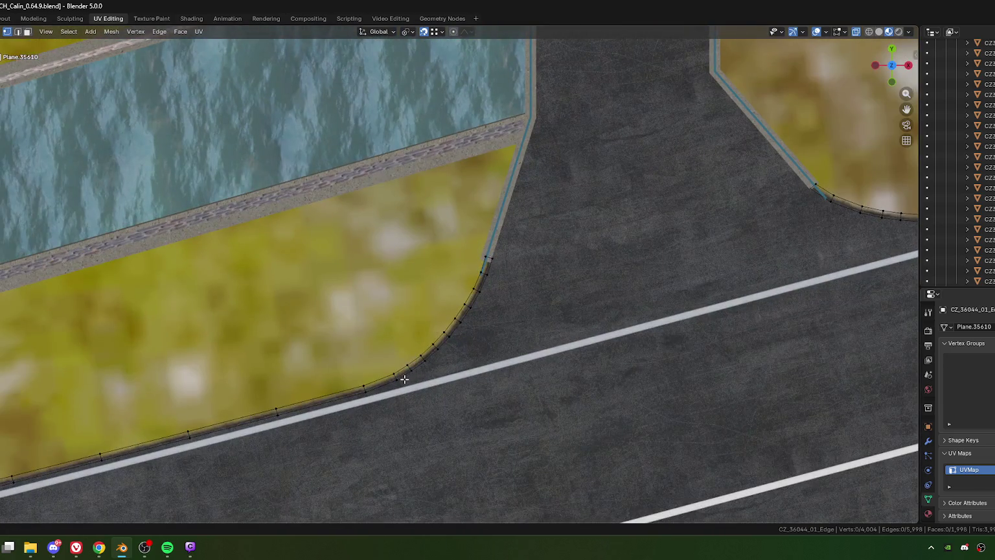
{"action": "scroll", "coordinate": [415, 356], "scroll_direction": "up", "scroll_amount": 1}
{"action": "scroll", "coordinate": [446, 298], "scroll_direction": "up", "scroll_amount": 2}
{"action": "left_click", "coordinate": [415, 332]}
{"action": "key", "text": "g"}
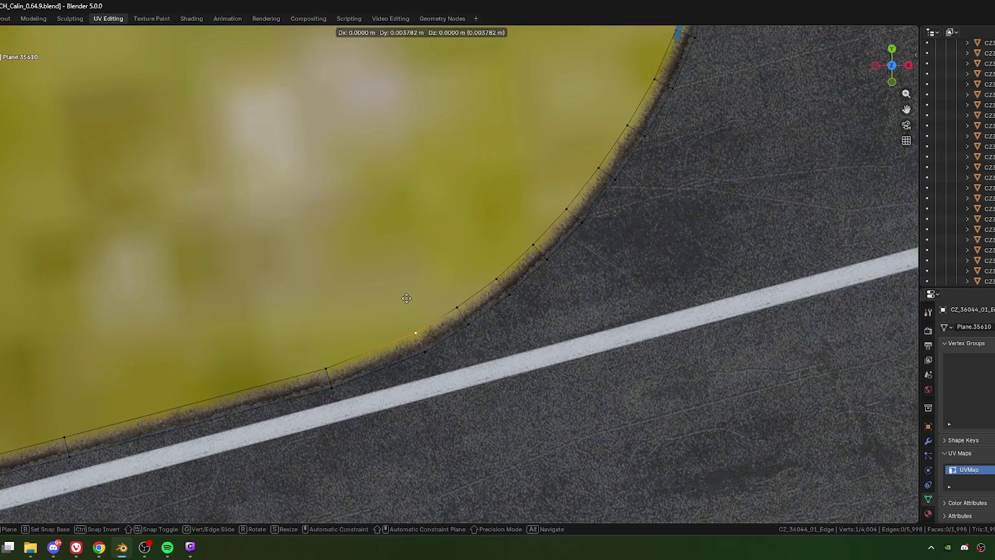
{"action": "left_click", "coordinate": [406, 298]}
Shift two more curb vertices slightly, then tilt the view along the road.
{"action": "left_click", "coordinate": [326, 358]}
{"action": "key", "text": "g"}
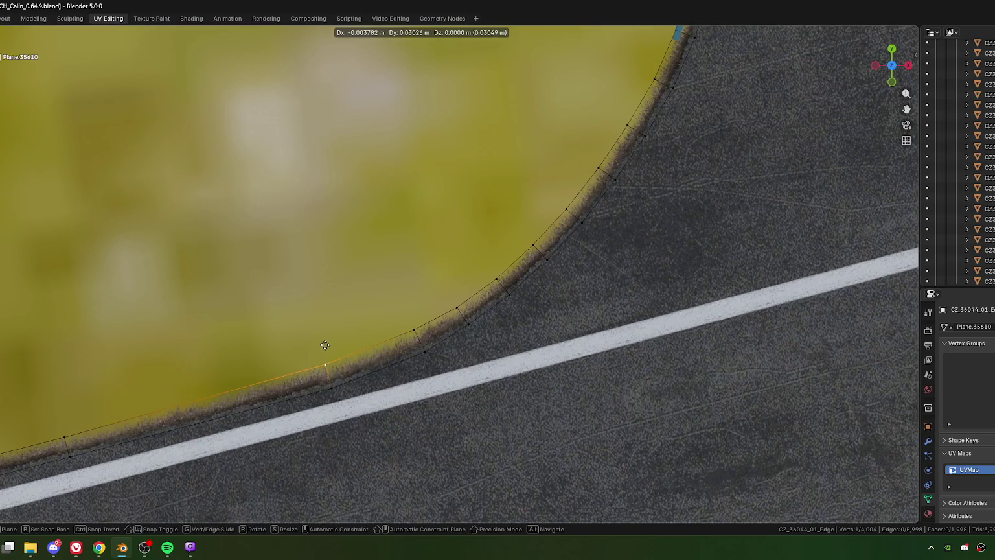
{"action": "left_click", "coordinate": [324, 346]}
{"action": "key", "text": "g"}
{"action": "left_click", "coordinate": [467, 288]}
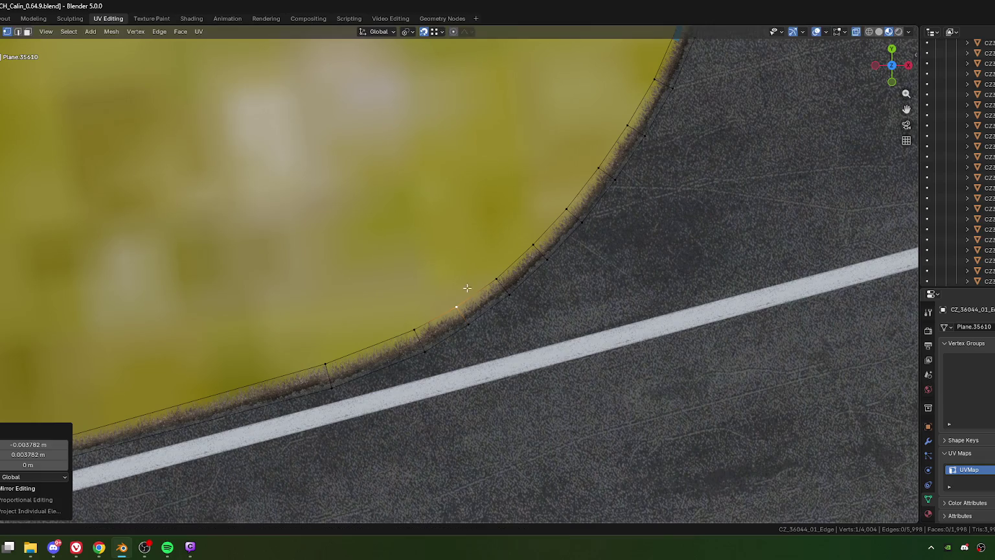
{"action": "mouse_move", "coordinate": [517, 347]}
{"action": "middle_mouse_down"}
{"action": "mouse_move", "coordinate": [453, 350]}
{"action": "mouse_move", "coordinate": [500, 328]}
{"action": "mouse_move", "coordinate": [548, 236]}
{"action": "middle_mouse_up"}
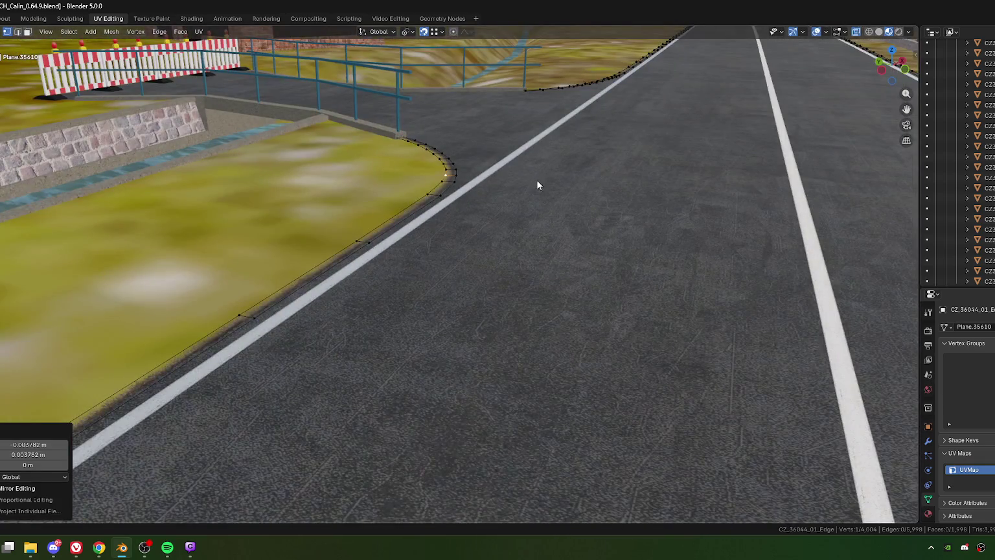
{"action": "mouse_move", "coordinate": [536, 185]}
{"action": "middle_mouse_down"}
{"action": "mouse_move", "coordinate": [487, 262]}
{"action": "mouse_move", "coordinate": [502, 266]}
{"action": "mouse_move", "coordinate": [457, 288]}
{"action": "middle_mouse_up"}
{"action": "scroll", "coordinate": [497, 266], "scroll_direction": "down", "scroll_amount": 3}
{"action": "key", "text": "Tab"}
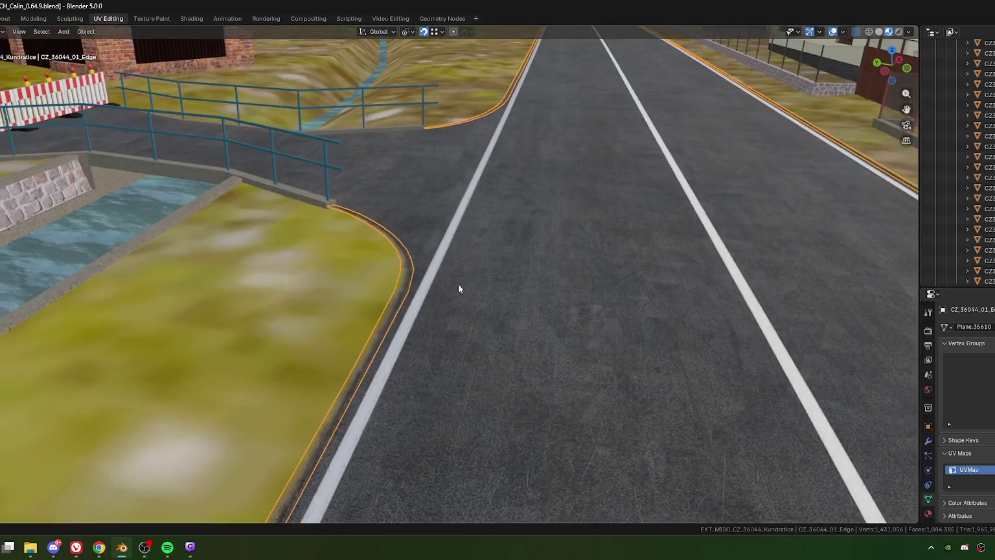
{"action": "mouse_move", "coordinate": [435, 173]}
{"action": "middle_mouse_down"}
{"action": "mouse_move", "coordinate": [511, 287]}
{"action": "mouse_move", "coordinate": [493, 206]}
{"action": "mouse_move", "coordinate": [429, 289]}
{"action": "mouse_move", "coordinate": [485, 328]}
{"action": "mouse_move", "coordinate": [466, 355]}
{"action": "mouse_move", "coordinate": [408, 350]}
{"action": "middle_mouse_up"}
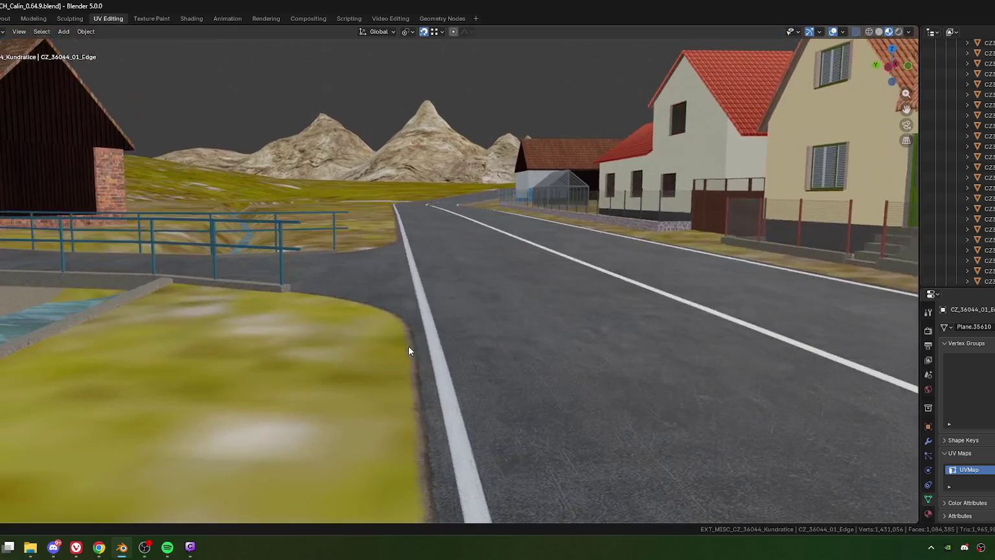
{"action": "mouse_move", "coordinate": [407, 305]}
{"action": "middle_mouse_down"}
{"action": "mouse_move", "coordinate": [391, 377]}
{"action": "mouse_move", "coordinate": [420, 331]}
{"action": "mouse_move", "coordinate": [418, 360]}
{"action": "mouse_move", "coordinate": [328, 362]}
{"action": "mouse_move", "coordinate": [327, 275]}
{"action": "mouse_move", "coordinate": [451, 321]}
{"action": "mouse_move", "coordinate": [415, 298]}
{"action": "mouse_move", "coordinate": [451, 327]}
{"action": "mouse_move", "coordinate": [378, 305]}
{"action": "mouse_move", "coordinate": [438, 253]}
{"action": "mouse_move", "coordinate": [445, 356]}
{"action": "middle_mouse_up"}
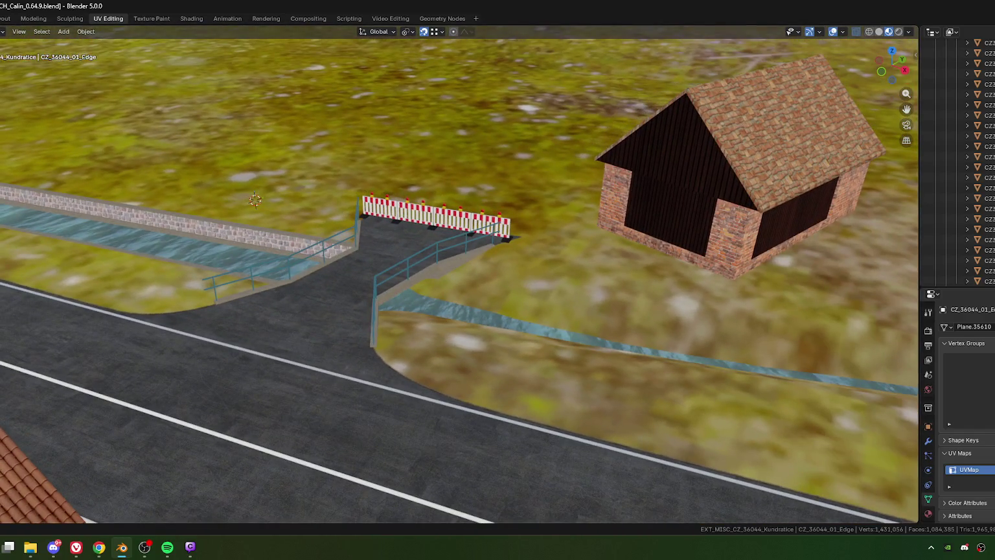
{"action": "key", "text": "alt+Tab"}
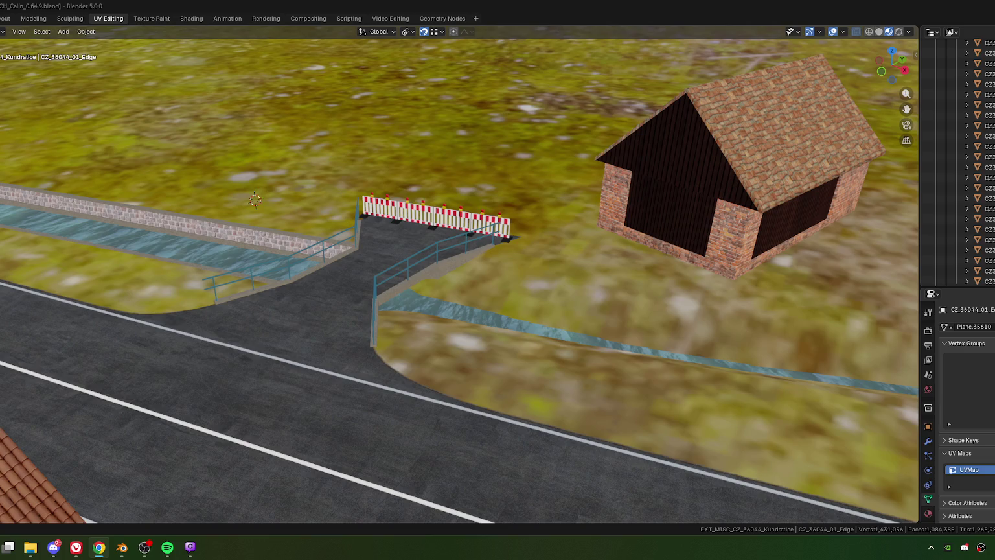
{"action": "mouse_move", "coordinate": [451, 283]}
{"action": "middle_mouse_down"}
{"action": "mouse_move", "coordinate": [357, 346]}
{"action": "mouse_move", "coordinate": [426, 344]}
{"action": "middle_mouse_up"}
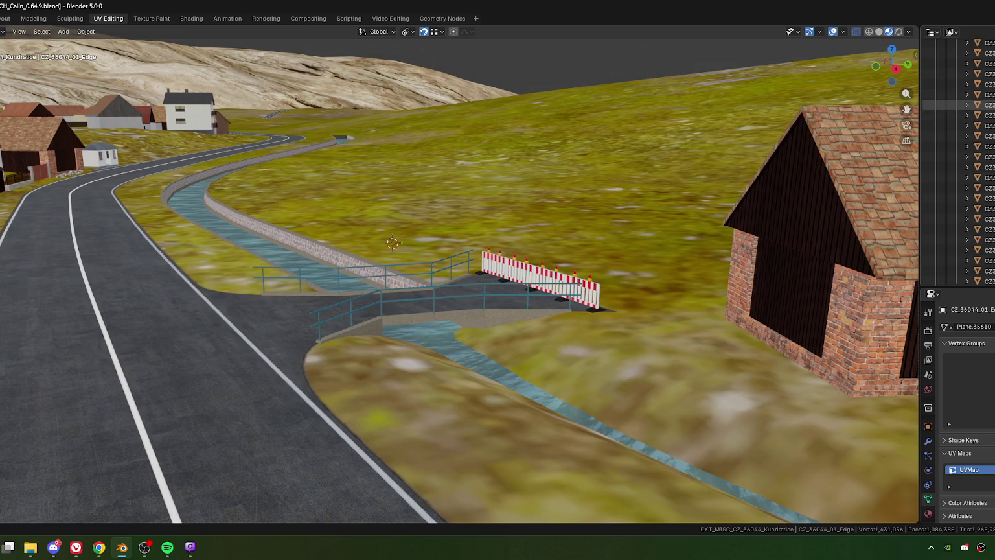
Expand the ! TEMPLATES collection and look at the ROAD_SIGN templates.
{"action": "scroll", "coordinate": [955, 146], "scroll_direction": "up", "scroll_amount": 5}
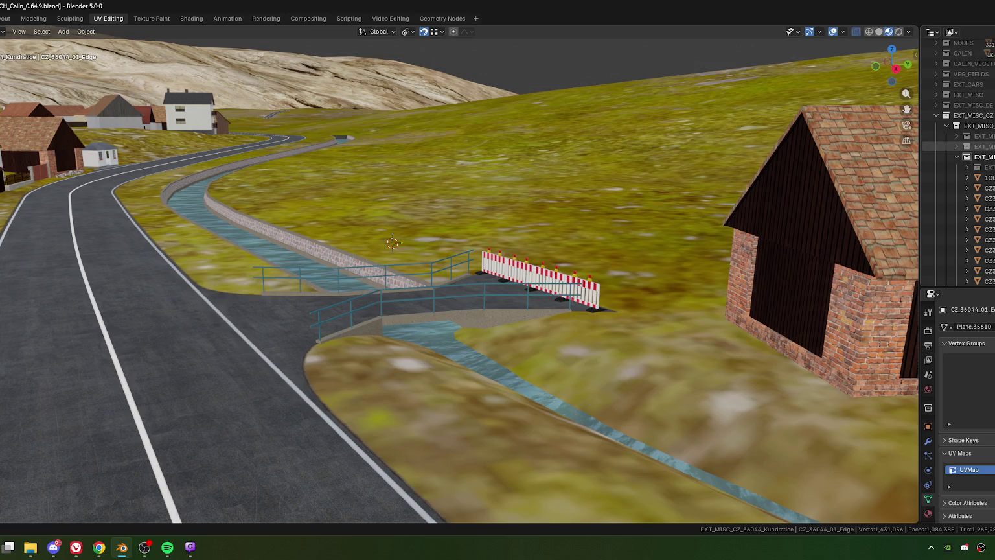
{"action": "scroll", "coordinate": [952, 129], "scroll_direction": "up", "scroll_amount": 5}
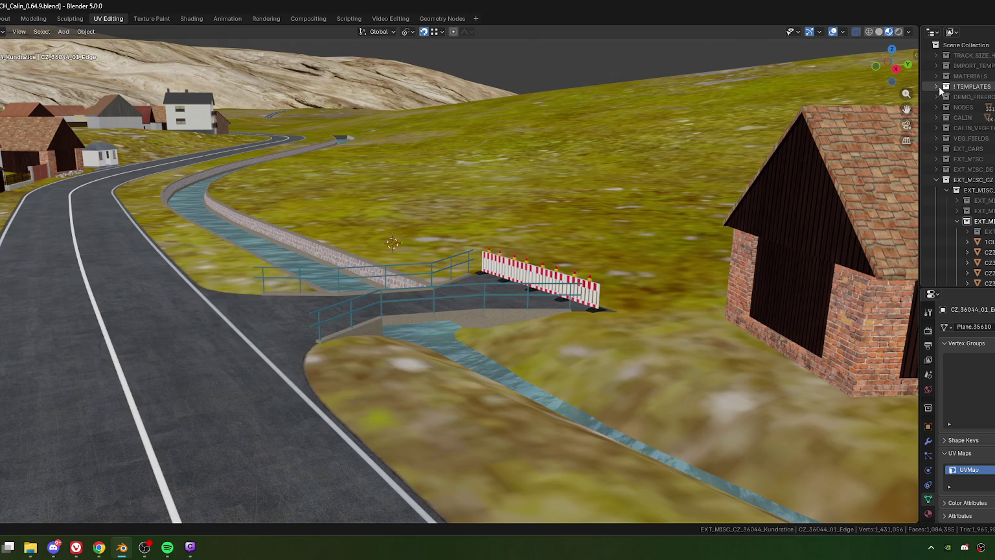
{"action": "left_click", "coordinate": [936, 87]}
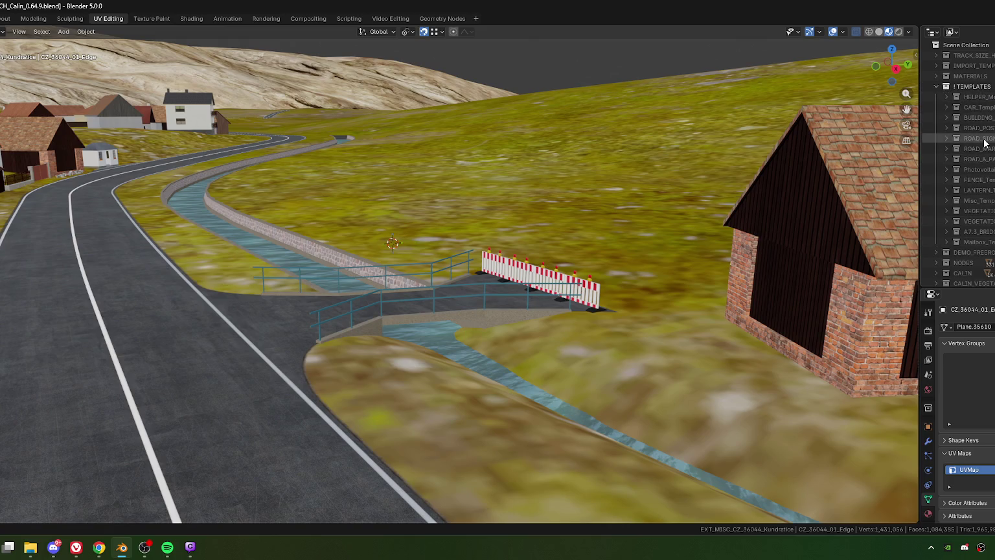
{"action": "left_click", "coordinate": [947, 138]}
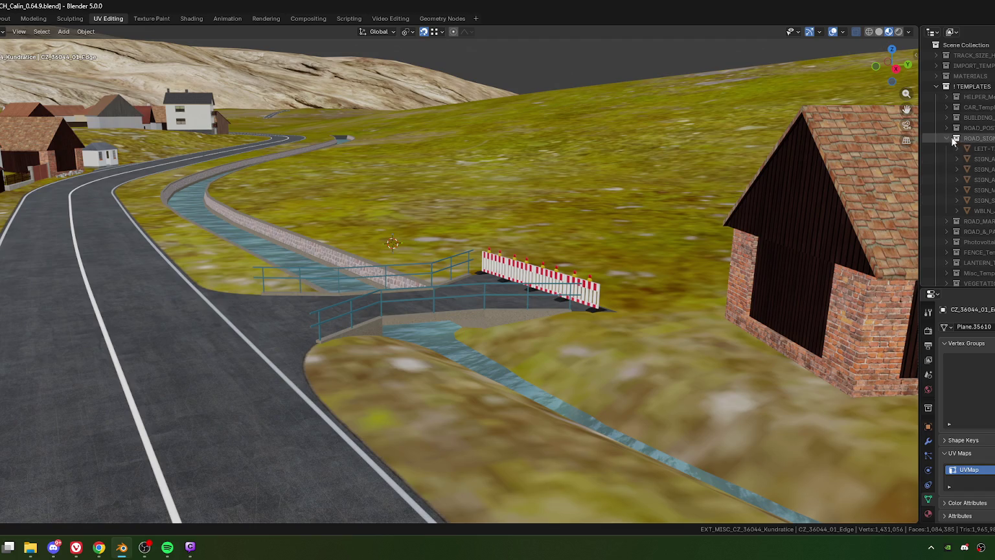
{"action": "left_click", "coordinate": [945, 138]}
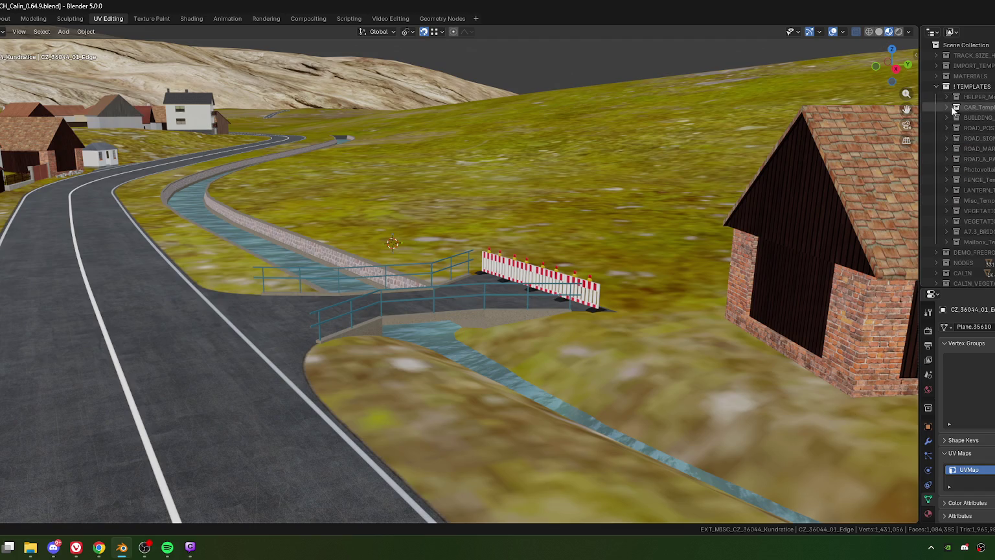
Browse the ROAD_MAR templates, reopen ROAD_SIGN, and orbit around the bridge.
{"action": "left_click", "coordinate": [946, 149]}
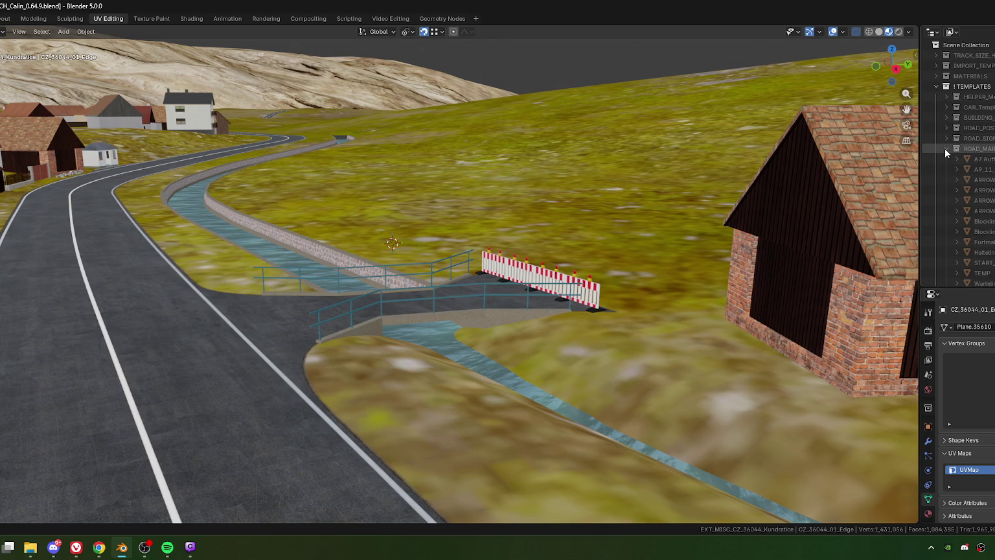
{"action": "scroll", "coordinate": [965, 173], "scroll_direction": "down", "scroll_amount": 2}
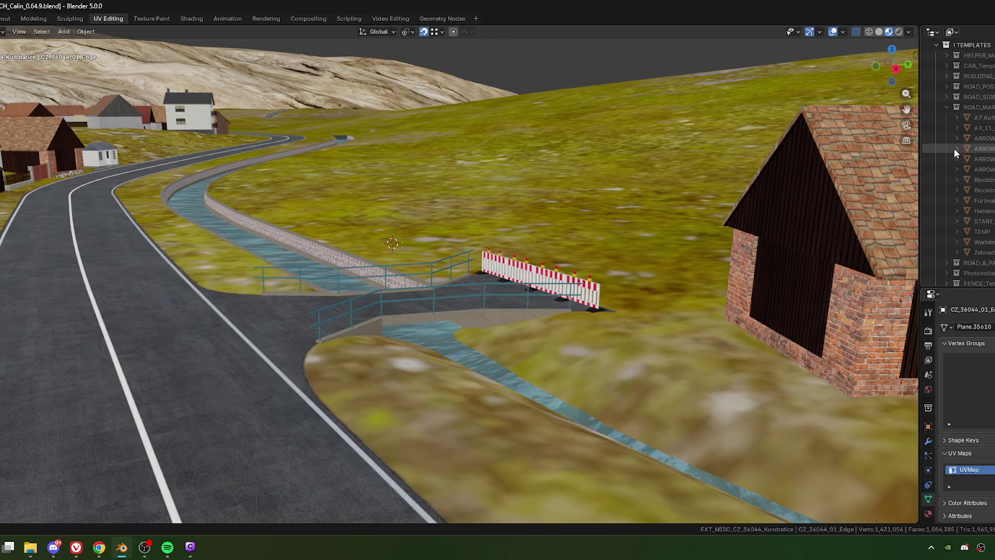
{"action": "left_click", "coordinate": [945, 108]}
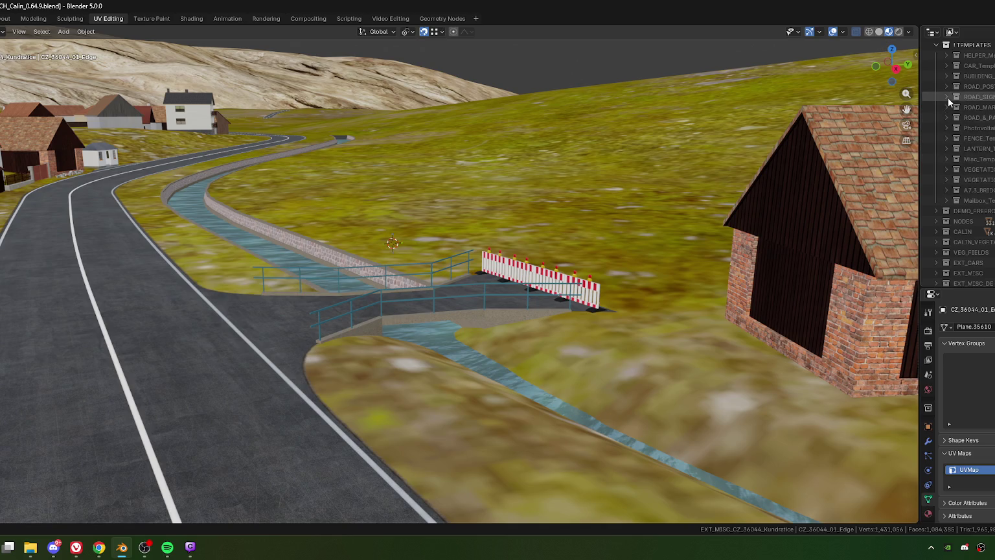
{"action": "left_click", "coordinate": [947, 96]}
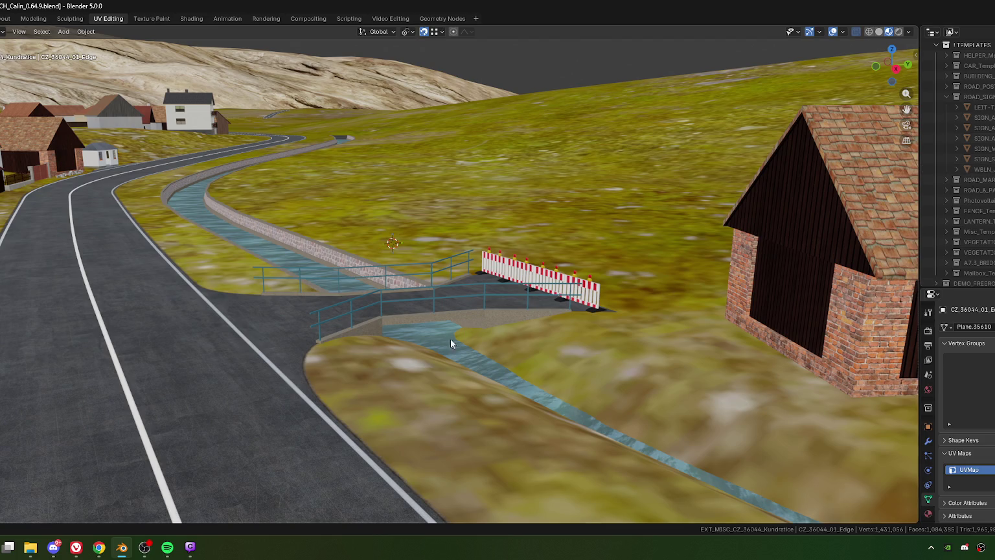
{"action": "middle_click_drag", "start_coordinate": [511, 332], "coordinate": [257, 324]}
{"action": "mouse_move", "coordinate": [354, 302]}
{"action": "middle_mouse_down"}
{"action": "mouse_move", "coordinate": [631, 291]}
{"action": "mouse_move", "coordinate": [666, 301]}
{"action": "middle_mouse_up"}
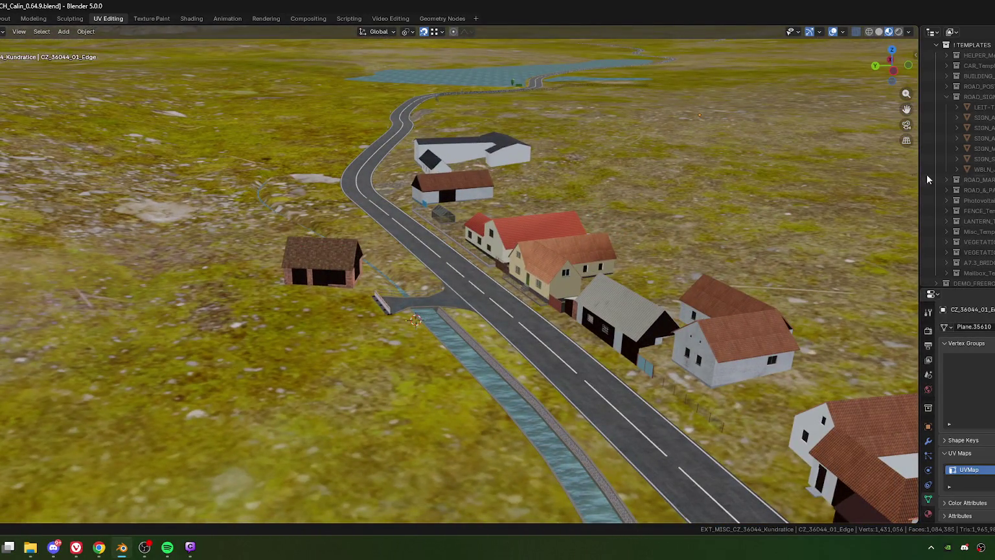
Collapse ROAD_SIGN, activate the CALIN collection, and zoom out over the long road.
{"action": "left_click", "coordinate": [947, 96]}
{"action": "mouse_move", "coordinate": [439, 123]}
{"action": "middle_mouse_down"}
{"action": "mouse_move", "coordinate": [442, 193]}
{"action": "mouse_move", "coordinate": [508, 278]}
{"action": "mouse_move", "coordinate": [618, 208]}
{"action": "mouse_move", "coordinate": [397, 258]}
{"action": "mouse_move", "coordinate": [398, 222]}
{"action": "mouse_move", "coordinate": [436, 231]}
{"action": "mouse_move", "coordinate": [368, 239]}
{"action": "mouse_move", "coordinate": [393, 265]}
{"action": "mouse_move", "coordinate": [188, 259]}
{"action": "mouse_move", "coordinate": [318, 244]}
{"action": "mouse_move", "coordinate": [106, 279]}
{"action": "mouse_move", "coordinate": [577, 230]}
{"action": "mouse_move", "coordinate": [480, 264]}
{"action": "mouse_move", "coordinate": [359, 287]}
{"action": "mouse_move", "coordinate": [224, 273]}
{"action": "mouse_move", "coordinate": [267, 273]}
{"action": "middle_mouse_up"}
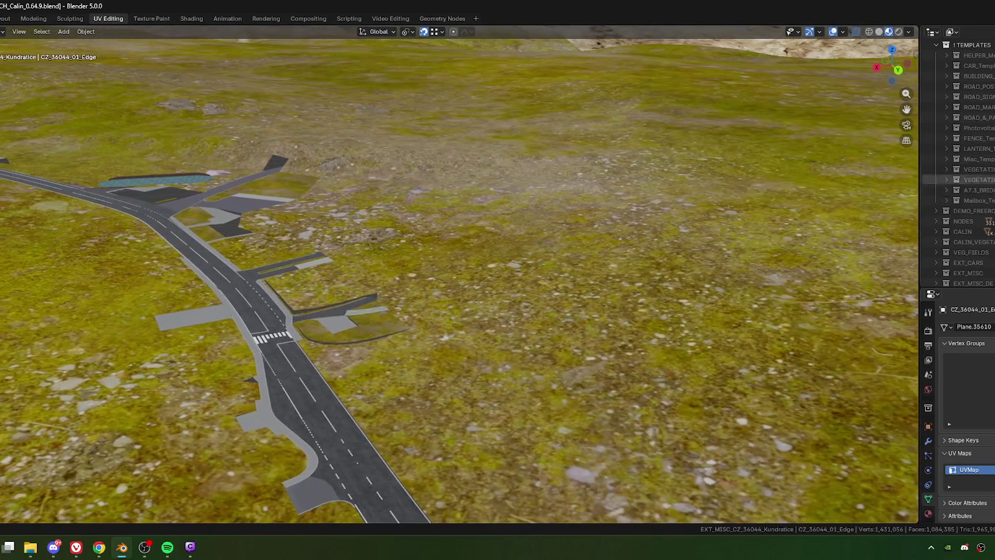
{"action": "scroll", "coordinate": [984, 169], "scroll_direction": "down", "scroll_amount": 5}
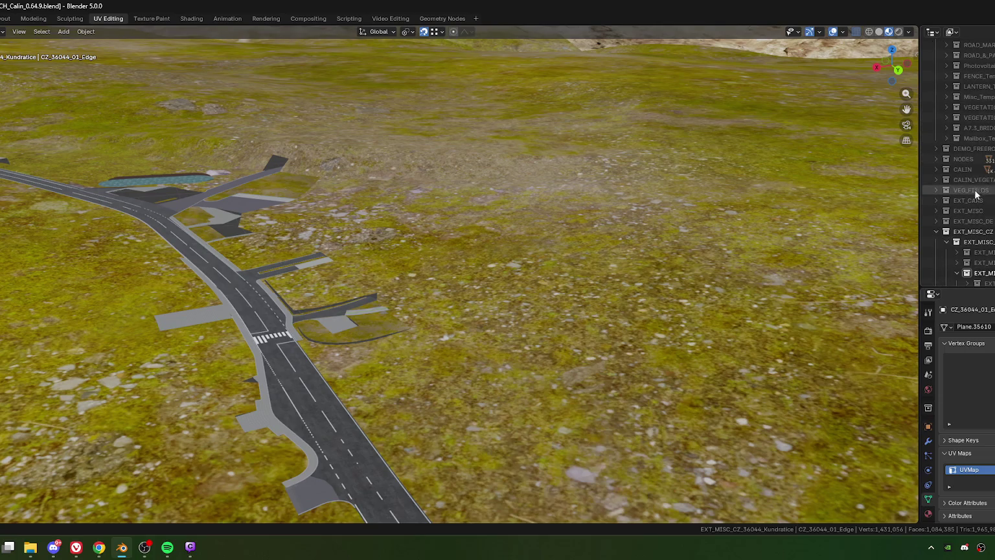
{"action": "left_click", "coordinate": [964, 169]}
{"action": "mouse_move", "coordinate": [362, 317]}
{"action": "middle_mouse_down"}
{"action": "mouse_move", "coordinate": [215, 279]}
{"action": "mouse_move", "coordinate": [410, 333]}
{"action": "mouse_move", "coordinate": [351, 300]}
{"action": "mouse_move", "coordinate": [415, 313]}
{"action": "mouse_move", "coordinate": [336, 225]}
{"action": "middle_mouse_up"}
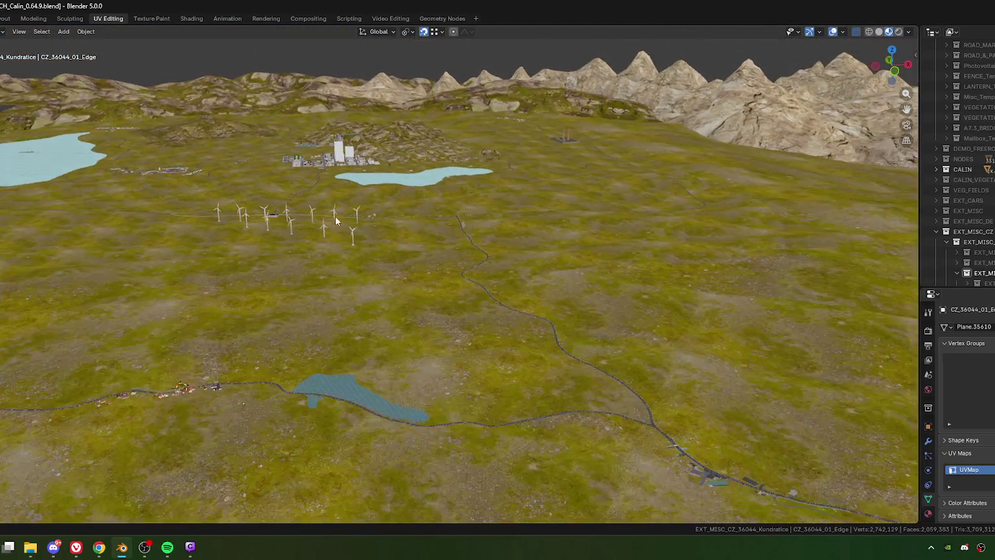
{"action": "left_click", "coordinate": [324, 163]}
{"action": "key", "text": "KP_Decimal"}
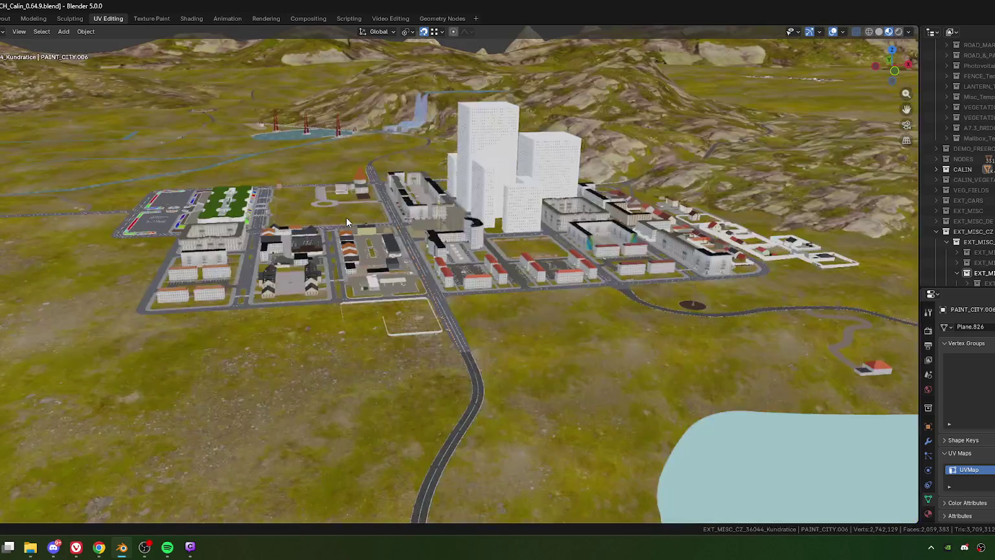
{"action": "scroll", "coordinate": [391, 314], "scroll_direction": "up", "scroll_amount": 5}
{"action": "middle_click_drag", "start_coordinate": [335, 352], "coordinate": [443, 334]}
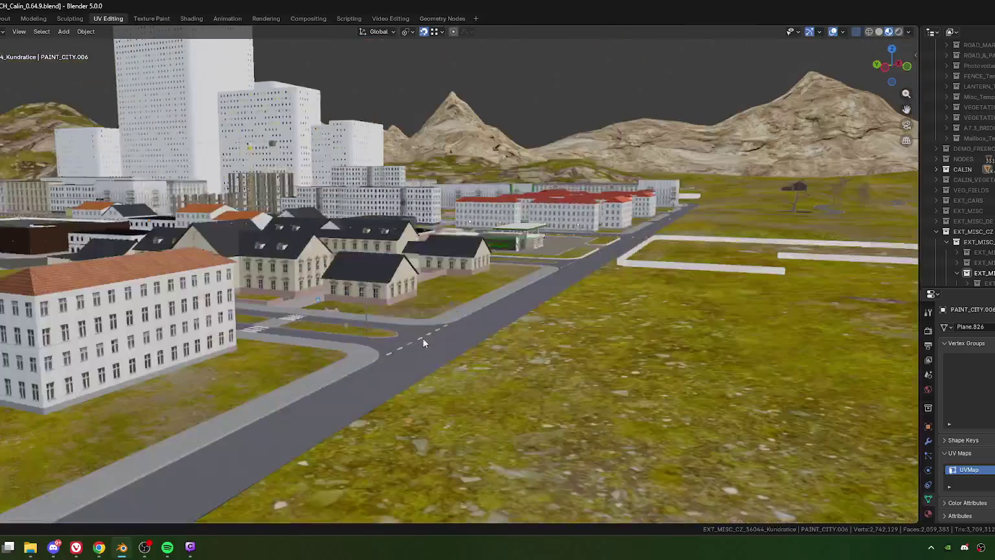
{"action": "scroll", "coordinate": [443, 338], "scroll_direction": "up", "scroll_amount": 2}
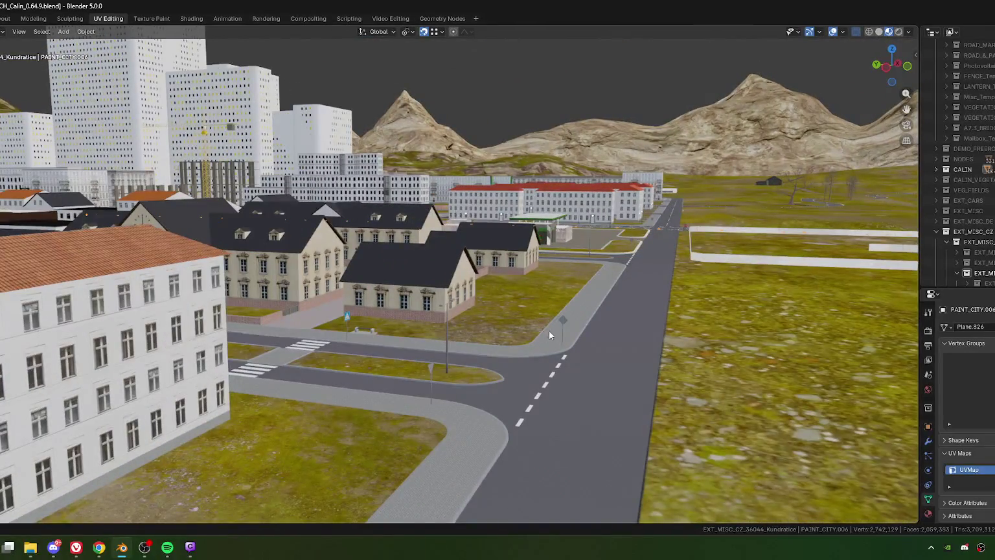
{"action": "scroll", "coordinate": [543, 331], "scroll_direction": "up", "scroll_amount": 2}
{"action": "scroll", "coordinate": [543, 338], "scroll_direction": "down", "scroll_amount": 3}
{"action": "mouse_move", "coordinate": [508, 340]}
{"action": "middle_mouse_down"}
{"action": "mouse_move", "coordinate": [295, 349]}
{"action": "mouse_move", "coordinate": [494, 279]}
{"action": "mouse_move", "coordinate": [430, 337]}
{"action": "mouse_move", "coordinate": [482, 311]}
{"action": "mouse_move", "coordinate": [413, 318]}
{"action": "mouse_move", "coordinate": [127, 270]}
{"action": "middle_mouse_up"}
{"action": "scroll", "coordinate": [126, 270], "scroll_direction": "down", "scroll_amount": 5}
{"action": "scroll", "coordinate": [431, 367], "scroll_direction": "down", "scroll_amount": 2}
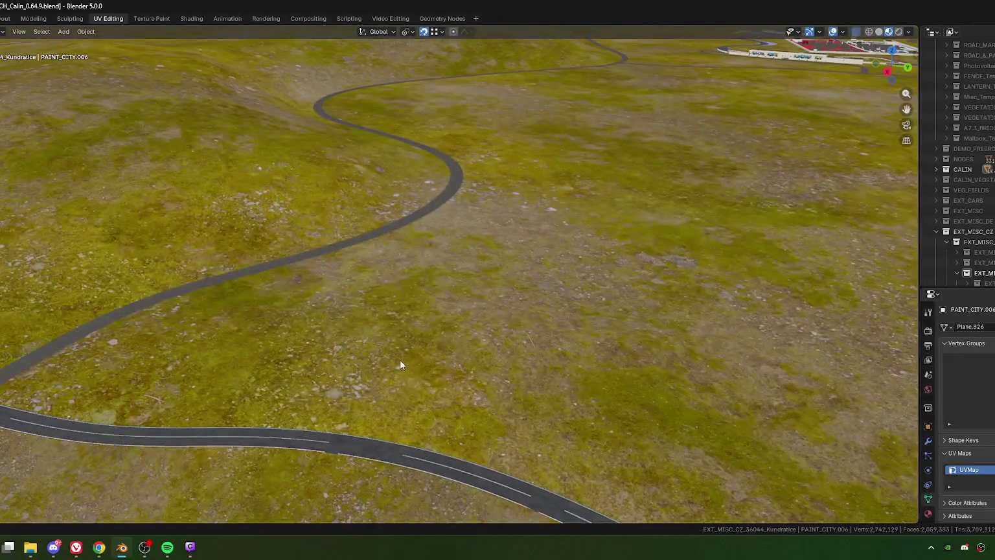
{"action": "scroll", "coordinate": [402, 362], "scroll_direction": "down", "scroll_amount": 2}
{"action": "scroll", "coordinate": [335, 369], "scroll_direction": "down", "scroll_amount": 2}
{"action": "scroll", "coordinate": [449, 330], "scroll_direction": "up", "scroll_amount": 4}
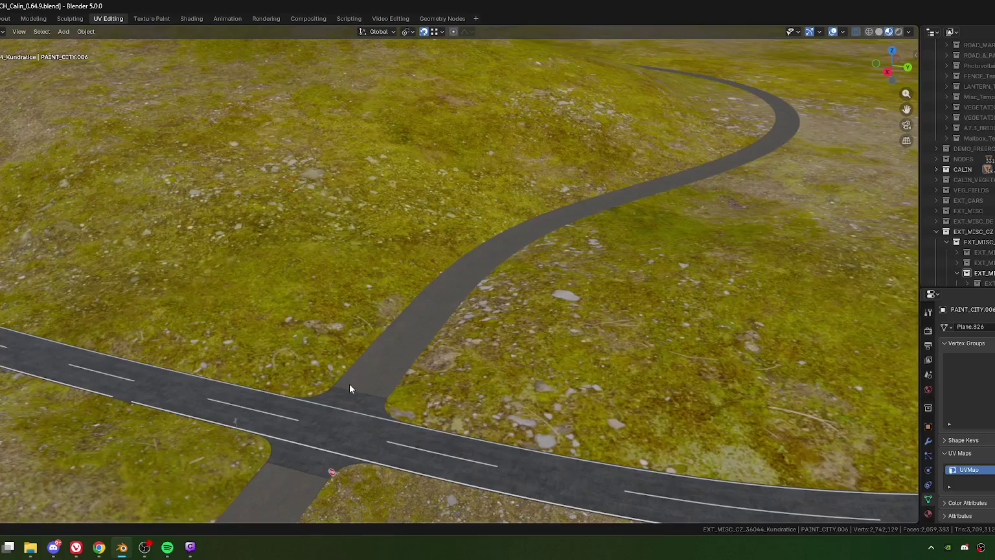
{"action": "scroll", "coordinate": [349, 383], "scroll_direction": "down", "scroll_amount": 4}
{"action": "scroll", "coordinate": [388, 376], "scroll_direction": "down", "scroll_amount": 3}
{"action": "mouse_move", "coordinate": [650, 365]}
{"action": "middle_mouse_down"}
{"action": "mouse_move", "coordinate": [392, 321]}
{"action": "mouse_move", "coordinate": [553, 319]}
{"action": "mouse_move", "coordinate": [255, 351]}
{"action": "mouse_move", "coordinate": [339, 361]}
{"action": "mouse_move", "coordinate": [421, 348]}
{"action": "mouse_move", "coordinate": [382, 267]}
{"action": "mouse_move", "coordinate": [322, 235]}
{"action": "mouse_move", "coordinate": [296, 187]}
{"action": "mouse_move", "coordinate": [262, 184]}
{"action": "mouse_move", "coordinate": [349, 362]}
{"action": "mouse_move", "coordinate": [351, 344]}
{"action": "mouse_move", "coordinate": [255, 366]}
{"action": "mouse_move", "coordinate": [324, 333]}
{"action": "mouse_move", "coordinate": [380, 341]}
{"action": "mouse_move", "coordinate": [287, 333]}
{"action": "mouse_move", "coordinate": [408, 324]}
{"action": "middle_mouse_up"}
{"action": "scroll", "coordinate": [409, 324], "scroll_direction": "up", "scroll_amount": 4}
{"action": "scroll", "coordinate": [329, 299], "scroll_direction": "up", "scroll_amount": 3}
{"action": "scroll", "coordinate": [380, 307], "scroll_direction": "up", "scroll_amount": 3}
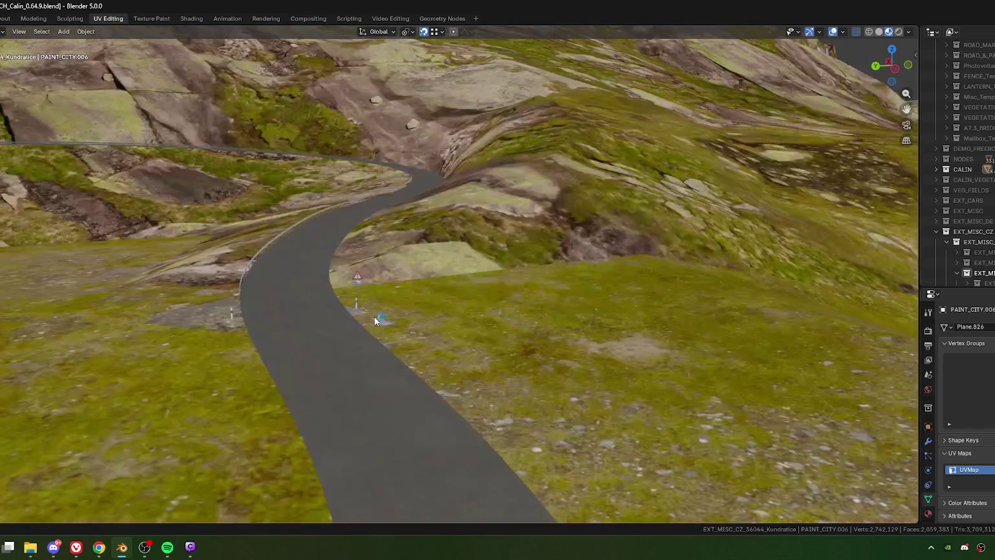
Select the warning sign post by the hillside road and briefly check its mesh in Edit Mode.
{"action": "left_click", "coordinate": [363, 329]}
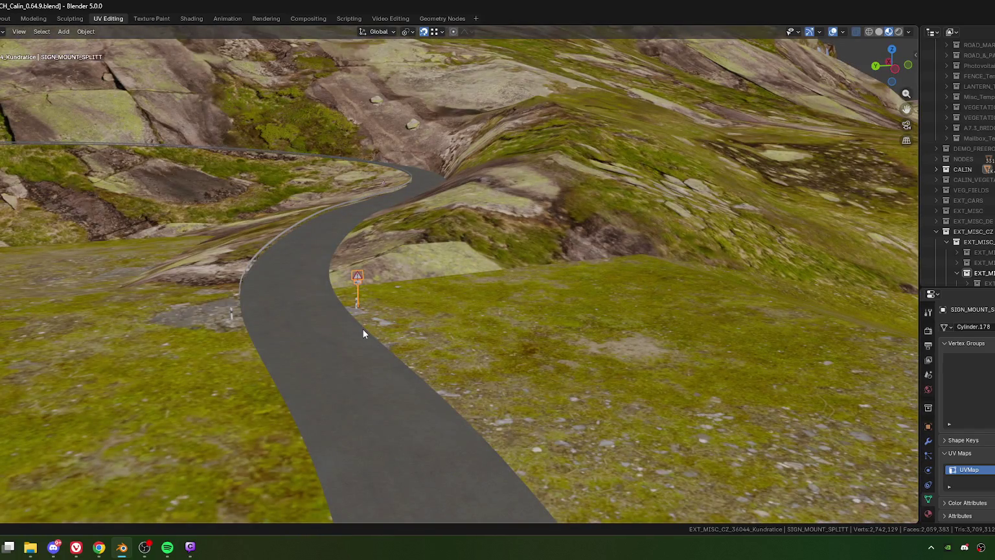
{"action": "key", "text": "Tab"}
{"action": "scroll", "coordinate": [361, 300], "scroll_direction": "up", "scroll_amount": 4}
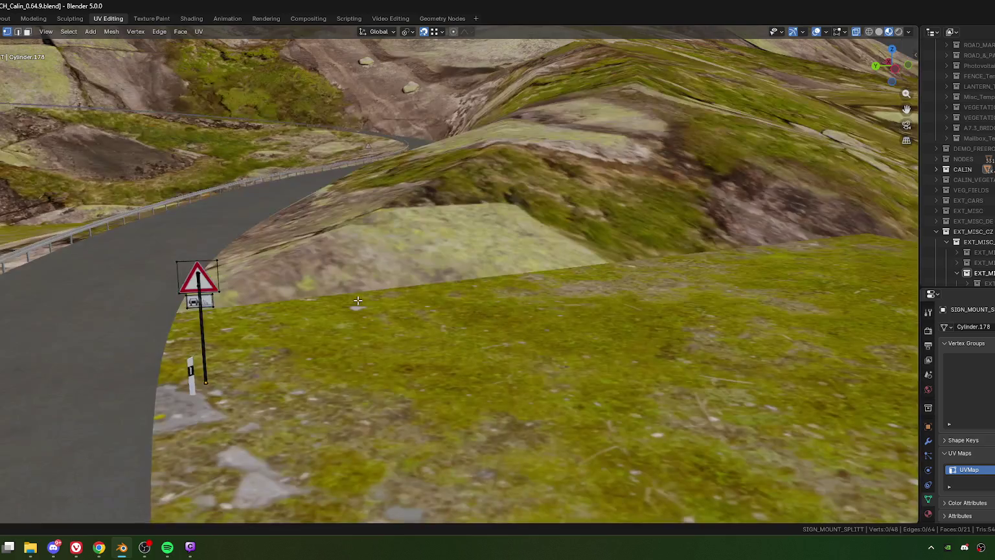
{"action": "key", "text": "Tab"}
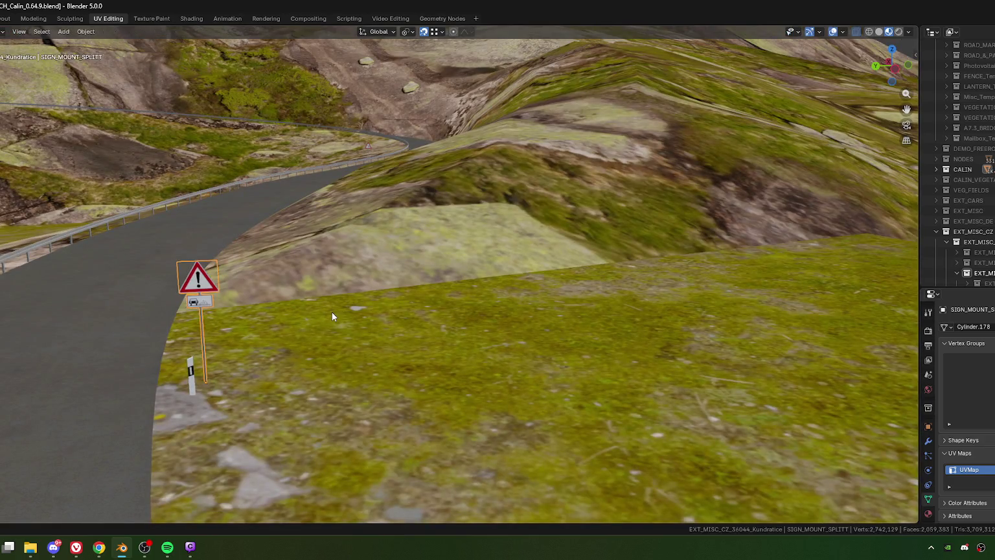
Bring the straight road toward the brick chimney into view and duplicate the warning sign post.
{"action": "scroll", "coordinate": [332, 312], "scroll_direction": "down", "scroll_amount": 5}
{"action": "scroll", "coordinate": [332, 315], "scroll_direction": "down", "scroll_amount": 3}
{"action": "scroll", "coordinate": [366, 317], "scroll_direction": "down", "scroll_amount": 2}
{"action": "scroll", "coordinate": [511, 318], "scroll_direction": "up", "scroll_amount": 2}
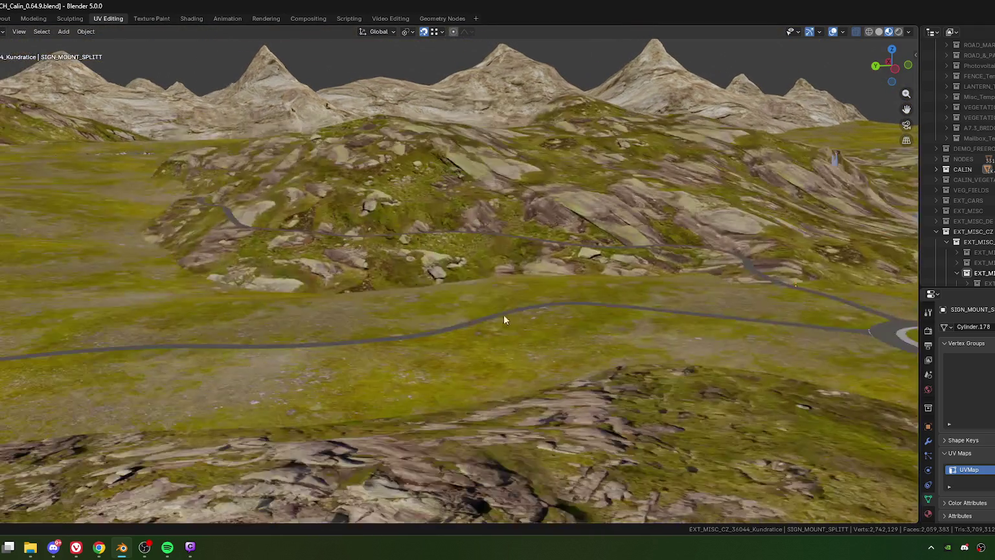
{"action": "scroll", "coordinate": [514, 317], "scroll_direction": "up", "scroll_amount": 2}
{"action": "scroll", "coordinate": [350, 312], "scroll_direction": "up", "scroll_amount": 2}
{"action": "scroll", "coordinate": [345, 311], "scroll_direction": "up", "scroll_amount": 2}
{"action": "scroll", "coordinate": [344, 312], "scroll_direction": "up", "scroll_amount": 2}
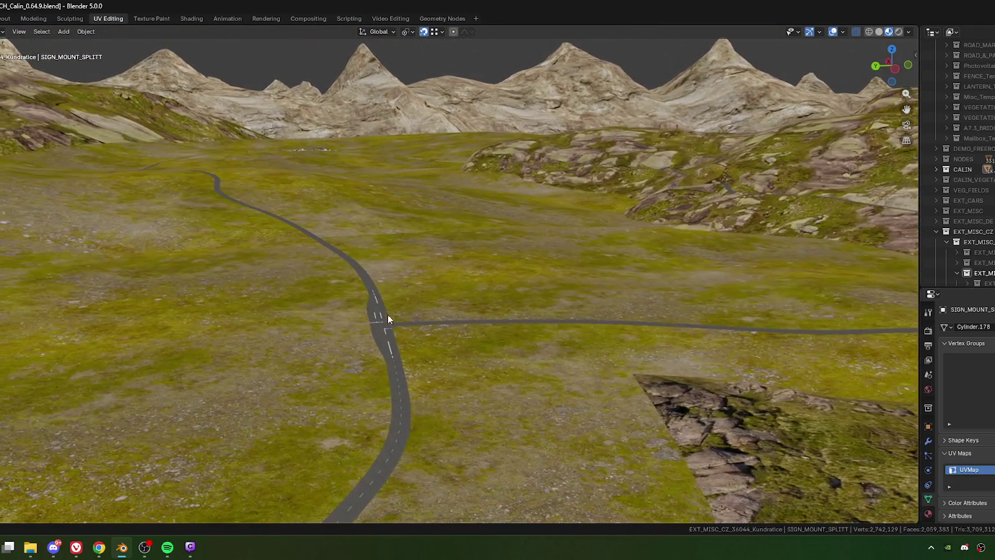
{"action": "scroll", "coordinate": [389, 318], "scroll_direction": "up", "scroll_amount": 2}
{"action": "scroll", "coordinate": [355, 343], "scroll_direction": "up", "scroll_amount": 3}
{"action": "scroll", "coordinate": [372, 264], "scroll_direction": "up", "scroll_amount": 1}
{"action": "scroll", "coordinate": [373, 260], "scroll_direction": "down", "scroll_amount": 2}
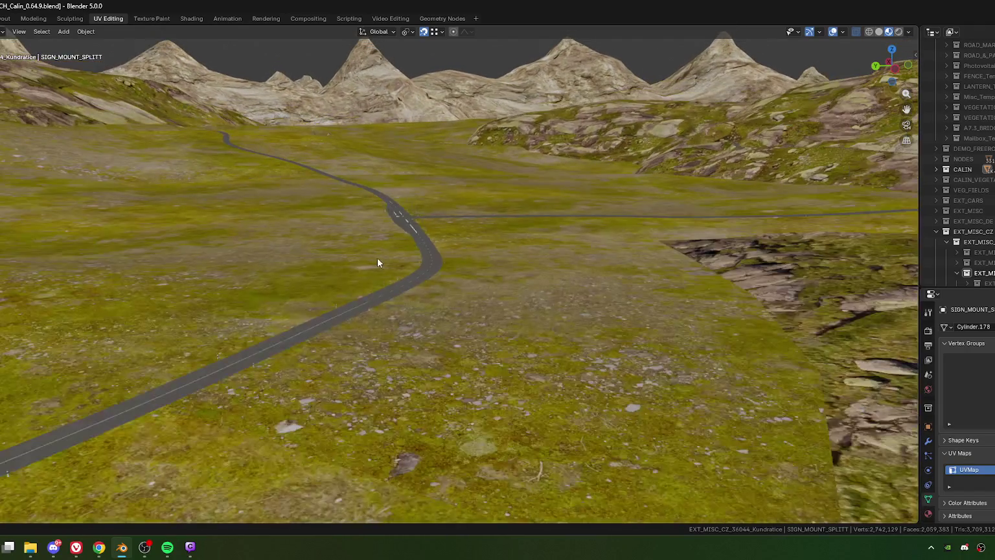
{"action": "scroll", "coordinate": [431, 258], "scroll_direction": "down", "scroll_amount": 2}
{"action": "scroll", "coordinate": [455, 247], "scroll_direction": "down", "scroll_amount": 2}
{"action": "scroll", "coordinate": [384, 307], "scroll_direction": "down", "scroll_amount": 2}
{"action": "scroll", "coordinate": [376, 310], "scroll_direction": "up", "scroll_amount": 3}
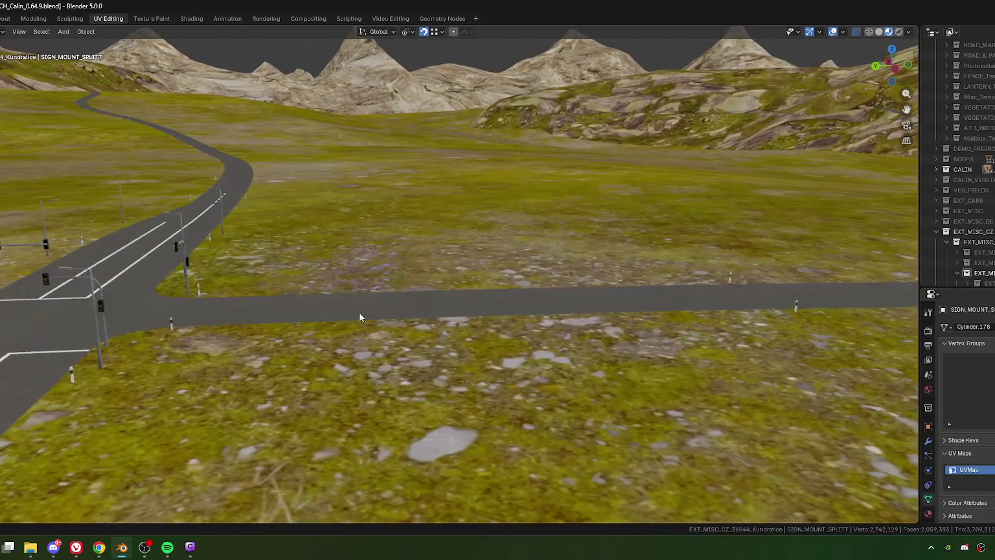
{"action": "scroll", "coordinate": [356, 310], "scroll_direction": "up", "scroll_amount": 2}
{"action": "scroll", "coordinate": [351, 309], "scroll_direction": "up", "scroll_amount": 1}
{"action": "scroll", "coordinate": [351, 314], "scroll_direction": "up", "scroll_amount": 1}
{"action": "scroll", "coordinate": [352, 321], "scroll_direction": "down", "scroll_amount": 2}
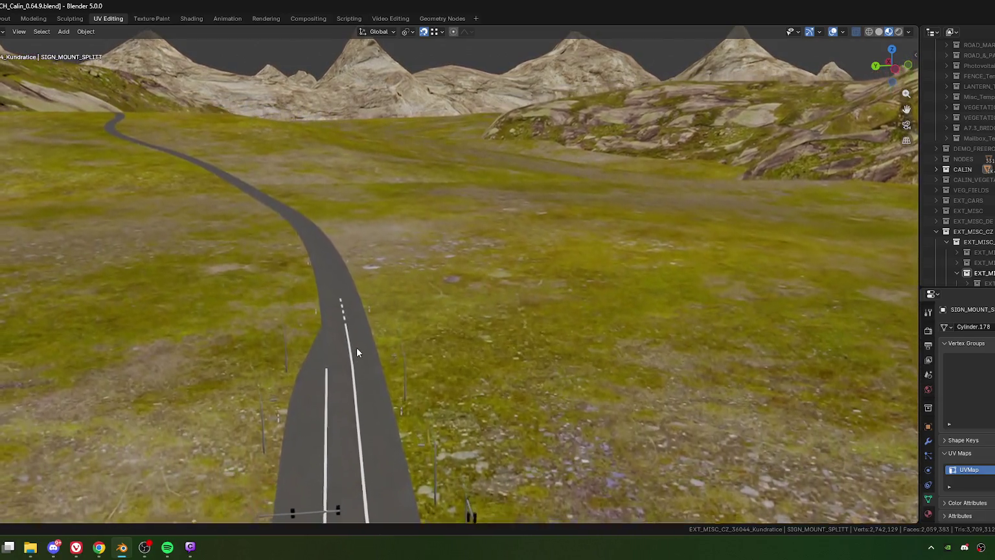
{"action": "scroll", "coordinate": [356, 345], "scroll_direction": "down", "scroll_amount": 2}
{"action": "scroll", "coordinate": [382, 367], "scroll_direction": "down", "scroll_amount": 2}
{"action": "mouse_move", "coordinate": [344, 338]}
{"action": "middle_mouse_down"}
{"action": "mouse_move", "coordinate": [309, 352]}
{"action": "mouse_move", "coordinate": [313, 333]}
{"action": "mouse_move", "coordinate": [399, 352]}
{"action": "mouse_move", "coordinate": [484, 309]}
{"action": "mouse_move", "coordinate": [509, 404]}
{"action": "mouse_move", "coordinate": [358, 322]}
{"action": "mouse_move", "coordinate": [446, 328]}
{"action": "mouse_move", "coordinate": [364, 278]}
{"action": "mouse_move", "coordinate": [378, 299]}
{"action": "middle_mouse_up"}
{"action": "scroll", "coordinate": [389, 288], "scroll_direction": "up", "scroll_amount": 3}
{"action": "scroll", "coordinate": [421, 274], "scroll_direction": "up", "scroll_amount": 2}
{"action": "scroll", "coordinate": [440, 268], "scroll_direction": "up", "scroll_amount": 3}
{"action": "scroll", "coordinate": [450, 266], "scroll_direction": "up", "scroll_amount": 2}
{"action": "scroll", "coordinate": [492, 263], "scroll_direction": "down", "scroll_amount": 5}
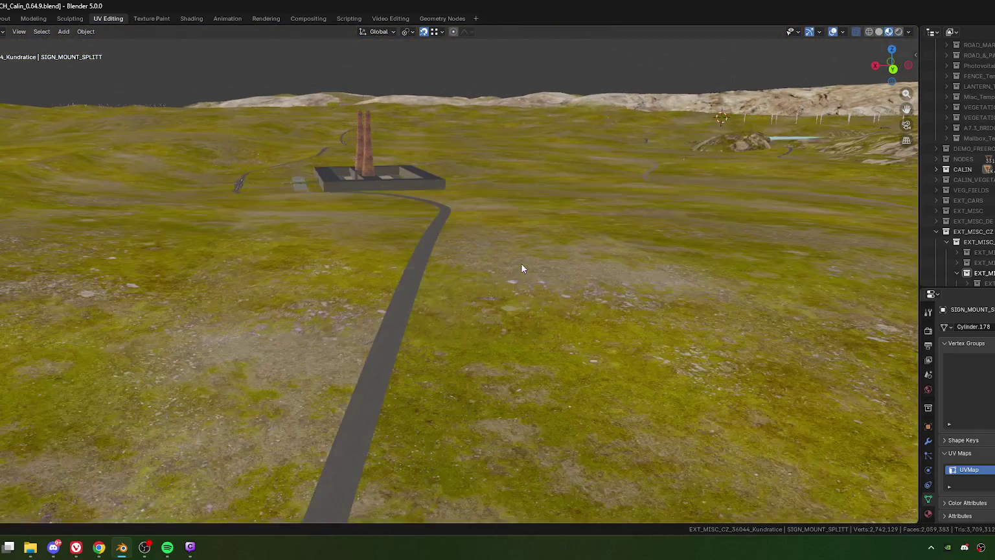
{"action": "scroll", "coordinate": [431, 330], "scroll_direction": "up", "scroll_amount": 2}
{"action": "scroll", "coordinate": [434, 329], "scroll_direction": "up", "scroll_amount": 3}
{"action": "scroll", "coordinate": [430, 324], "scroll_direction": "down", "scroll_amount": 4}
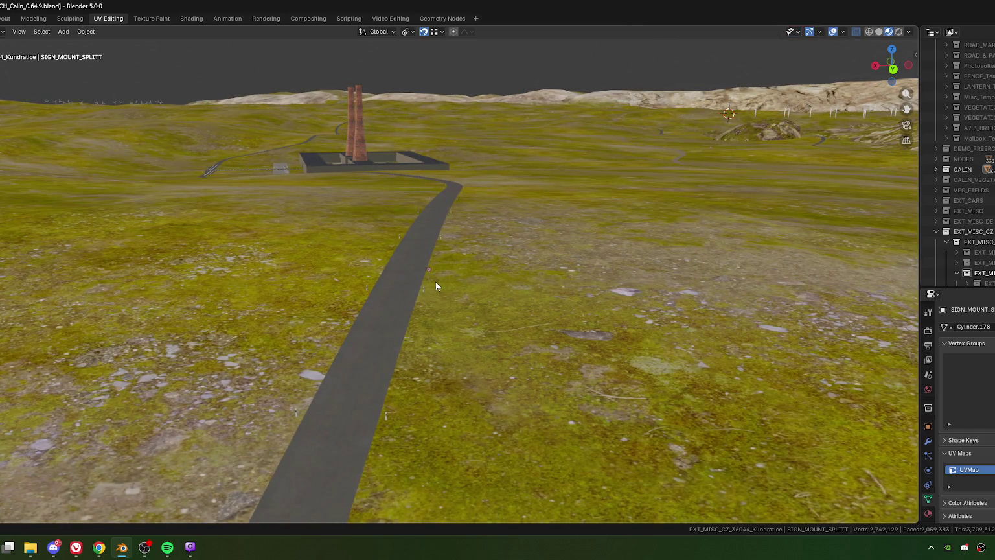
{"action": "key", "text": "shift+d"}
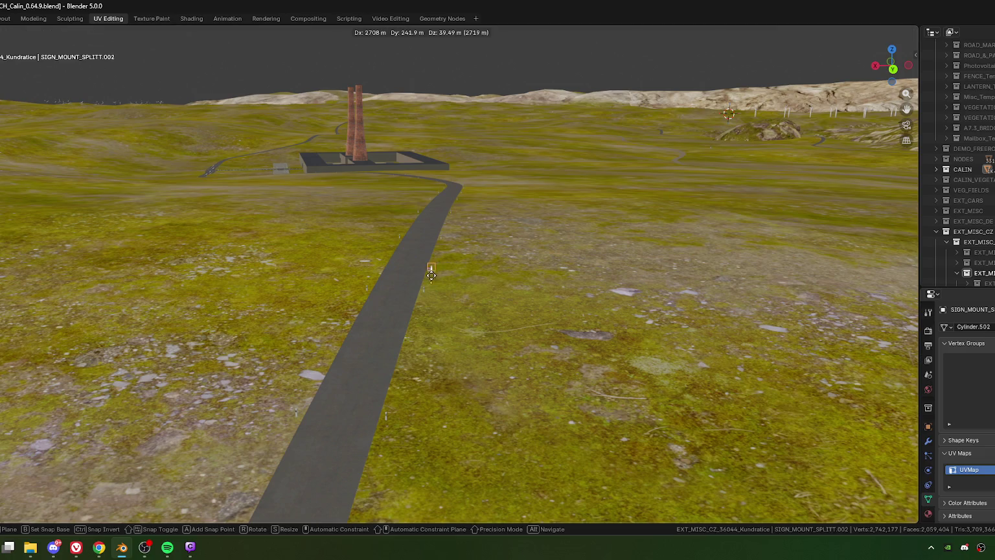
Place the copied warning sign post on the roadside grass near the 80 sign.
{"action": "left_click", "coordinate": [442, 303]}
{"action": "scroll", "coordinate": [442, 303], "scroll_direction": "up", "scroll_amount": 3}
{"action": "scroll", "coordinate": [453, 290], "scroll_direction": "up", "scroll_amount": 3}
{"action": "scroll", "coordinate": [453, 290], "scroll_direction": "down", "scroll_amount": 3}
{"action": "key", "text": "g"}
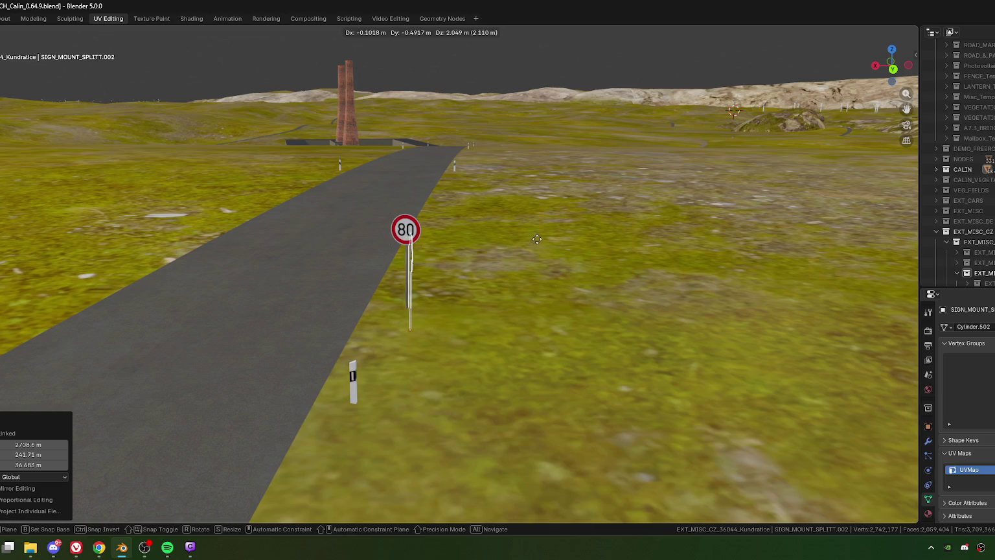
{"action": "left_click", "coordinate": [518, 237]}
{"action": "scroll", "coordinate": [427, 220], "scroll_direction": "up", "scroll_amount": 2}
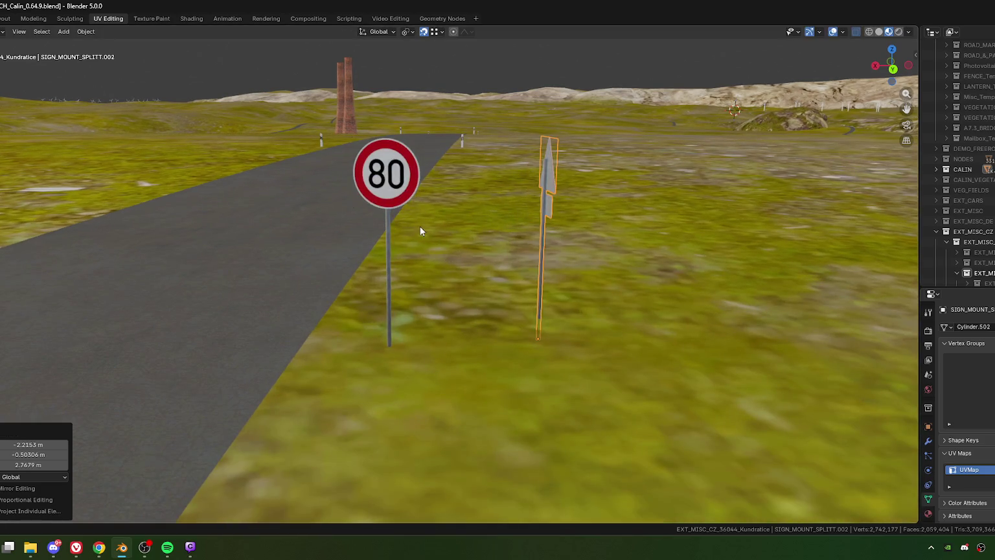
Edit the 80 sign's mesh in edge select mode, picking its outline edges.
{"action": "left_click", "coordinate": [415, 206]}
{"action": "key", "text": "Tab"}
{"action": "scroll", "coordinate": [410, 220], "scroll_direction": "up", "scroll_amount": 2}
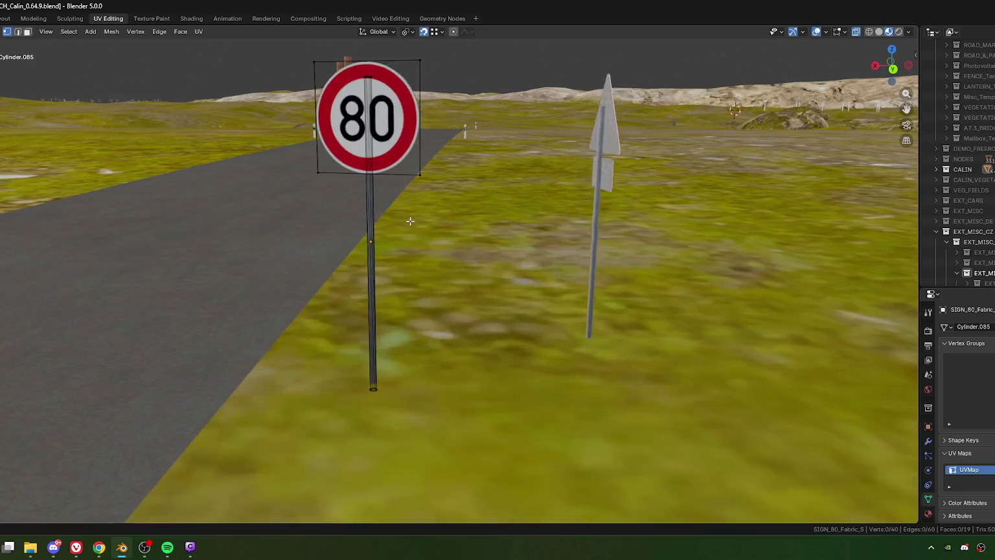
{"action": "scroll", "coordinate": [410, 220], "scroll_direction": "up", "scroll_amount": 3}
{"action": "left_click", "coordinate": [448, 147]}
{"action": "scroll", "coordinate": [448, 151], "scroll_direction": "up", "scroll_amount": 1}
{"action": "scroll", "coordinate": [447, 151], "scroll_direction": "up", "scroll_amount": 3}
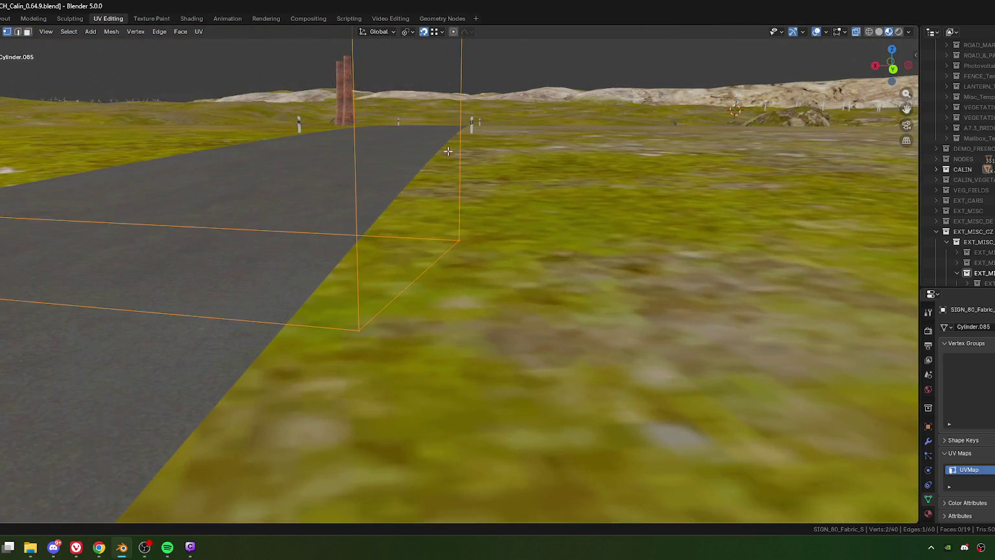
{"action": "key", "text": "2"}
{"action": "scroll", "coordinate": [418, 285], "scroll_direction": "down", "scroll_amount": 1}
{"action": "scroll", "coordinate": [421, 285], "scroll_direction": "down", "scroll_amount": 2}
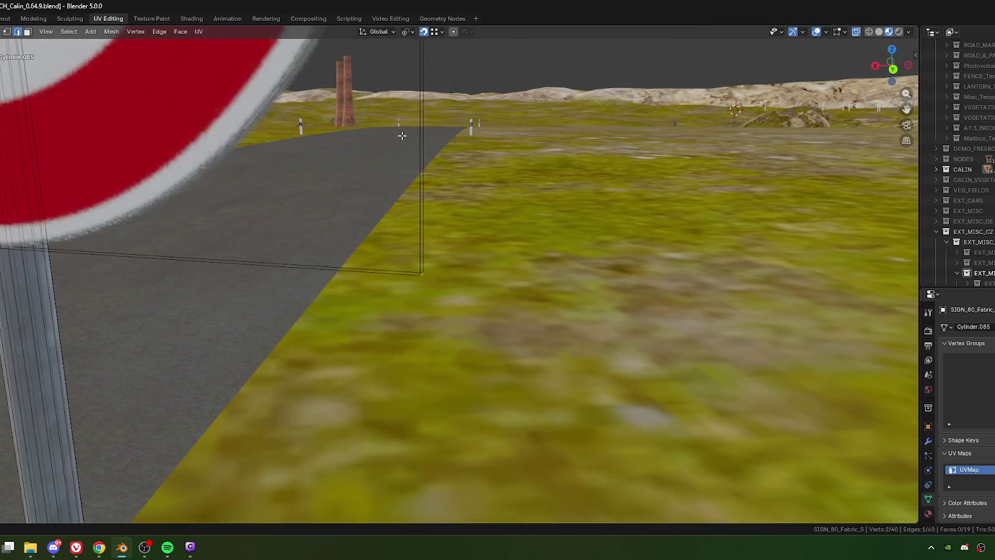
{"action": "scroll", "coordinate": [423, 285], "scroll_direction": "down", "scroll_amount": 2}
Delete the four stray edges from the 80 sign's lower outline, then reselect the warning sign copy.
{"action": "middle_click_drag", "start_coordinate": [423, 285], "coordinate": [411, 334]}
{"action": "scroll", "coordinate": [418, 321], "scroll_direction": "down", "scroll_amount": 2}
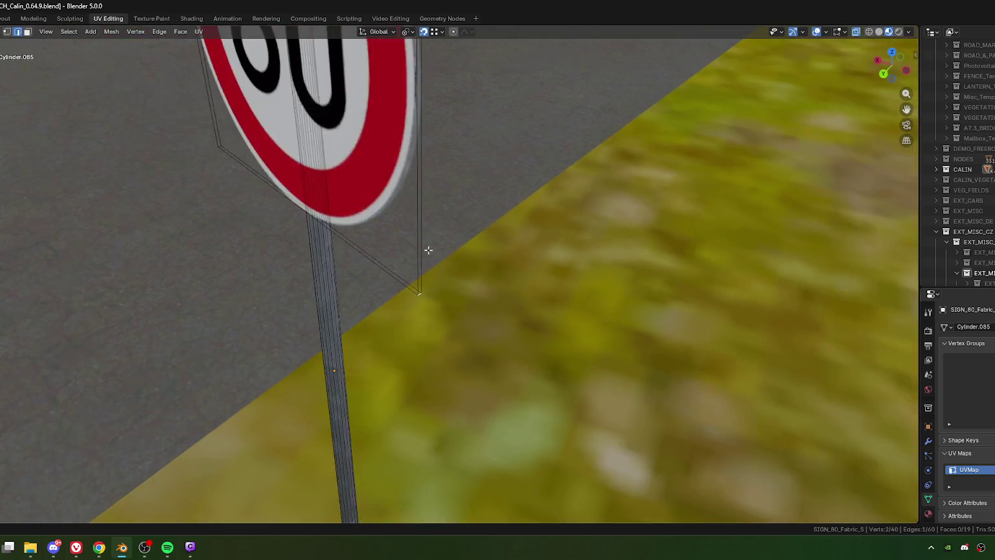
{"action": "scroll", "coordinate": [415, 304], "scroll_direction": "down", "scroll_amount": 2}
{"action": "scroll", "coordinate": [404, 283], "scroll_direction": "up", "scroll_amount": 1}
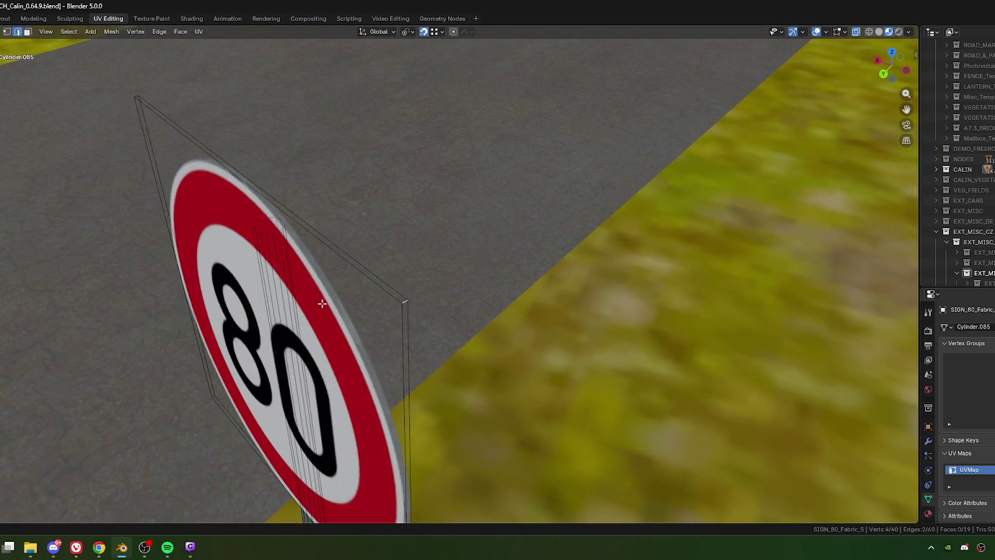
{"action": "middle_click_drag", "start_coordinate": [346, 313], "coordinate": [350, 280], "text": "shift"}
{"action": "mouse_move", "coordinate": [287, 206]}
{"action": "middle_mouse_down"}
{"action": "mouse_move", "coordinate": [348, 289]}
{"action": "mouse_move", "coordinate": [410, 333]}
{"action": "mouse_move", "coordinate": [497, 268]}
{"action": "mouse_move", "coordinate": [453, 333]}
{"action": "middle_mouse_up"}
{"action": "scroll", "coordinate": [454, 333], "scroll_direction": "up", "scroll_amount": 2}
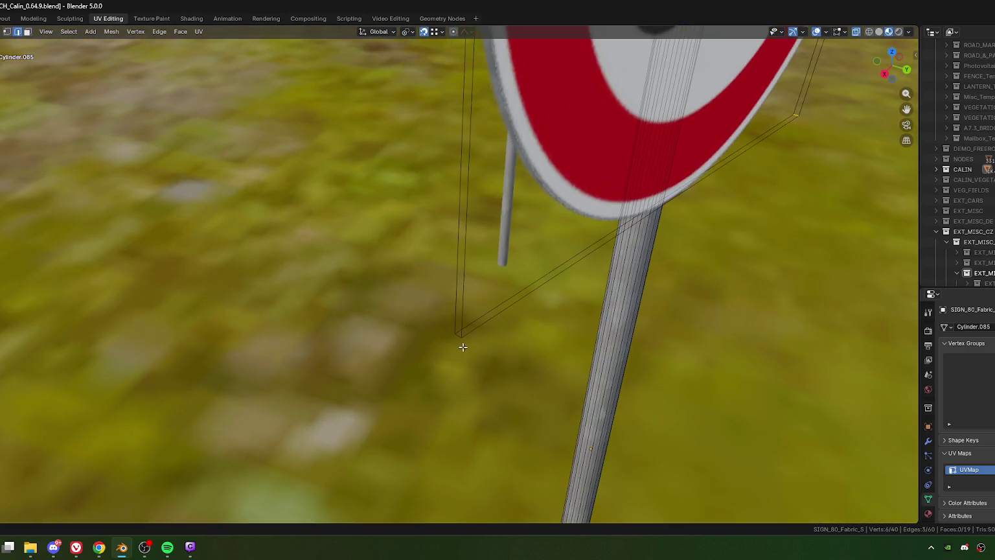
{"action": "key", "text": "x"}
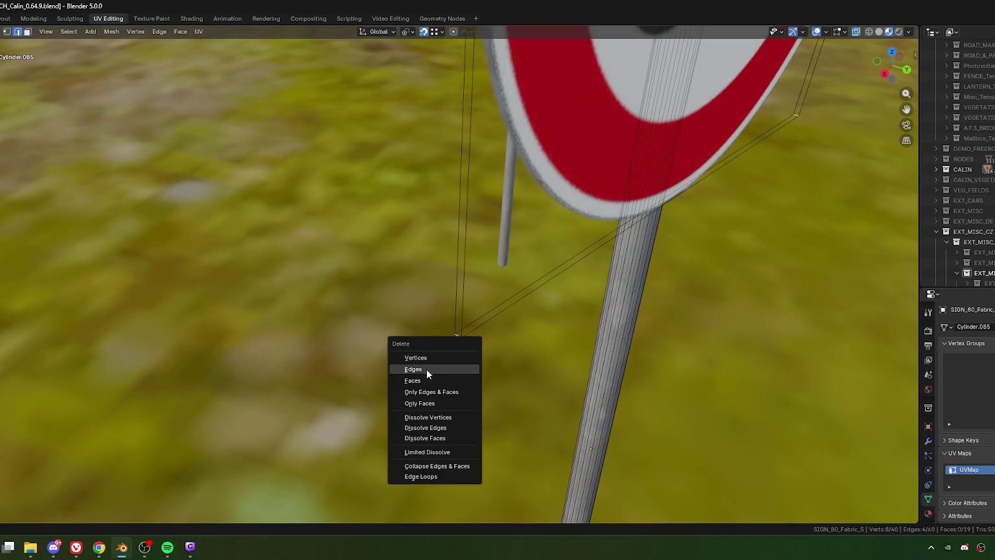
{"action": "left_click", "coordinate": [426, 370]}
{"action": "scroll", "coordinate": [473, 342], "scroll_direction": "down", "scroll_amount": 8}
{"action": "middle_click_drag", "start_coordinate": [474, 342], "coordinate": [511, 293]}
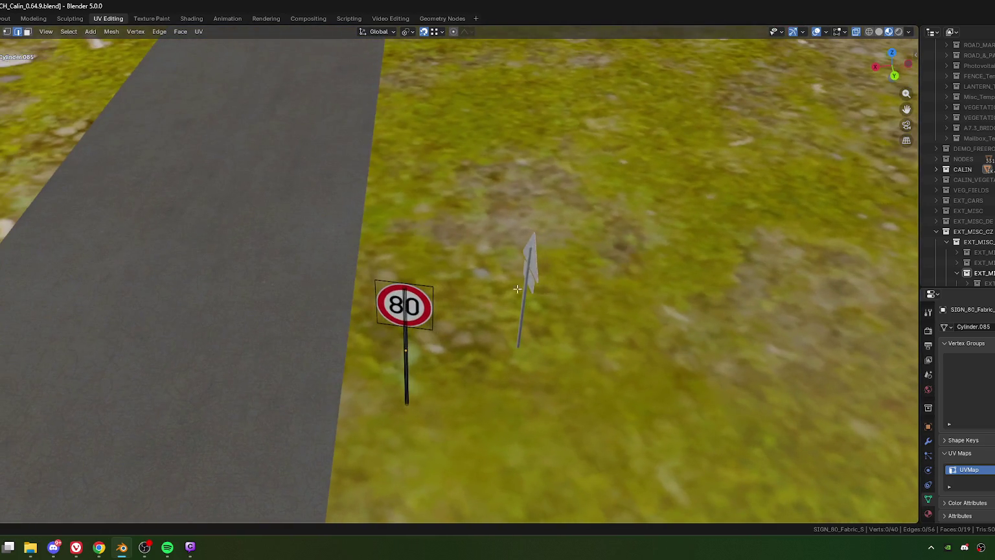
{"action": "key", "text": "Tab"}
{"action": "left_click", "coordinate": [534, 263]}
{"action": "middle_click_drag", "start_coordinate": [609, 309], "coordinate": [509, 310]}
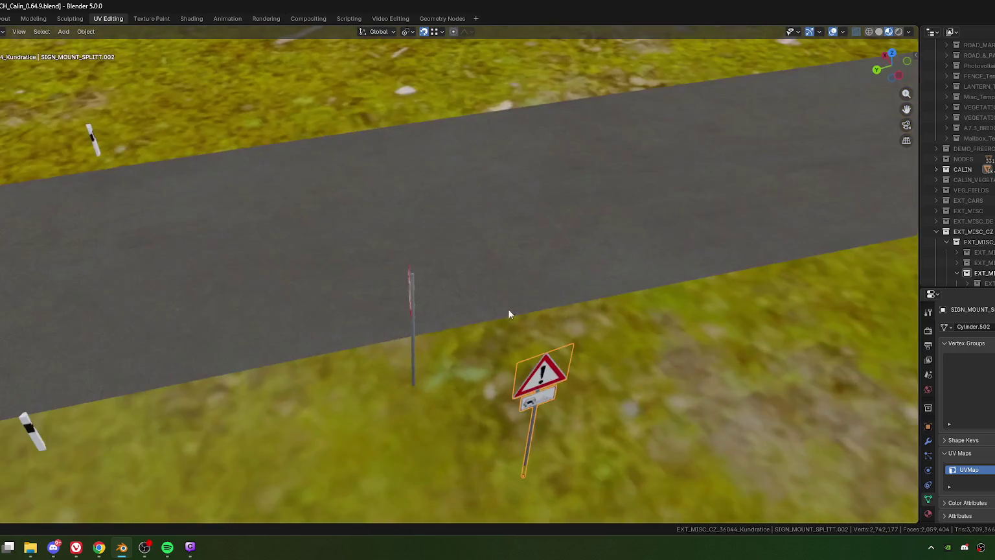
Inspect the copied warning sign's mesh up close and clear its face selection.
{"action": "key", "text": "Tab"}
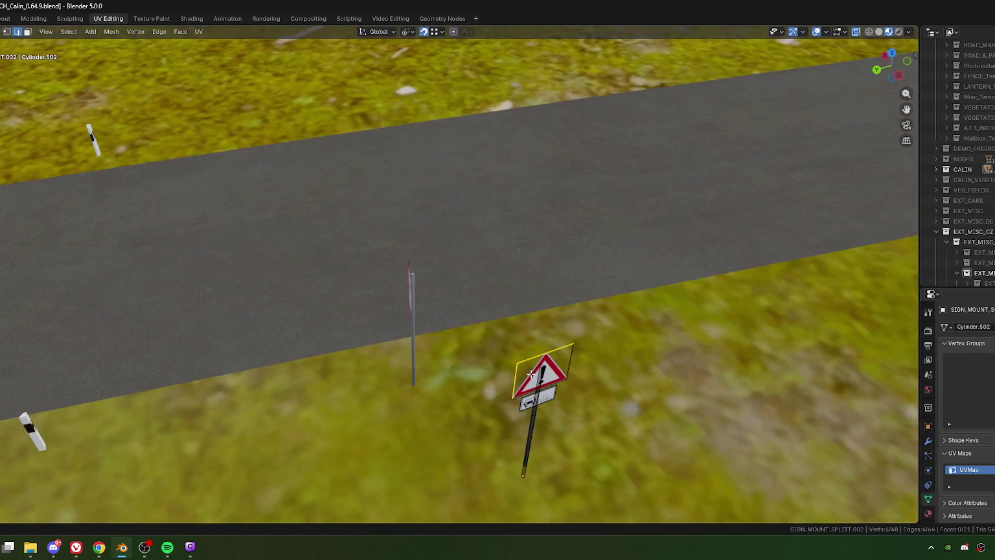
{"action": "key", "text": "KP_Decimal"}
{"action": "scroll", "coordinate": [276, 294], "scroll_direction": "down", "scroll_amount": 3}
{"action": "left_click", "coordinate": [275, 295]}
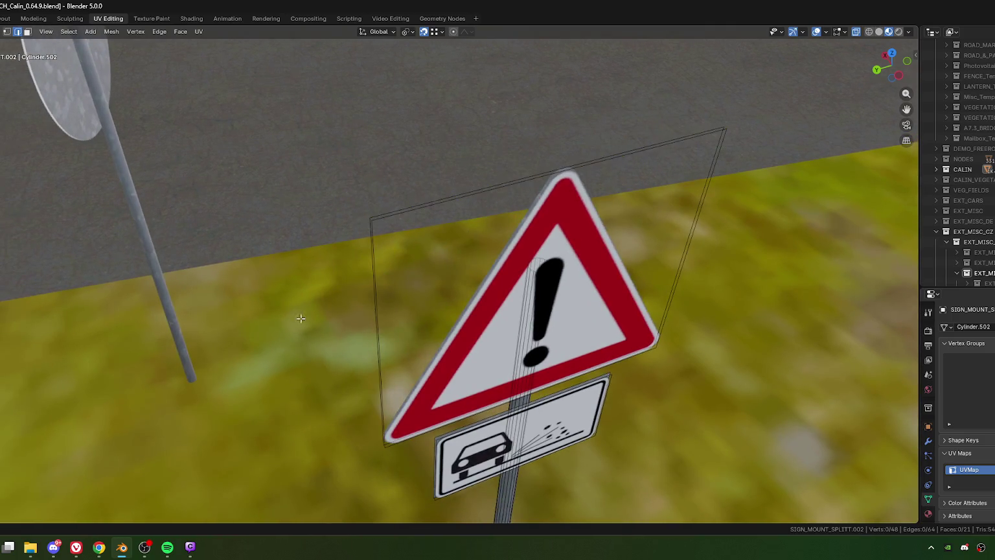
{"action": "scroll", "coordinate": [350, 340], "scroll_direction": "down", "scroll_amount": 4}
{"action": "scroll", "coordinate": [376, 346], "scroll_direction": "down", "scroll_amount": 3}
{"action": "key", "text": "Tab"}
{"action": "mouse_move", "coordinate": [379, 344]}
{"action": "middle_mouse_down"}
{"action": "mouse_move", "coordinate": [457, 306]}
{"action": "mouse_move", "coordinate": [373, 275]}
{"action": "middle_mouse_up"}
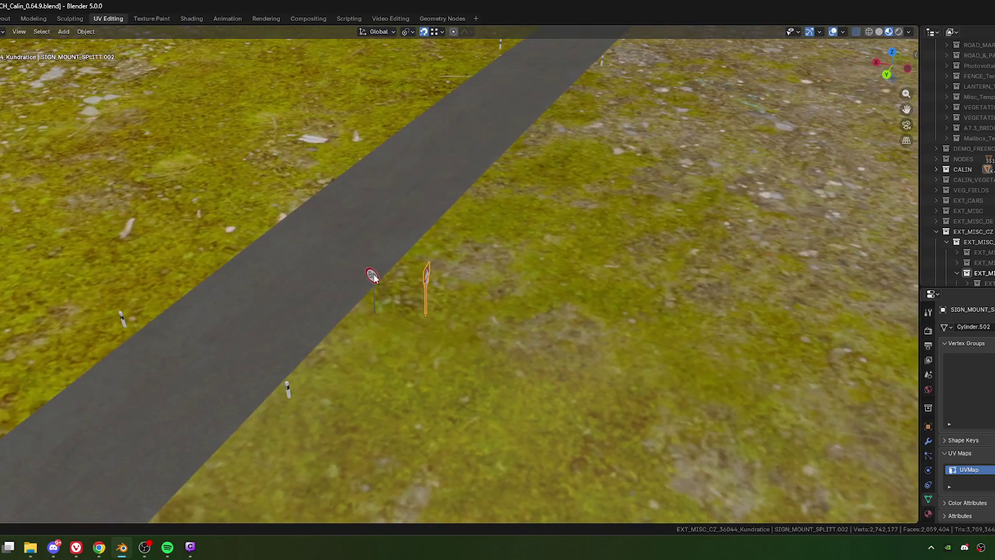
Duplicate the 80 sign and drop the copy right beside the original.
{"action": "key", "text": "shift+d"}
{"action": "left_click", "coordinate": [426, 298]}
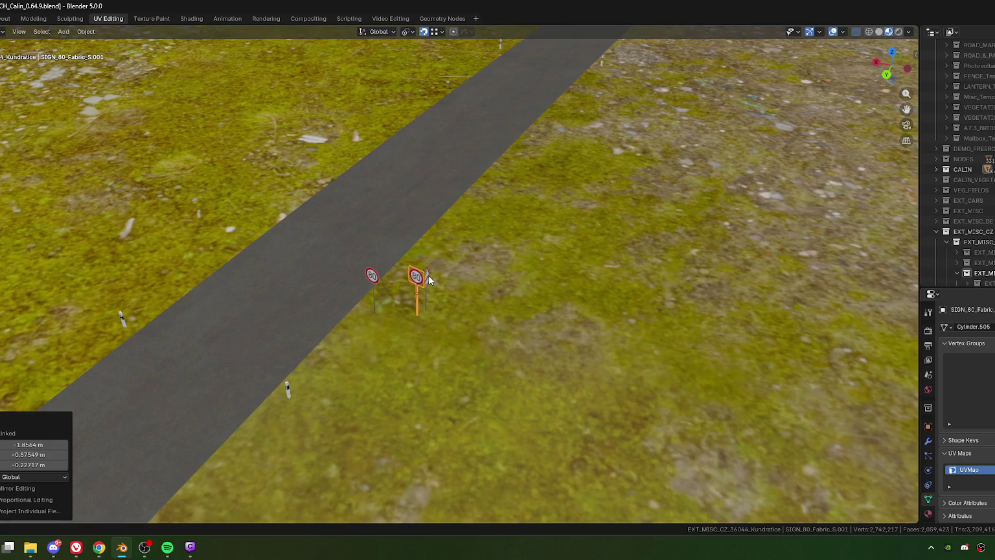
{"action": "left_click", "coordinate": [426, 293], "text": "shift"}
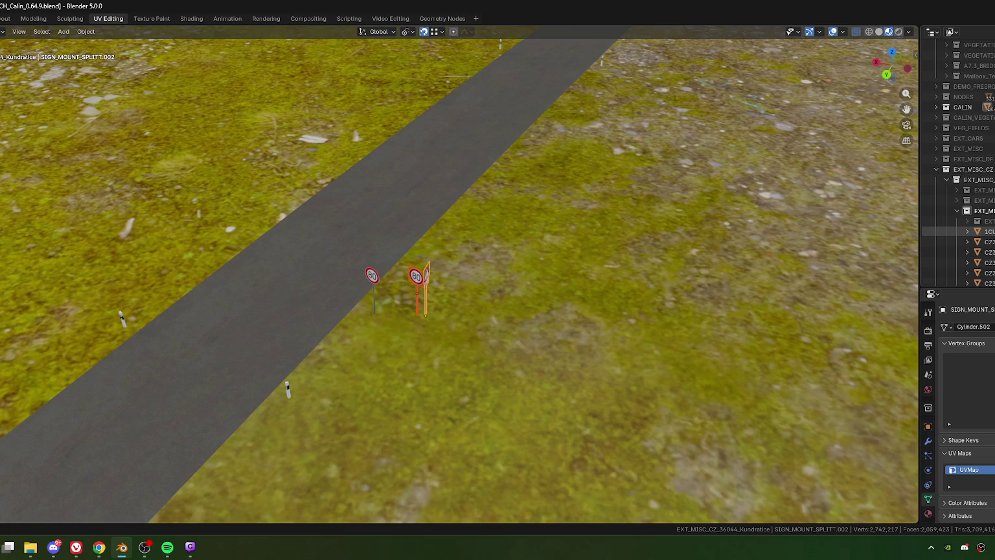
{"action": "left_click", "coordinate": [952, 232]}
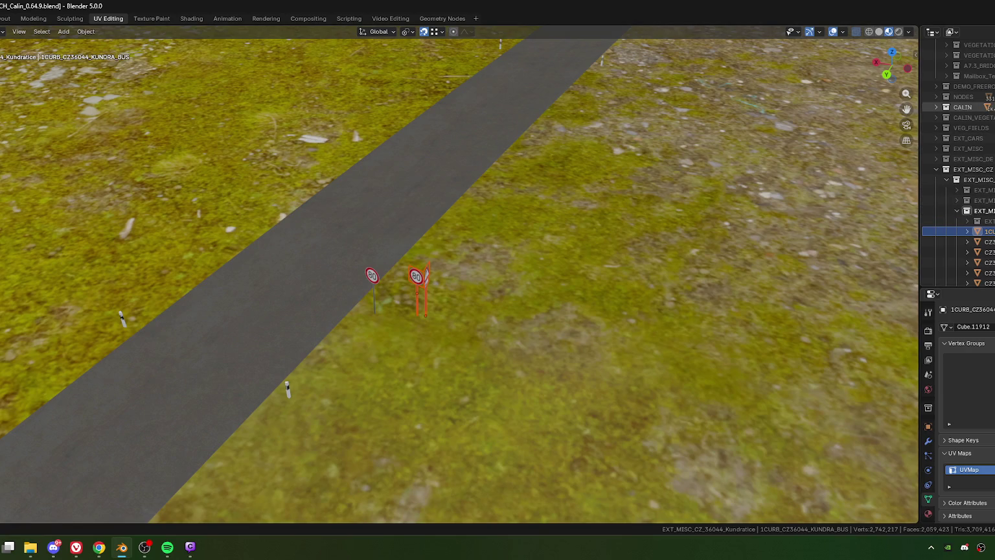
Isolate the signs in local view, box-select only the copied 80 sign, and return to the scene.
{"action": "key", "text": "KP_Divide"}
{"action": "left_click_drag", "start_coordinate": [389, 244], "coordinate": [484, 337]}
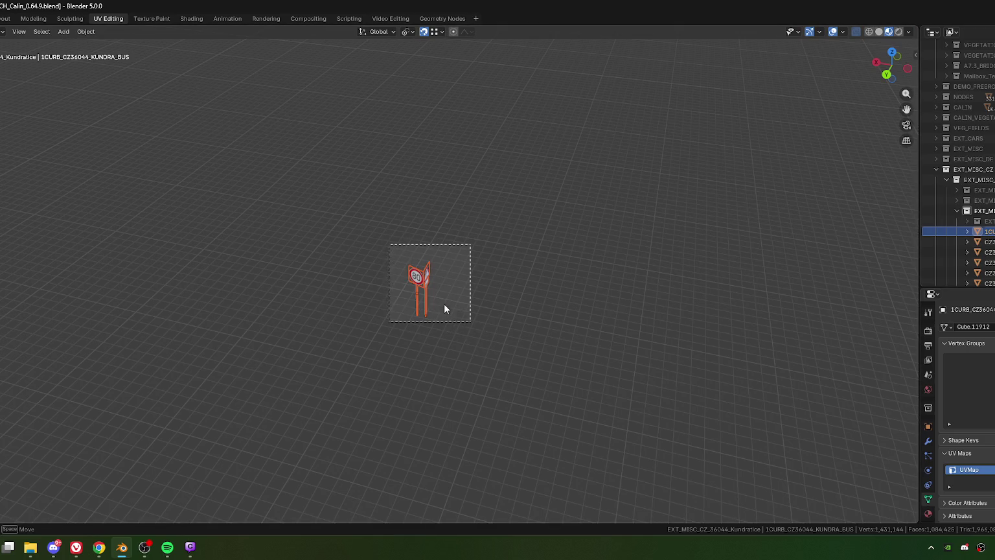
{"action": "left_click_drag", "start_coordinate": [445, 310], "coordinate": [445, 311]}
{"action": "left_click", "coordinate": [369, 229]}
{"action": "left_click_drag", "start_coordinate": [369, 229], "coordinate": [495, 321]}
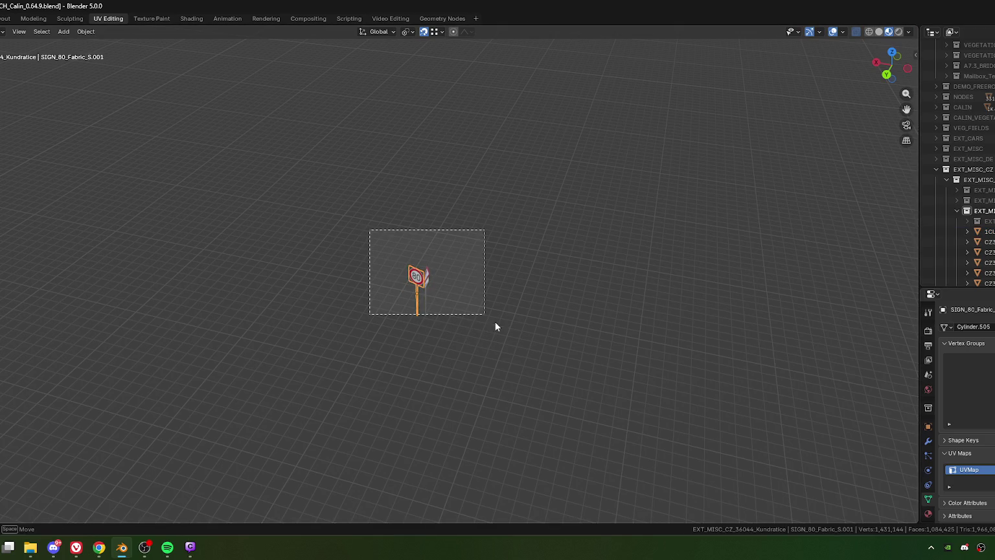
{"action": "scroll", "coordinate": [467, 301], "scroll_direction": "down", "scroll_amount": 5}
{"action": "key", "text": "KP_Divide"}
{"action": "scroll", "coordinate": [454, 291], "scroll_direction": "down", "scroll_amount": 3}
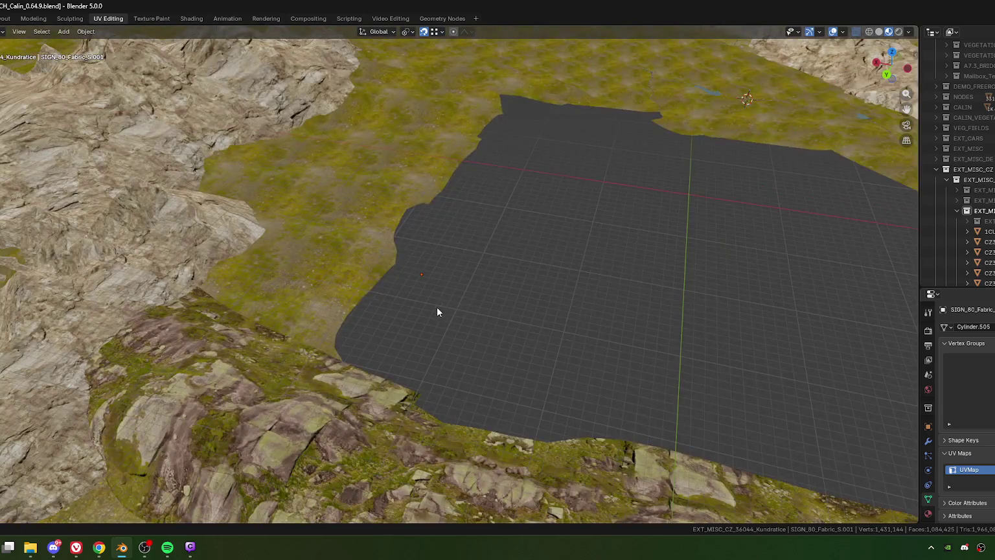
Move the copied 80 sign over to the bridge along the stream.
{"action": "scroll", "coordinate": [441, 304], "scroll_direction": "down", "scroll_amount": 3}
{"action": "scroll", "coordinate": [456, 278], "scroll_direction": "down", "scroll_amount": 2}
{"action": "middle_click_drag", "start_coordinate": [455, 270], "coordinate": [470, 338]}
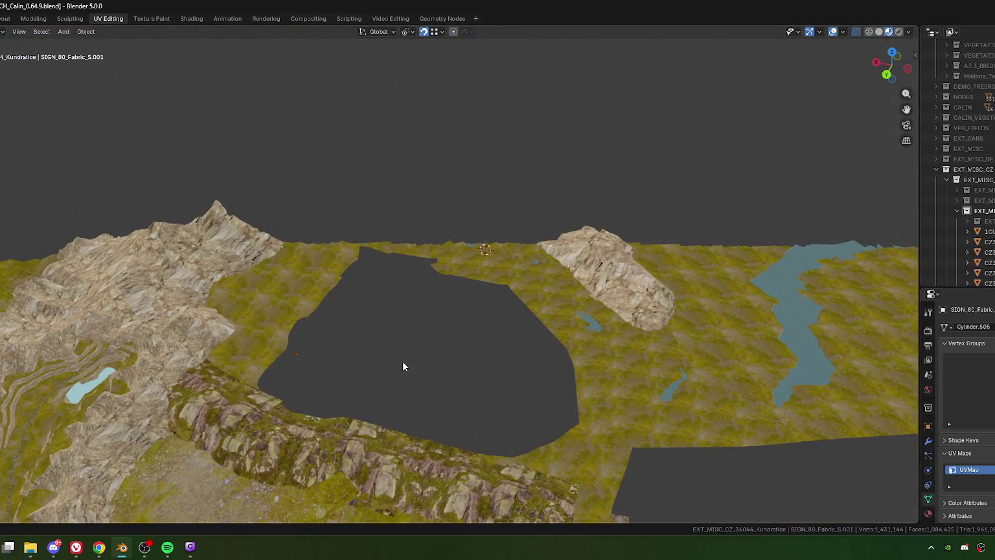
{"action": "middle_click_drag", "start_coordinate": [515, 316], "coordinate": [578, 278]}
{"action": "scroll", "coordinate": [578, 278], "scroll_direction": "up", "scroll_amount": 4}
{"action": "mouse_move", "coordinate": [528, 311]}
{"action": "middle_mouse_down"}
{"action": "mouse_move", "coordinate": [503, 381]}
{"action": "mouse_move", "coordinate": [319, 284]}
{"action": "mouse_move", "coordinate": [437, 319]}
{"action": "middle_mouse_up"}
{"action": "key", "text": "g"}
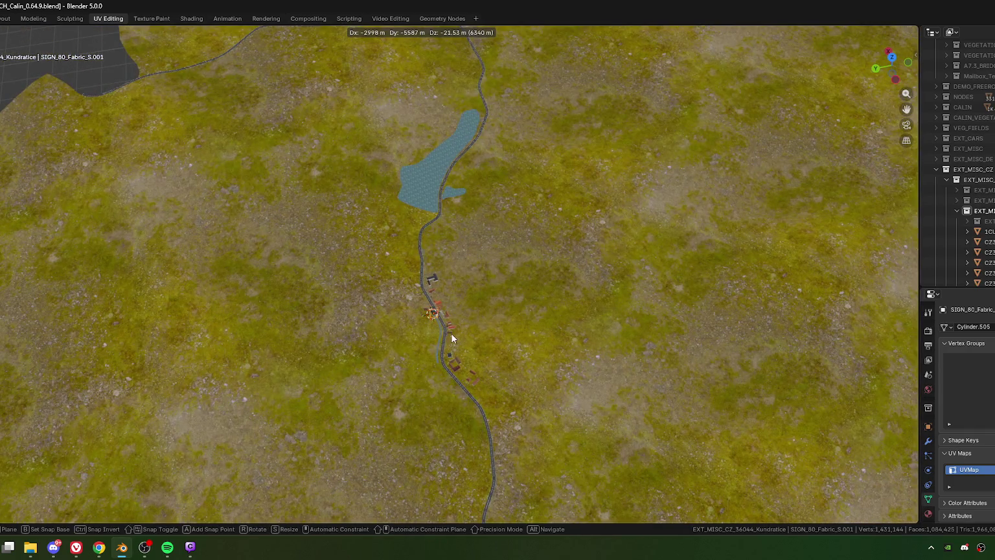
{"action": "left_click", "coordinate": [451, 333]}
Set the sign down beside the red-and-white construction barrier on the bridge road.
{"action": "key", "text": "KP_Decimal"}
{"action": "scroll", "coordinate": [395, 242], "scroll_direction": "down", "scroll_amount": 3}
{"action": "scroll", "coordinate": [395, 242], "scroll_direction": "down", "scroll_amount": 2}
{"action": "mouse_move", "coordinate": [395, 242]}
{"action": "middle_mouse_down"}
{"action": "mouse_move", "coordinate": [390, 330]}
{"action": "mouse_move", "coordinate": [489, 385]}
{"action": "mouse_move", "coordinate": [536, 396]}
{"action": "mouse_move", "coordinate": [471, 384]}
{"action": "middle_mouse_up"}
{"action": "key", "text": "g"}
{"action": "left_click", "coordinate": [520, 397]}
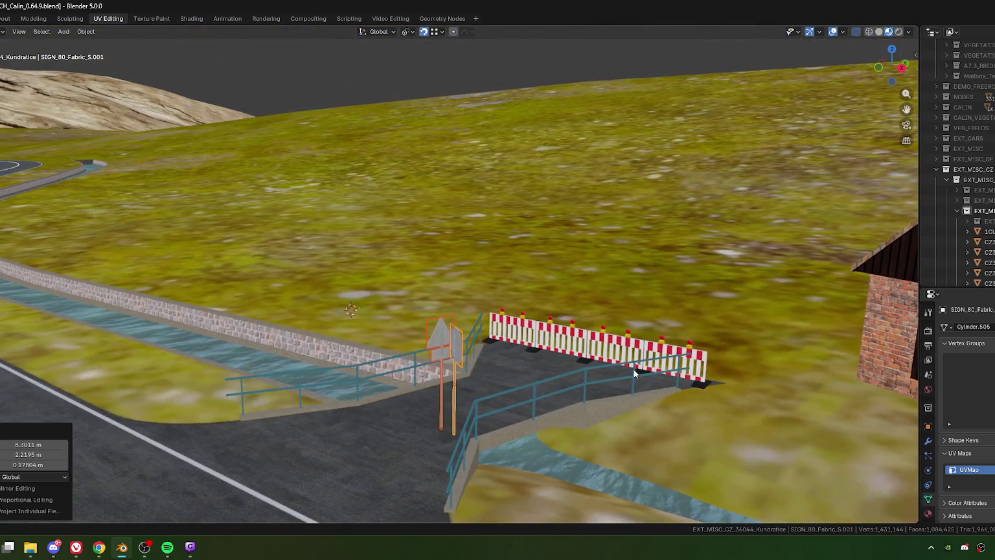
{"action": "mouse_move", "coordinate": [632, 368]}
{"action": "middle_mouse_down"}
{"action": "mouse_move", "coordinate": [473, 361]}
{"action": "mouse_move", "coordinate": [491, 374]}
{"action": "middle_mouse_up"}
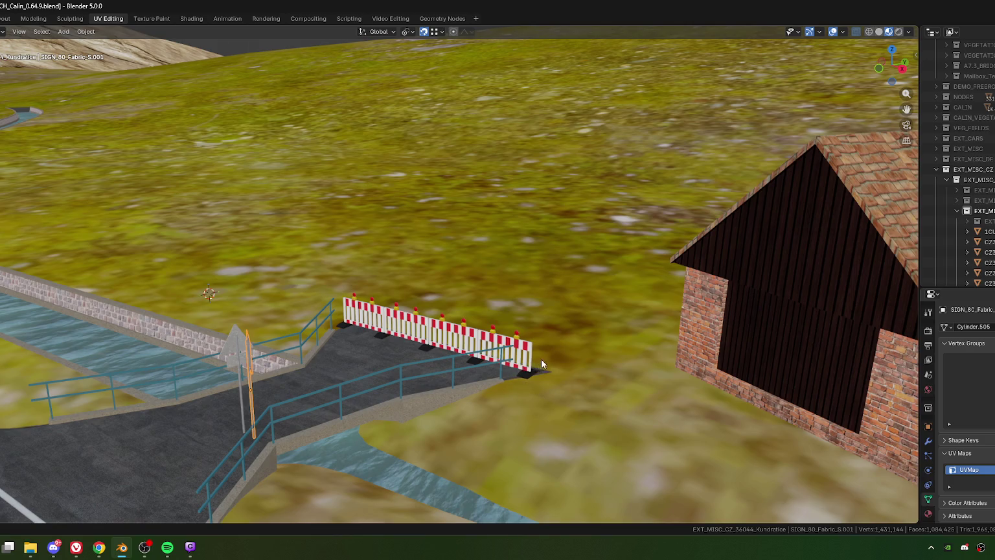
{"action": "mouse_move", "coordinate": [545, 363]}
{"action": "middle_mouse_down"}
{"action": "mouse_move", "coordinate": [541, 374]}
{"action": "mouse_move", "coordinate": [556, 396]}
{"action": "mouse_move", "coordinate": [467, 365]}
{"action": "mouse_move", "coordinate": [517, 379]}
{"action": "middle_mouse_up"}
{"action": "scroll", "coordinate": [446, 317], "scroll_direction": "up", "scroll_amount": 5}
{"action": "middle_click_drag", "start_coordinate": [442, 312], "coordinate": [453, 341], "text": "alt"}
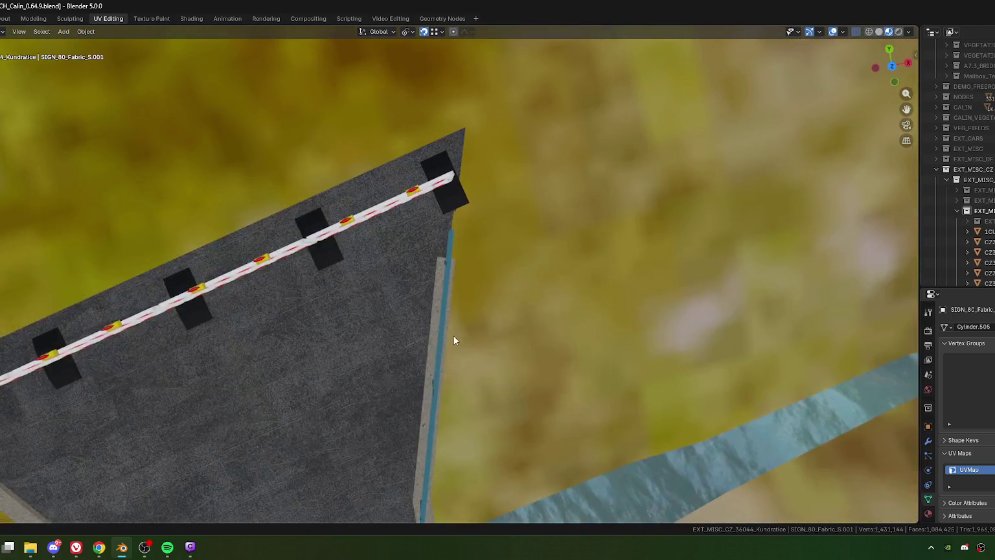
Reposition the 80 sign in a few moves to just off the barrier's end.
{"action": "scroll", "coordinate": [454, 332], "scroll_direction": "up", "scroll_amount": 3}
{"action": "key", "text": "g"}
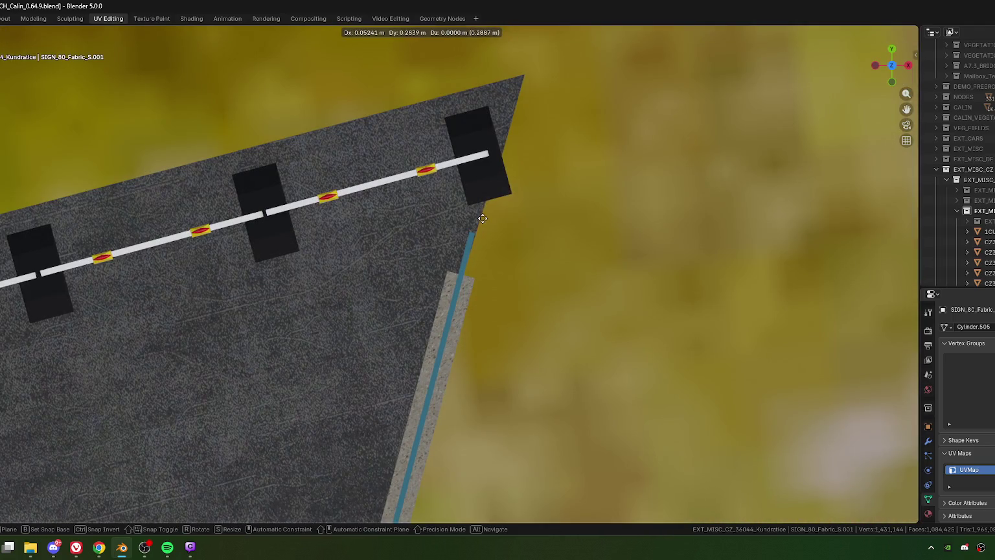
{"action": "left_click", "coordinate": [476, 228]}
{"action": "key", "text": "g"}
{"action": "left_click", "coordinate": [507, 257]}
{"action": "middle_click_drag", "start_coordinate": [507, 258], "coordinate": [486, 360], "text": "shift"}
{"action": "key", "text": "g"}
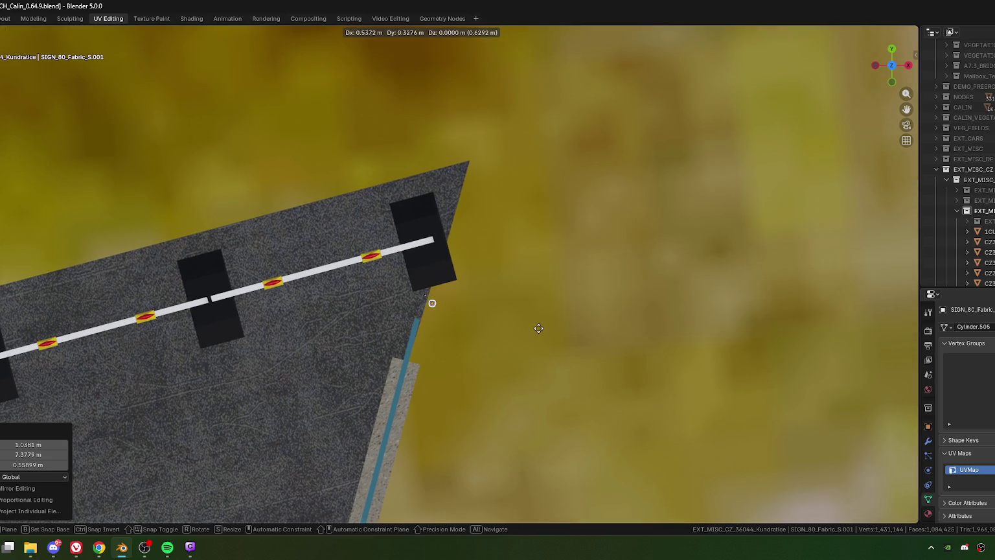
{"action": "left_click", "coordinate": [539, 333]}
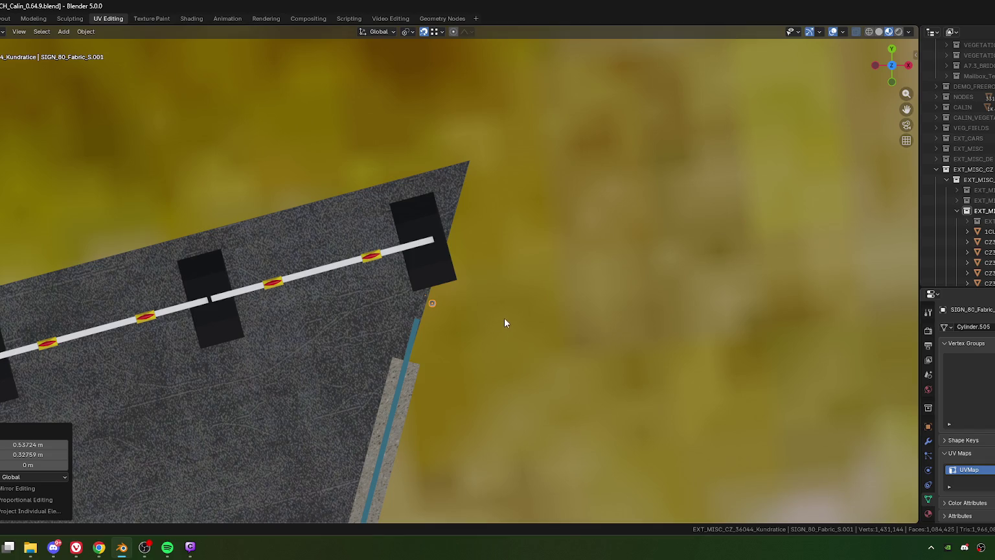
Nudge the 80 sign repeatedly until it sits exactly at the barrier corner.
{"action": "key", "text": "g"}
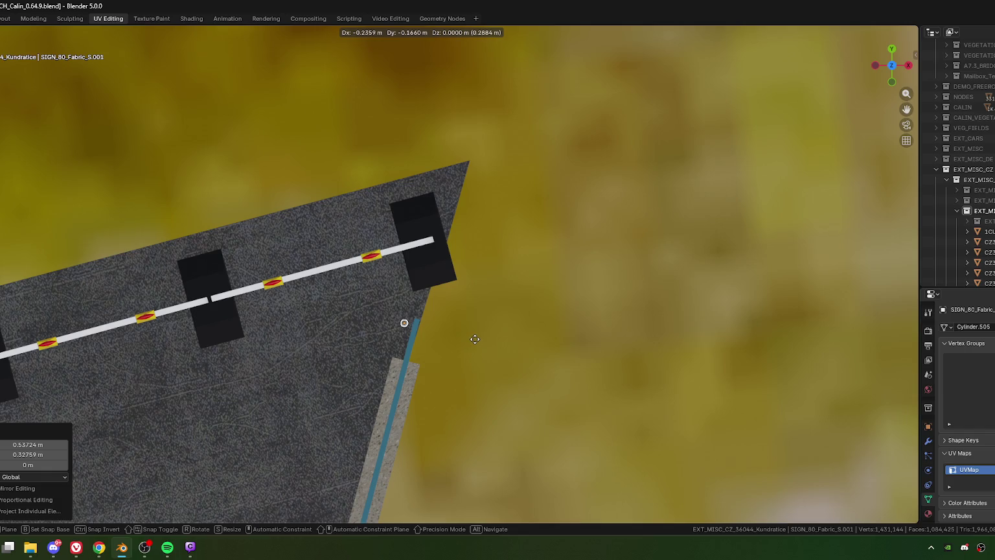
{"action": "left_click", "coordinate": [373, 353]}
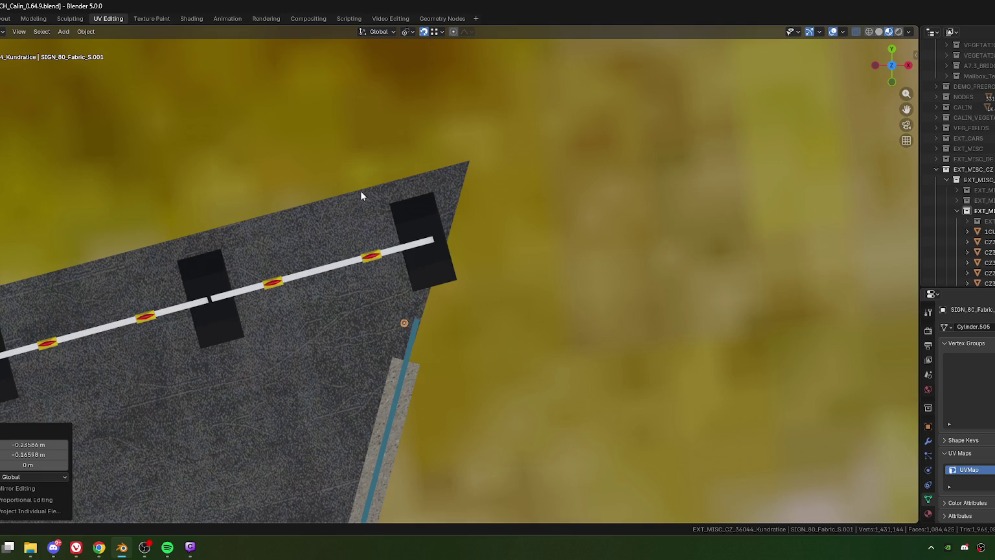
{"action": "scroll", "coordinate": [386, 296], "scroll_direction": "down", "scroll_amount": 5}
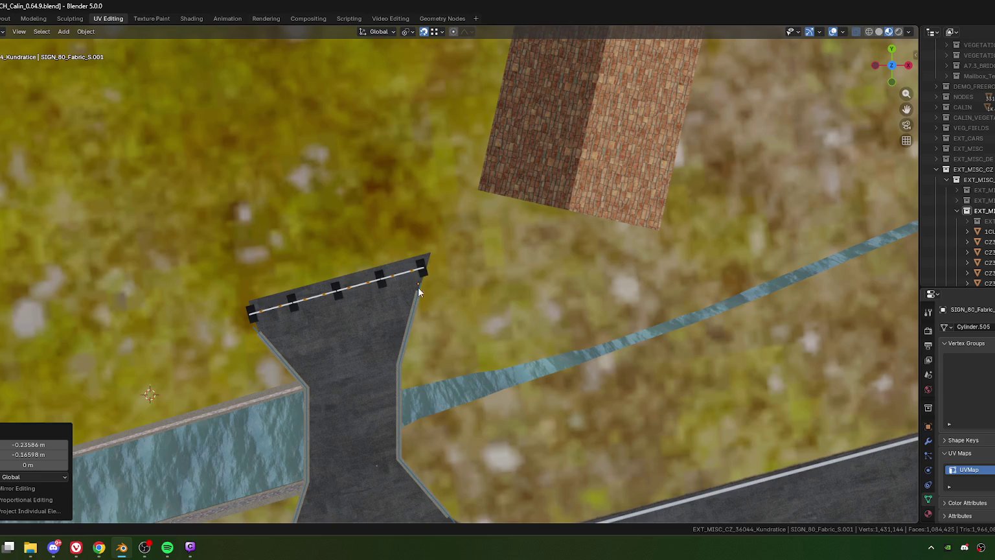
{"action": "scroll", "coordinate": [408, 287], "scroll_direction": "up", "scroll_amount": 4}
{"action": "scroll", "coordinate": [436, 321], "scroll_direction": "up", "scroll_amount": 4}
{"action": "scroll", "coordinate": [422, 305], "scroll_direction": "up", "scroll_amount": 1}
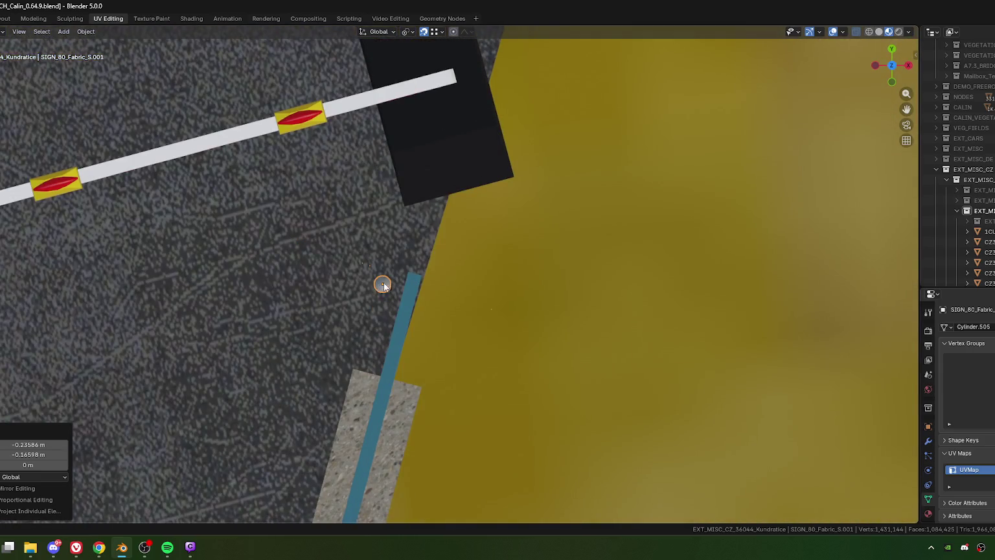
{"action": "key", "text": "g"}
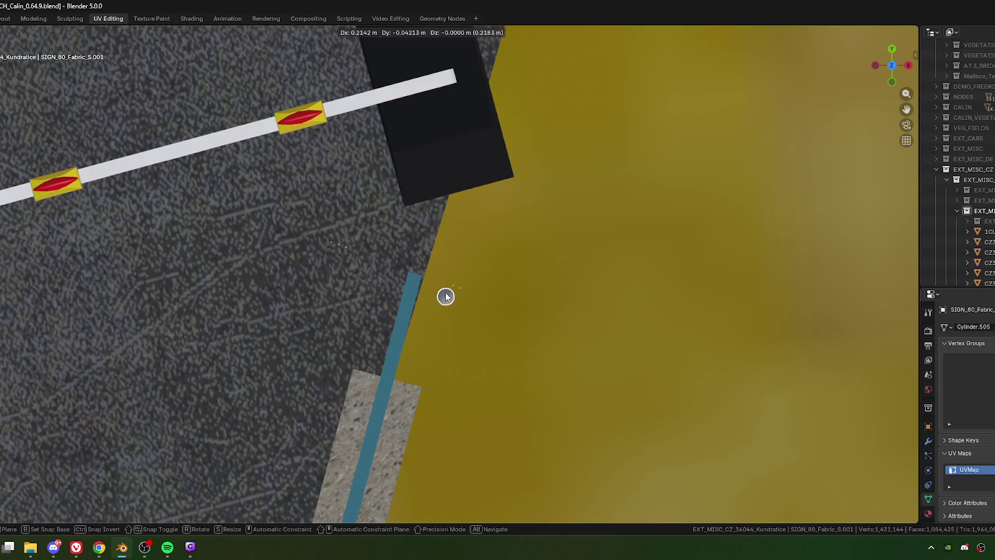
{"action": "left_click", "coordinate": [445, 296]}
{"action": "scroll", "coordinate": [467, 306], "scroll_direction": "down", "scroll_amount": 2}
{"action": "key", "text": "g"}
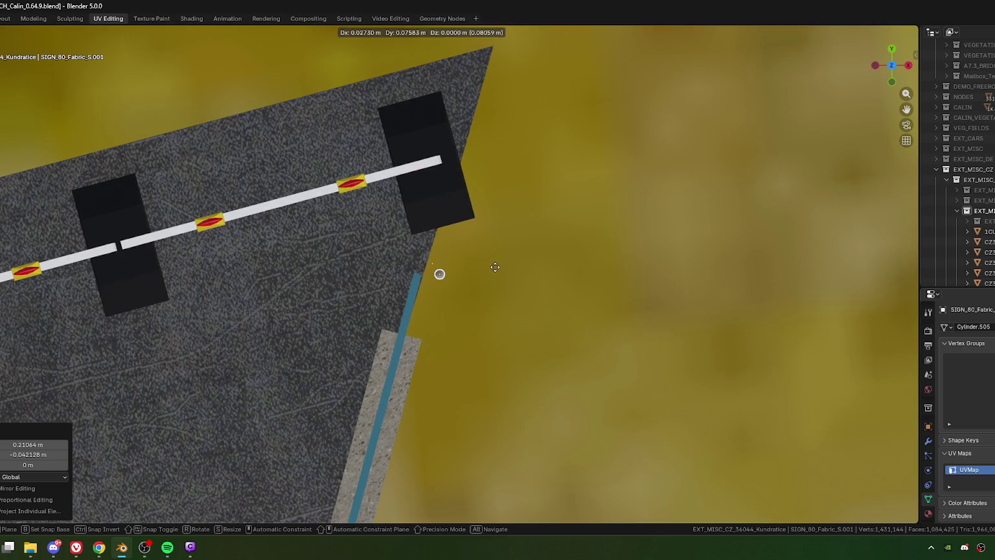
{"action": "left_click", "coordinate": [495, 273]}
{"action": "scroll", "coordinate": [494, 274], "scroll_direction": "down", "scroll_amount": 3}
{"action": "scroll", "coordinate": [513, 302], "scroll_direction": "down", "scroll_amount": 5}
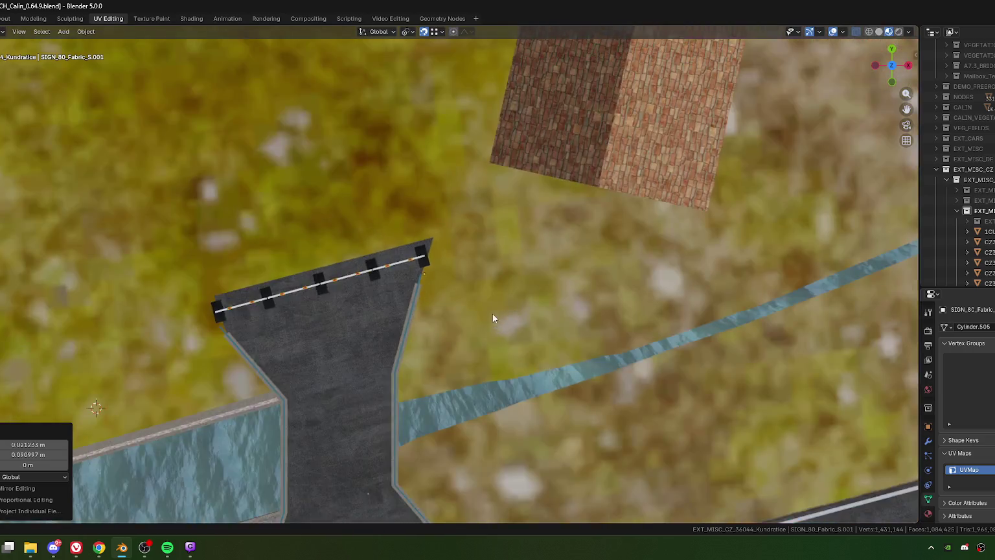
Adjust the 80 sign's height along Z, lowering it about 1 m and then raising it about 0.4 m.
{"action": "middle_click_drag", "start_coordinate": [492, 314], "coordinate": [492, 306]}
{"action": "scroll", "coordinate": [493, 305], "scroll_direction": "up", "scroll_amount": 3}
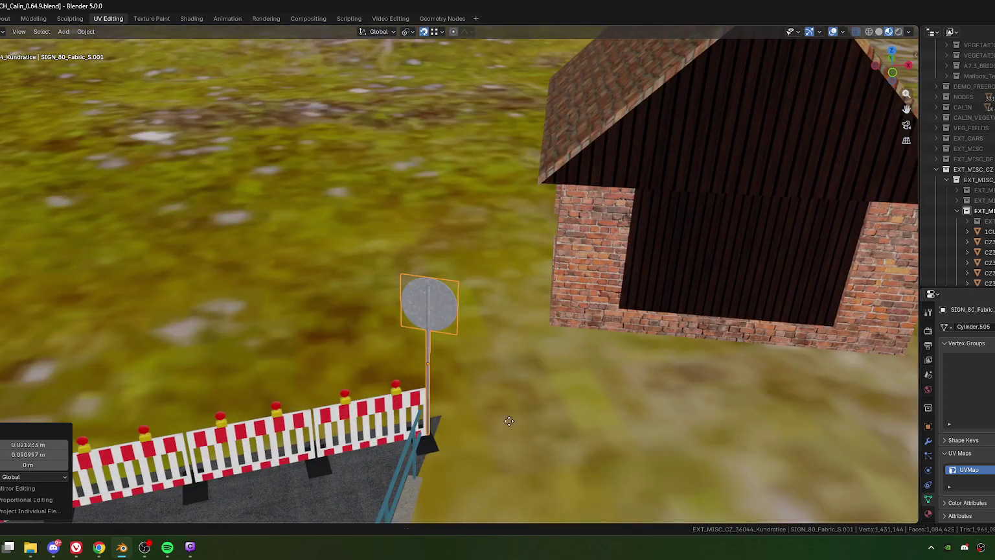
{"action": "key", "text": "g"}
{"action": "key", "text": "z"}
{"action": "left_click", "coordinate": [509, 459]}
{"action": "scroll", "coordinate": [467, 414], "scroll_direction": "up", "scroll_amount": 3}
{"action": "scroll", "coordinate": [442, 382], "scroll_direction": "up", "scroll_amount": 3}
{"action": "scroll", "coordinate": [436, 295], "scroll_direction": "up", "scroll_amount": 3}
{"action": "scroll", "coordinate": [469, 282], "scroll_direction": "down", "scroll_amount": 3}
{"action": "scroll", "coordinate": [447, 292], "scroll_direction": "up", "scroll_amount": 3}
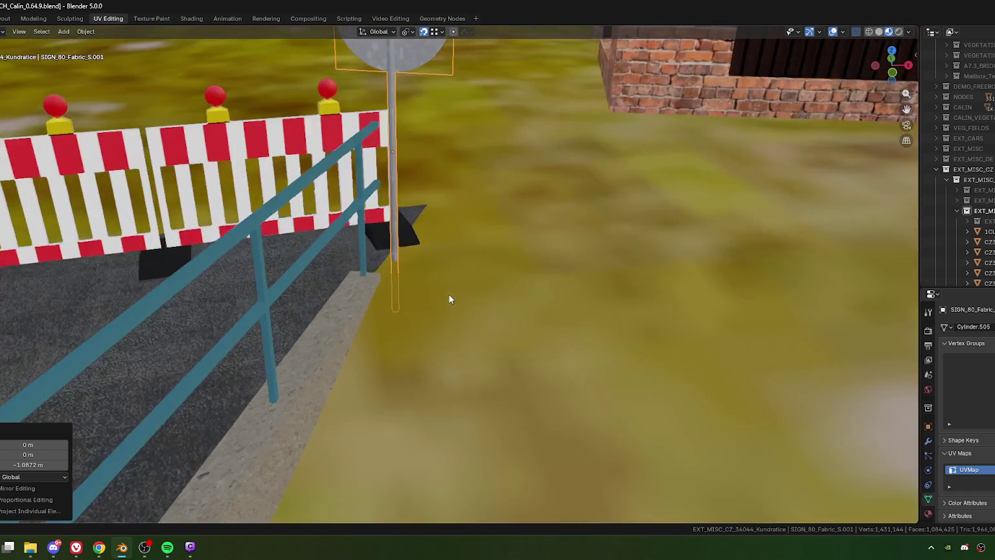
{"action": "key", "text": "g"}
{"action": "key", "text": "z"}
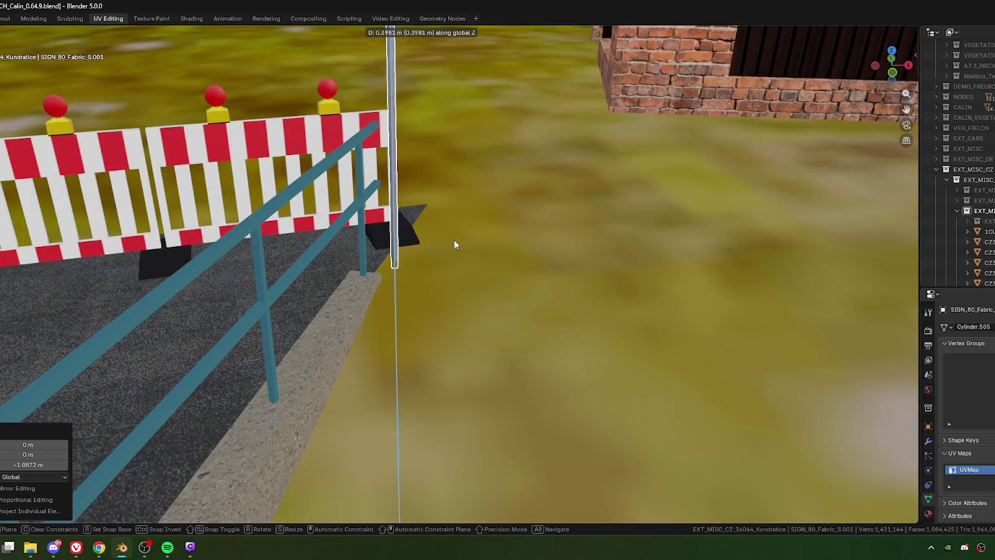
{"action": "left_click", "coordinate": [450, 259]}
{"action": "scroll", "coordinate": [450, 246], "scroll_direction": "down", "scroll_amount": 5}
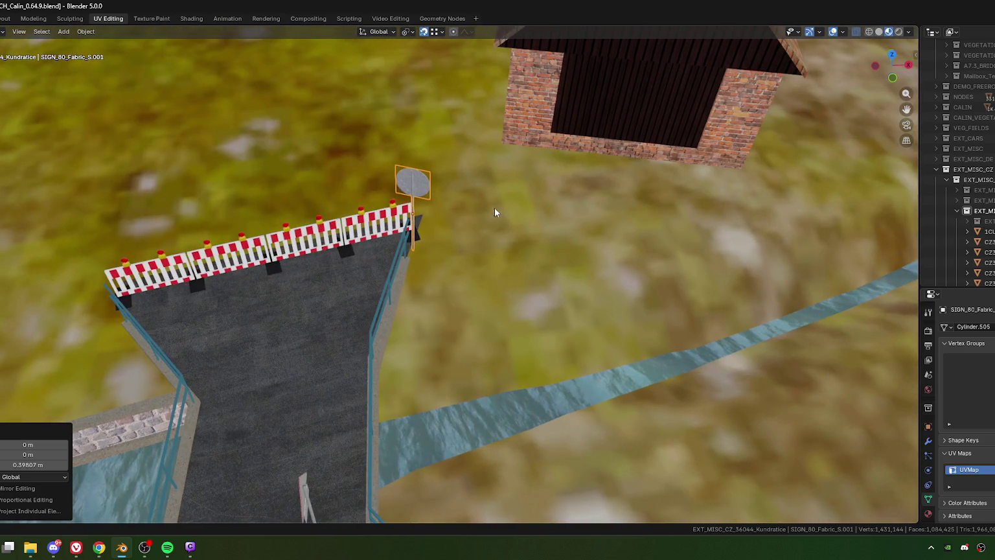
Rotate the sign -173° around the vertical axis to face the road.
{"action": "mouse_move", "coordinate": [475, 214]}
{"action": "middle_mouse_down"}
{"action": "mouse_move", "coordinate": [485, 223]}
{"action": "mouse_move", "coordinate": [488, 212]}
{"action": "middle_mouse_up"}
{"action": "key", "text": "r"}
{"action": "key", "text": "z"}
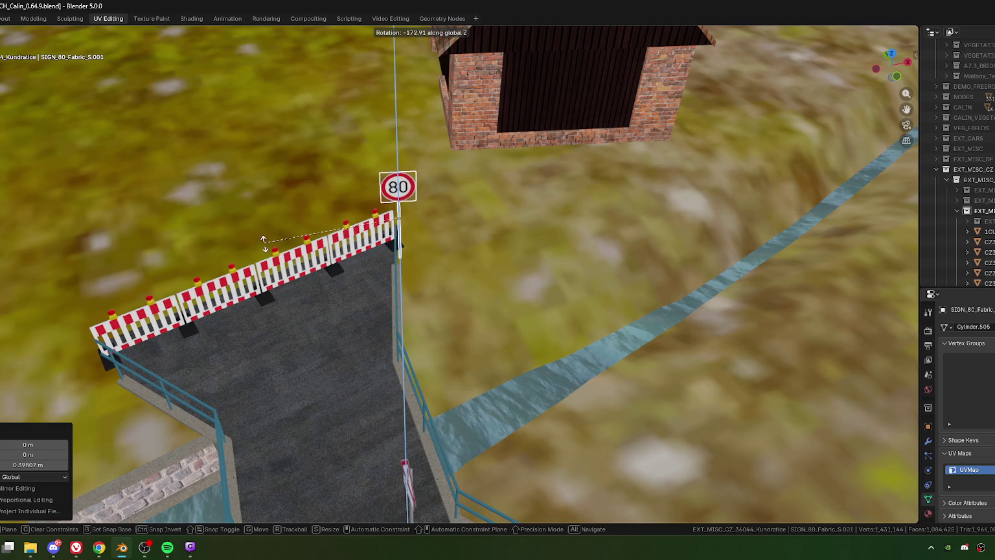
{"action": "left_click", "coordinate": [283, 254]}
Orbit around the house, barrier, bridge and fence to check the sign's placement.
{"action": "middle_click_drag", "start_coordinate": [337, 275], "coordinate": [304, 298]}
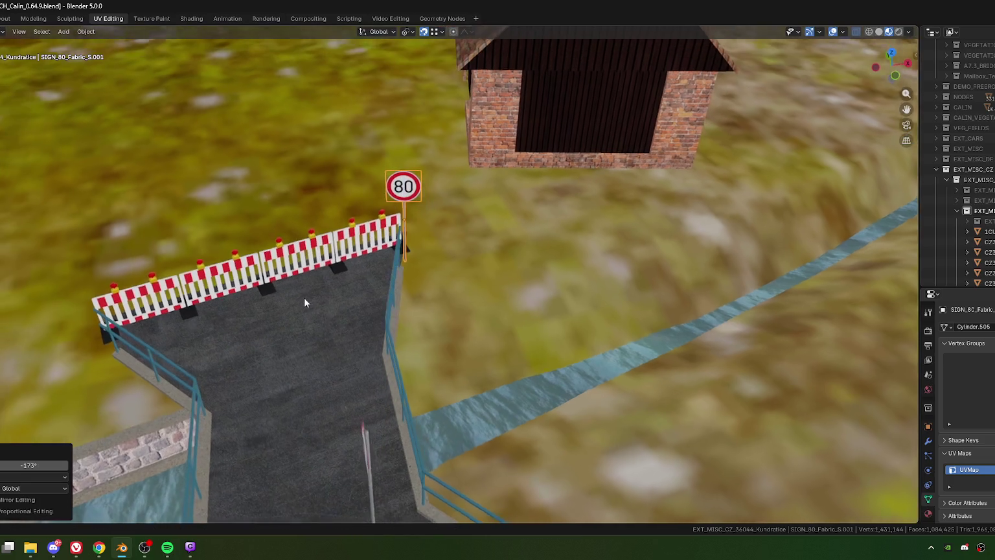
{"action": "scroll", "coordinate": [304, 298], "scroll_direction": "down", "scroll_amount": 8}
{"action": "middle_click_drag", "start_coordinate": [380, 321], "coordinate": [275, 294]}
{"action": "scroll", "coordinate": [332, 275], "scroll_direction": "up", "scroll_amount": 3}
{"action": "mouse_move", "coordinate": [333, 275]}
{"action": "middle_mouse_down"}
{"action": "mouse_move", "coordinate": [322, 314]}
{"action": "mouse_move", "coordinate": [502, 331]}
{"action": "mouse_move", "coordinate": [521, 308]}
{"action": "mouse_move", "coordinate": [429, 304]}
{"action": "middle_mouse_up"}
{"action": "scroll", "coordinate": [429, 304], "scroll_direction": "up", "scroll_amount": 4}
{"action": "middle_click_drag", "start_coordinate": [561, 272], "coordinate": [437, 304]}
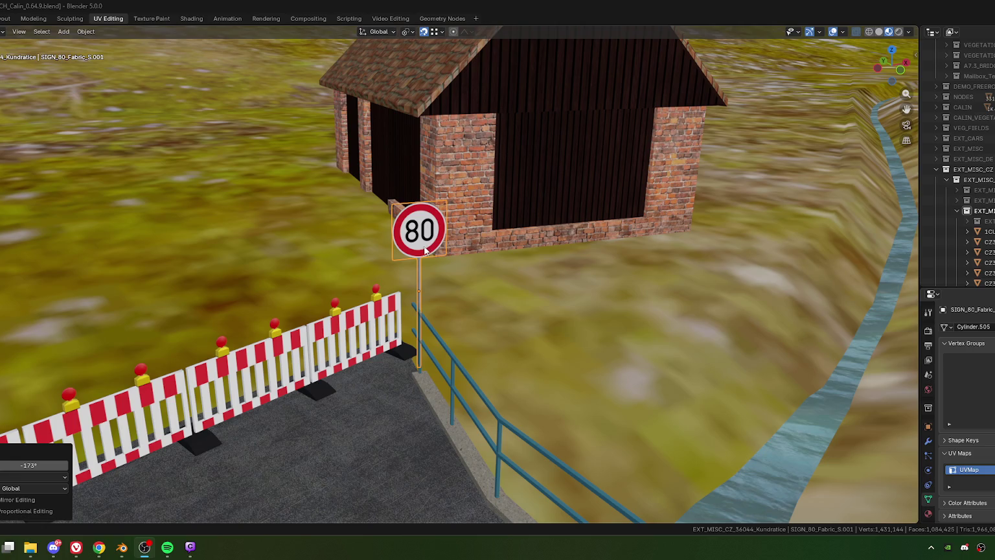
{"action": "mouse_move", "coordinate": [428, 266]}
{"action": "middle_mouse_down"}
{"action": "mouse_move", "coordinate": [549, 278]}
{"action": "mouse_move", "coordinate": [450, 266]}
{"action": "middle_mouse_up"}
{"action": "scroll", "coordinate": [449, 266], "scroll_direction": "down", "scroll_amount": 5}
{"action": "scroll", "coordinate": [438, 317], "scroll_direction": "down", "scroll_amount": 3}
{"action": "mouse_move", "coordinate": [443, 331]}
{"action": "middle_mouse_down"}
{"action": "mouse_move", "coordinate": [528, 309]}
{"action": "mouse_move", "coordinate": [478, 328]}
{"action": "middle_mouse_up"}
{"action": "scroll", "coordinate": [527, 309], "scroll_direction": "up", "scroll_amount": 3}
{"action": "scroll", "coordinate": [509, 258], "scroll_direction": "up", "scroll_amount": 2}
{"action": "mouse_move", "coordinate": [509, 264]}
{"action": "middle_mouse_down"}
{"action": "mouse_move", "coordinate": [295, 311]}
{"action": "mouse_move", "coordinate": [391, 324]}
{"action": "mouse_move", "coordinate": [399, 311]}
{"action": "mouse_move", "coordinate": [506, 298]}
{"action": "mouse_move", "coordinate": [457, 278]}
{"action": "middle_mouse_up"}
{"action": "scroll", "coordinate": [398, 306], "scroll_direction": "up", "scroll_amount": 2}
{"action": "scroll", "coordinate": [506, 298], "scroll_direction": "up", "scroll_amount": 3}
{"action": "scroll", "coordinate": [473, 289], "scroll_direction": "up", "scroll_amount": 2}
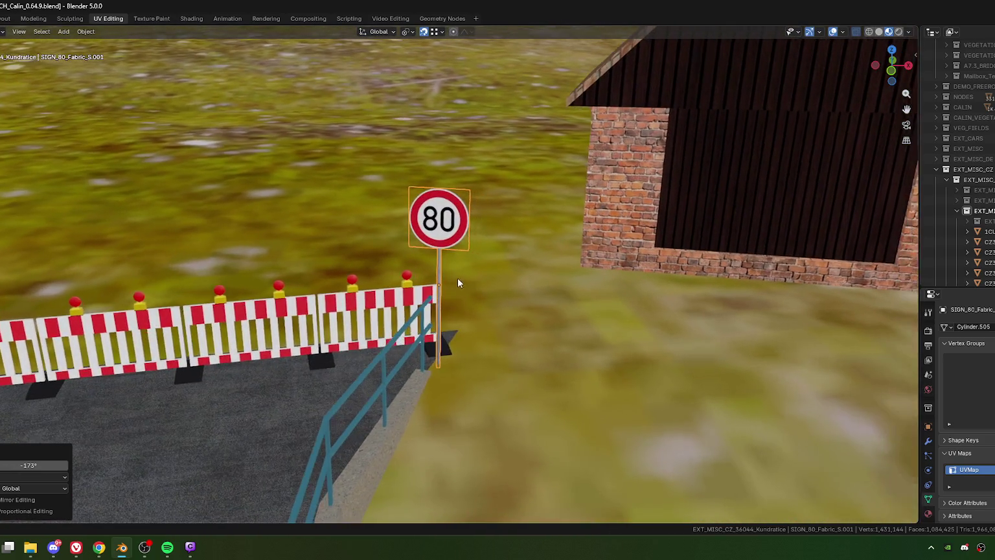
{"action": "mouse_move", "coordinate": [449, 244]}
{"action": "middle_mouse_down"}
{"action": "mouse_move", "coordinate": [448, 215]}
{"action": "mouse_move", "coordinate": [516, 202]}
{"action": "mouse_move", "coordinate": [498, 265]}
{"action": "middle_mouse_up"}
In Edit Mode, select the sign's flat face and show the full sign texture sheet in the UV Editor.
{"action": "key", "text": "Tab"}
{"action": "left_click", "coordinate": [448, 215]}
{"action": "scroll", "coordinate": [516, 202], "scroll_direction": "up", "scroll_amount": 6}
{"action": "scroll", "coordinate": [516, 202], "scroll_direction": "down", "scroll_amount": 4}
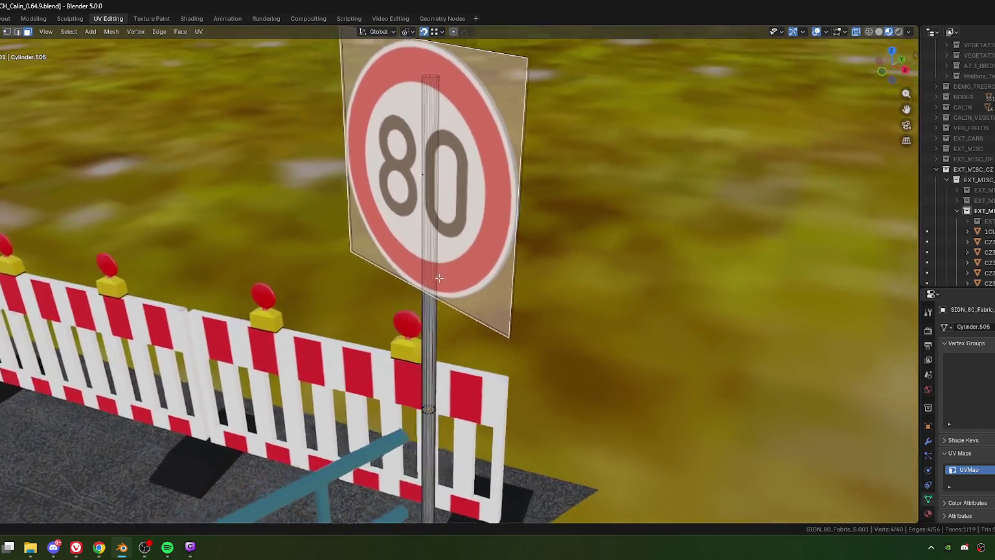
{"action": "scroll", "coordinate": [495, 275], "scroll_direction": "down", "scroll_amount": 3}
{"action": "key", "text": "ctrl+space"}
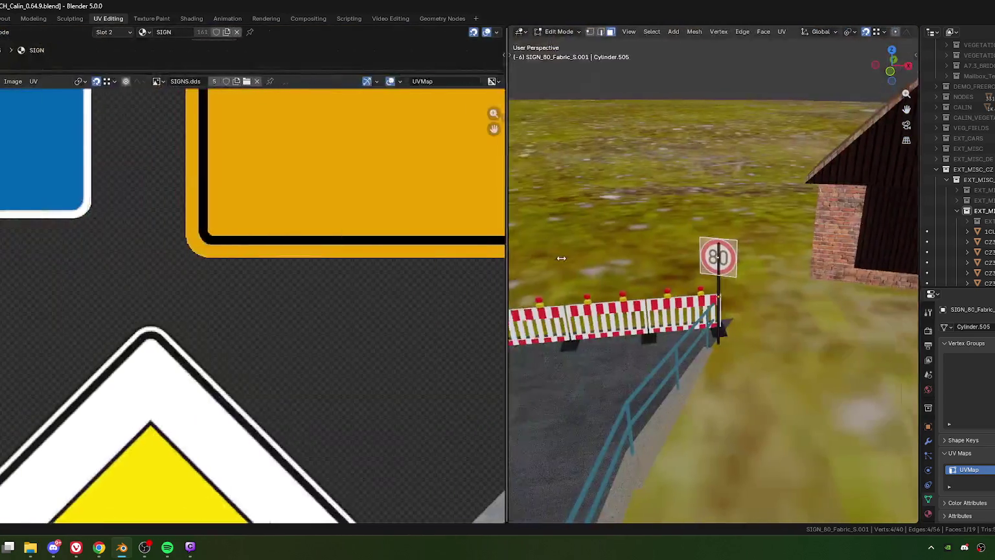
{"action": "scroll", "coordinate": [299, 317], "scroll_direction": "down", "scroll_amount": 5}
{"action": "scroll", "coordinate": [299, 318], "scroll_direction": "down", "scroll_amount": 7}
{"action": "scroll", "coordinate": [207, 317], "scroll_direction": "up", "scroll_amount": 5}
{"action": "middle_click_drag", "start_coordinate": [88, 238], "coordinate": [161, 269]}
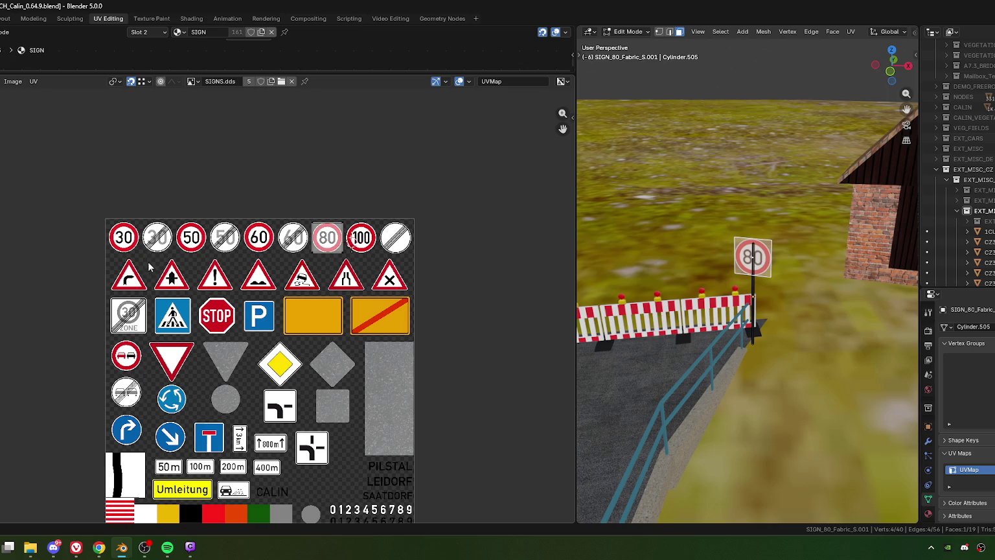
Box-select the face's UVs around the 80 sign and slide them along X onto the 30 sign.
{"action": "left_click_drag", "start_coordinate": [297, 196], "coordinate": [385, 274]}
{"action": "key", "text": "g"}
{"action": "key", "text": "x"}
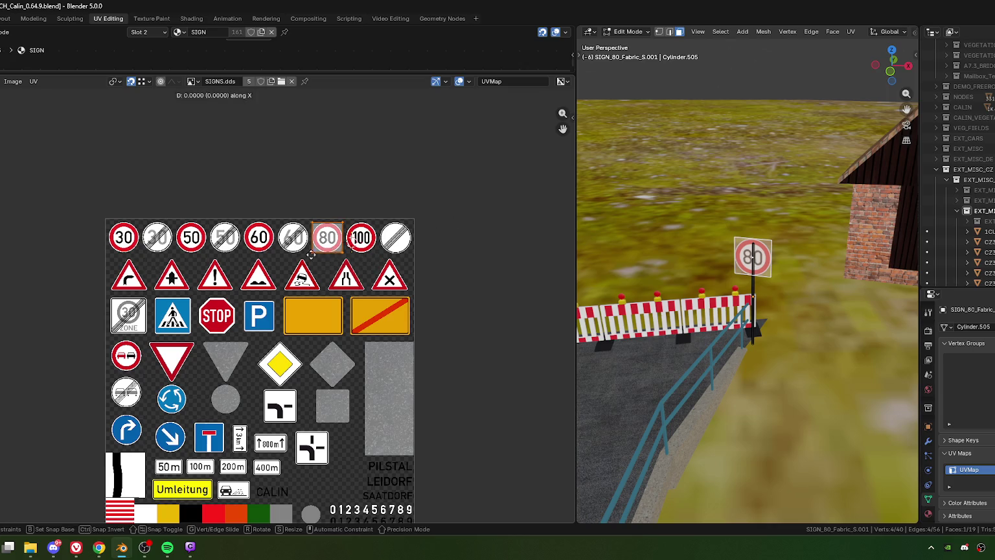
{"action": "left_click", "coordinate": [128, 263]}
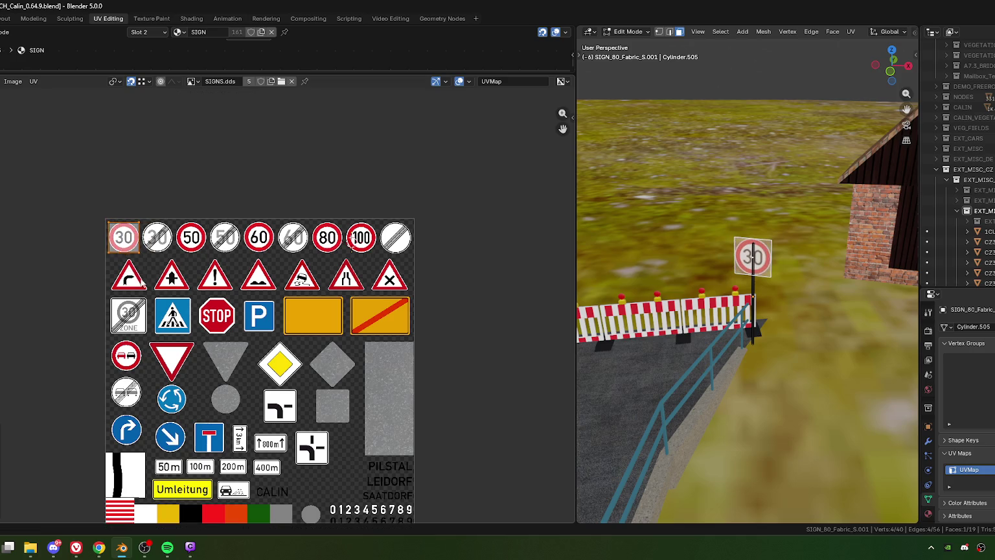
{"action": "scroll", "coordinate": [413, 317], "scroll_direction": "up", "scroll_amount": 3}
{"action": "scroll", "coordinate": [361, 259], "scroll_direction": "up", "scroll_amount": 3}
{"action": "scroll", "coordinate": [360, 259], "scroll_direction": "up", "scroll_amount": 1}
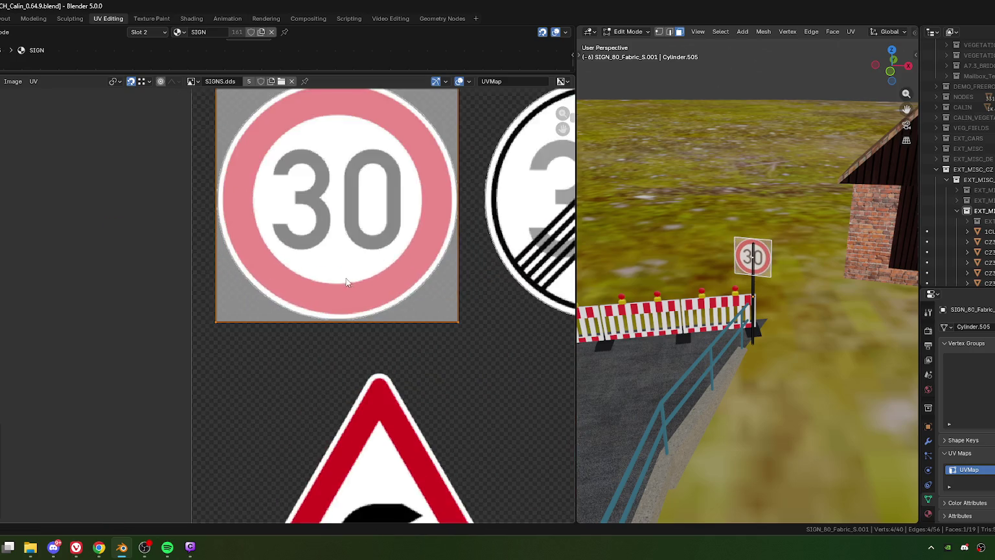
{"action": "scroll", "coordinate": [348, 282], "scroll_direction": "up", "scroll_amount": 1}
Fine-tune the UVs horizontally until the 30 sign is centred on the face.
{"action": "key", "text": "g"}
{"action": "key", "text": "x"}
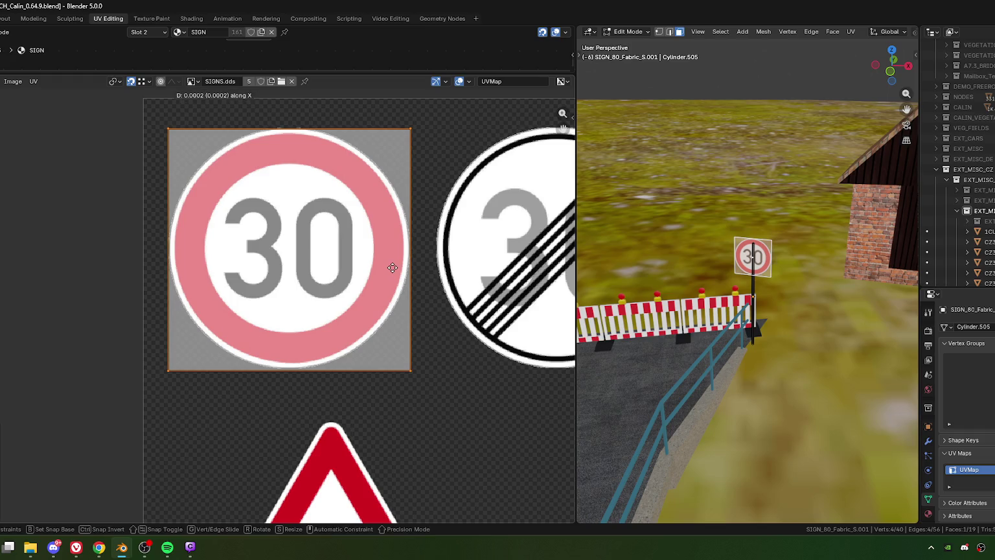
{"action": "left_click", "coordinate": [392, 267]}
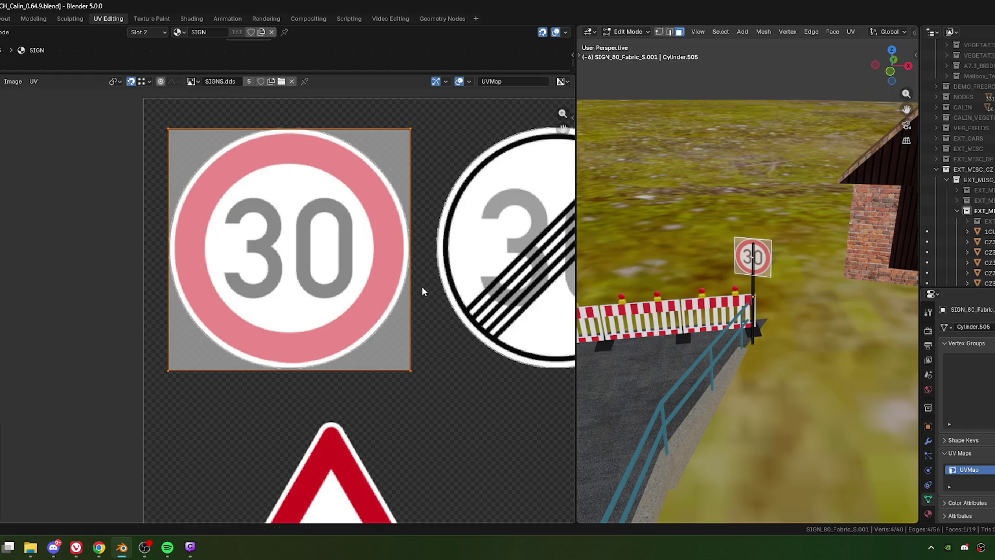
{"action": "scroll", "coordinate": [398, 272], "scroll_direction": "up", "scroll_amount": 1}
{"action": "scroll", "coordinate": [406, 259], "scroll_direction": "up", "scroll_amount": 1}
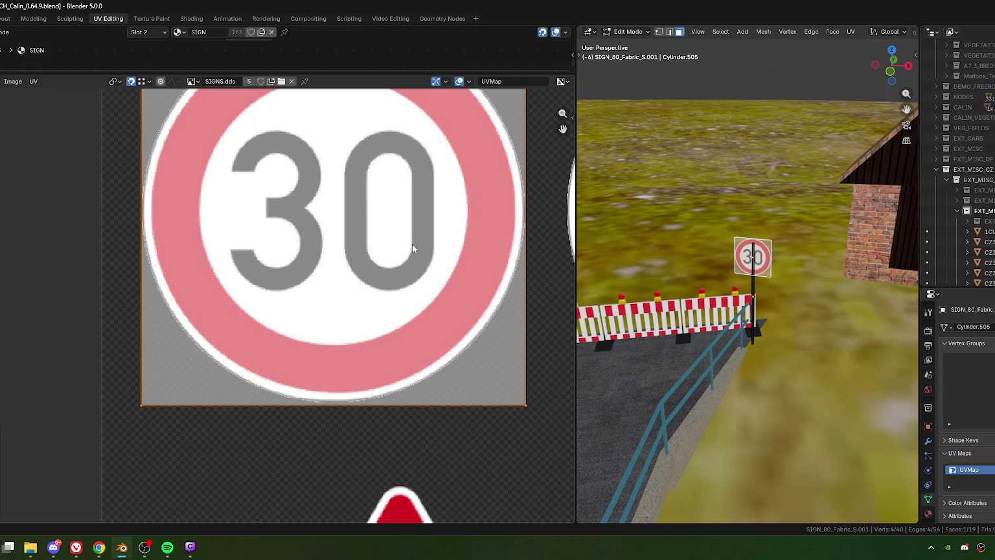
{"action": "key", "text": "g"}
{"action": "key", "text": "x"}
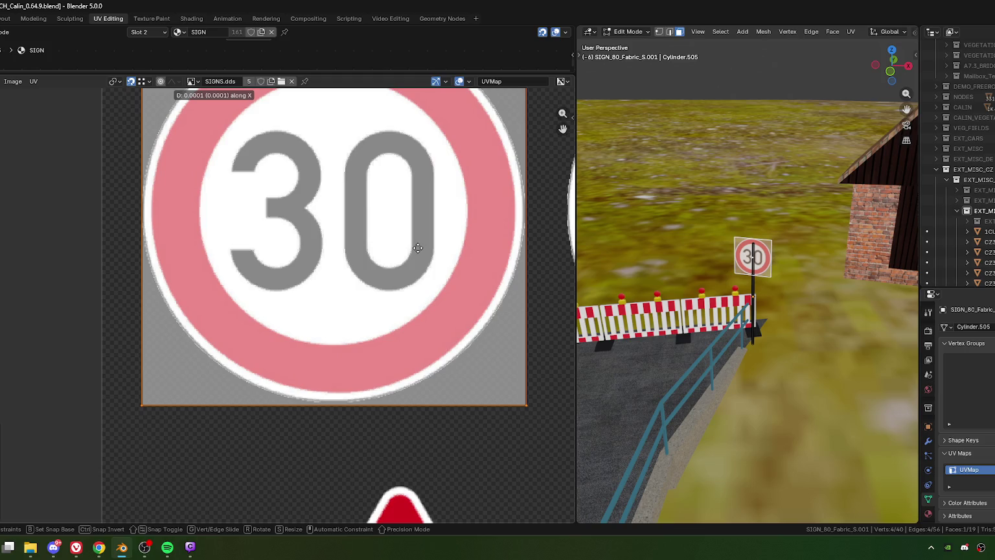
{"action": "left_click", "coordinate": [415, 247]}
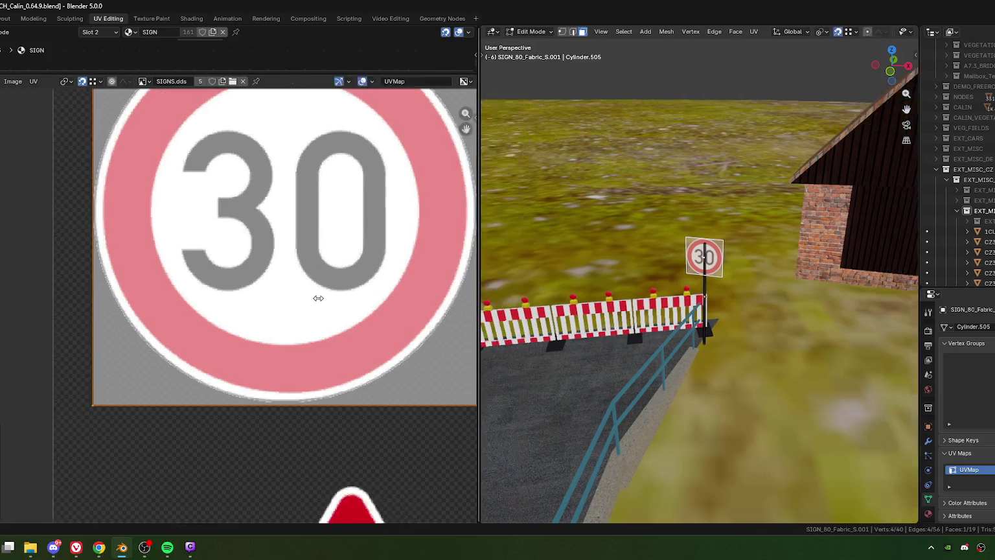
{"action": "left_click_drag", "start_coordinate": [576, 296], "coordinate": [146, 289]}
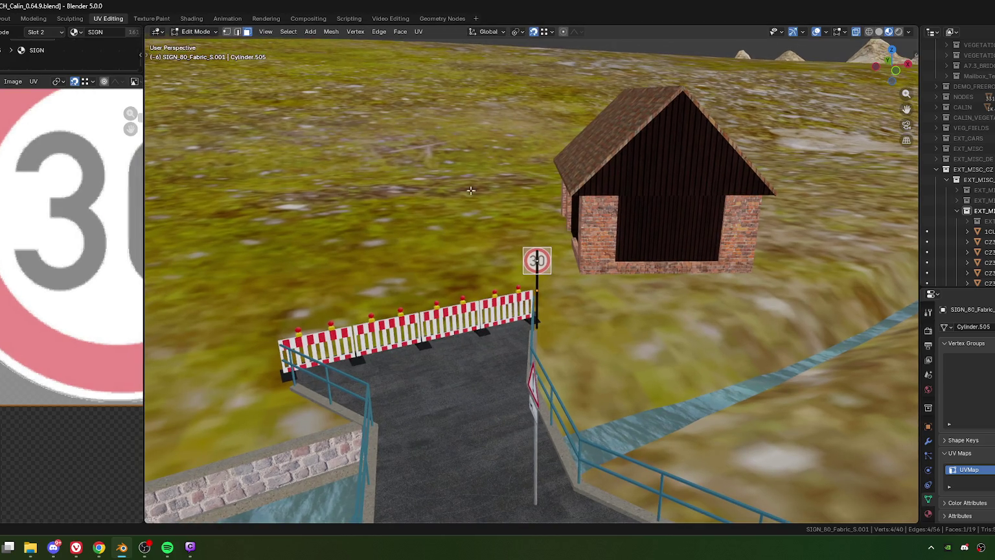
Return to Object Mode and orbit to a low side view of the 30 sign.
{"action": "key", "text": "Tab"}
{"action": "scroll", "coordinate": [550, 305], "scroll_direction": "down", "scroll_amount": 3}
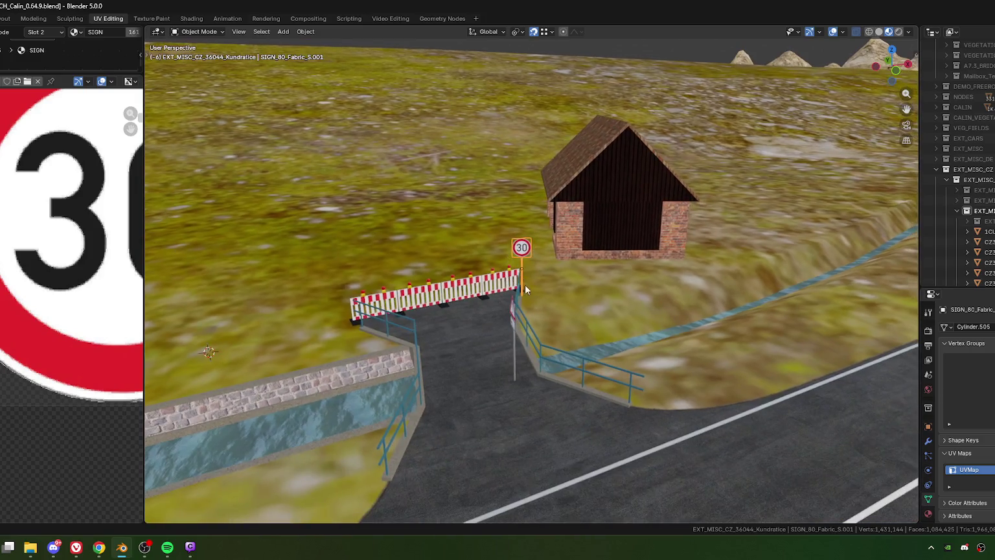
{"action": "scroll", "coordinate": [536, 296], "scroll_direction": "up", "scroll_amount": 4}
{"action": "mouse_move", "coordinate": [535, 291]}
{"action": "middle_mouse_down"}
{"action": "mouse_move", "coordinate": [552, 299]}
{"action": "mouse_move", "coordinate": [491, 299]}
{"action": "mouse_move", "coordinate": [493, 262]}
{"action": "middle_mouse_up"}
{"action": "scroll", "coordinate": [523, 278], "scroll_direction": "up", "scroll_amount": 3}
{"action": "scroll", "coordinate": [544, 292], "scroll_direction": "down", "scroll_amount": 3}
{"action": "scroll", "coordinate": [527, 303], "scroll_direction": "up", "scroll_amount": 2}
{"action": "scroll", "coordinate": [526, 303], "scroll_direction": "down", "scroll_amount": 2}
{"action": "scroll", "coordinate": [549, 275], "scroll_direction": "up", "scroll_amount": 4}
{"action": "middle_click_drag", "start_coordinate": [549, 275], "coordinate": [528, 270]}
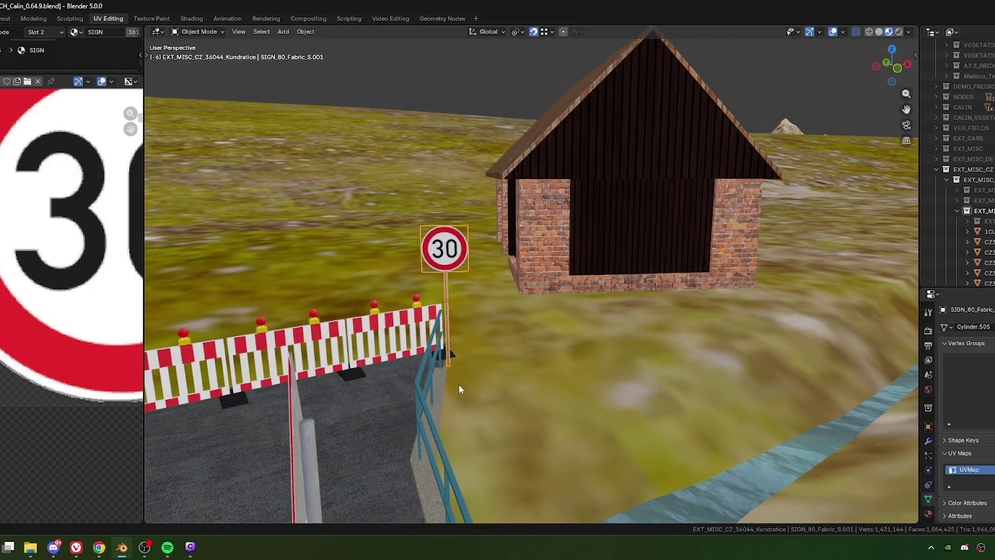
In vertex mode, select the pole's vertices and snap the 3D cursor to them.
{"action": "key", "text": "Tab"}
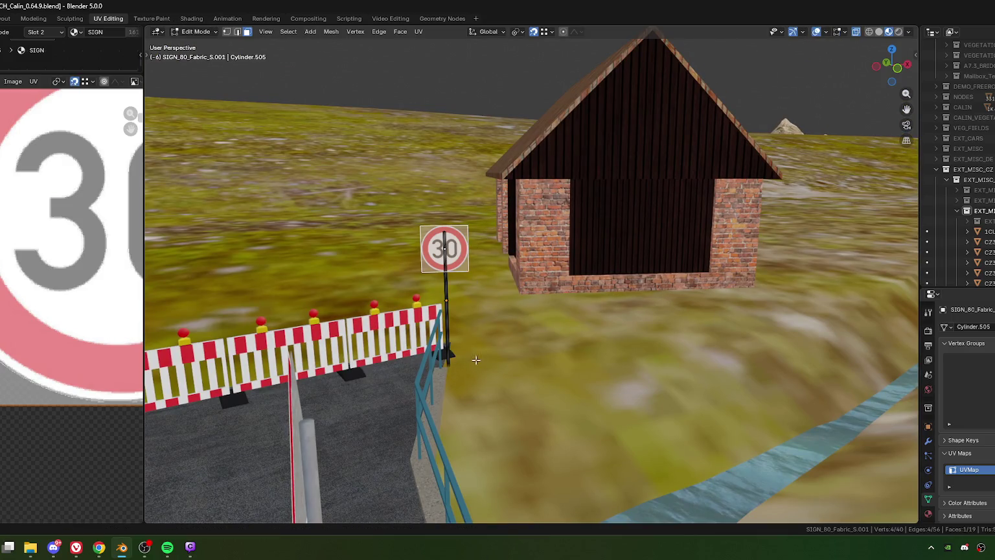
{"action": "key", "text": "1"}
{"action": "left_click", "coordinate": [451, 366], "text": "alt"}
{"action": "right_click", "coordinate": [468, 364]}
{"action": "mouse_move", "coordinate": [413, 452]}
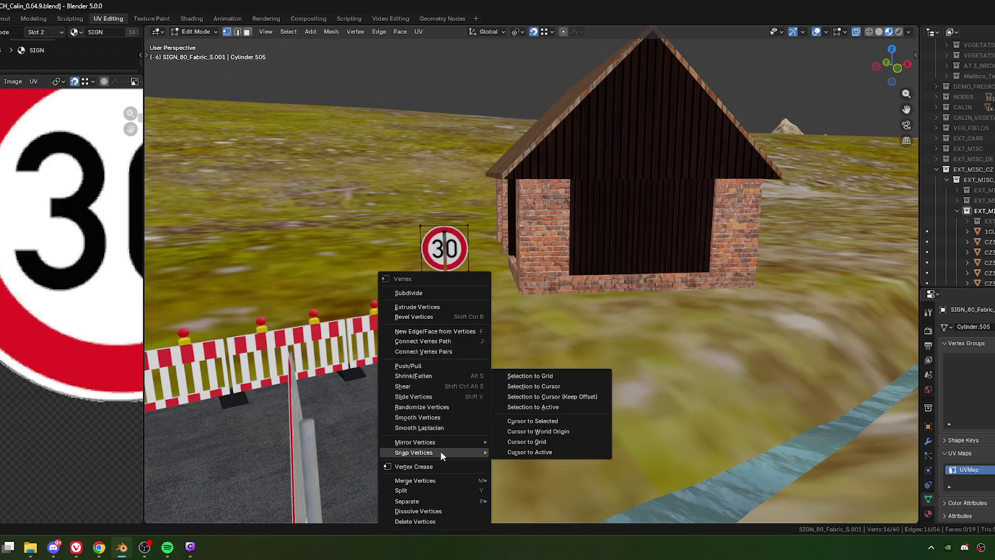
{"action": "left_click", "coordinate": [553, 421]}
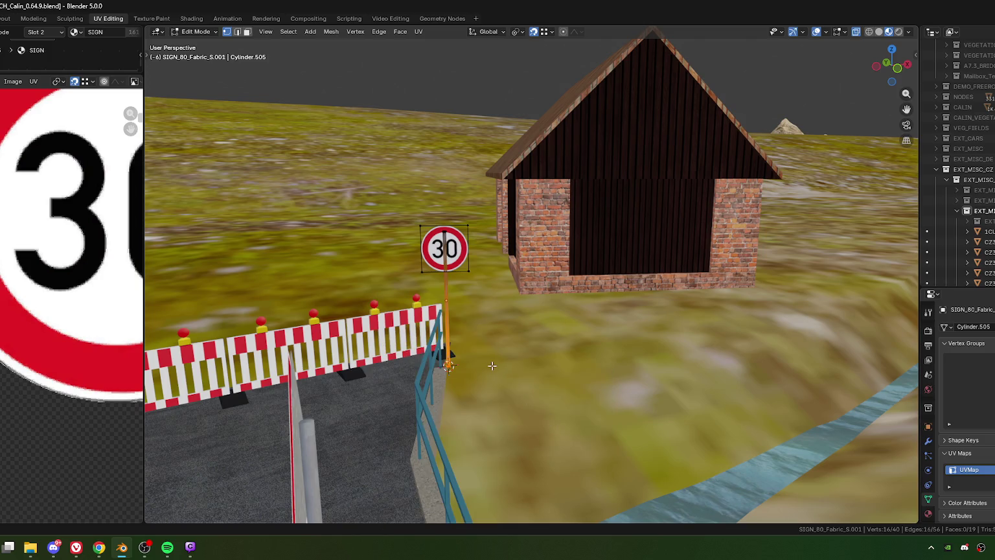
In Object Mode, set the sign's origin to the 3D cursor at the pole base.
{"action": "key", "text": "Tab"}
{"action": "right_click", "coordinate": [449, 336]}
{"action": "mouse_move", "coordinate": [382, 376]}
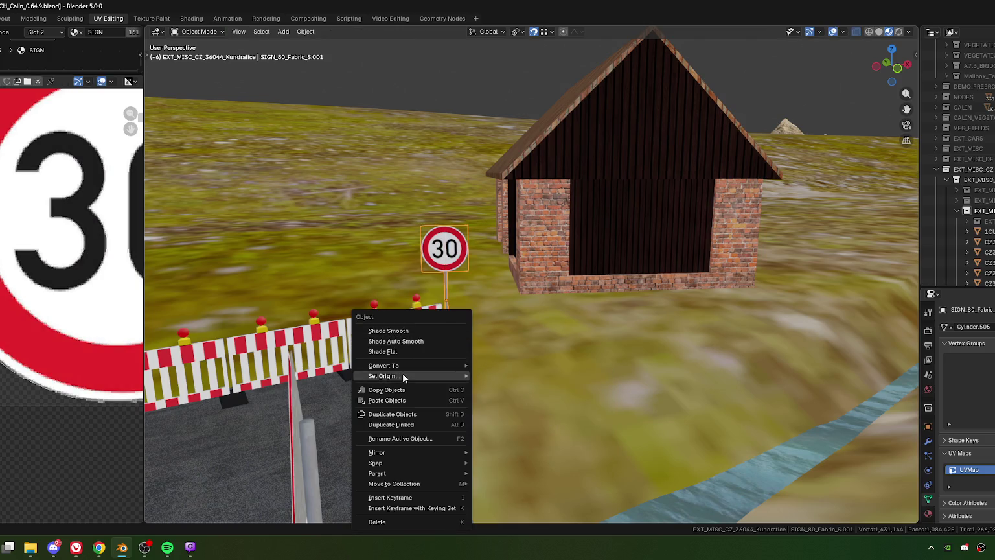
{"action": "left_click", "coordinate": [528, 397]}
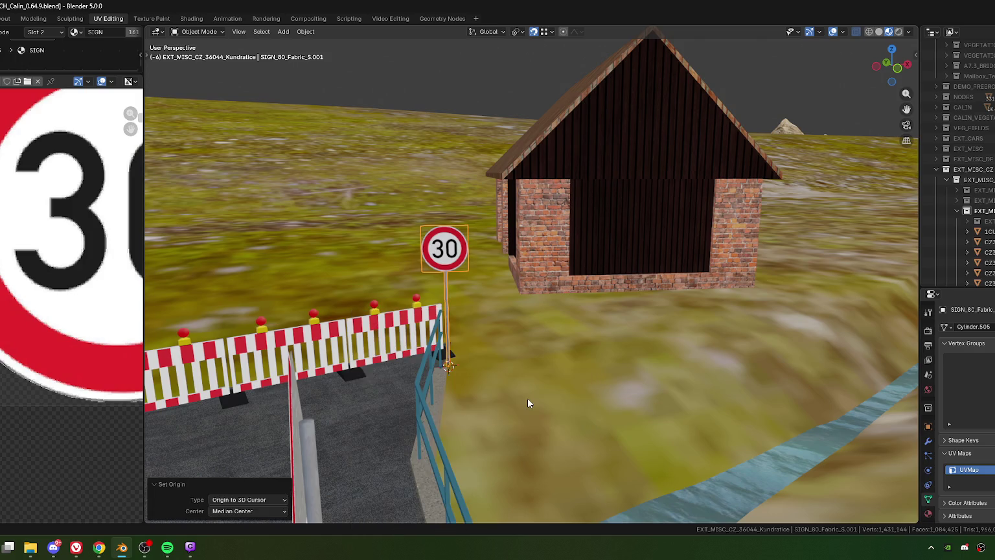
{"action": "scroll", "coordinate": [476, 403], "scroll_direction": "up", "scroll_amount": 5}
{"action": "mouse_move", "coordinate": [576, 231]}
{"action": "middle_mouse_down"}
{"action": "mouse_move", "coordinate": [515, 314]}
{"action": "mouse_move", "coordinate": [542, 287]}
{"action": "middle_mouse_up"}
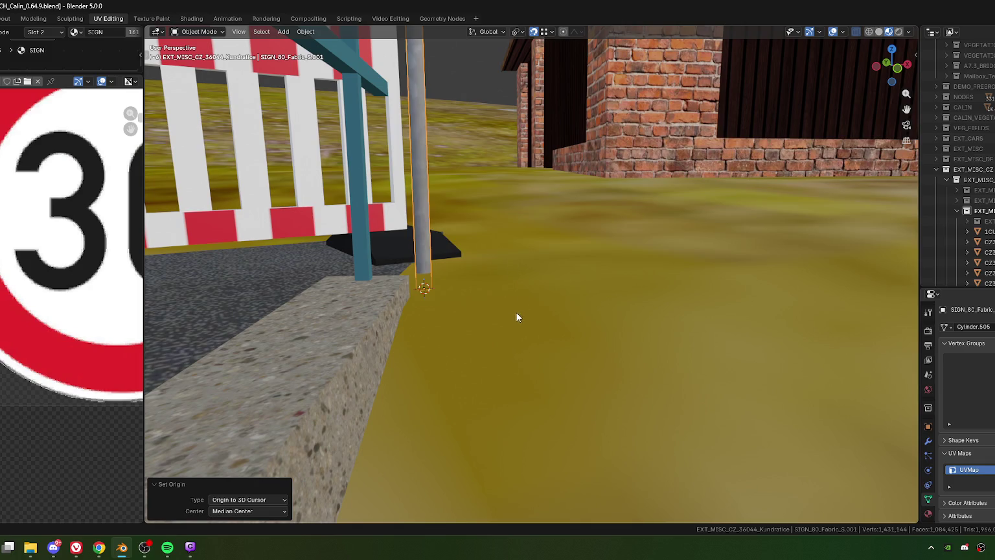
Set snapping to Snap Base Median and Snap Target Face, then view the pole from the top.
{"action": "left_click", "coordinate": [544, 32]}
{"action": "left_click", "coordinate": [558, 63]}
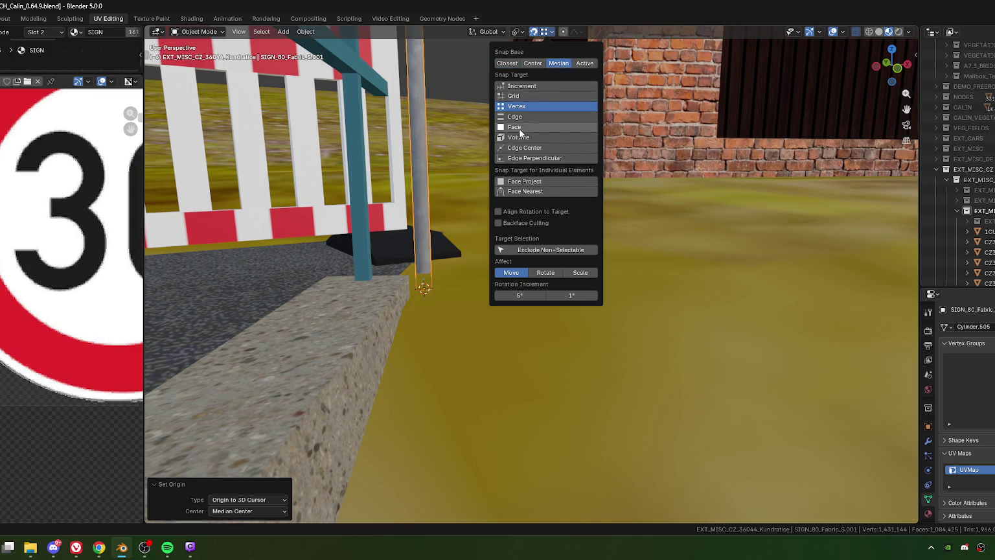
{"action": "left_click", "coordinate": [520, 128]}
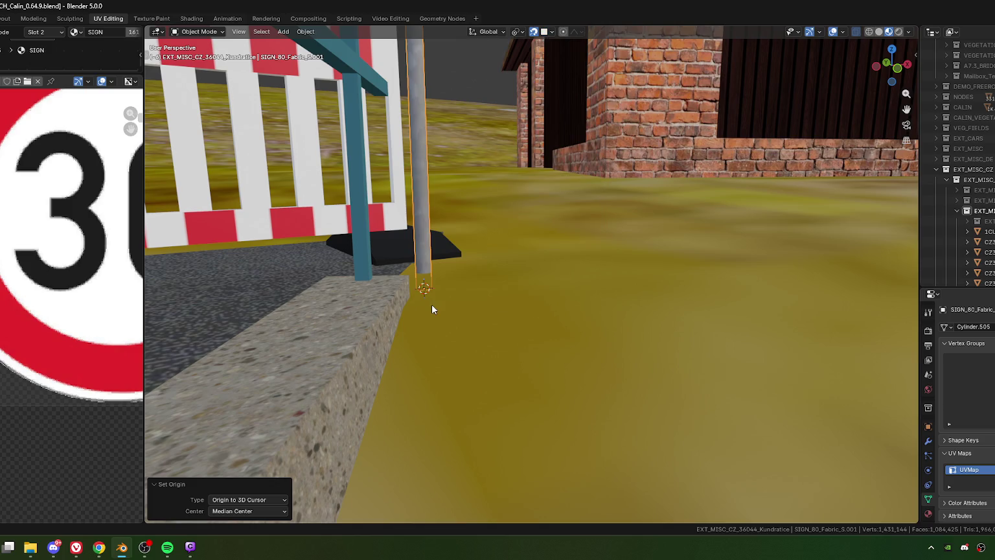
{"action": "key", "text": "KP_7"}
{"action": "scroll", "coordinate": [431, 304], "scroll_direction": "down", "scroll_amount": 3}
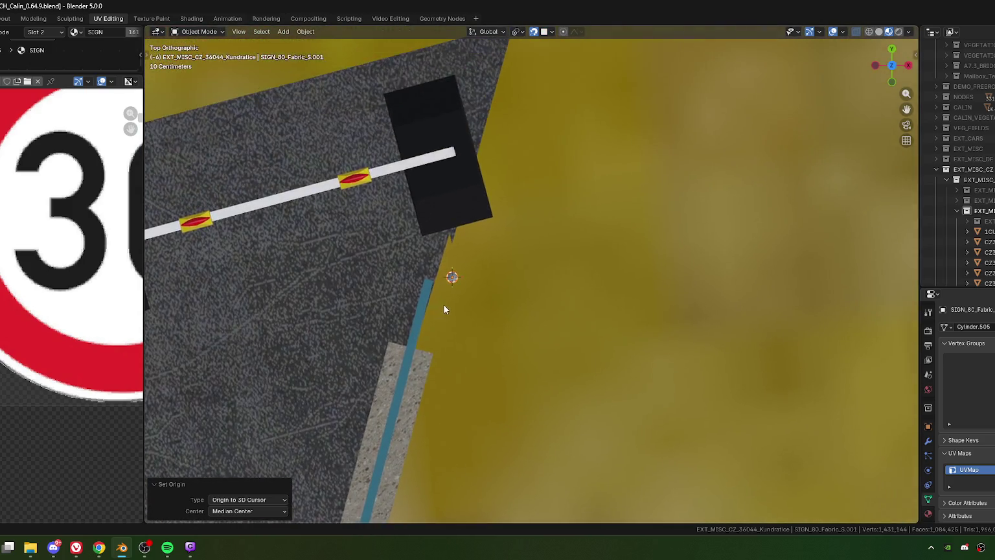
Raise the sign 0.062717 m and orbit back to a perspective view of the pole.
{"action": "scroll", "coordinate": [442, 303], "scroll_direction": "up", "scroll_amount": 5}
{"action": "left_click", "coordinate": [311, 293]}
{"action": "mouse_move", "coordinate": [310, 292]}
{"action": "middle_mouse_down"}
{"action": "mouse_move", "coordinate": [497, 378]}
{"action": "mouse_move", "coordinate": [506, 259]}
{"action": "mouse_move", "coordinate": [473, 309]}
{"action": "middle_mouse_up"}
{"action": "scroll", "coordinate": [473, 312], "scroll_direction": "up", "scroll_amount": 2}
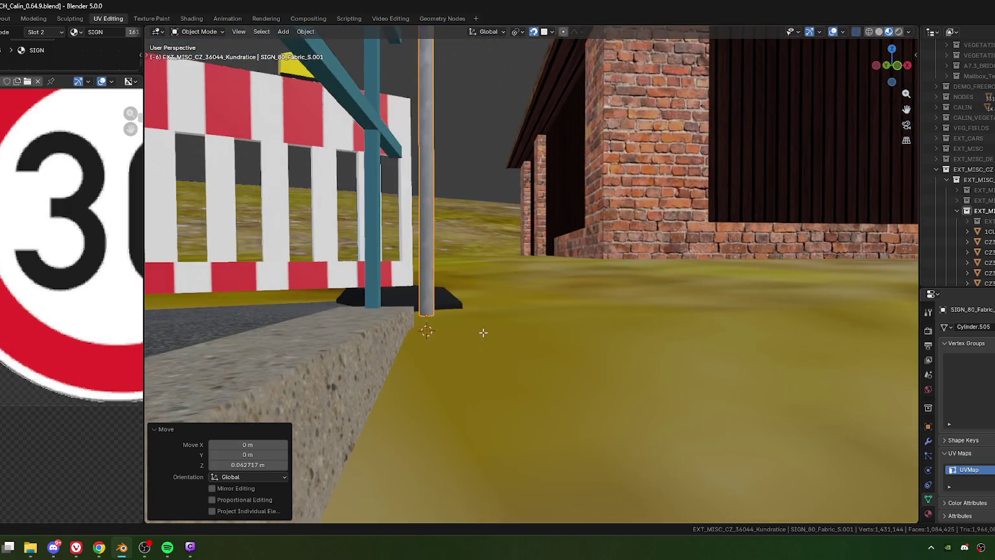
In Edit Mode, set snapping to Closest and Vertex, then lower the sign mesh 0.046 m along Z.
{"action": "key", "text": "Tab"}
{"action": "scroll", "coordinate": [484, 344], "scroll_direction": "up", "scroll_amount": 3}
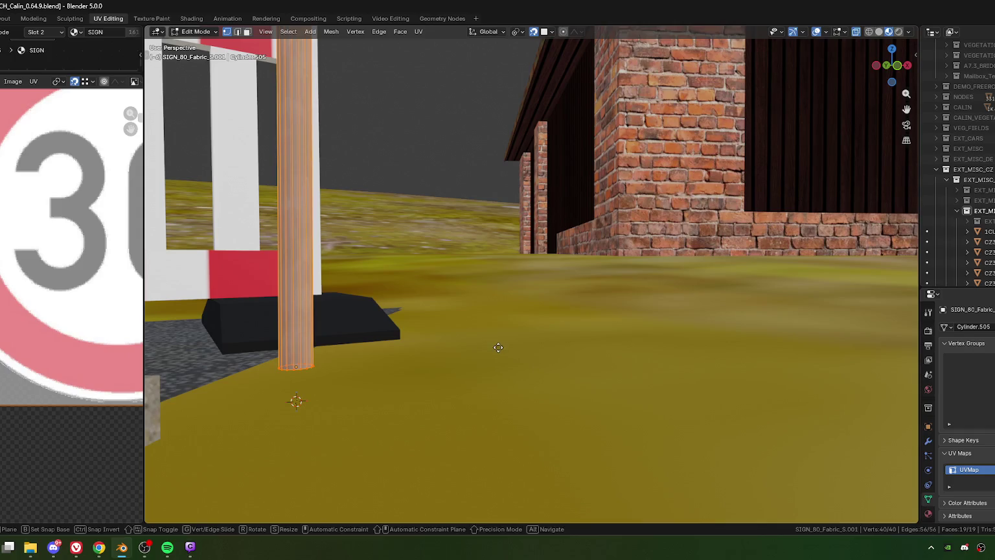
{"action": "left_click", "coordinate": [551, 32]}
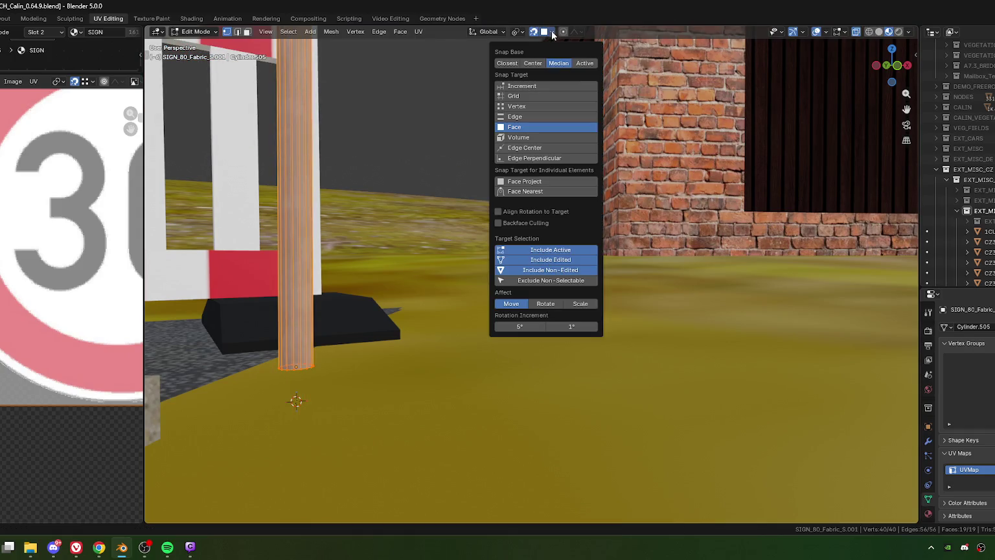
{"action": "left_click", "coordinate": [507, 63]}
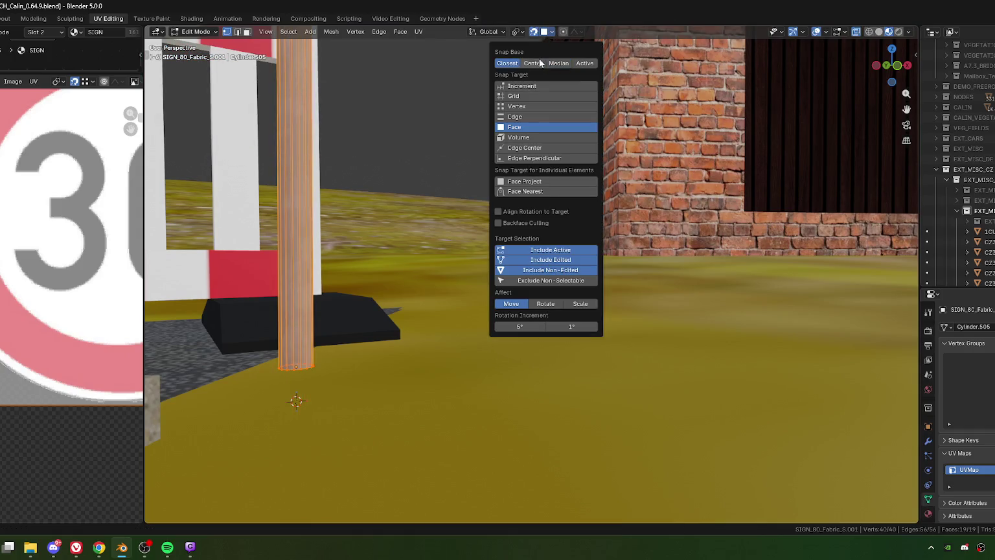
{"action": "left_click", "coordinate": [516, 106]}
{"action": "mouse_move", "coordinate": [373, 395]}
{"action": "middle_mouse_down"}
{"action": "mouse_move", "coordinate": [456, 410]}
{"action": "mouse_move", "coordinate": [499, 295]}
{"action": "mouse_move", "coordinate": [479, 329]}
{"action": "mouse_move", "coordinate": [502, 343]}
{"action": "middle_mouse_up"}
{"action": "key", "text": "g"}
{"action": "key", "text": "z"}
{"action": "left_click", "coordinate": [461, 388]}
{"action": "scroll", "coordinate": [489, 311], "scroll_direction": "down", "scroll_amount": 4}
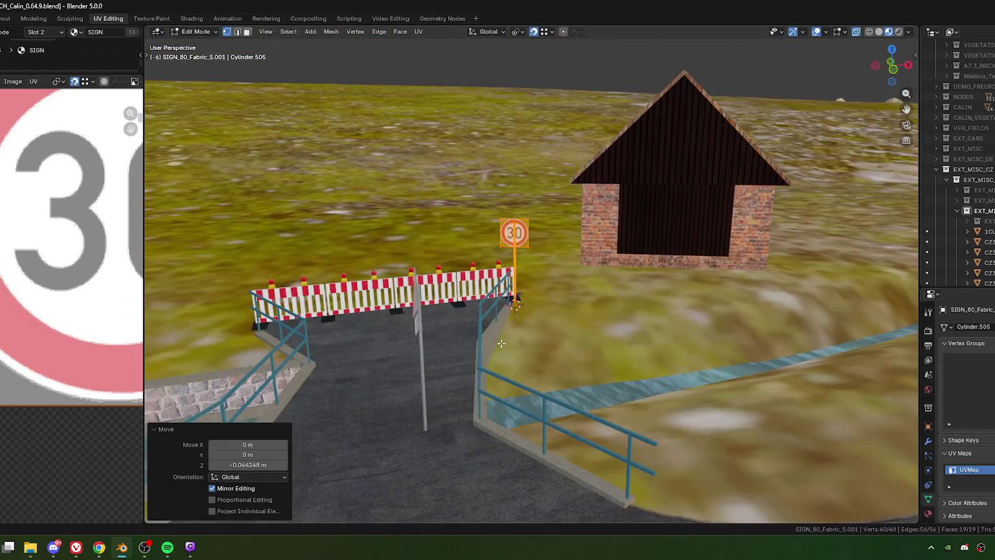
Back in Object Mode, rotate the sign by -3.8° and check its placement.
{"action": "key", "text": "Tab"}
{"action": "scroll", "coordinate": [558, 240], "scroll_direction": "up", "scroll_amount": 3}
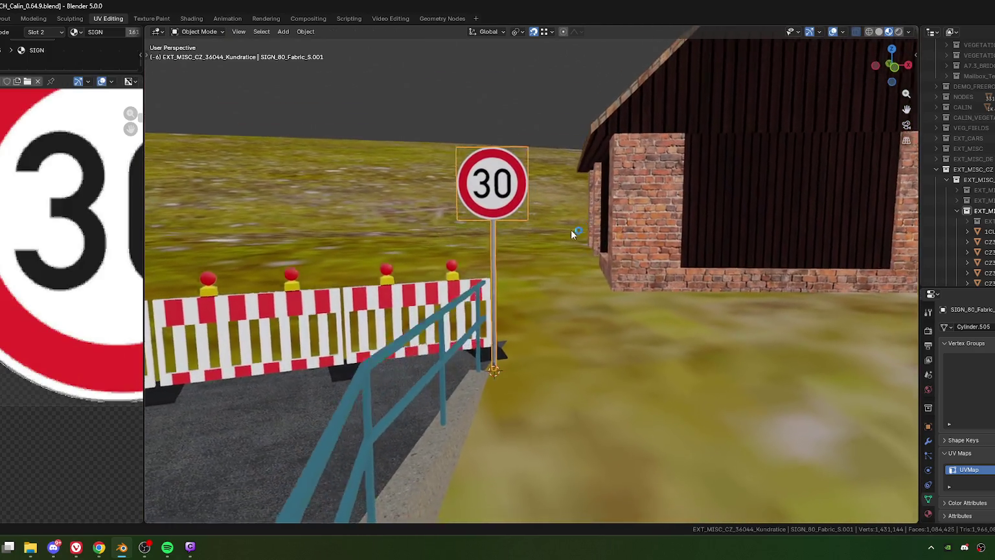
{"action": "key", "text": "r"}
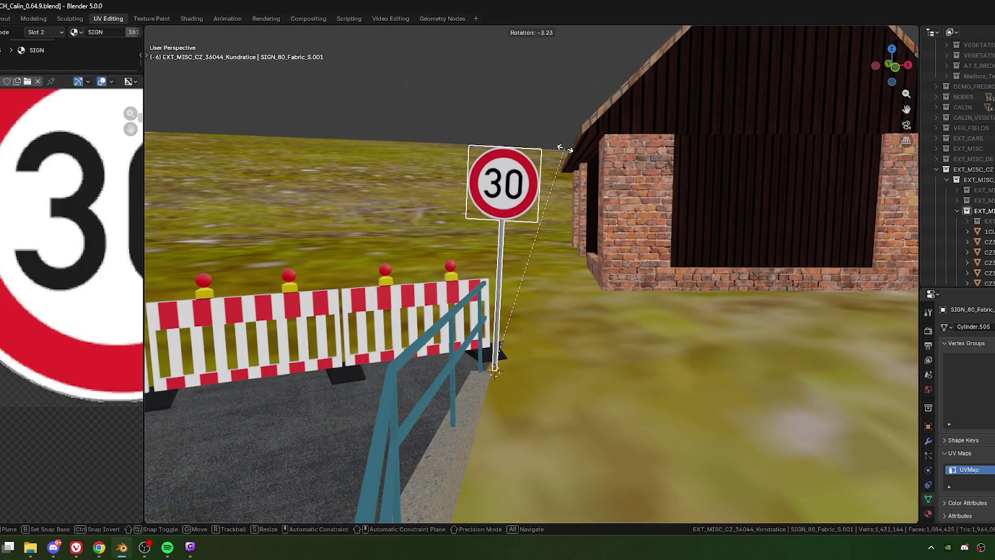
{"action": "left_click", "coordinate": [546, 222]}
{"action": "mouse_move", "coordinate": [529, 252]}
{"action": "middle_mouse_down"}
{"action": "mouse_move", "coordinate": [506, 261]}
{"action": "mouse_move", "coordinate": [511, 292]}
{"action": "mouse_move", "coordinate": [458, 341]}
{"action": "mouse_move", "coordinate": [629, 311]}
{"action": "mouse_move", "coordinate": [539, 302]}
{"action": "mouse_move", "coordinate": [592, 294]}
{"action": "mouse_move", "coordinate": [458, 328]}
{"action": "mouse_move", "coordinate": [433, 318]}
{"action": "mouse_move", "coordinate": [457, 323]}
{"action": "mouse_move", "coordinate": [430, 301]}
{"action": "mouse_move", "coordinate": [444, 290]}
{"action": "middle_mouse_up"}
{"action": "left_click", "coordinate": [406, 243]}
{"action": "left_click_drag", "start_coordinate": [143, 298], "coordinate": [9, 298]}
{"action": "mouse_move", "coordinate": [323, 304]}
{"action": "middle_mouse_down"}
{"action": "mouse_move", "coordinate": [380, 329]}
{"action": "mouse_move", "coordinate": [161, 245]}
{"action": "middle_mouse_up"}
{"action": "scroll", "coordinate": [326, 304], "scroll_direction": "down", "scroll_amount": 5}
{"action": "mouse_move", "coordinate": [73, 219]}
{"action": "middle_mouse_down", "text": "shift"}
{"action": "mouse_move", "coordinate": [451, 314]}
{"action": "mouse_move", "coordinate": [11, 330]}
{"action": "middle_mouse_up", "text": "shift"}
{"action": "left_click_drag", "start_coordinate": [11, 330], "coordinate": [678, 330]}
{"action": "scroll", "coordinate": [409, 257], "scroll_direction": "down", "scroll_amount": 4}
{"action": "scroll", "coordinate": [409, 257], "scroll_direction": "down", "scroll_amount": 2}
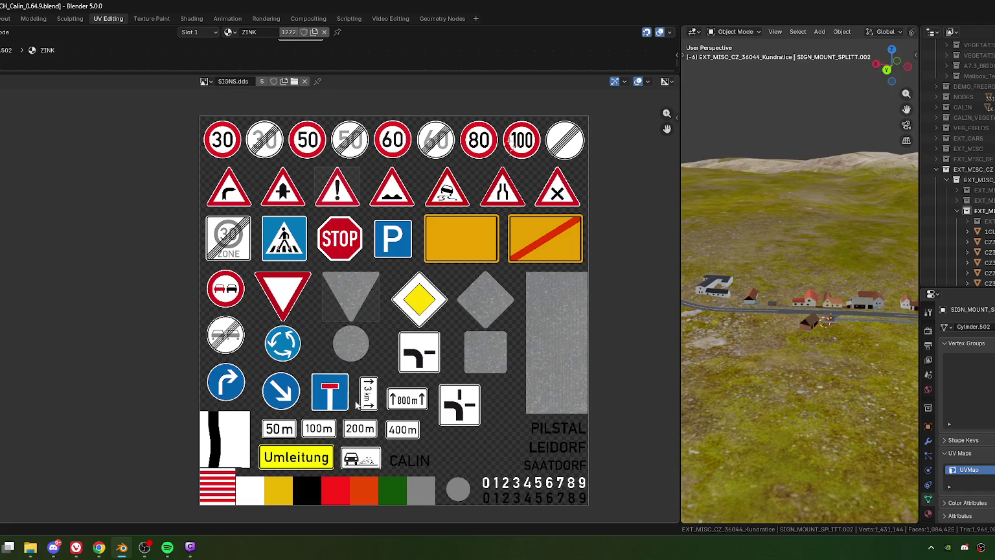
{"action": "scroll", "coordinate": [350, 403], "scroll_direction": "down", "scroll_amount": 2}
{"action": "scroll", "coordinate": [347, 401], "scroll_direction": "up", "scroll_amount": 1}
{"action": "scroll", "coordinate": [353, 392], "scroll_direction": "up", "scroll_amount": 1}
{"action": "left_click_drag", "start_coordinate": [678, 220], "coordinate": [41, 239]}
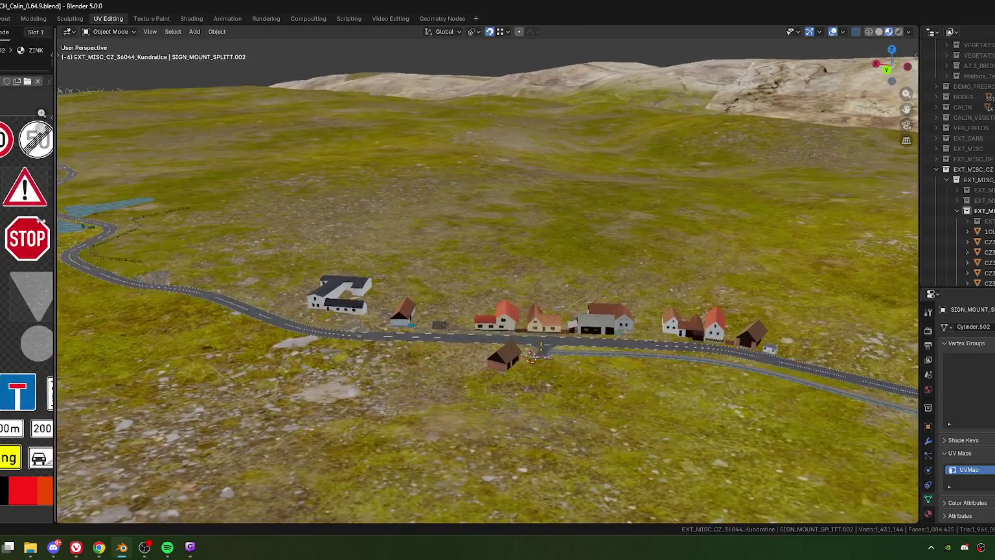
Select the 30 speed sign and rename it CZ36044_KUNDRA_B1_Sign.
{"action": "scroll", "coordinate": [440, 393], "scroll_direction": "up", "scroll_amount": 4}
{"action": "mouse_move", "coordinate": [496, 373]}
{"action": "middle_mouse_down"}
{"action": "mouse_move", "coordinate": [408, 333]}
{"action": "mouse_move", "coordinate": [457, 242]}
{"action": "middle_mouse_up"}
{"action": "scroll", "coordinate": [408, 332], "scroll_direction": "up", "scroll_amount": 5}
{"action": "scroll", "coordinate": [428, 316], "scroll_direction": "down", "scroll_amount": 5}
{"action": "left_click", "coordinate": [457, 242]}
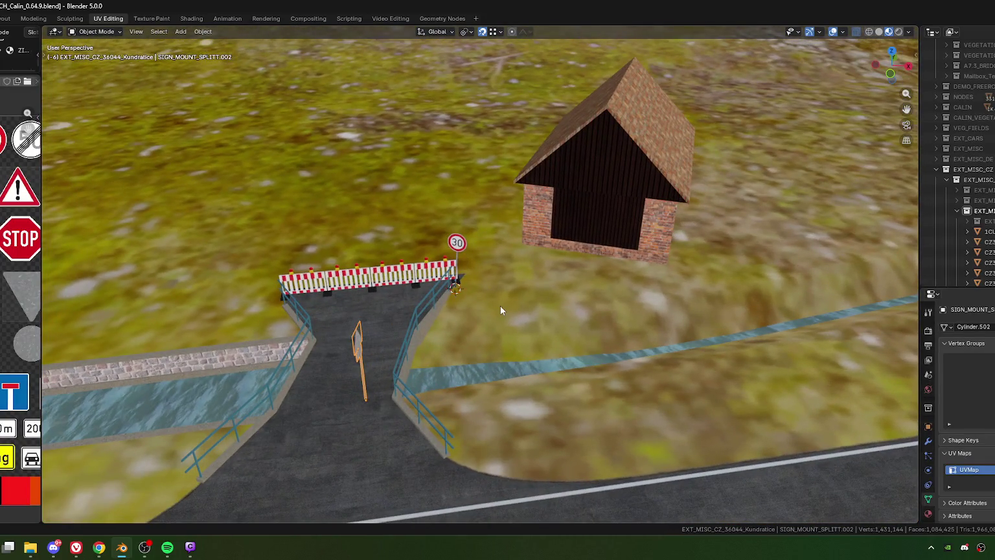
{"action": "key", "text": "F2"}
{"action": "type", "text": "CZ36044_KUNDRA_27"}
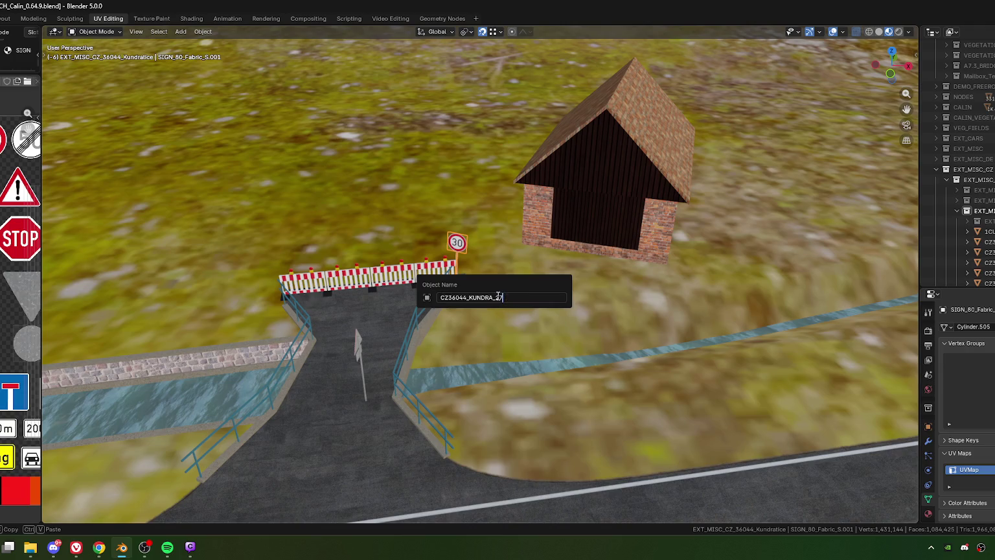
{"action": "key", "text": "BackSpace"}
{"action": "key", "text": "BackSpace"}
{"action": "type", "text": "B1_"}
{"action": "type", "text": "Sign"}
{"action": "key", "text": "Return"}
Delete the SIGN_MOUNT_SPLITT.002 post standing on the bridge road.
{"action": "left_click", "coordinate": [376, 370]}
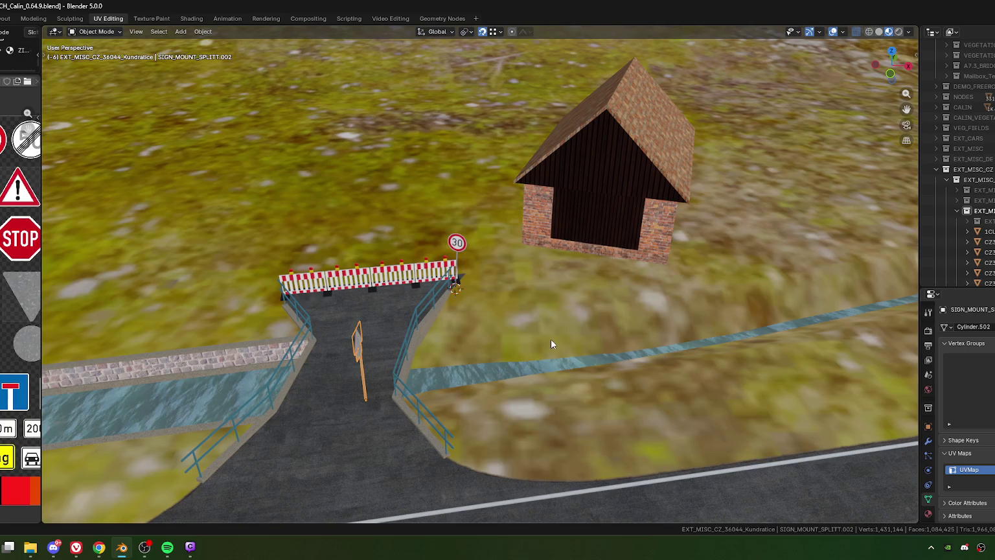
{"action": "key", "text": "Delete"}
{"action": "mouse_move", "coordinate": [468, 366]}
{"action": "middle_mouse_down"}
{"action": "mouse_move", "coordinate": [603, 314]}
{"action": "mouse_move", "coordinate": [624, 337]}
{"action": "mouse_move", "coordinate": [457, 234]}
{"action": "mouse_move", "coordinate": [428, 244]}
{"action": "middle_mouse_up"}
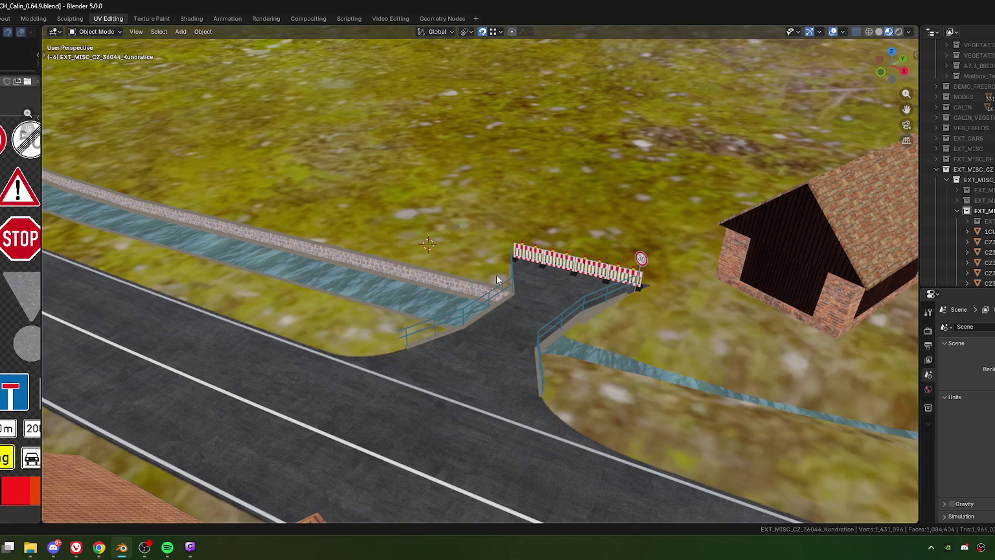
Place the 3D cursor near the junction and pull back to view the village road toward the mountain.
{"action": "middle_click_drag", "start_coordinate": [496, 274], "coordinate": [483, 250]}
{"action": "right_click", "coordinate": [493, 263], "text": "shift"}
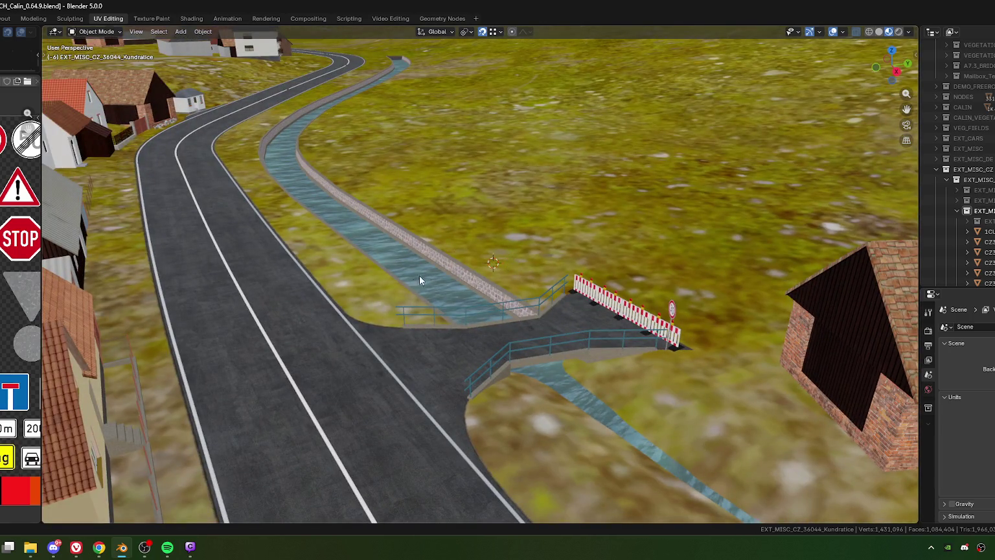
{"action": "mouse_move", "coordinate": [301, 260]}
{"action": "middle_mouse_down"}
{"action": "mouse_move", "coordinate": [429, 268]}
{"action": "mouse_move", "coordinate": [247, 259]}
{"action": "mouse_move", "coordinate": [463, 287]}
{"action": "middle_mouse_up"}
{"action": "scroll", "coordinate": [429, 269], "scroll_direction": "down", "scroll_amount": 5}
{"action": "scroll", "coordinate": [464, 287], "scroll_direction": "down", "scroll_amount": 3}
{"action": "mouse_move", "coordinate": [486, 234]}
{"action": "middle_mouse_down"}
{"action": "mouse_move", "coordinate": [510, 312]}
{"action": "mouse_move", "coordinate": [520, 280]}
{"action": "middle_mouse_up"}
{"action": "mouse_move", "coordinate": [591, 259]}
{"action": "middle_mouse_down"}
{"action": "mouse_move", "coordinate": [367, 388]}
{"action": "mouse_move", "coordinate": [286, 361]}
{"action": "mouse_move", "coordinate": [458, 369]}
{"action": "mouse_move", "coordinate": [857, 246]}
{"action": "middle_mouse_up"}
In the Outliner, collapse the expanded collection, unhide the hidden collection, and frame the garage.
{"action": "left_click", "coordinate": [957, 210]}
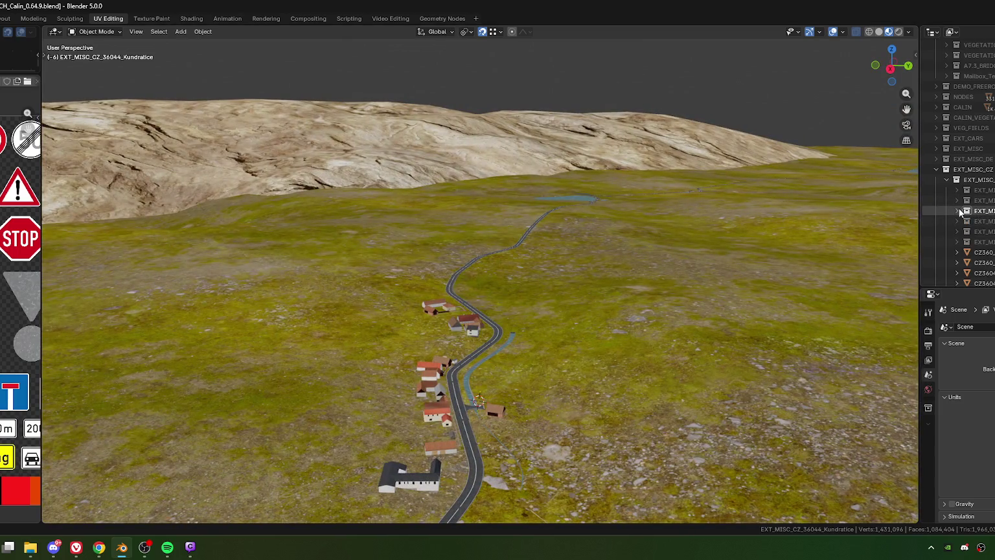
{"action": "scroll", "coordinate": [960, 227], "scroll_direction": "down", "scroll_amount": 2}
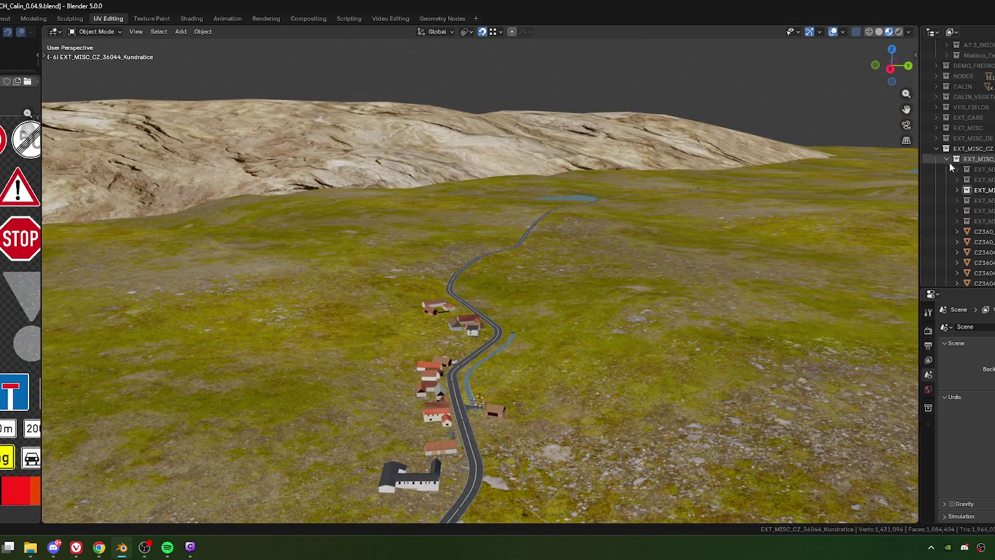
{"action": "left_click", "coordinate": [967, 211]}
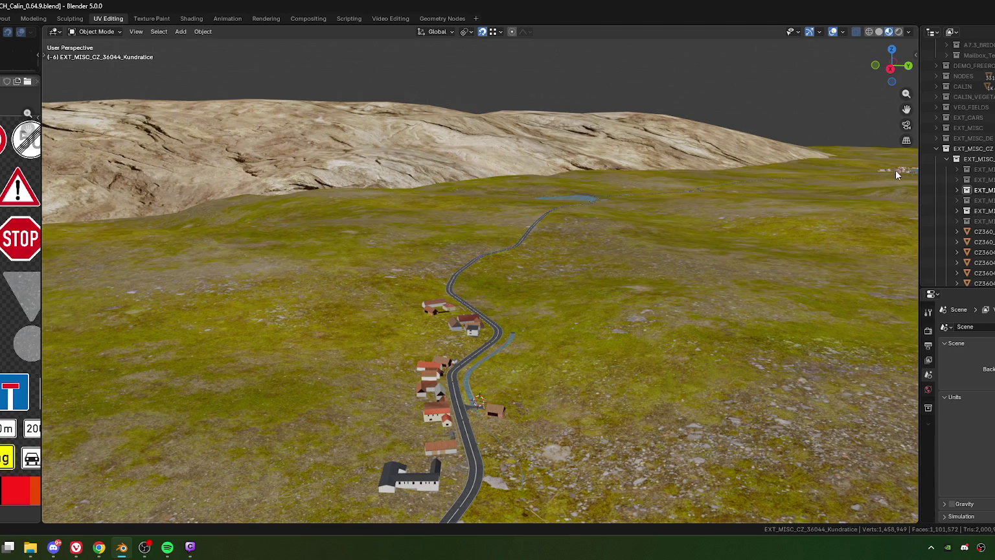
{"action": "key", "text": "KP_Decimal"}
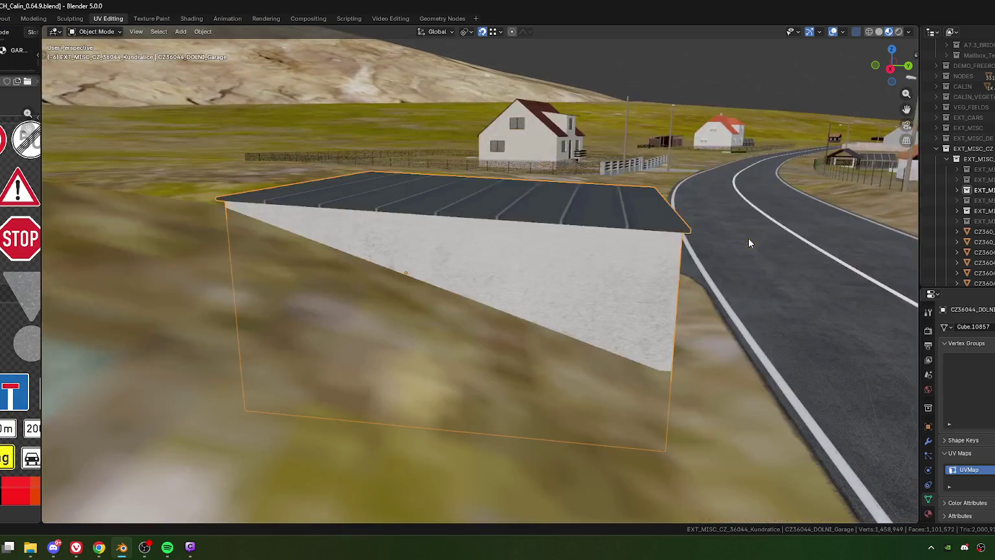
{"action": "scroll", "coordinate": [776, 232], "scroll_direction": "down", "scroll_amount": 3}
{"action": "middle_click_drag", "start_coordinate": [777, 232], "coordinate": [695, 285]}
{"action": "mouse_move", "coordinate": [744, 255]}
{"action": "middle_mouse_down"}
{"action": "mouse_move", "coordinate": [470, 352]}
{"action": "mouse_move", "coordinate": [605, 384]}
{"action": "mouse_move", "coordinate": [639, 370]}
{"action": "mouse_move", "coordinate": [522, 384]}
{"action": "mouse_move", "coordinate": [468, 364]}
{"action": "mouse_move", "coordinate": [610, 361]}
{"action": "mouse_move", "coordinate": [409, 338]}
{"action": "mouse_move", "coordinate": [342, 296]}
{"action": "middle_mouse_up"}
{"action": "scroll", "coordinate": [409, 338], "scroll_direction": "down", "scroll_amount": 2}
Select the DOLNI_61_WoodStack object and view the junction by the other lake.
{"action": "left_click", "coordinate": [394, 353]}
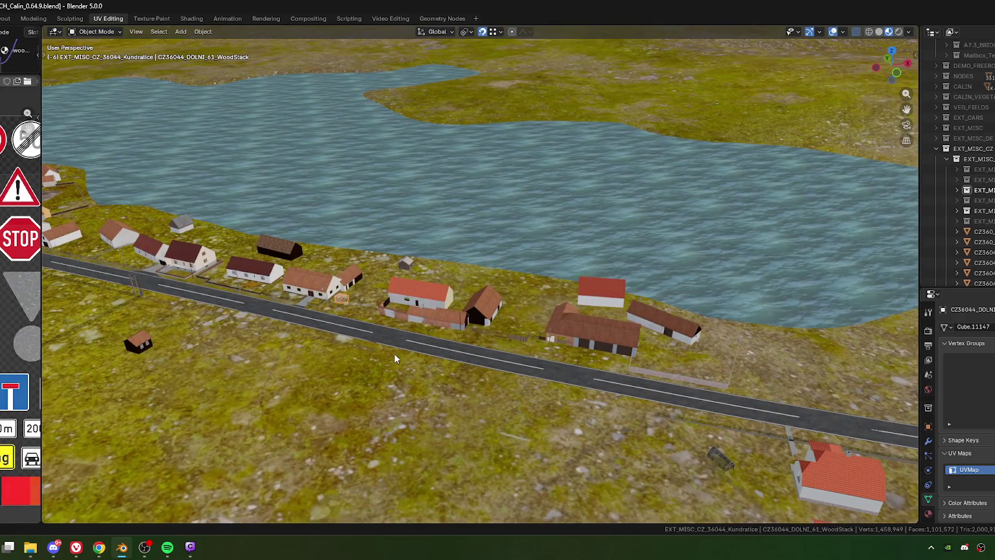
{"action": "scroll", "coordinate": [474, 353], "scroll_direction": "down", "scroll_amount": 5}
{"action": "scroll", "coordinate": [557, 319], "scroll_direction": "down", "scroll_amount": 3}
{"action": "mouse_move", "coordinate": [557, 320]}
{"action": "middle_mouse_down", "text": "shift"}
{"action": "mouse_move", "coordinate": [670, 372]}
{"action": "mouse_move", "coordinate": [586, 400]}
{"action": "mouse_move", "coordinate": [589, 361]}
{"action": "mouse_move", "coordinate": [481, 332]}
{"action": "mouse_move", "coordinate": [698, 324]}
{"action": "mouse_move", "coordinate": [474, 320]}
{"action": "mouse_move", "coordinate": [550, 393]}
{"action": "mouse_move", "coordinate": [590, 362]}
{"action": "mouse_move", "coordinate": [452, 350]}
{"action": "mouse_move", "coordinate": [441, 371]}
{"action": "middle_mouse_up", "text": "shift"}
{"action": "scroll", "coordinate": [591, 361], "scroll_direction": "up", "scroll_amount": 3}
Duplicate the firewood stack and place the copy beside the stream wall near the barrier.
{"action": "scroll", "coordinate": [591, 361], "scroll_direction": "up", "scroll_amount": 3}
{"action": "scroll", "coordinate": [444, 345], "scroll_direction": "up", "scroll_amount": 2}
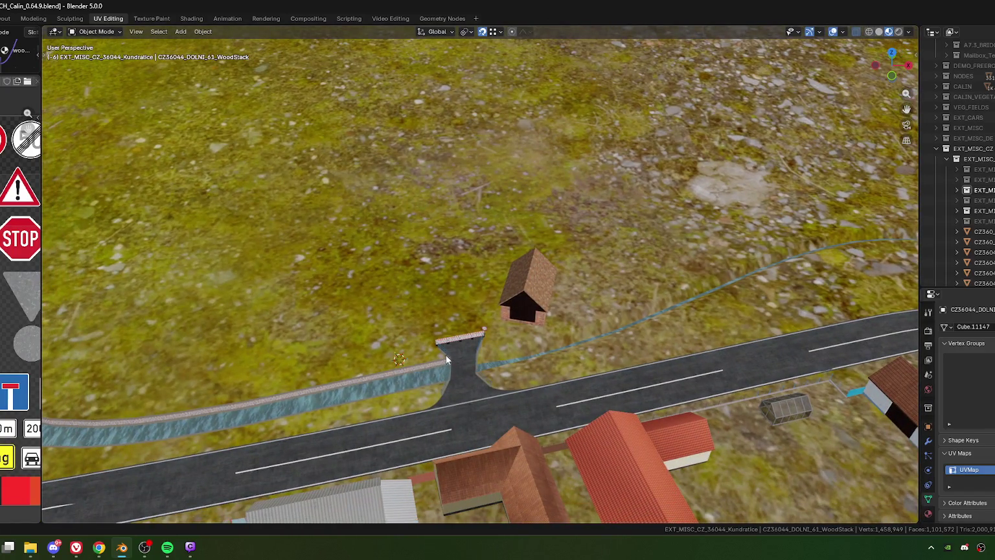
{"action": "key", "text": "shift+d"}
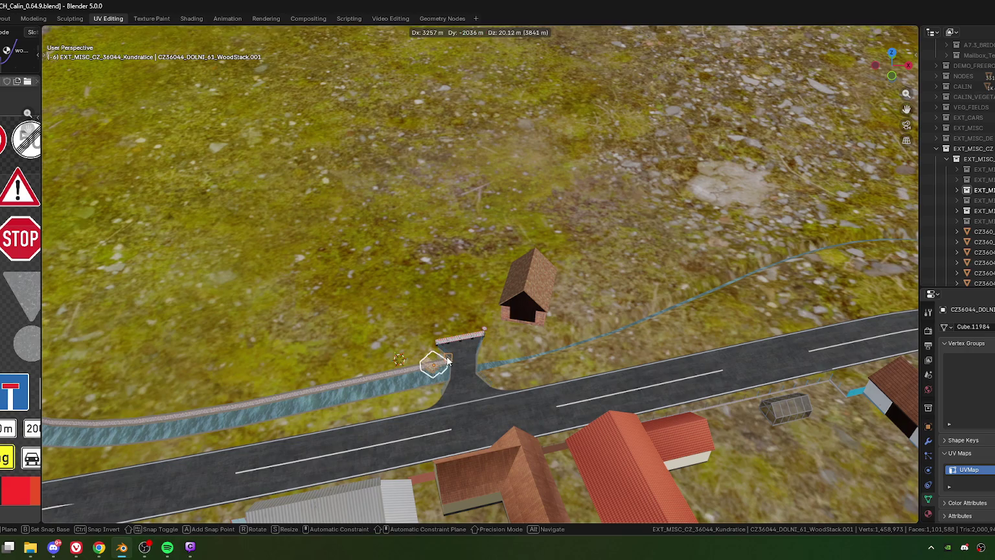
{"action": "left_click", "coordinate": [449, 395]}
{"action": "scroll", "coordinate": [450, 395], "scroll_direction": "down", "scroll_amount": 5}
{"action": "middle_click_drag", "start_coordinate": [376, 376], "coordinate": [376, 358]}
{"action": "key", "text": "KP_Decimal"}
{"action": "scroll", "coordinate": [376, 357], "scroll_direction": "down", "scroll_amount": 3}
{"action": "scroll", "coordinate": [422, 283], "scroll_direction": "down", "scroll_amount": 2}
{"action": "key", "text": "g"}
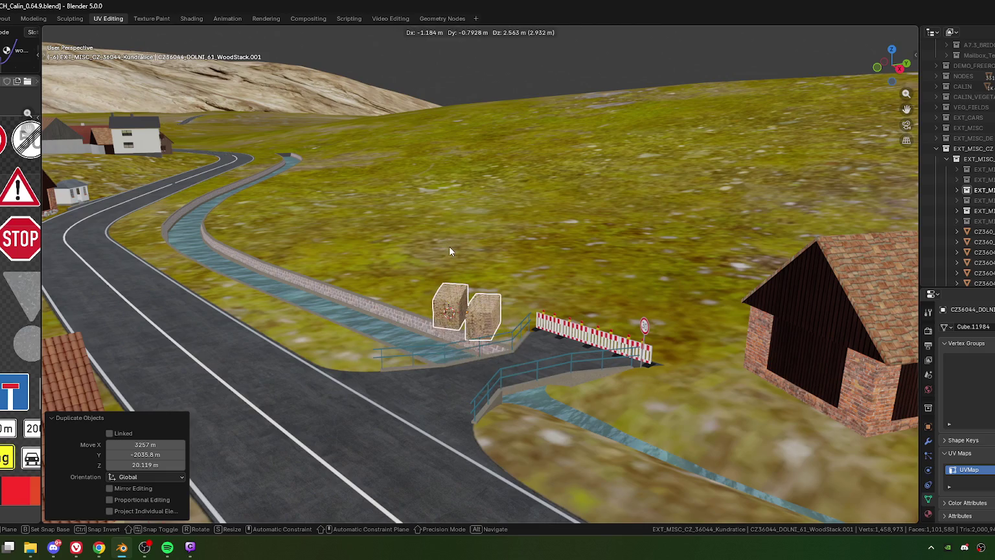
{"action": "left_click", "coordinate": [488, 342]}
Rename the copied stack to CZ36044_KUNDRA_B1_WoodStack.
{"action": "key", "text": "F2"}
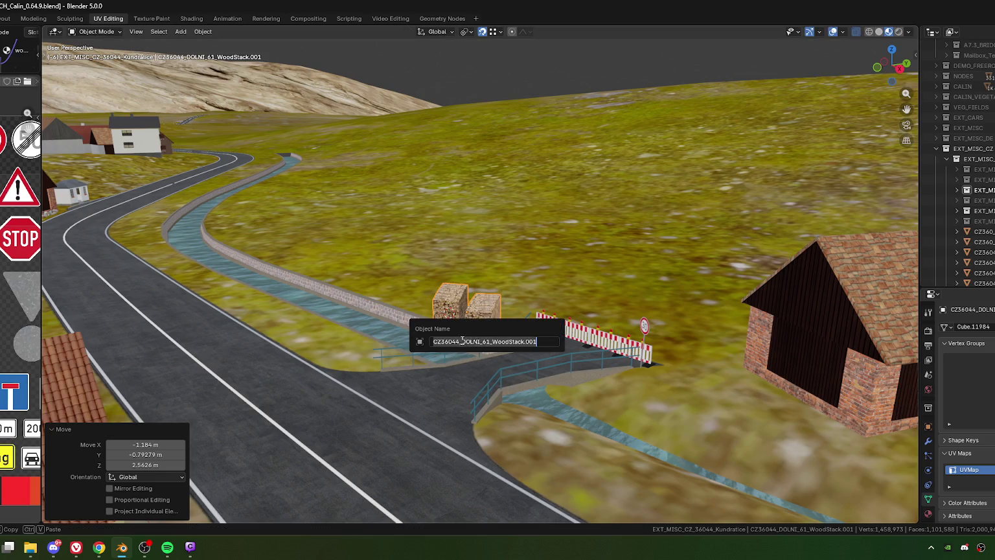
{"action": "left_click_drag", "start_coordinate": [490, 342], "coordinate": [462, 342]}
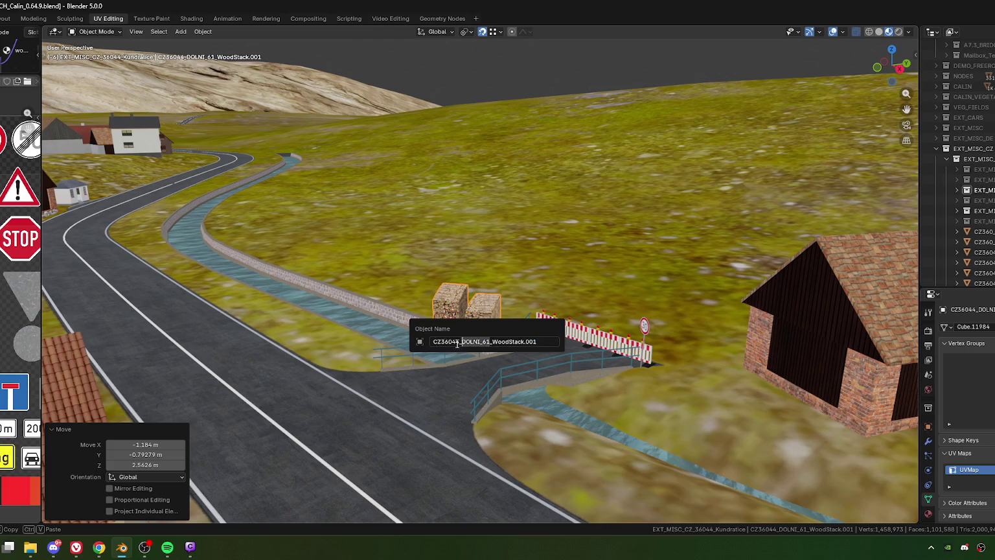
{"action": "type", "text": "KUNDRA_27"}
{"action": "key", "text": "BackSpace"}
{"action": "key", "text": "BackSpace"}
{"action": "type", "text": "B1"}
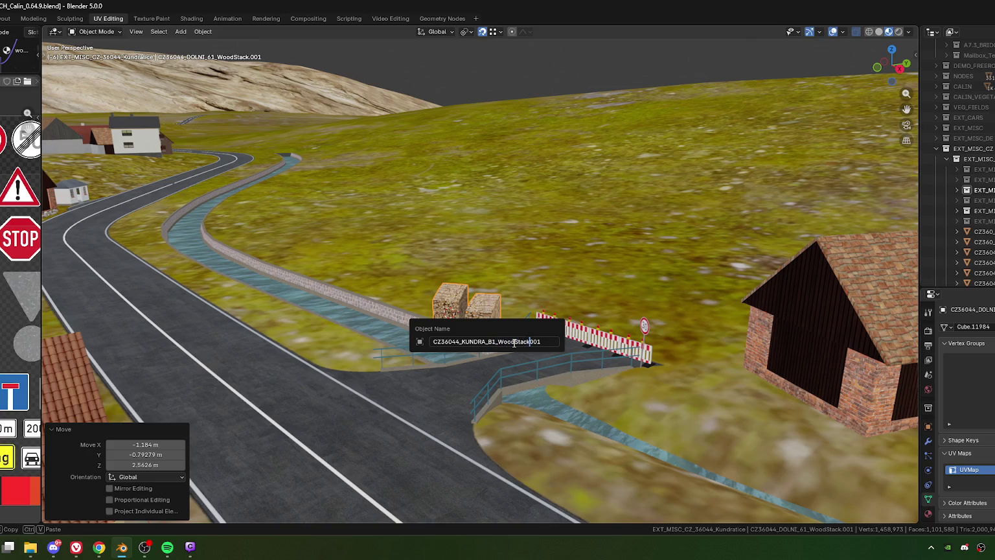
{"action": "key", "text": "Return"}
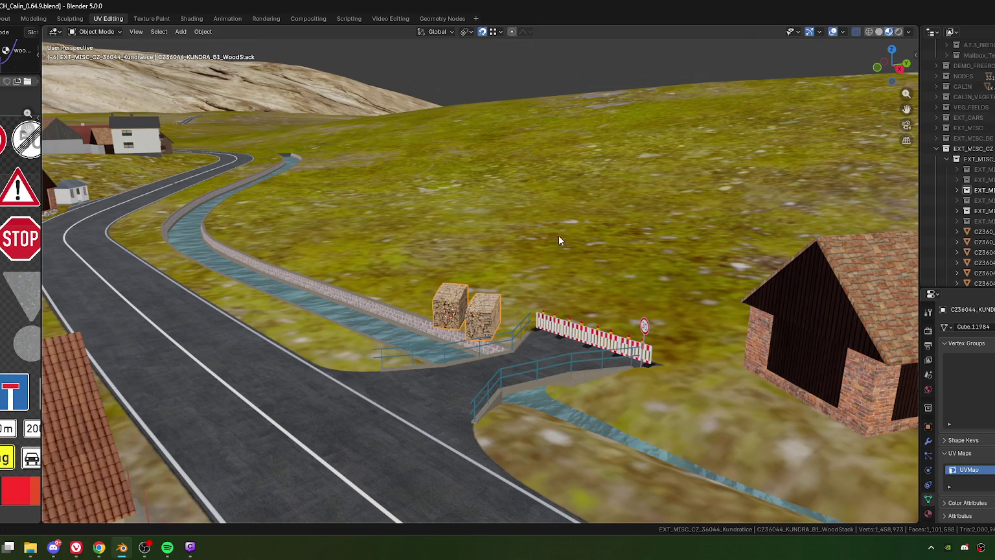
{"action": "mouse_move", "coordinate": [579, 312]}
{"action": "middle_mouse_down"}
{"action": "mouse_move", "coordinate": [453, 343]}
{"action": "mouse_move", "coordinate": [510, 340]}
{"action": "middle_mouse_up"}
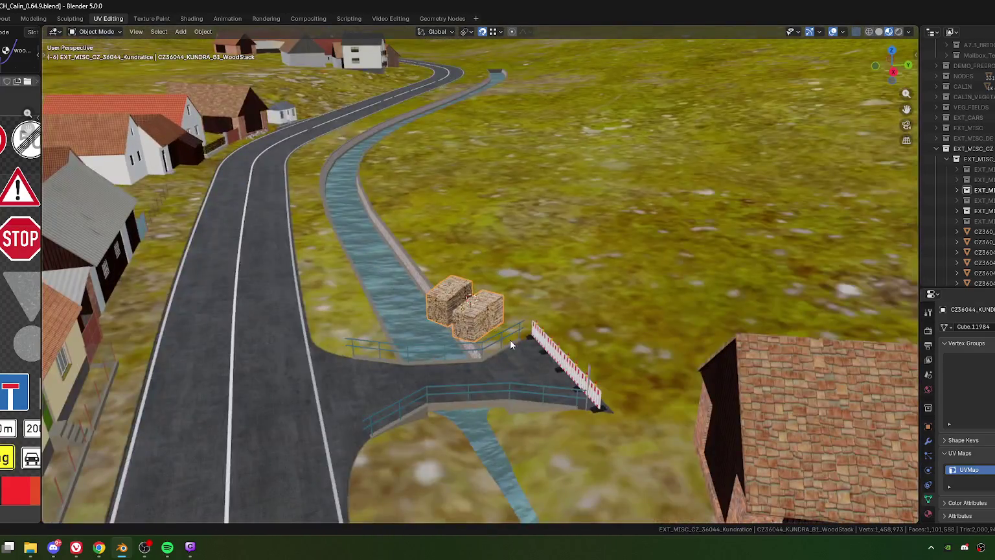
From top view, nudge the firewood stacks to a new spot by the wall.
{"action": "key", "text": "KP_7"}
{"action": "scroll", "coordinate": [509, 340], "scroll_direction": "up", "scroll_amount": 4}
{"action": "scroll", "coordinate": [527, 275], "scroll_direction": "up", "scroll_amount": 1, "text": "shift"}
{"action": "key", "text": "g"}
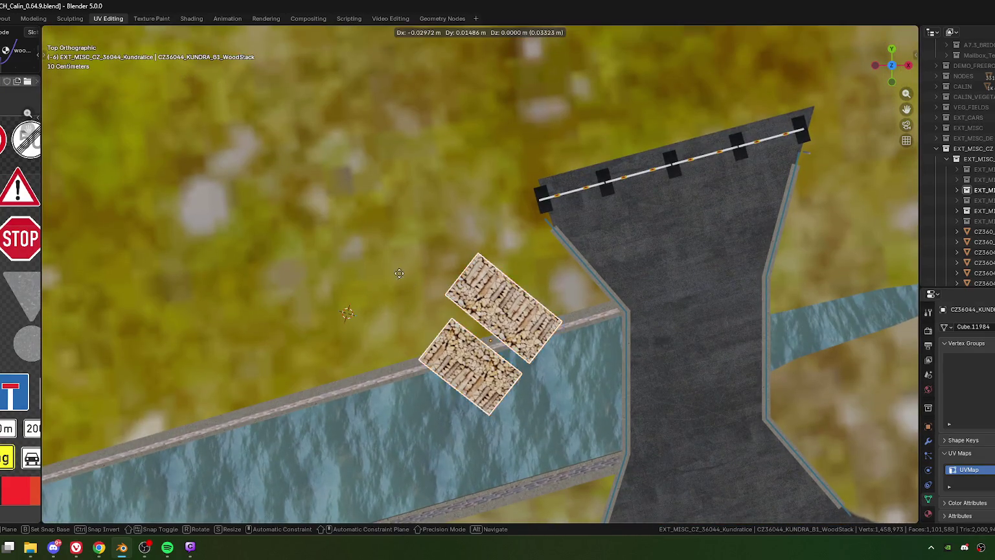
{"action": "left_click", "coordinate": [394, 267]}
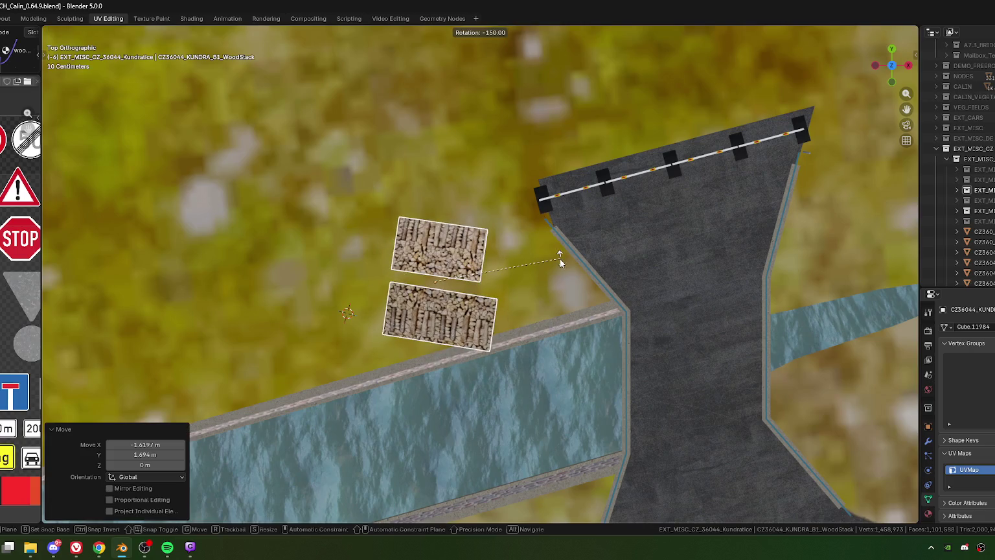
{"action": "key", "text": "r"}
{"action": "key", "text": "x"}
{"action": "key", "text": "x"}
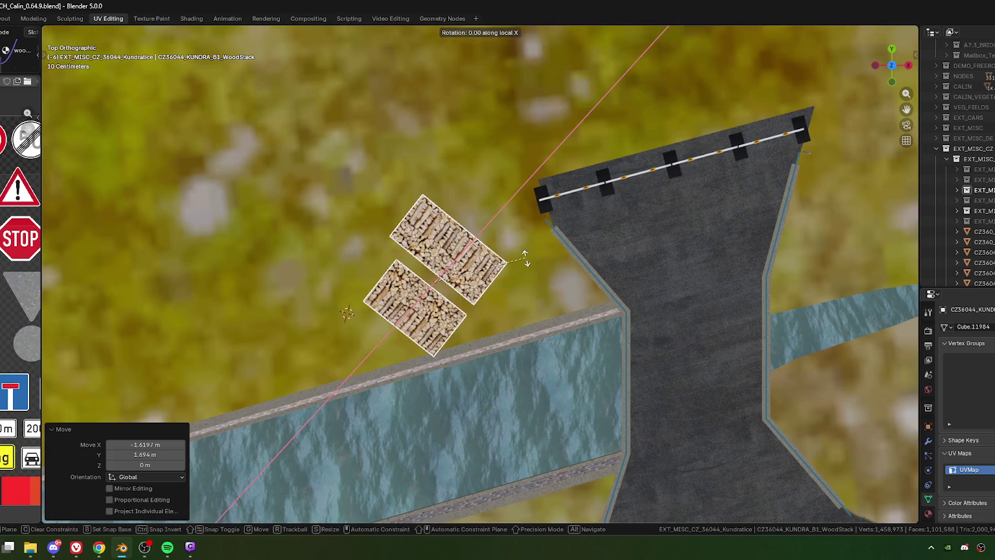
{"action": "key", "text": "y"}
{"action": "key", "text": "Escape"}
{"action": "mouse_move", "coordinate": [529, 257]}
{"action": "middle_mouse_down"}
{"action": "mouse_move", "coordinate": [559, 311]}
{"action": "mouse_move", "coordinate": [451, 223]}
{"action": "mouse_move", "coordinate": [460, 187]}
{"action": "mouse_move", "coordinate": [473, 218]}
{"action": "mouse_move", "coordinate": [427, 220]}
{"action": "mouse_move", "coordinate": [535, 232]}
{"action": "middle_mouse_up"}
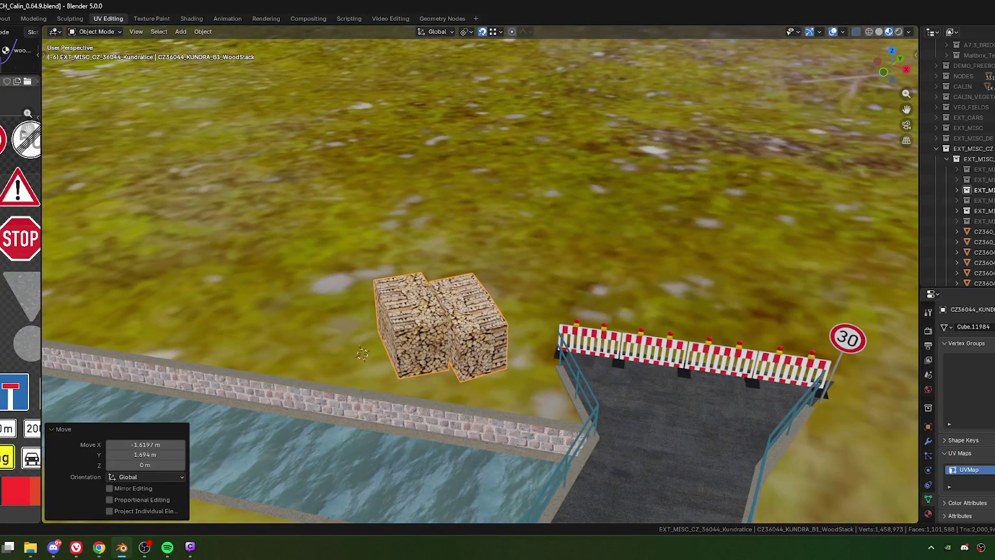
Rotate the stacks about 56° so they line up with the stream wall.
{"action": "key", "text": "alt+Tab"}
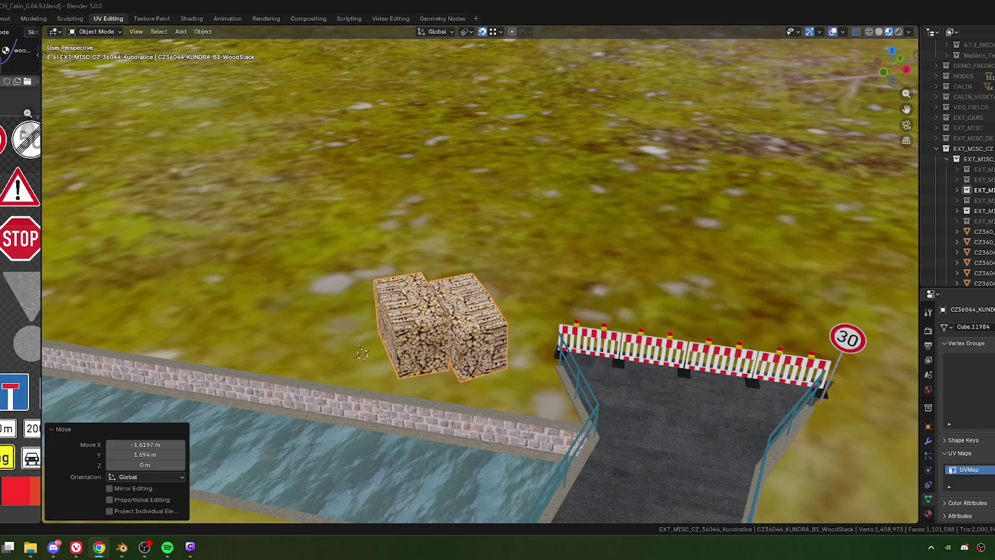
{"action": "mouse_move", "coordinate": [492, 399]}
{"action": "middle_mouse_down"}
{"action": "mouse_move", "coordinate": [517, 364]}
{"action": "mouse_move", "coordinate": [496, 390]}
{"action": "middle_mouse_up"}
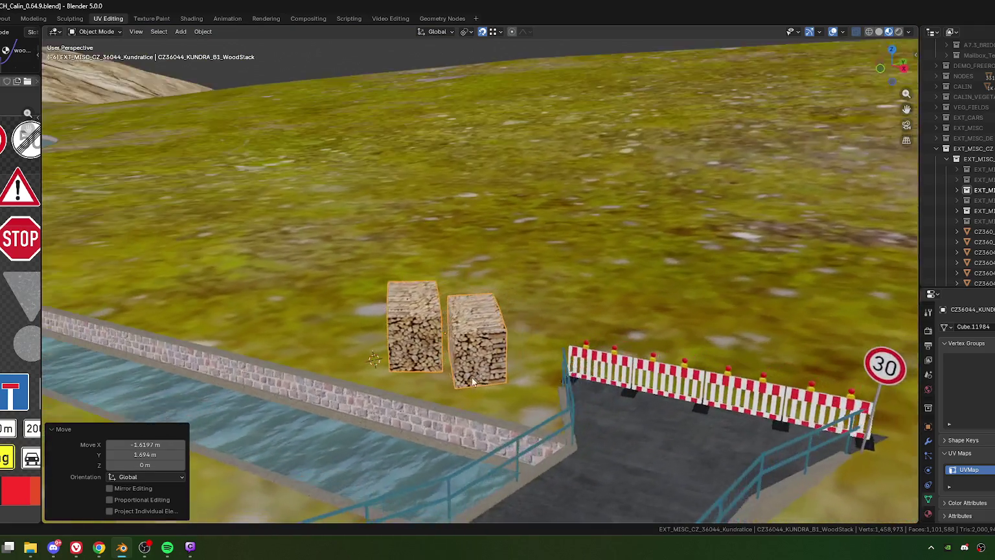
{"action": "key", "text": "KP_7"}
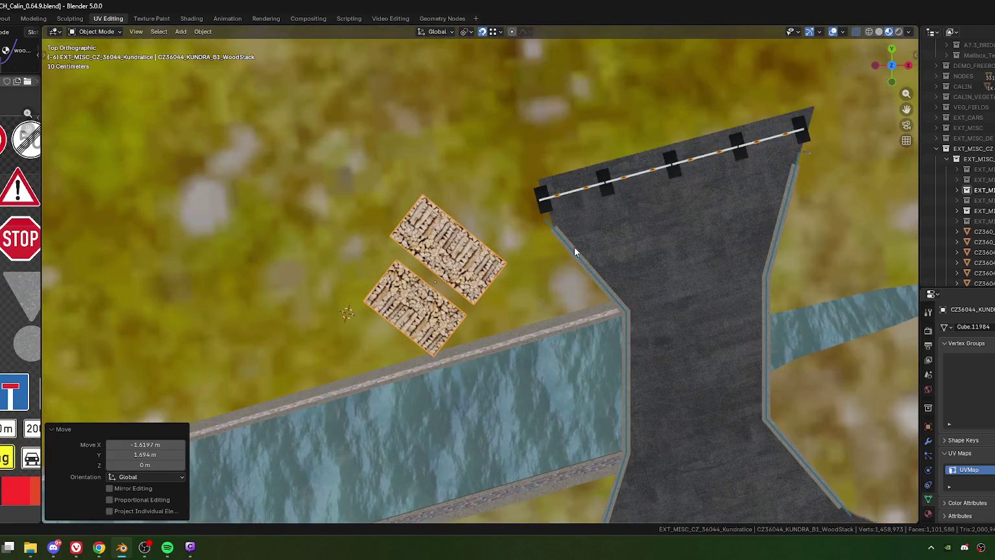
{"action": "key", "text": "r"}
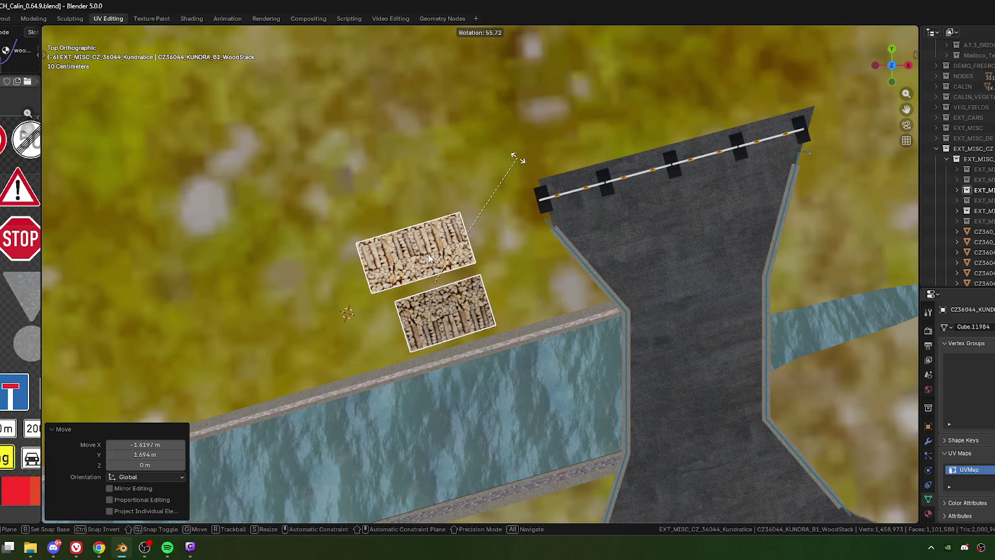
{"action": "left_click", "coordinate": [517, 158]}
{"action": "key", "text": "Tab"}
In Edit Mode, select the second stack's geometry and move it beside the first.
{"action": "left_click_drag", "start_coordinate": [312, 196], "coordinate": [390, 301]}
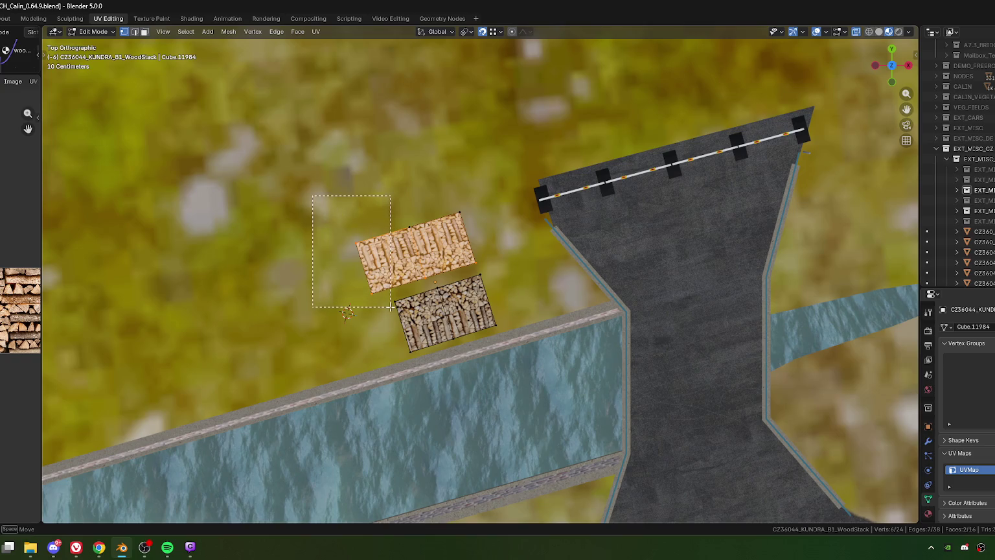
{"action": "left_click_drag", "start_coordinate": [393, 199], "coordinate": [432, 284]}
{"action": "left_click_drag", "start_coordinate": [436, 188], "coordinate": [455, 224]}
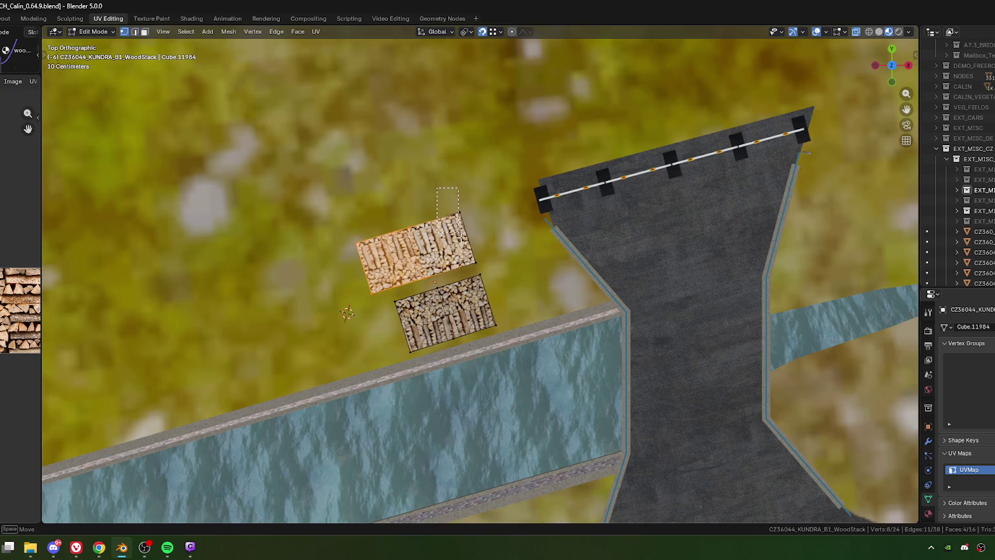
{"action": "left_click_drag", "start_coordinate": [479, 273], "coordinate": [480, 273]}
{"action": "scroll", "coordinate": [479, 274], "scroll_direction": "down", "scroll_amount": 5}
{"action": "key", "text": "g"}
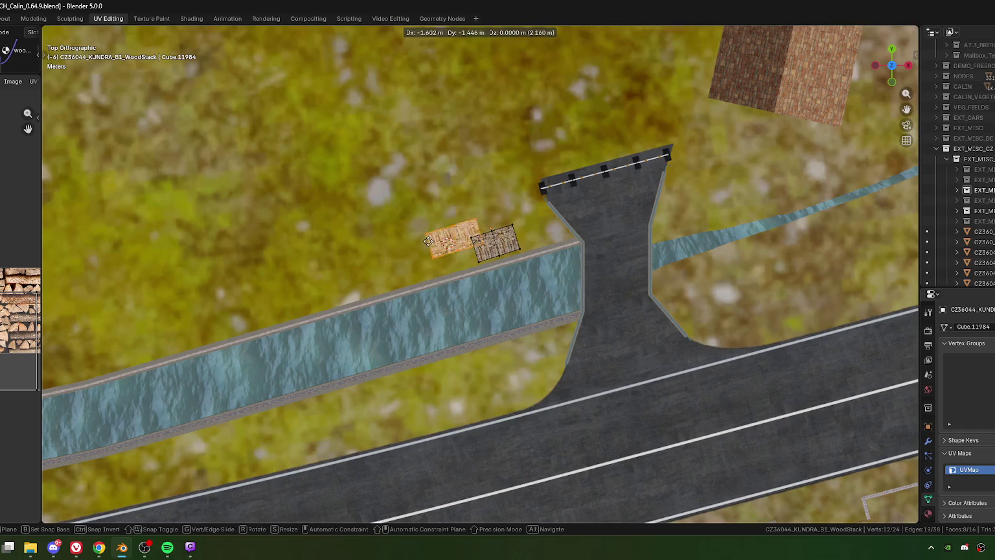
{"action": "left_click", "coordinate": [428, 251]}
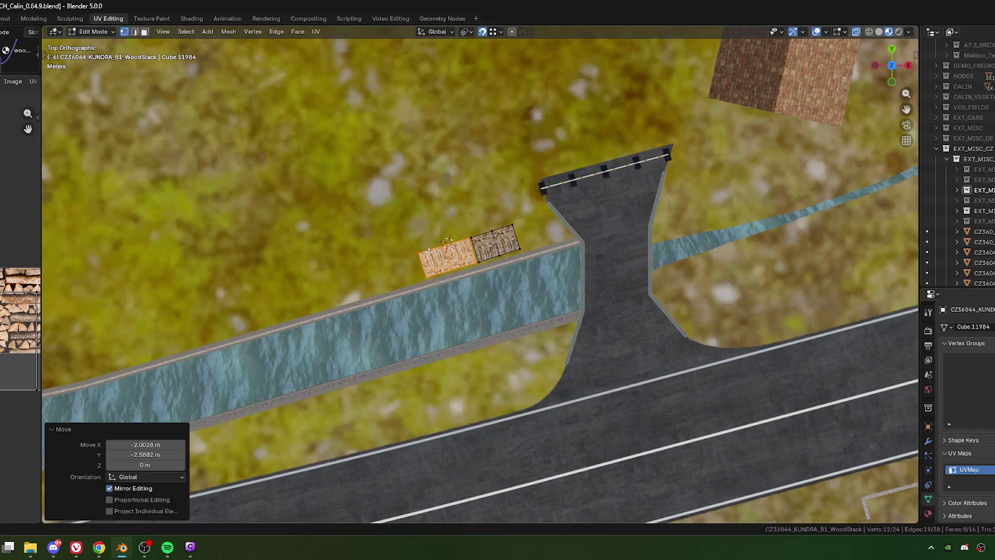
{"action": "mouse_move", "coordinate": [547, 256]}
{"action": "middle_mouse_down", "text": "shift"}
{"action": "mouse_move", "coordinate": [476, 342]}
{"action": "mouse_move", "coordinate": [292, 289]}
{"action": "middle_mouse_up", "text": "shift"}
{"action": "scroll", "coordinate": [292, 290], "scroll_direction": "up", "scroll_amount": 4}
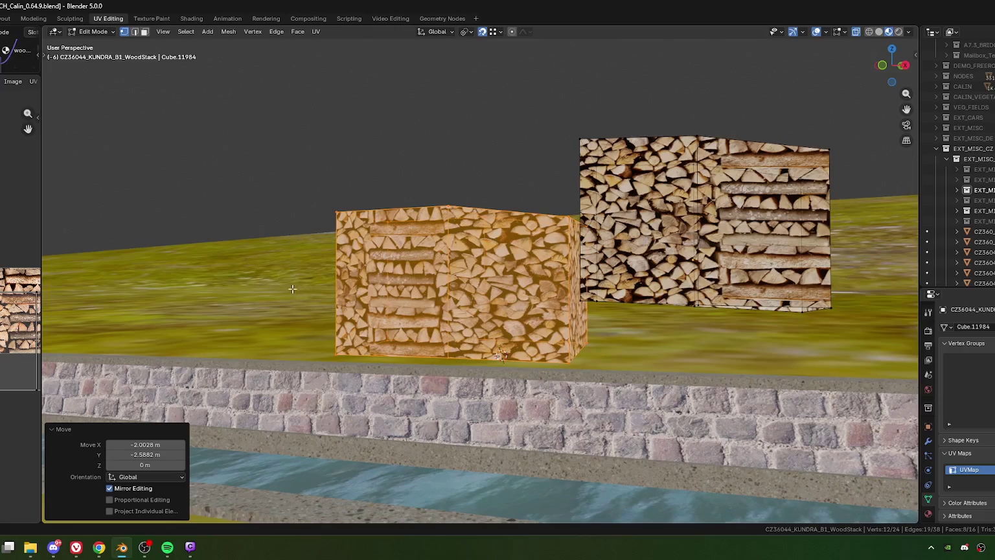
Lower the selected stack vertically by 0.277 m.
{"action": "key", "text": "g"}
{"action": "key", "text": "z"}
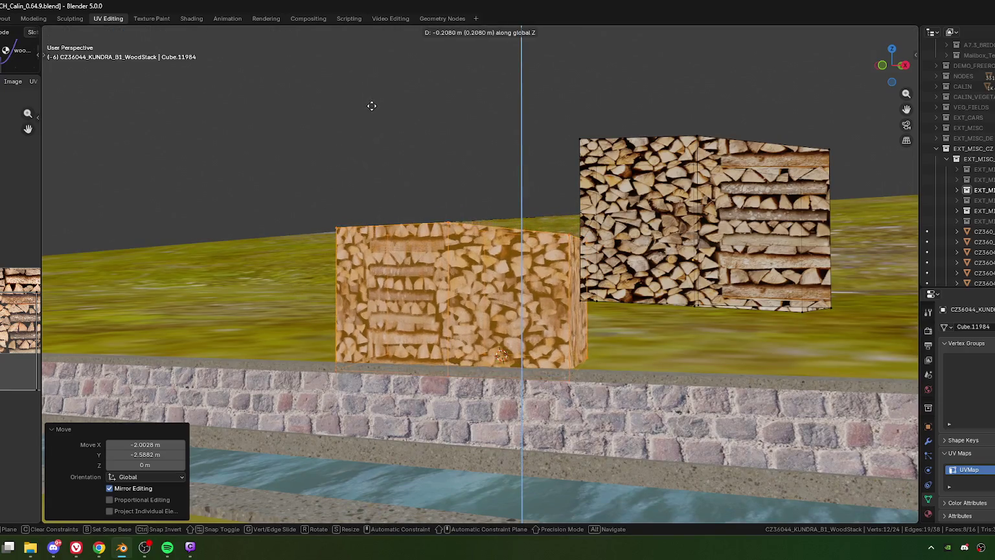
{"action": "left_click", "coordinate": [372, 108]}
{"action": "middle_click_drag", "start_coordinate": [375, 111], "coordinate": [505, 303]}
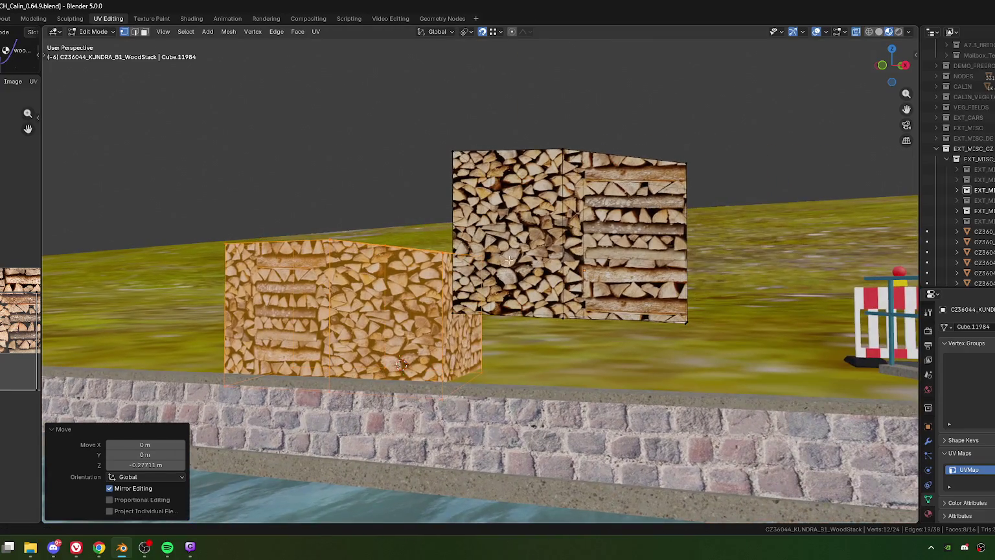
{"action": "middle_click_drag", "start_coordinate": [509, 261], "coordinate": [452, 101]}
Select the whole right stack, lower it onto the grass, and return to Object Mode.
{"action": "left_click_drag", "start_coordinate": [452, 101], "coordinate": [760, 201]}
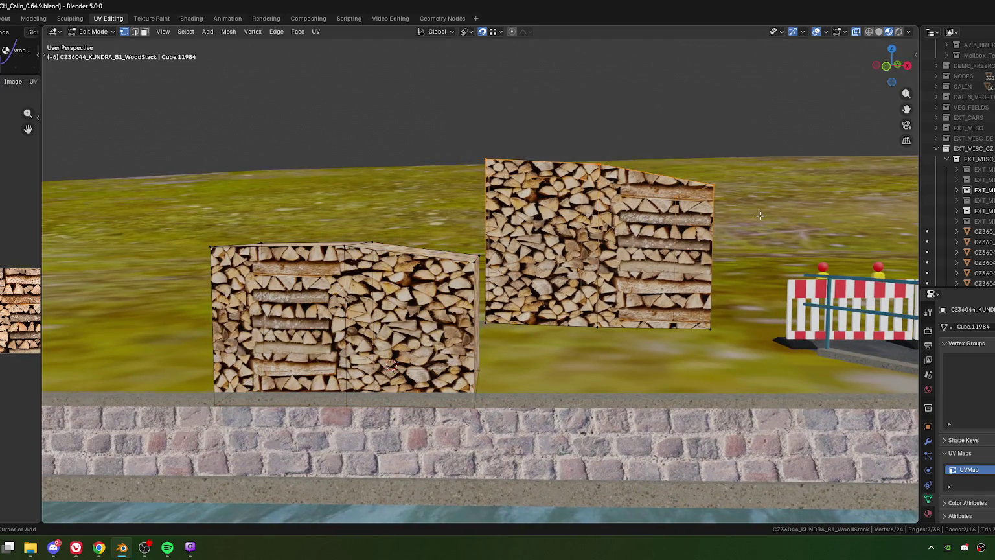
{"action": "key", "text": "ctrl+l"}
{"action": "middle_click_drag", "start_coordinate": [697, 188], "coordinate": [628, 195], "text": "shift"}
{"action": "key", "text": "g"}
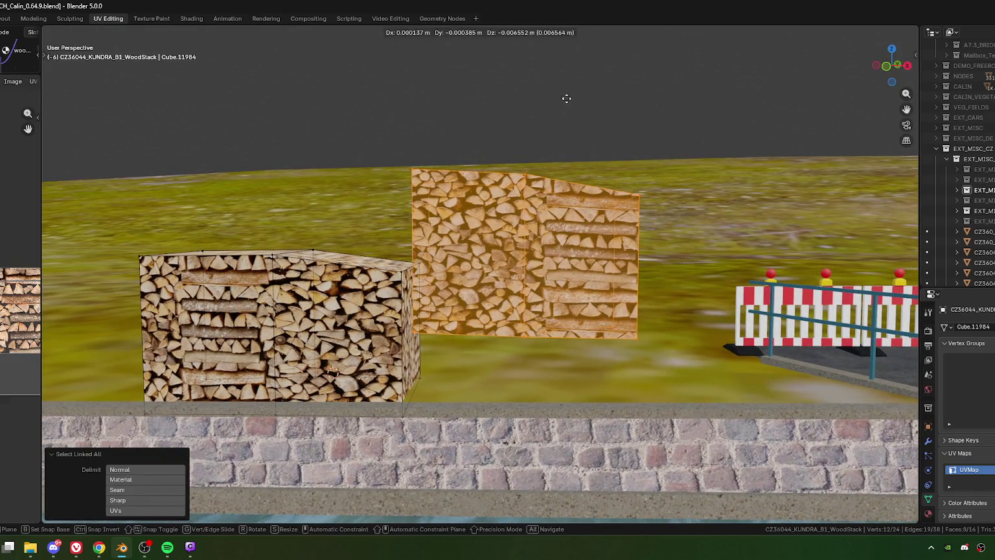
{"action": "key", "text": "z"}
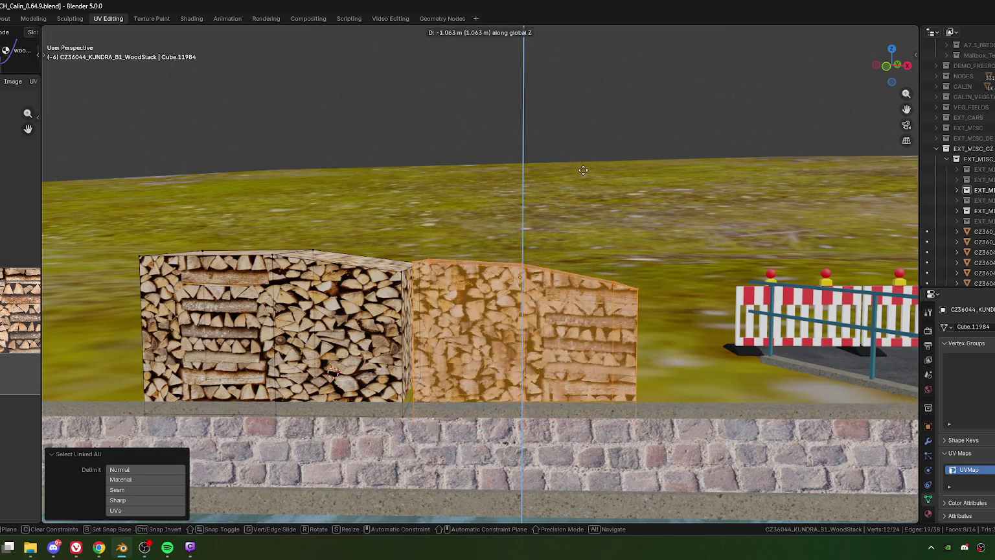
{"action": "left_click", "coordinate": [584, 172]}
{"action": "middle_click_drag", "start_coordinate": [584, 172], "coordinate": [569, 345]}
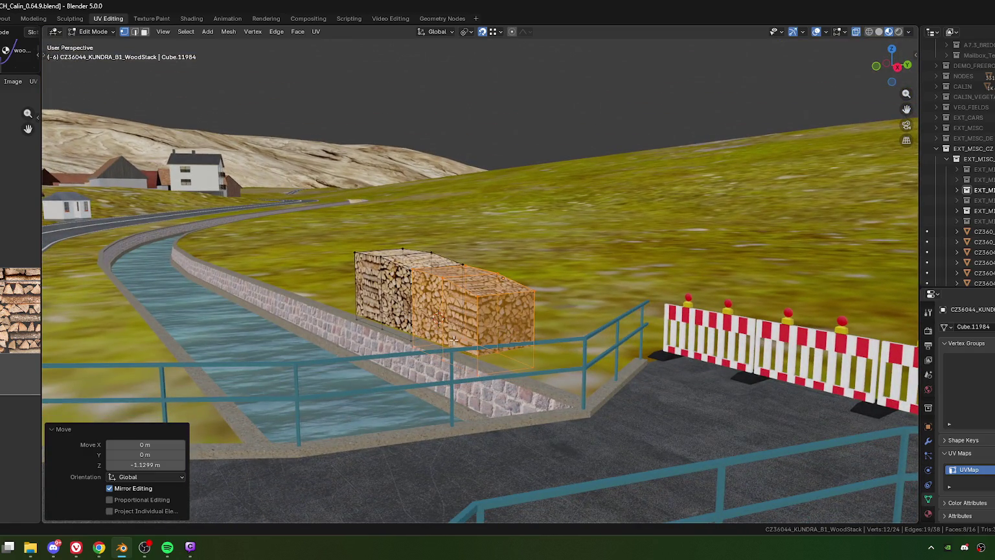
{"action": "mouse_move", "coordinate": [488, 339]}
{"action": "middle_mouse_down"}
{"action": "mouse_move", "coordinate": [450, 336]}
{"action": "mouse_move", "coordinate": [494, 343]}
{"action": "middle_mouse_up"}
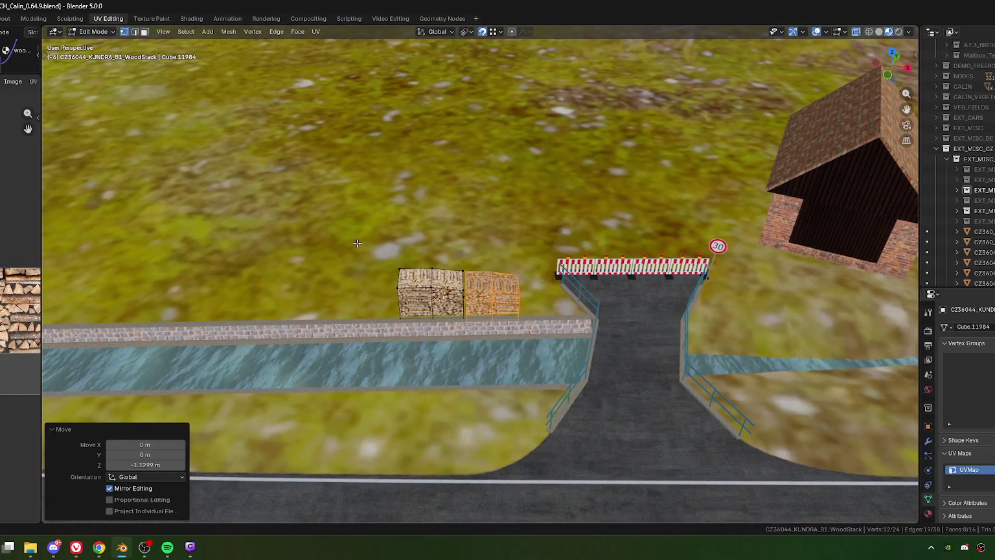
{"action": "key", "text": "Tab"}
{"action": "mouse_move", "coordinate": [462, 277]}
{"action": "middle_mouse_down"}
{"action": "mouse_move", "coordinate": [436, 305]}
{"action": "mouse_move", "coordinate": [504, 330]}
{"action": "middle_mouse_up"}
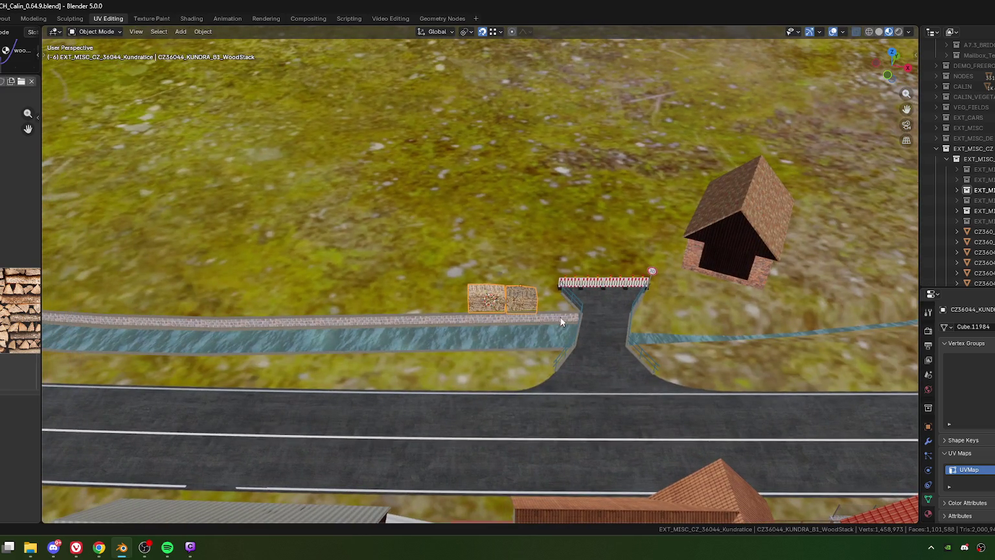
Slide both stacks along their local Y axis by -9.0039 m, away from the bridge.
{"action": "left_click", "coordinate": [99, 547]}
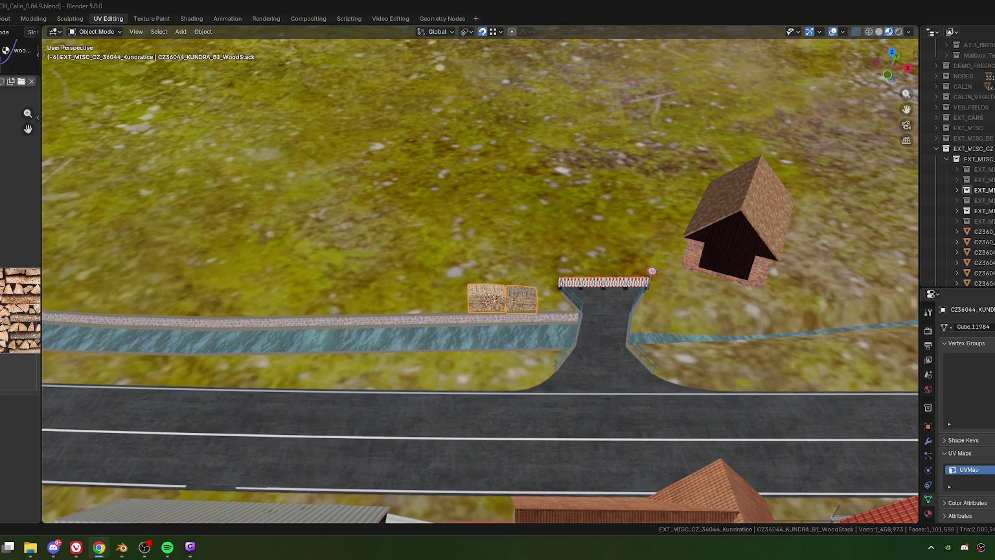
{"action": "scroll", "coordinate": [543, 305], "scroll_direction": "up", "scroll_amount": 2}
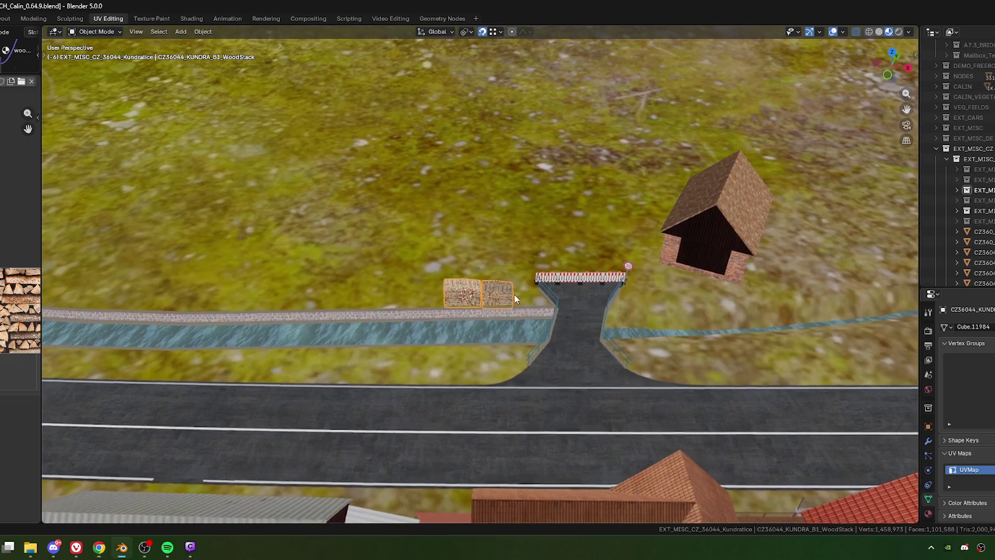
{"action": "scroll", "coordinate": [513, 294], "scroll_direction": "up", "scroll_amount": 2}
{"action": "scroll", "coordinate": [541, 310], "scroll_direction": "up", "scroll_amount": 1}
{"action": "scroll", "coordinate": [516, 307], "scroll_direction": "up", "scroll_amount": 1}
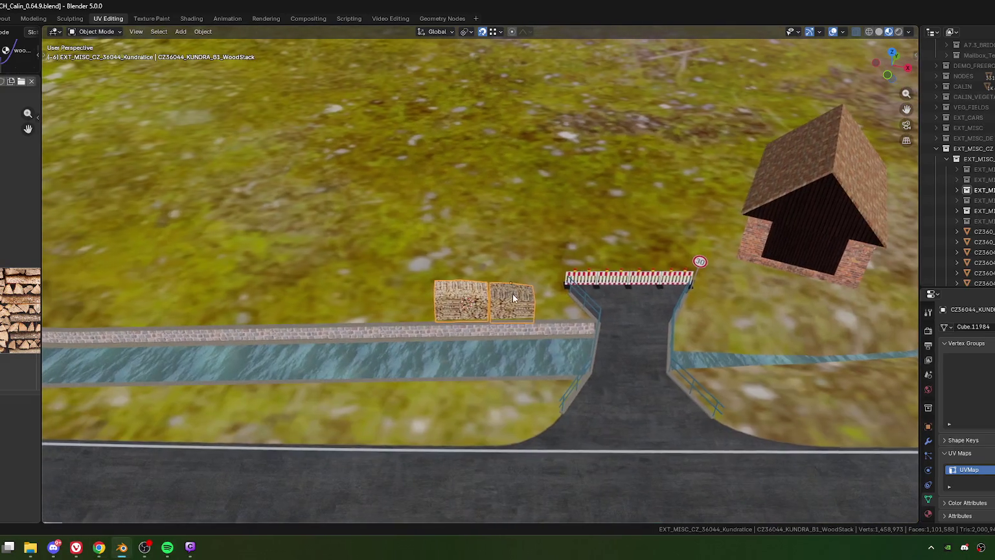
{"action": "key", "text": "g"}
{"action": "key", "text": "x"}
{"action": "key", "text": "x"}
{"action": "key", "text": "y"}
{"action": "key", "text": "y"}
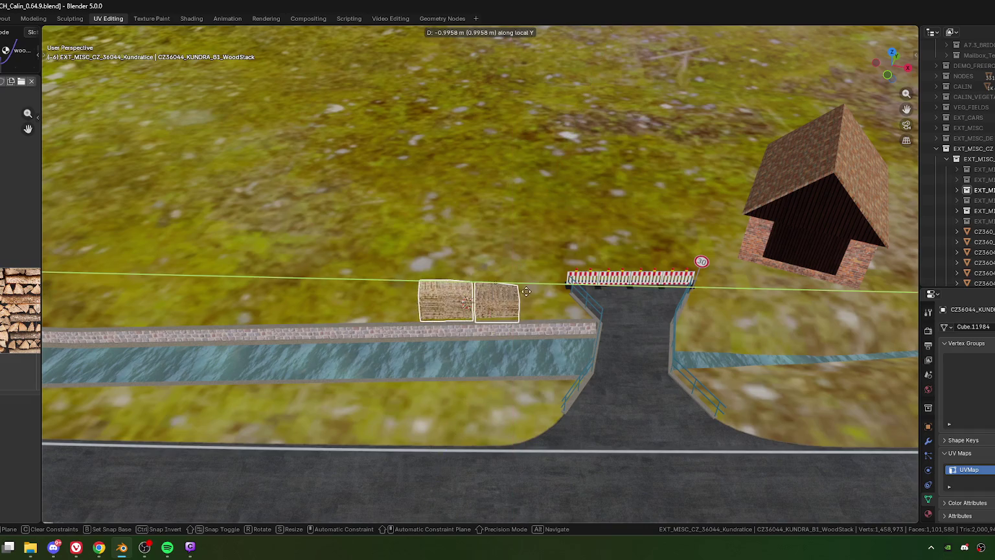
{"action": "left_click", "coordinate": [439, 263]}
{"action": "key", "text": "g"}
{"action": "key", "text": "y"}
{"action": "key", "text": "y"}
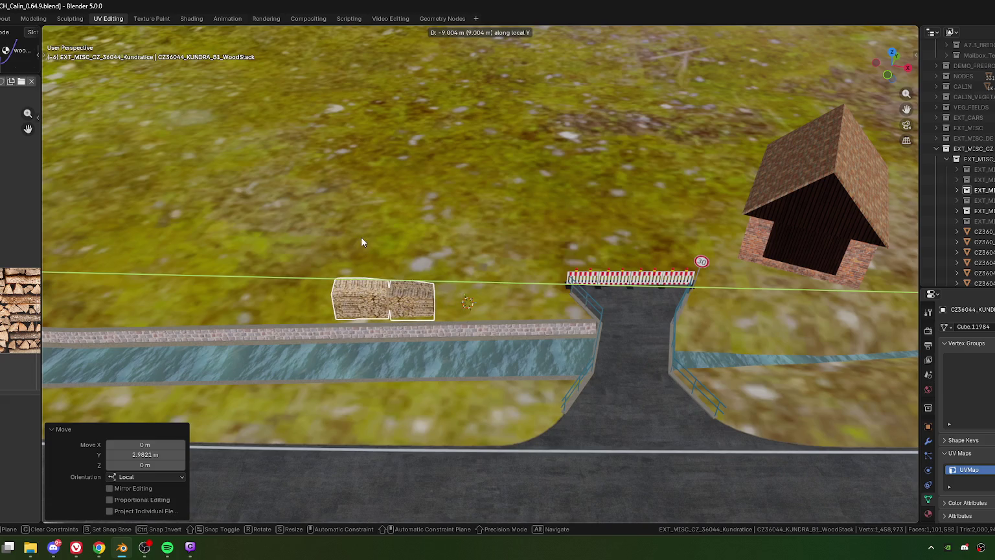
{"action": "left_click", "coordinate": [388, 328]}
{"action": "left_click", "coordinate": [143, 454]}
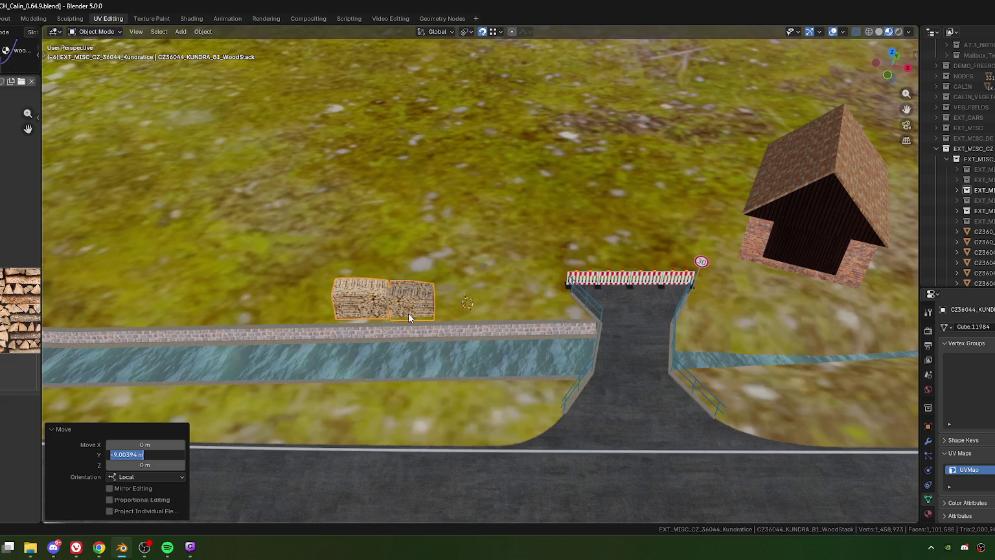
{"action": "key", "text": "Return"}
In top view, nudge the stacks slightly so they sit against the stream wall.
{"action": "key", "text": "KP_7"}
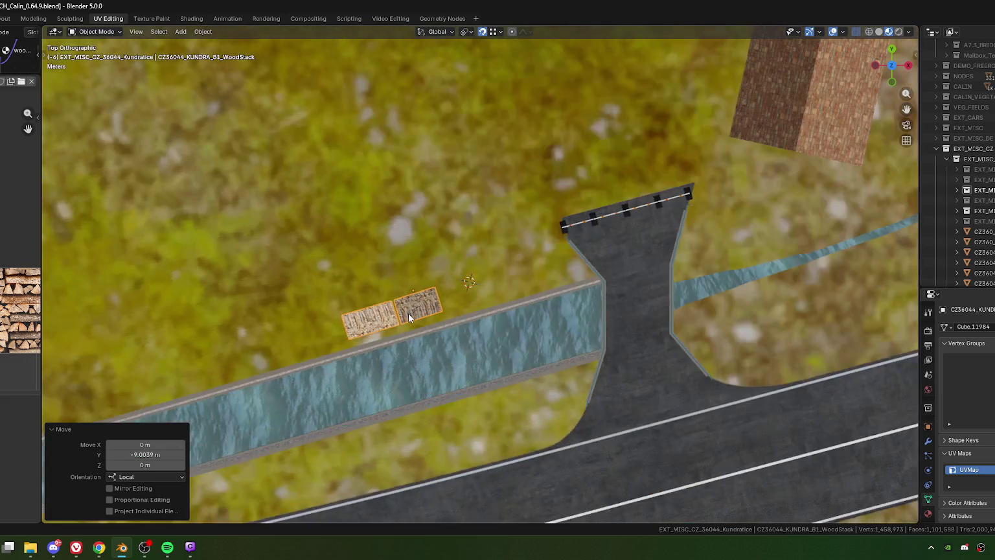
{"action": "scroll", "coordinate": [414, 314], "scroll_direction": "up", "scroll_amount": 2}
{"action": "scroll", "coordinate": [404, 326], "scroll_direction": "up", "scroll_amount": 2}
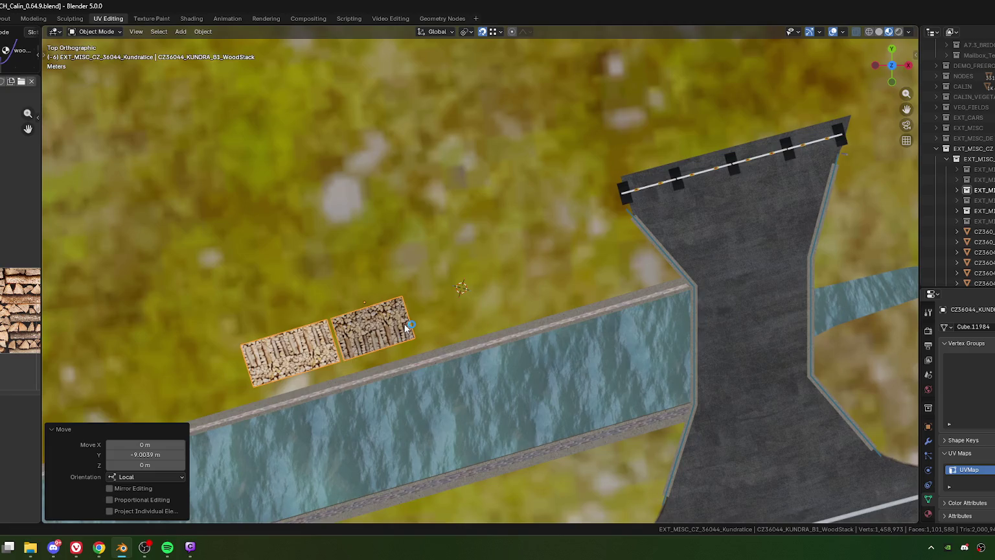
{"action": "key", "text": "KP_7"}
{"action": "scroll", "coordinate": [399, 272], "scroll_direction": "up", "scroll_amount": 2}
{"action": "scroll", "coordinate": [392, 214], "scroll_direction": "up", "scroll_amount": 2}
{"action": "key", "text": "g"}
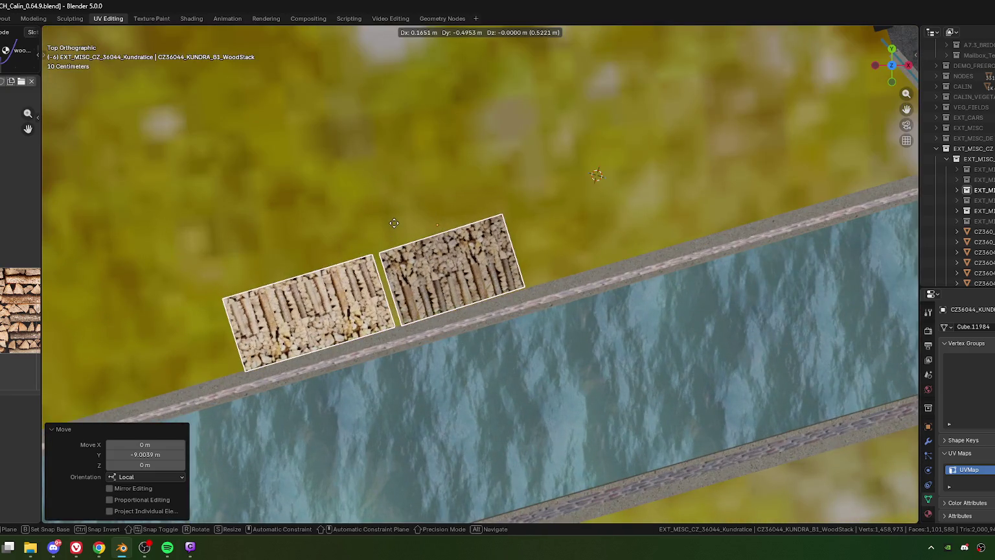
{"action": "left_click", "coordinate": [394, 220]}
{"action": "key", "text": "r"}
{"action": "key", "text": "Escape"}
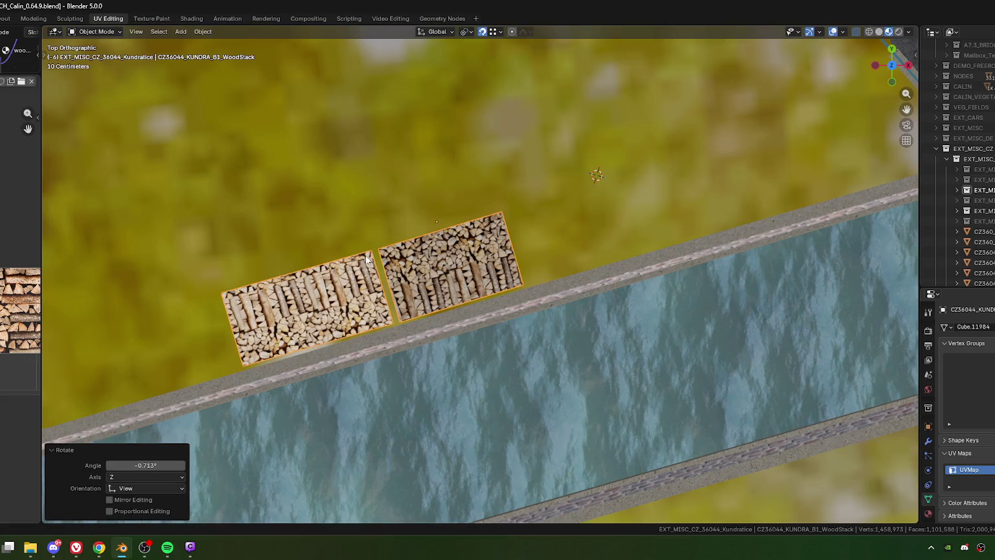
{"action": "key", "text": "g"}
{"action": "left_click", "coordinate": [454, 294]}
Lower the stacks another 0.102 m to rest behind the stream wall.
{"action": "scroll", "coordinate": [454, 294], "scroll_direction": "down", "scroll_amount": 6}
{"action": "mouse_move", "coordinate": [453, 294]}
{"action": "middle_mouse_down"}
{"action": "mouse_move", "coordinate": [411, 318]}
{"action": "mouse_move", "coordinate": [447, 259]}
{"action": "mouse_move", "coordinate": [435, 280]}
{"action": "middle_mouse_up"}
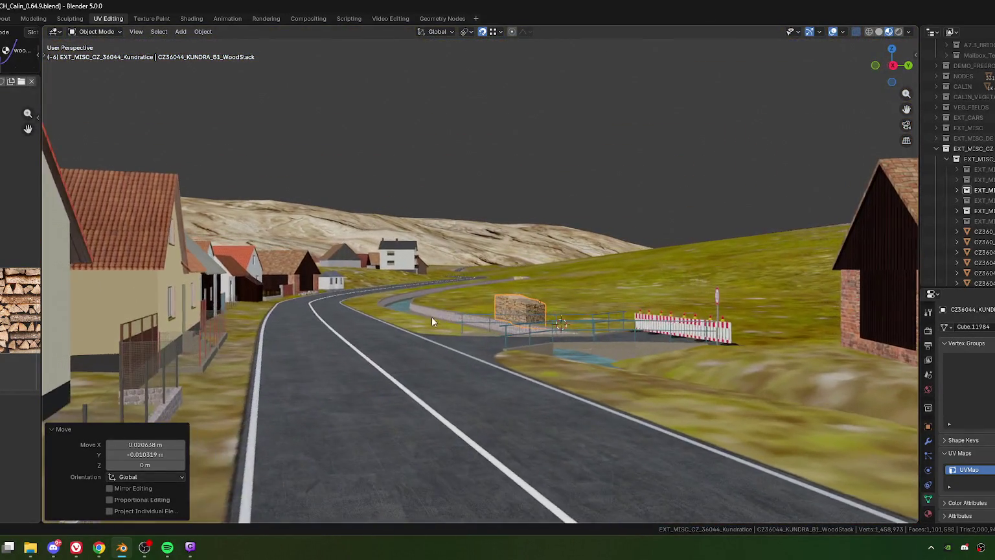
{"action": "scroll", "coordinate": [434, 314], "scroll_direction": "up", "scroll_amount": 5}
{"action": "mouse_move", "coordinate": [428, 348]}
{"action": "middle_mouse_down"}
{"action": "mouse_move", "coordinate": [475, 322]}
{"action": "mouse_move", "coordinate": [589, 315]}
{"action": "mouse_move", "coordinate": [506, 339]}
{"action": "mouse_move", "coordinate": [429, 316]}
{"action": "mouse_move", "coordinate": [253, 382]}
{"action": "mouse_move", "coordinate": [576, 285]}
{"action": "mouse_move", "coordinate": [440, 272]}
{"action": "mouse_move", "coordinate": [499, 288]}
{"action": "middle_mouse_up"}
{"action": "scroll", "coordinate": [429, 316], "scroll_direction": "up", "scroll_amount": 3}
{"action": "key", "text": "g"}
{"action": "key", "text": "z"}
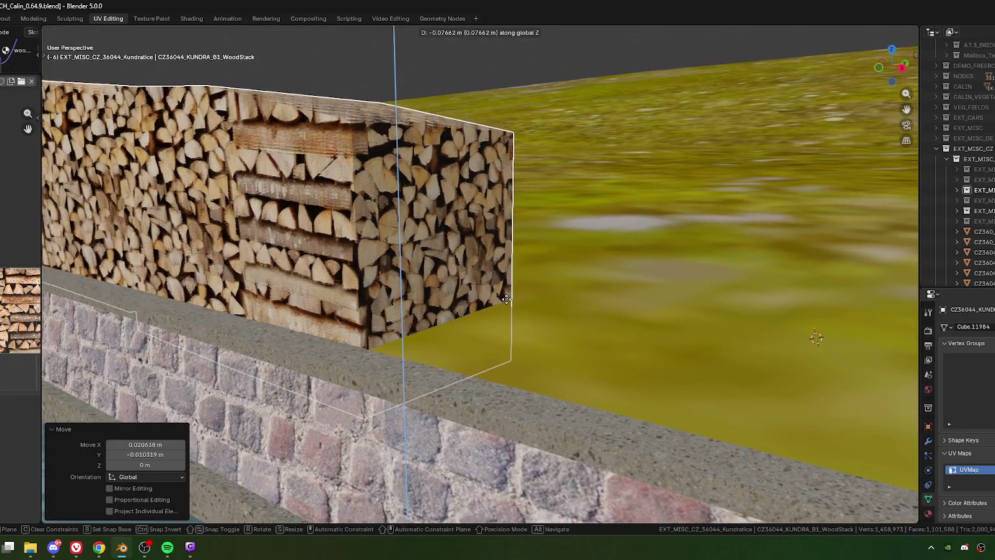
{"action": "left_click", "coordinate": [183, 244]}
{"action": "mouse_move", "coordinate": [183, 244]}
{"action": "middle_mouse_down"}
{"action": "mouse_move", "coordinate": [388, 291]}
{"action": "mouse_move", "coordinate": [463, 296]}
{"action": "mouse_move", "coordinate": [415, 288]}
{"action": "middle_mouse_up"}
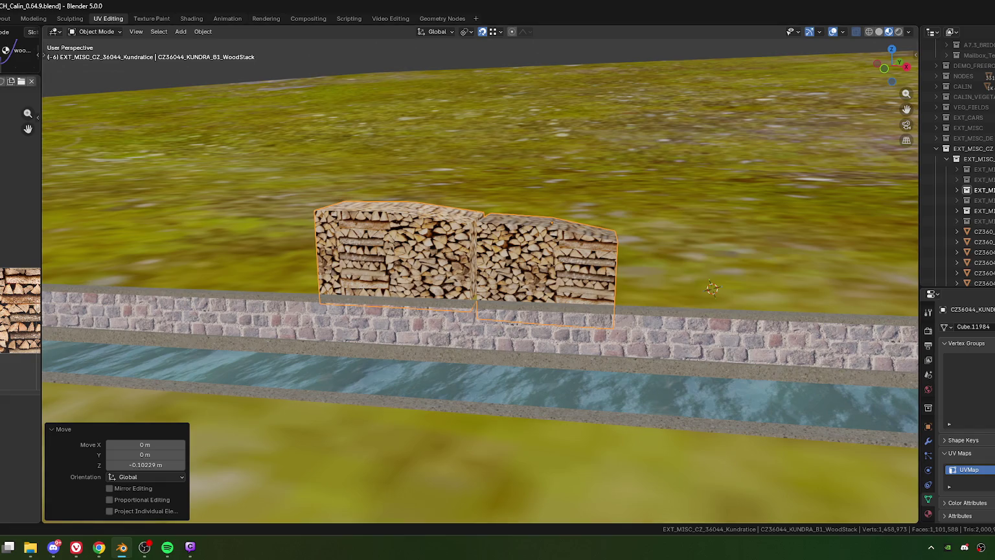
{"action": "key", "text": "alt+Tab"}
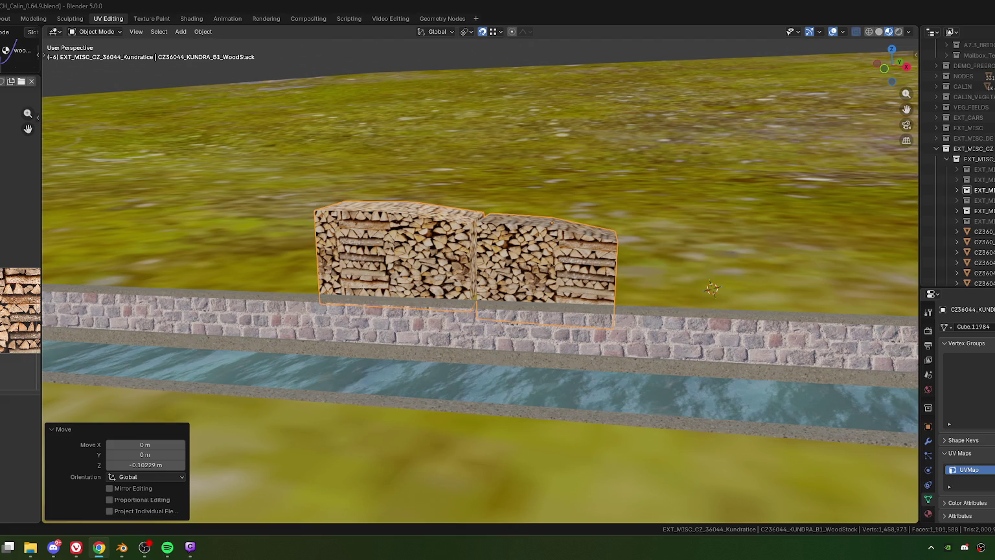
Switch to the Chrome Street View reference of road 36044.
{"action": "key", "text": "alt+Tab"}
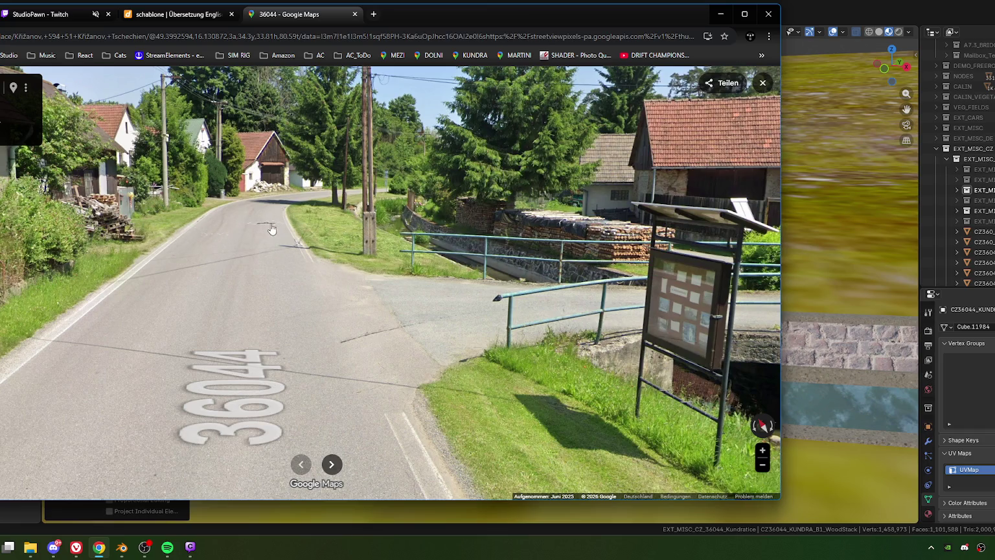
Advance along road 36044 past the woodstacks and turn toward the pallets beside the barn.
{"action": "left_click", "coordinate": [351, 342]}
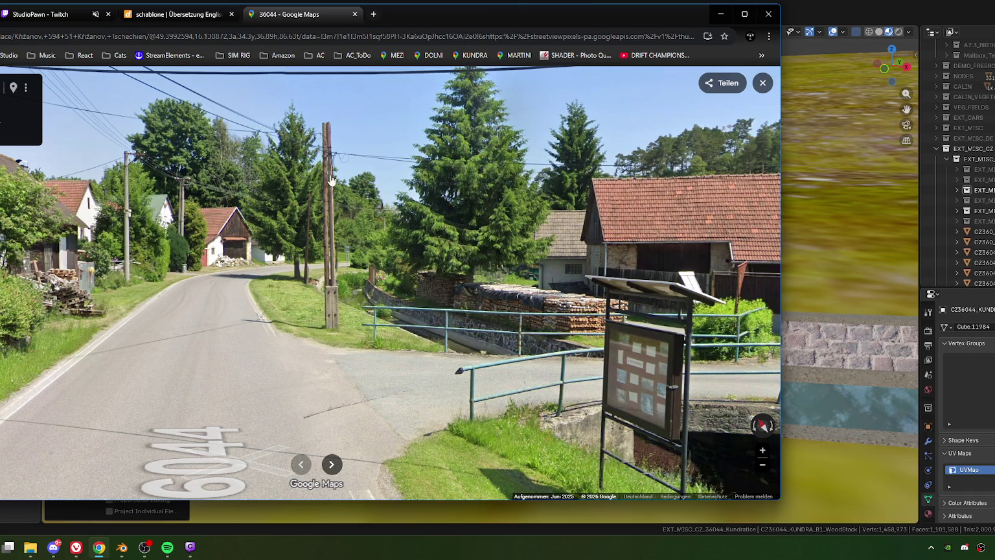
{"action": "left_click", "coordinate": [310, 397]}
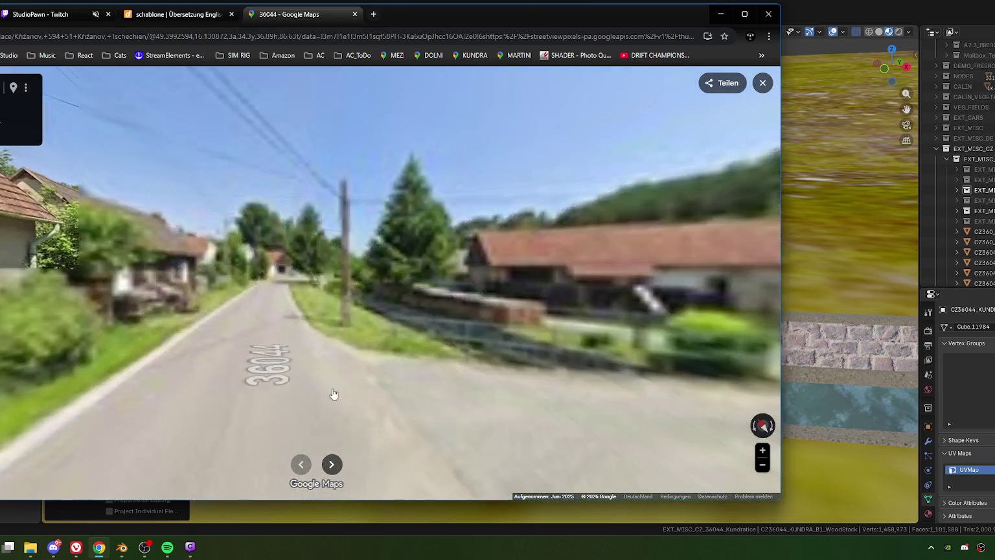
{"action": "left_click", "coordinate": [335, 320]}
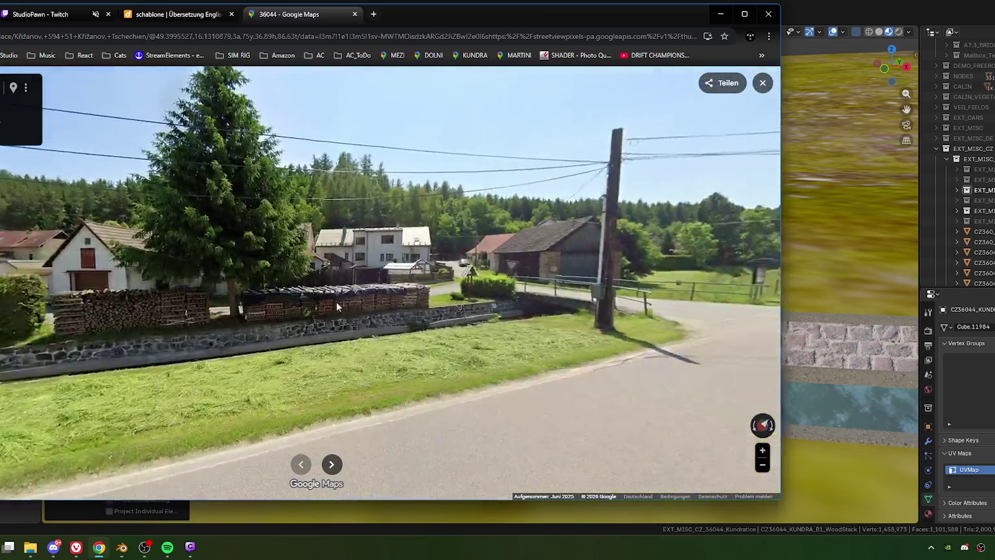
{"action": "left_click_drag", "start_coordinate": [576, 327], "coordinate": [351, 312]}
{"action": "scroll", "coordinate": [350, 313], "scroll_direction": "up", "scroll_amount": 5}
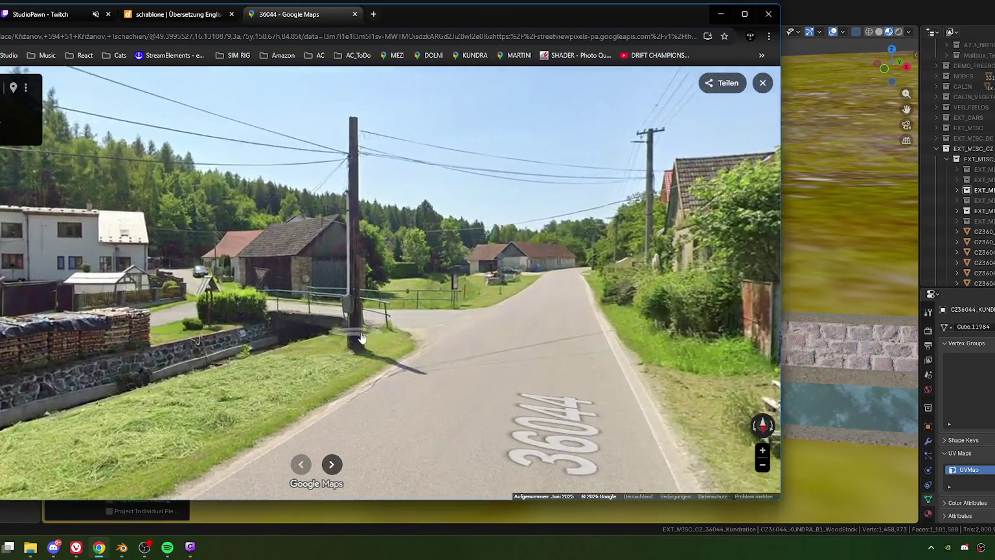
{"action": "mouse_move", "coordinate": [400, 263]}
{"action": "left_mouse_down"}
{"action": "mouse_move", "coordinate": [338, 302]}
{"action": "mouse_move", "coordinate": [225, 318]}
{"action": "left_mouse_up"}
{"action": "left_click", "coordinate": [439, 321]}
{"action": "key", "text": "Right"}
{"action": "key", "text": "Right"}
{"action": "key", "text": "Right"}
{"action": "key", "text": "Right"}
{"action": "key", "text": "Right"}
{"action": "key", "text": "Right"}
{"action": "key", "text": "Right"}
{"action": "key", "text": "Right"}
Move past the garage house and continue down road 36044.
{"action": "left_click", "coordinate": [359, 319]}
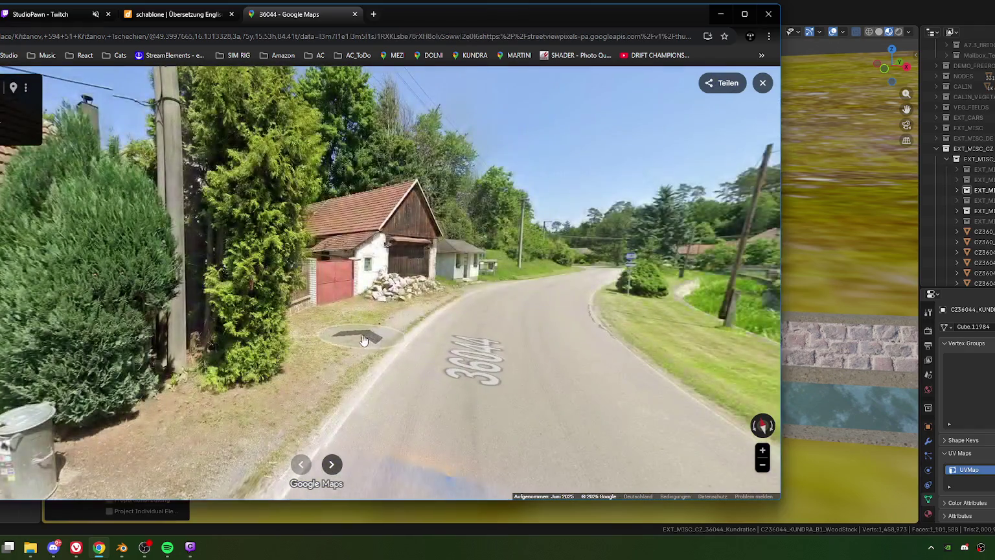
{"action": "left_click_drag", "start_coordinate": [337, 327], "coordinate": [343, 345]}
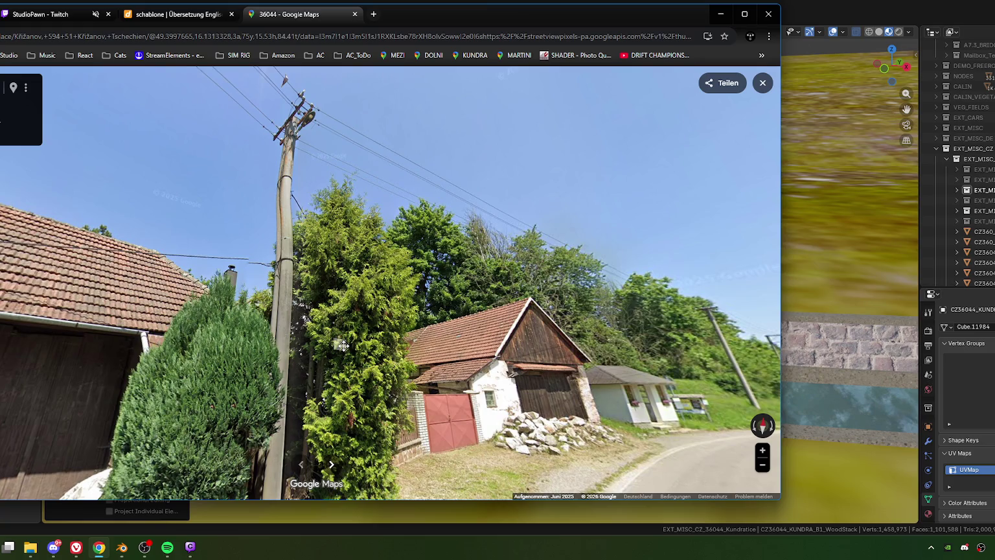
{"action": "left_click_drag", "start_coordinate": [343, 345], "coordinate": [291, 295]}
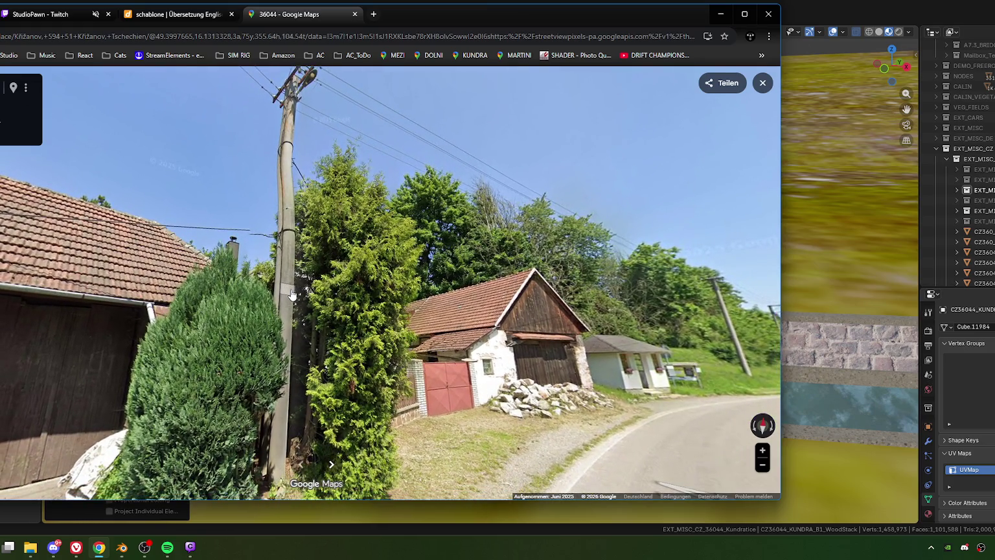
{"action": "left_click", "coordinate": [291, 294]}
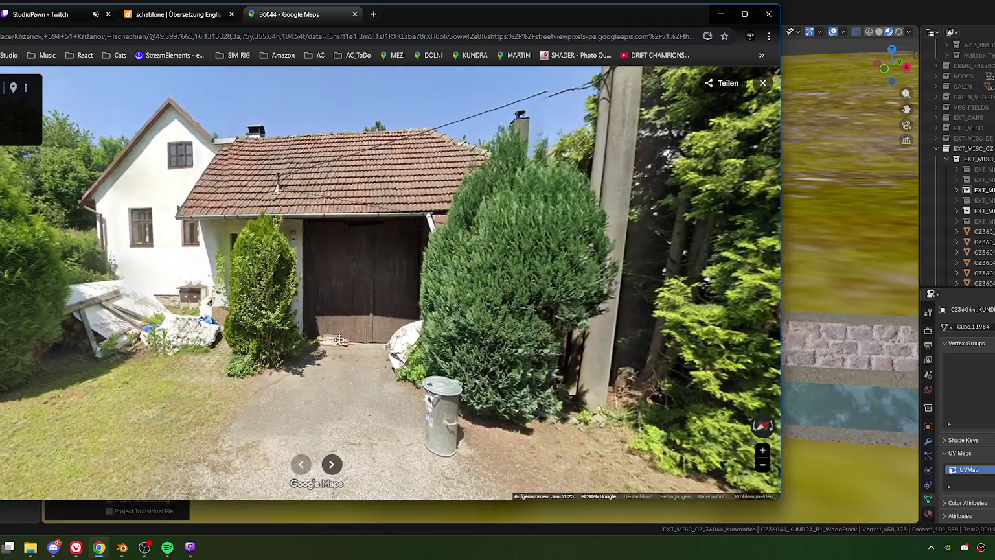
{"action": "left_click", "coordinate": [339, 339]}
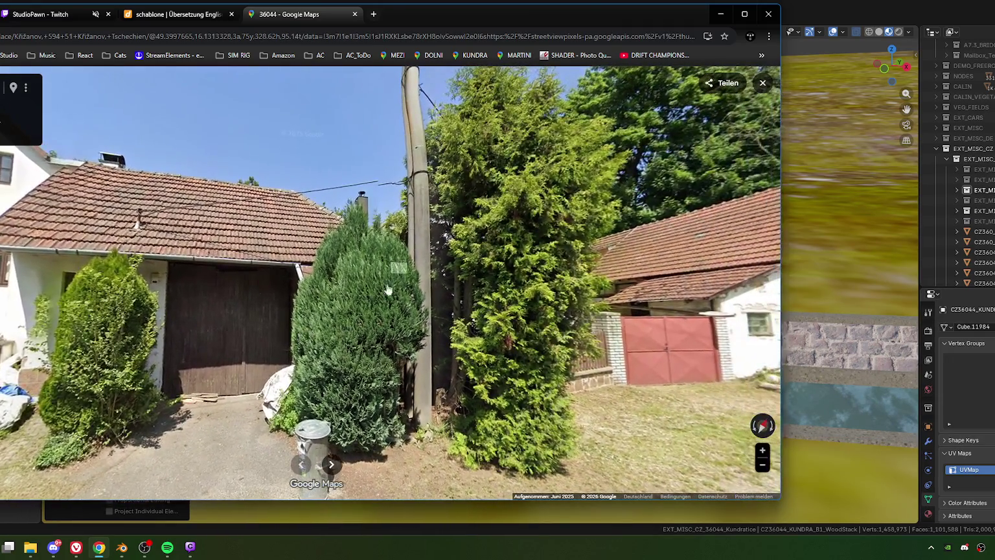
{"action": "left_click_drag", "start_coordinate": [388, 289], "coordinate": [550, 291]}
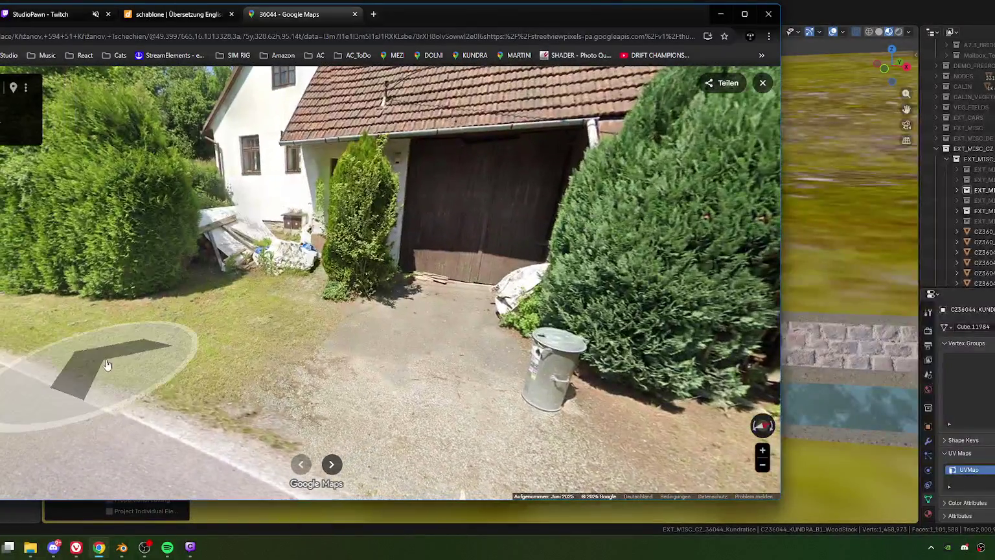
{"action": "left_click", "coordinate": [110, 364]}
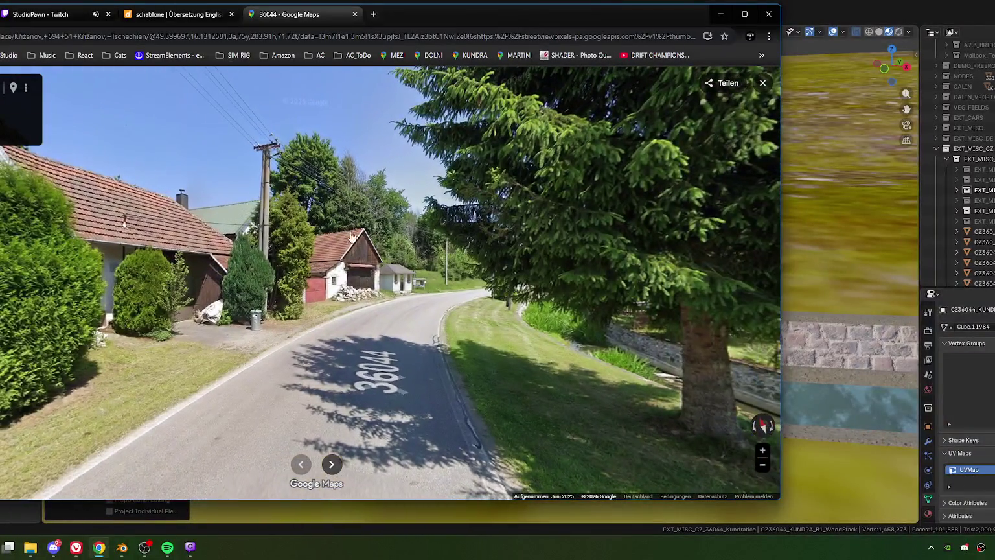
{"action": "left_click", "coordinate": [344, 330]}
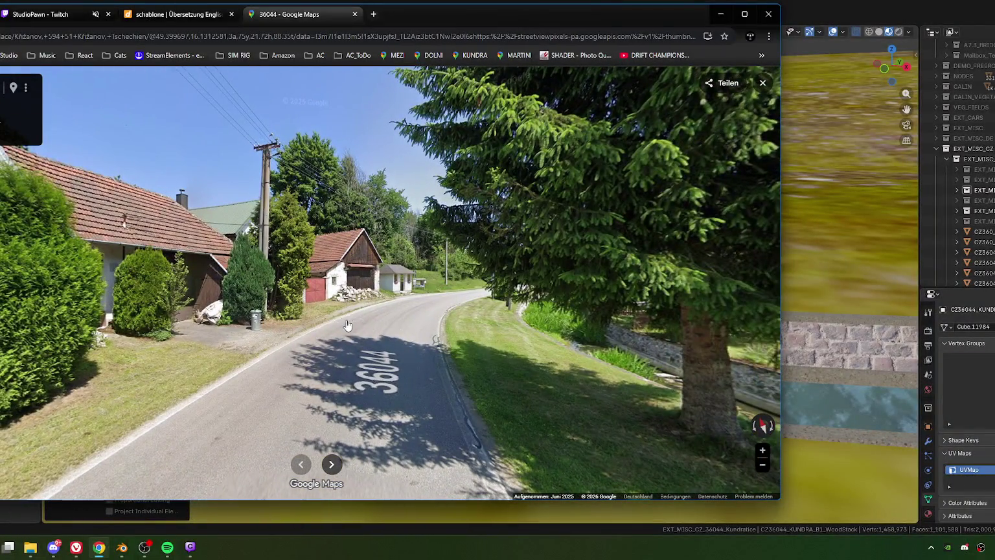
Move past the white house with the red gate to the bus shelter.
{"action": "left_click", "coordinate": [344, 342]}
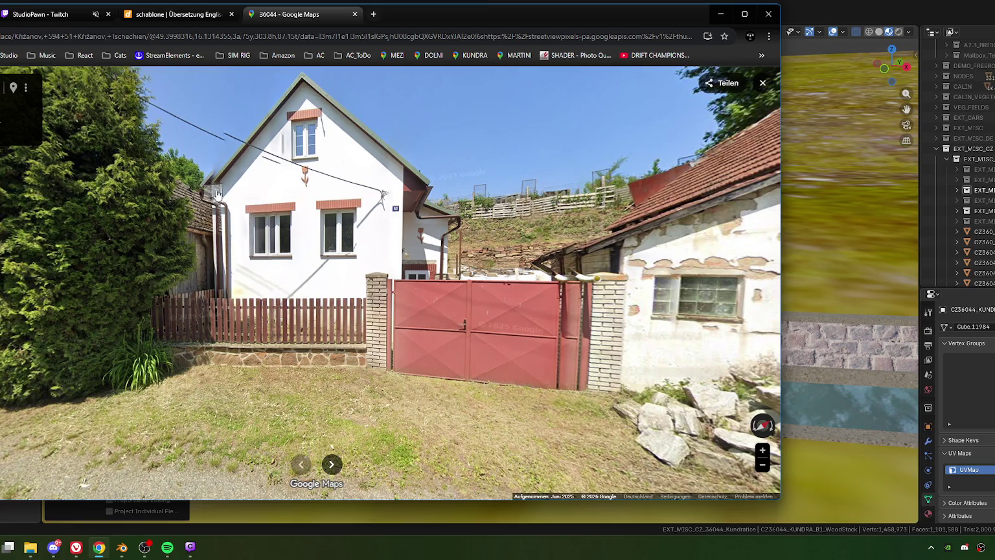
{"action": "left_click_drag", "start_coordinate": [226, 176], "coordinate": [320, 188]}
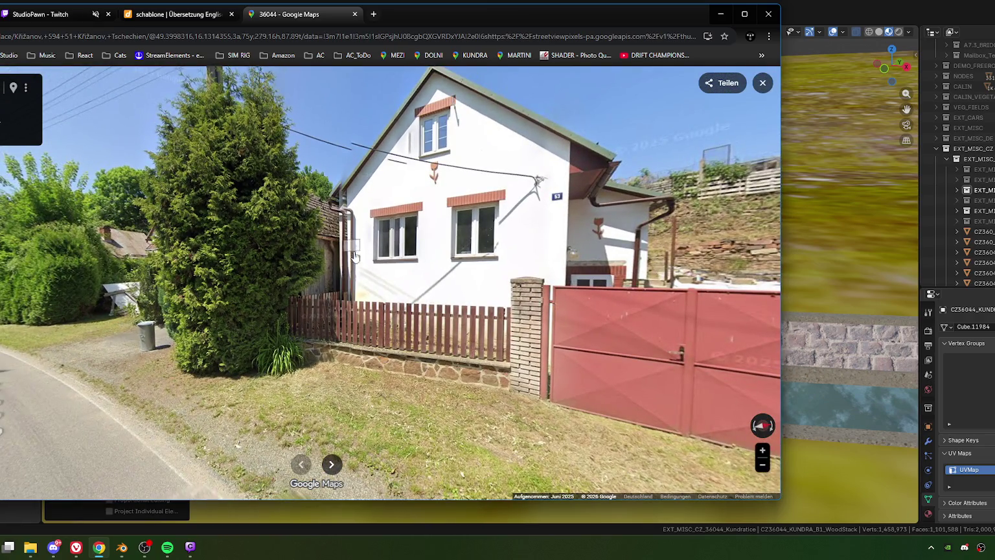
{"action": "left_click", "coordinate": [349, 369]}
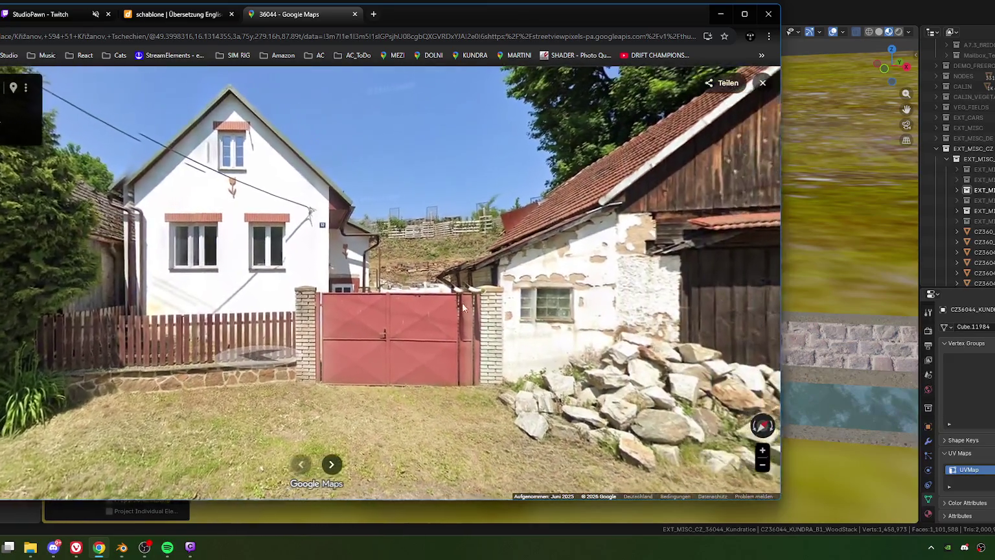
{"action": "left_click_drag", "start_coordinate": [461, 306], "coordinate": [407, 337]}
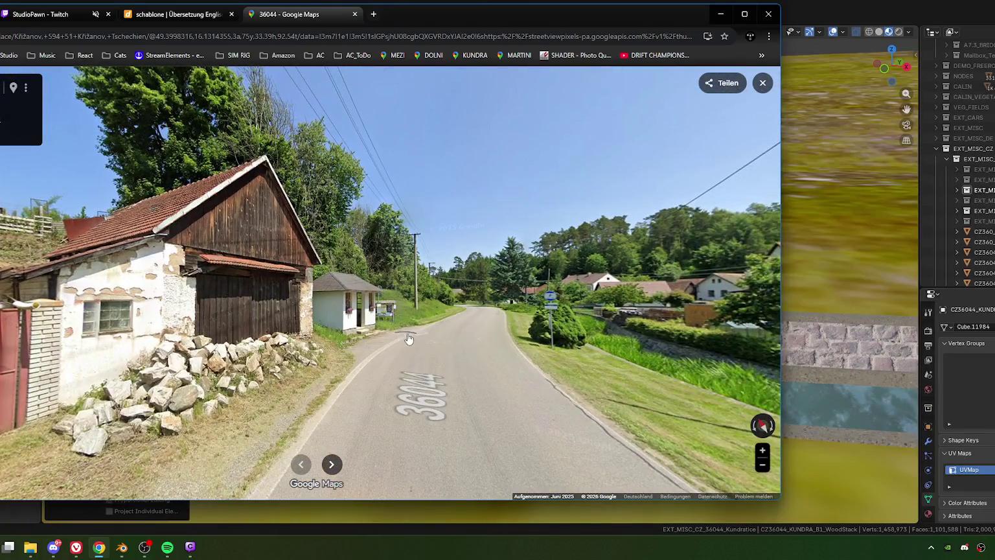
{"action": "left_click", "coordinate": [417, 346]}
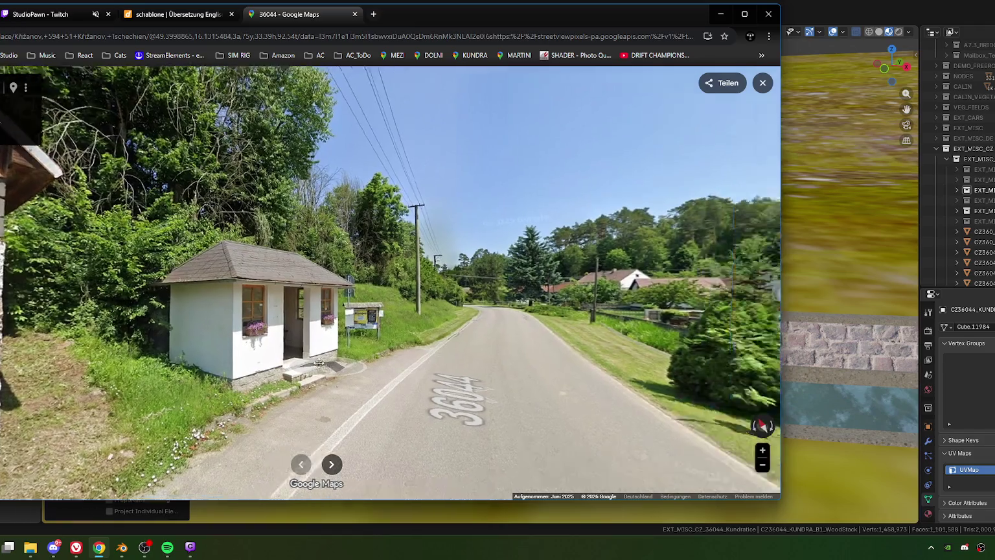
Look along the road and zoom in on the bus stop sign, then return to Blender.
{"action": "mouse_move", "coordinate": [647, 370]}
{"action": "left_mouse_down"}
{"action": "mouse_move", "coordinate": [415, 365]}
{"action": "mouse_move", "coordinate": [500, 315]}
{"action": "left_mouse_up"}
{"action": "left_click", "coordinate": [370, 313]}
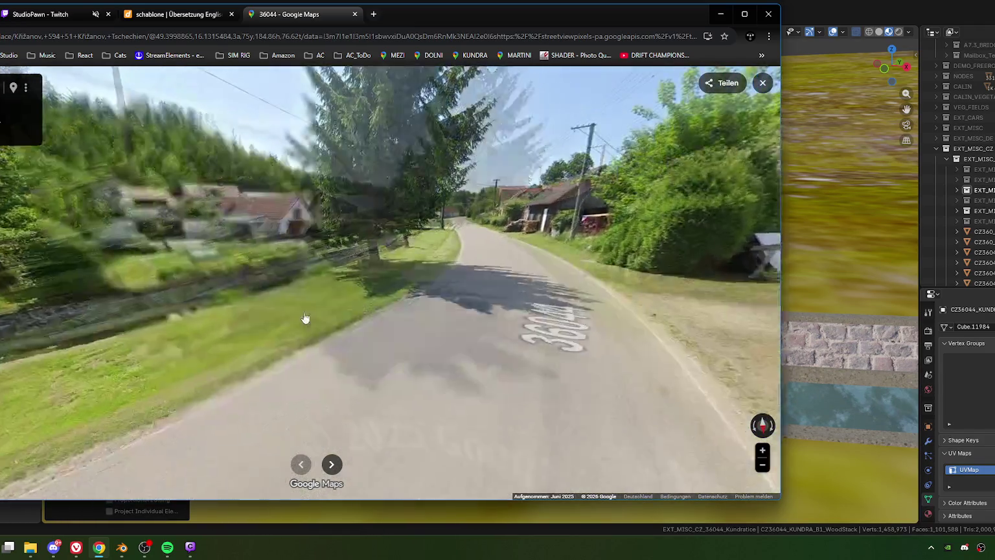
{"action": "left_click_drag", "start_coordinate": [370, 313], "coordinate": [250, 252]}
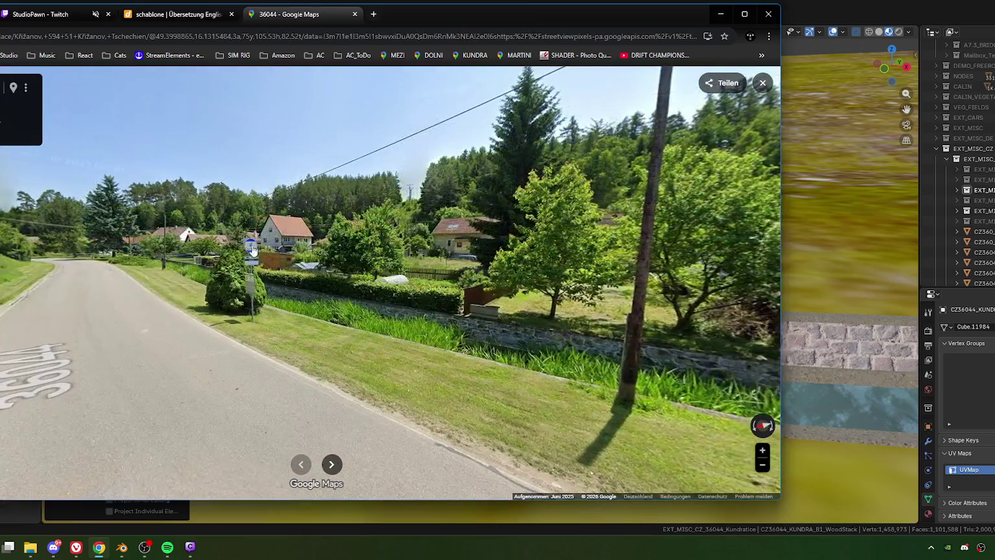
{"action": "scroll", "coordinate": [250, 251], "scroll_direction": "up", "scroll_amount": 5}
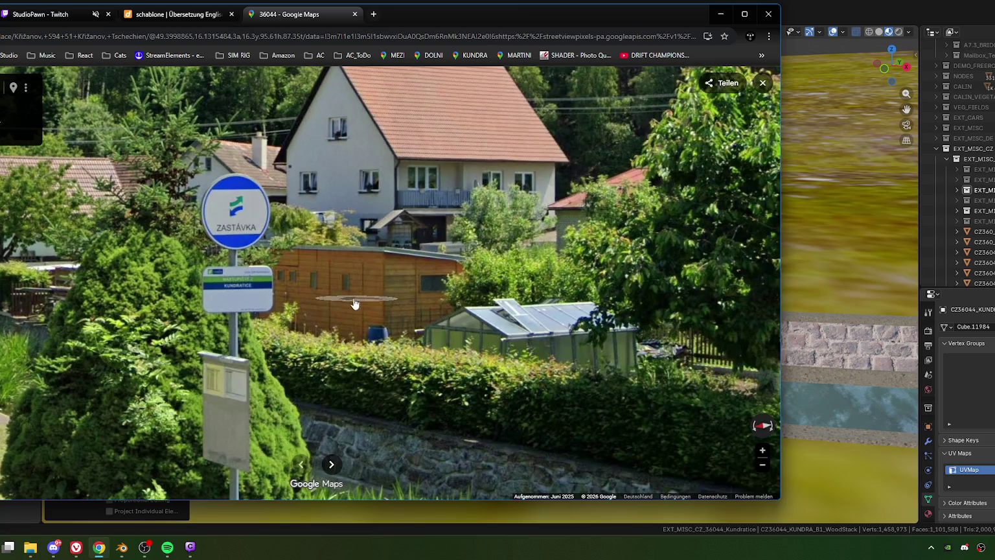
{"action": "left_click_drag", "start_coordinate": [349, 305], "coordinate": [244, 304]}
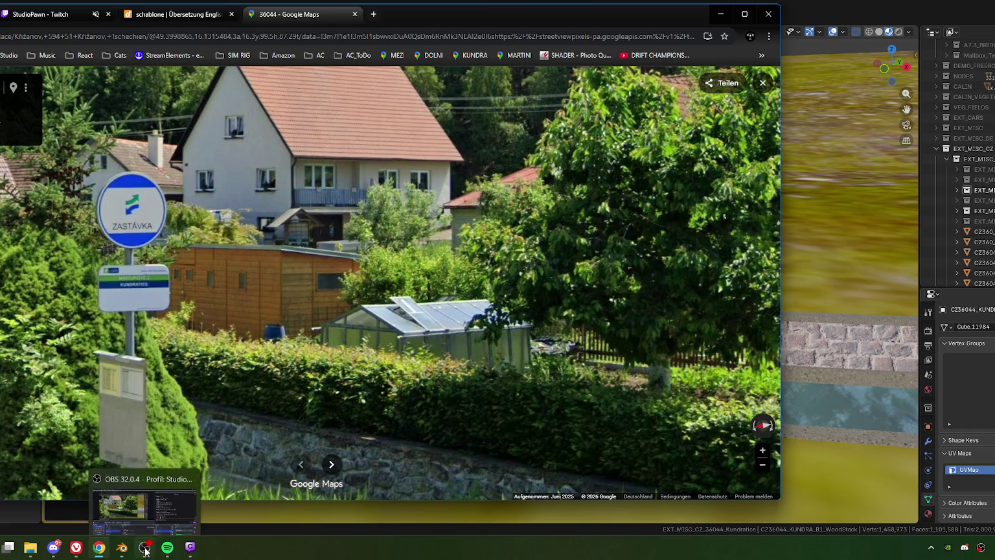
{"action": "left_click", "coordinate": [122, 549]}
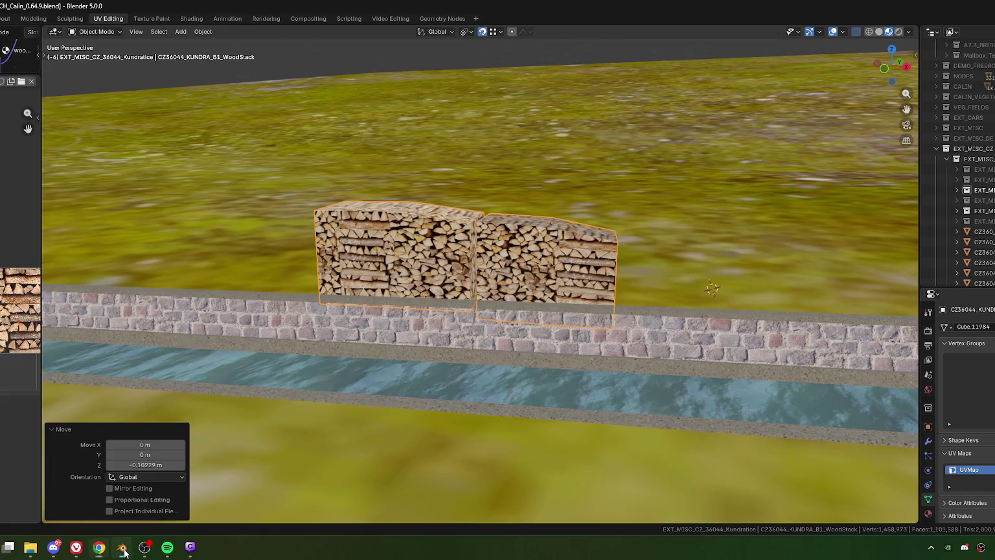
Select the road sign and show its texture sheet centred in a widened image editor.
{"action": "scroll", "coordinate": [543, 283], "scroll_direction": "down", "scroll_amount": 5}
{"action": "middle_click_drag", "start_coordinate": [590, 282], "coordinate": [454, 335]}
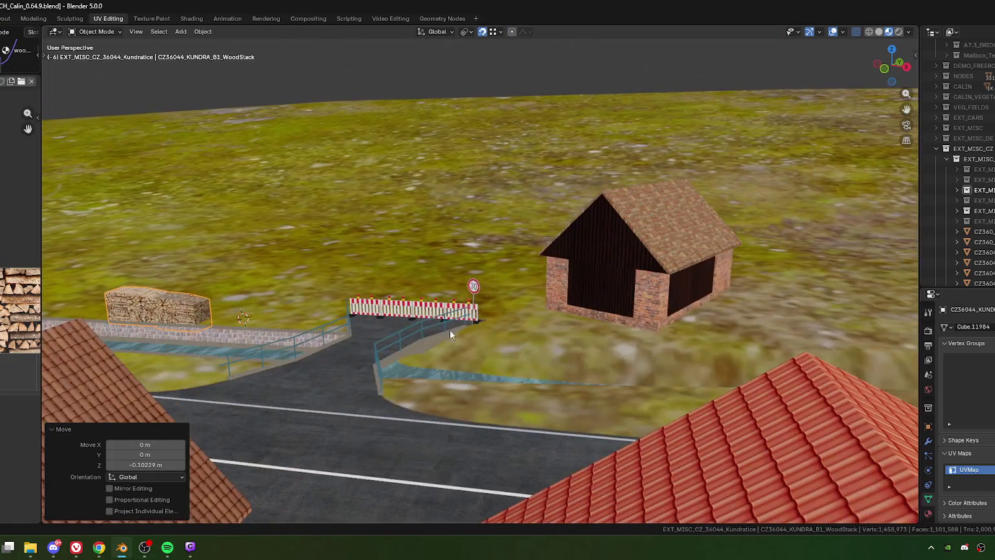
{"action": "left_click", "coordinate": [474, 315]}
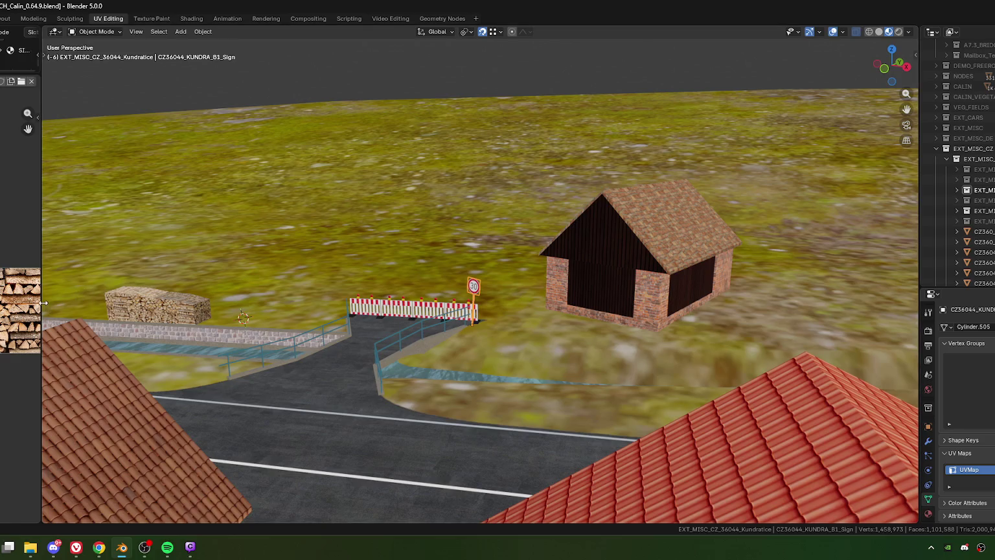
{"action": "left_click_drag", "start_coordinate": [43, 302], "coordinate": [467, 304]}
{"action": "key", "text": "Tab"}
{"action": "scroll", "coordinate": [261, 302], "scroll_direction": "down", "scroll_amount": 1}
{"action": "scroll", "coordinate": [261, 302], "scroll_direction": "down", "scroll_amount": 1}
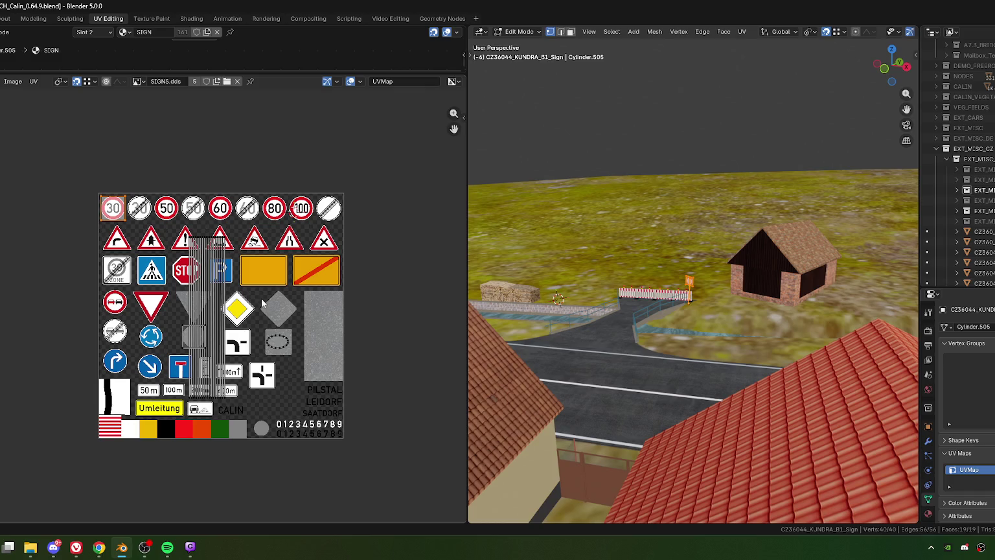
{"action": "key", "text": "Tab"}
{"action": "scroll", "coordinate": [269, 308], "scroll_direction": "up", "scroll_amount": 1}
{"action": "middle_click_drag", "start_coordinate": [311, 330], "coordinate": [284, 319]}
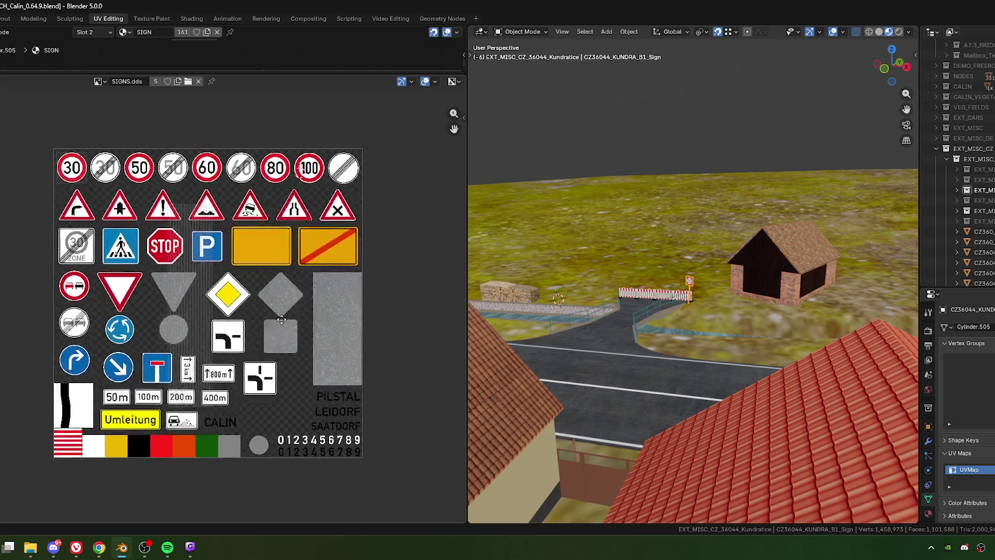
Screenshot the sign texture sheet, shrink the image editor, and select the woodstack.
{"action": "key", "text": "super+shift+s"}
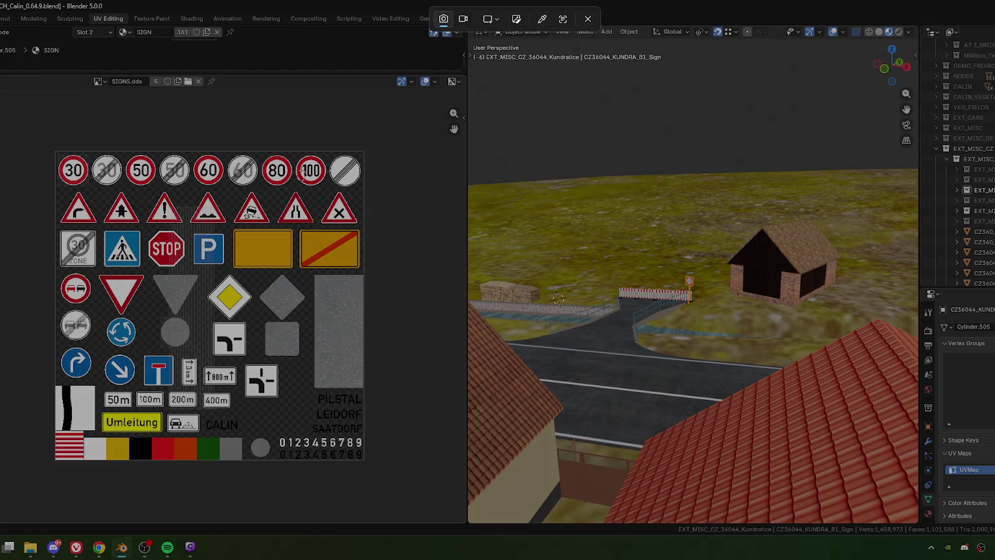
{"action": "left_click_drag", "start_coordinate": [0, 93], "coordinate": [462, 514]}
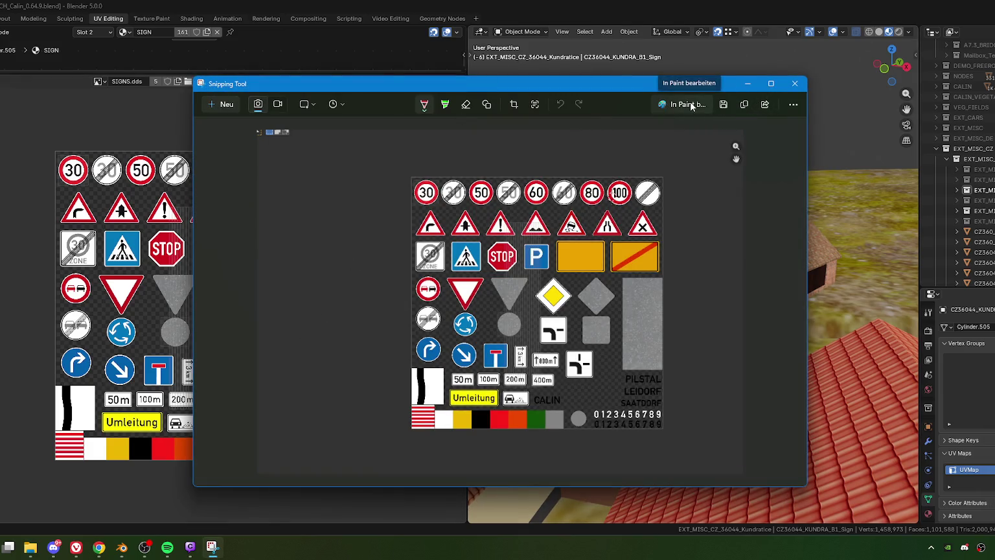
{"action": "left_click", "coordinate": [795, 83]}
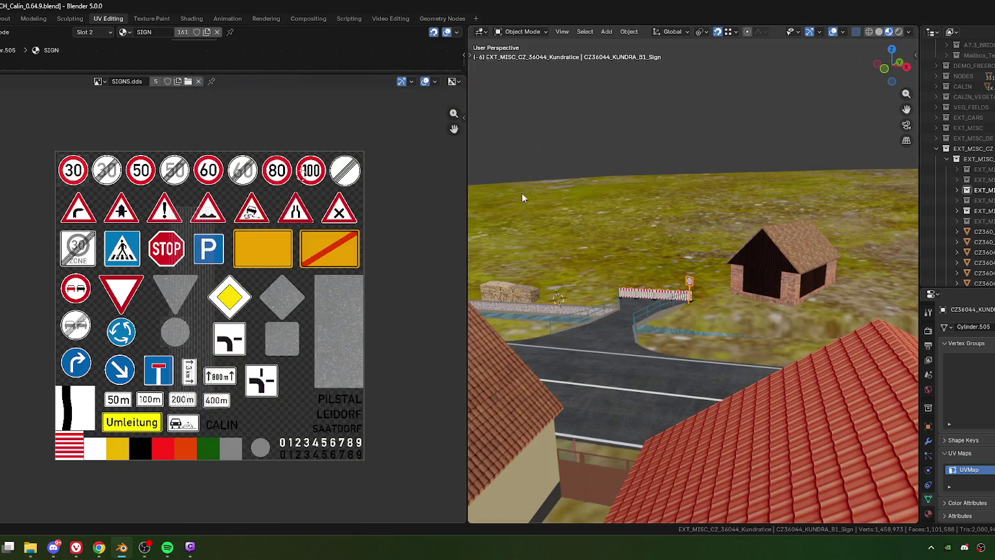
{"action": "left_click_drag", "start_coordinate": [466, 261], "coordinate": [26, 291]}
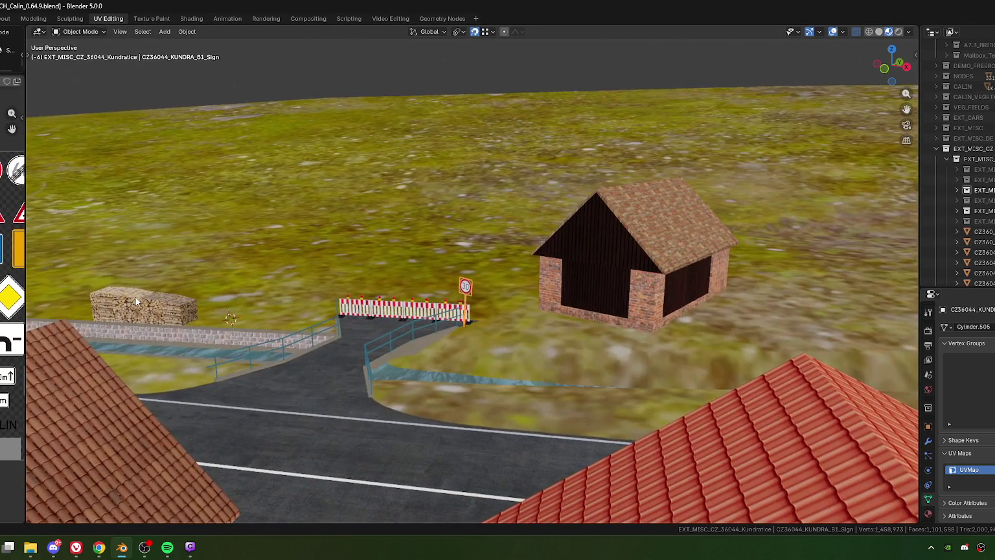
{"action": "left_click", "coordinate": [170, 324]}
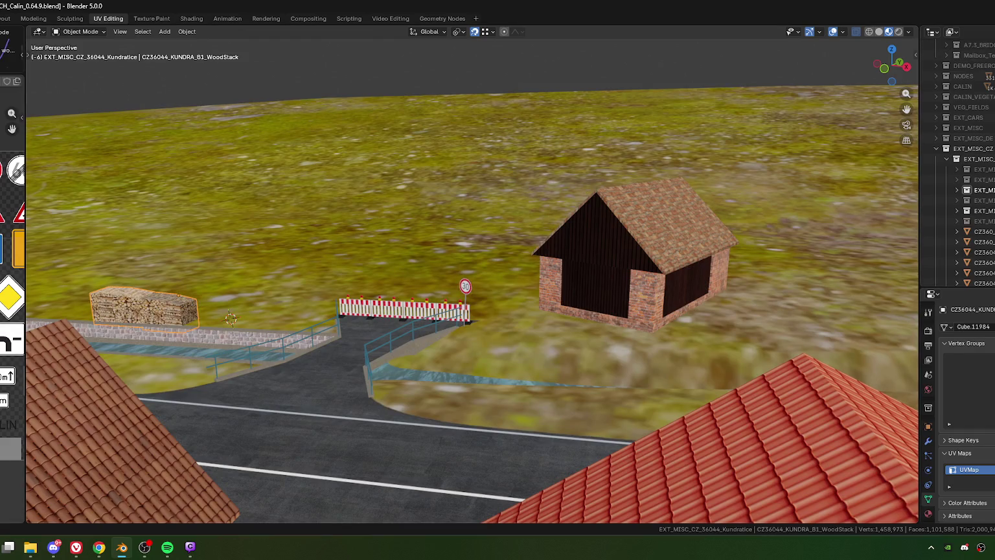
{"action": "left_click", "coordinate": [99, 547]}
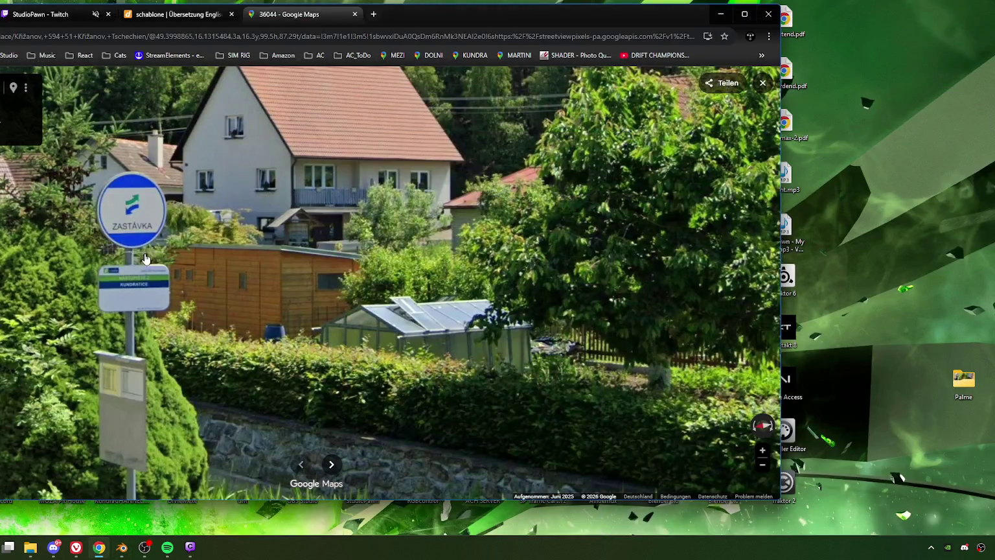
Paste the road-sign texture sheet into a new Paint image and resize the canvas to 1153×808 px.
{"action": "key", "text": "super"}
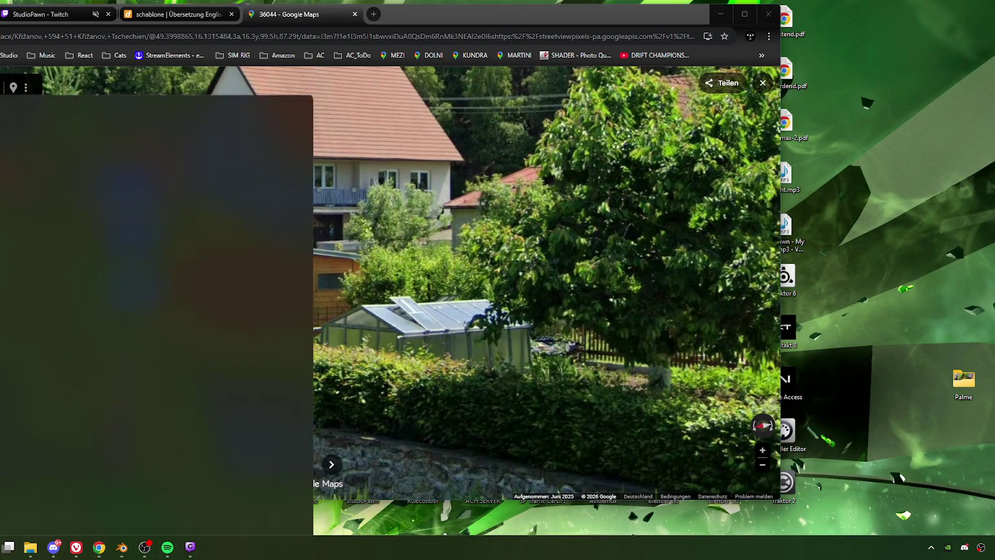
{"action": "type", "text": "paint"}
{"action": "key", "text": "Return"}
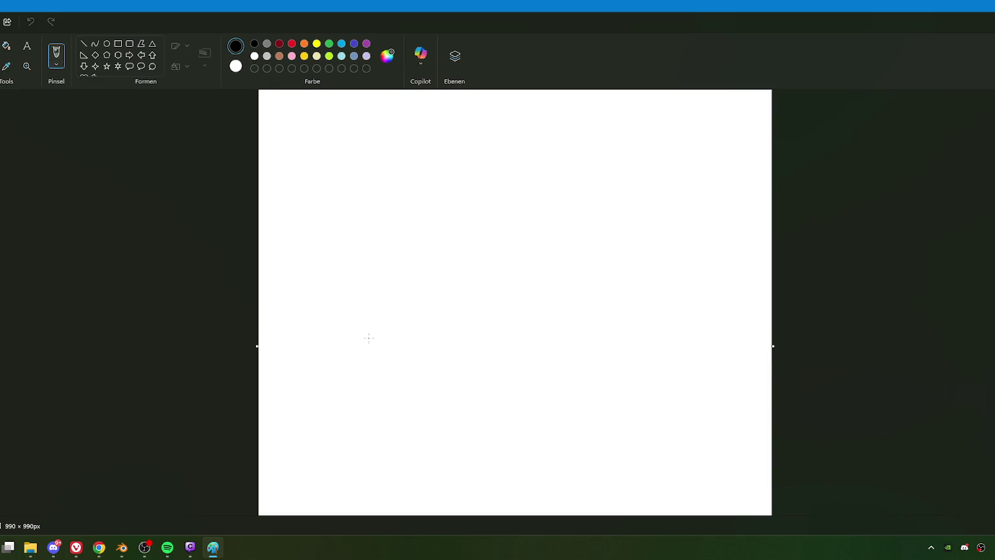
{"action": "key", "text": "ctrl+v"}
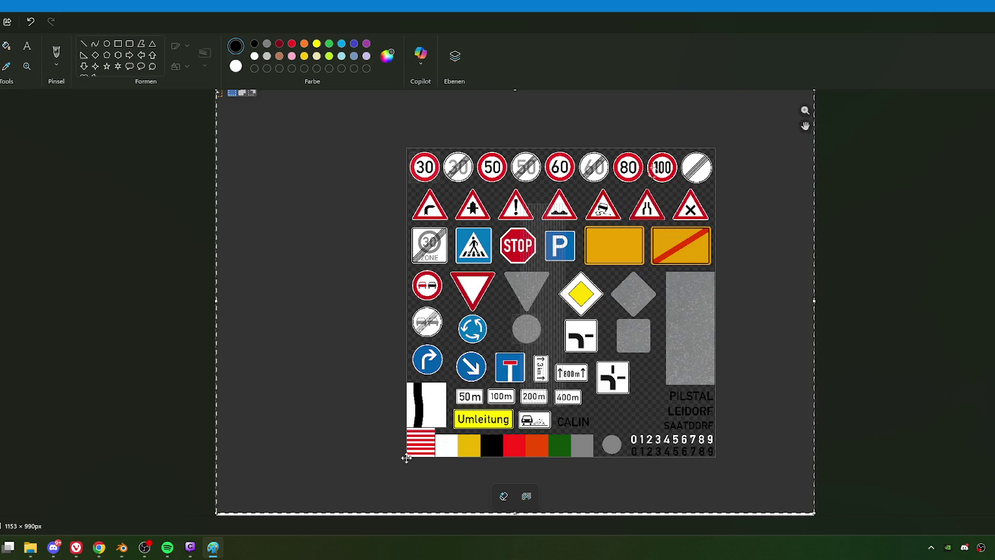
{"action": "left_click_drag", "start_coordinate": [515, 513], "coordinate": [515, 515]}
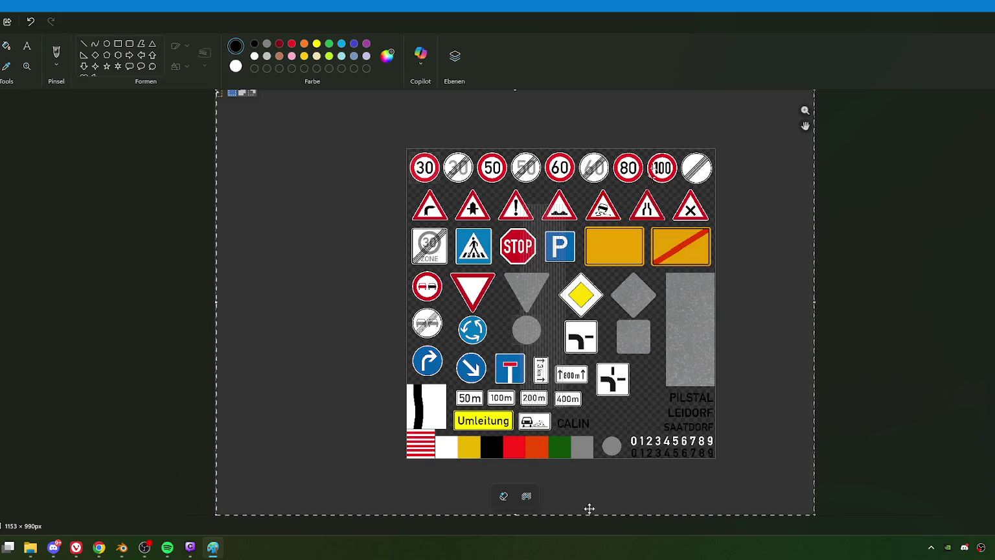
{"action": "left_click", "coordinate": [865, 464]}
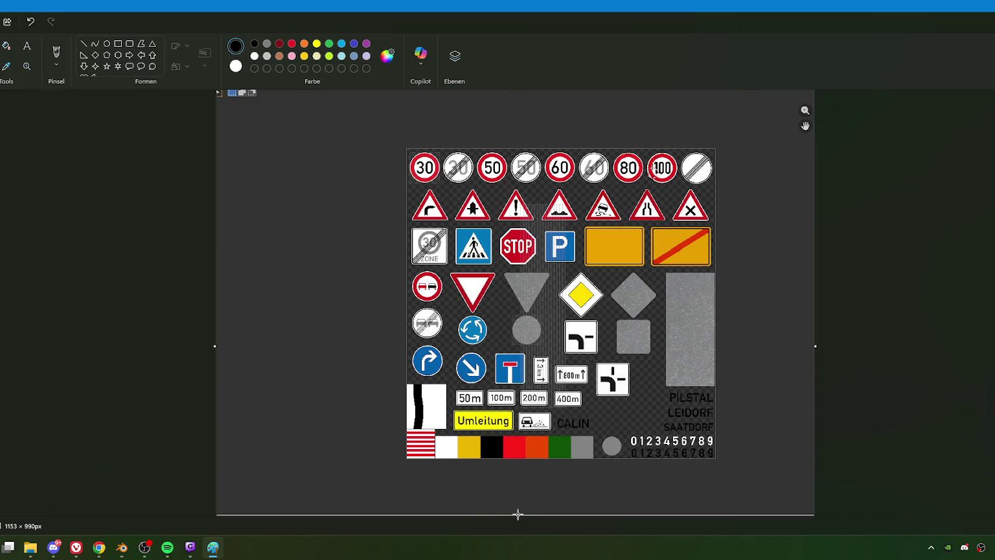
{"action": "mouse_move", "coordinate": [517, 514]}
{"action": "left_mouse_down"}
{"action": "mouse_move", "coordinate": [523, 526]}
{"action": "mouse_move", "coordinate": [528, 405]}
{"action": "left_mouse_up"}
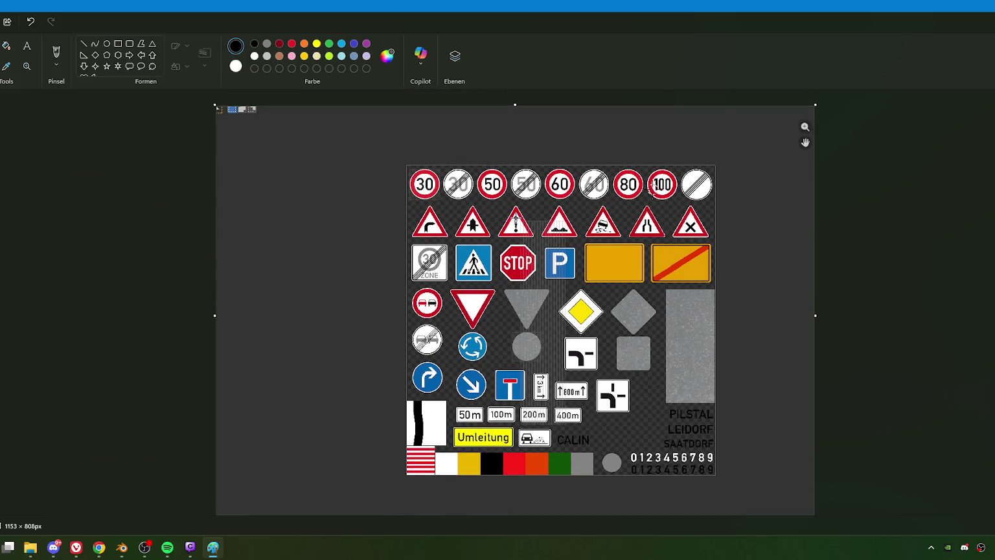
{"action": "scroll", "coordinate": [338, 397], "scroll_direction": "down", "scroll_amount": 1}
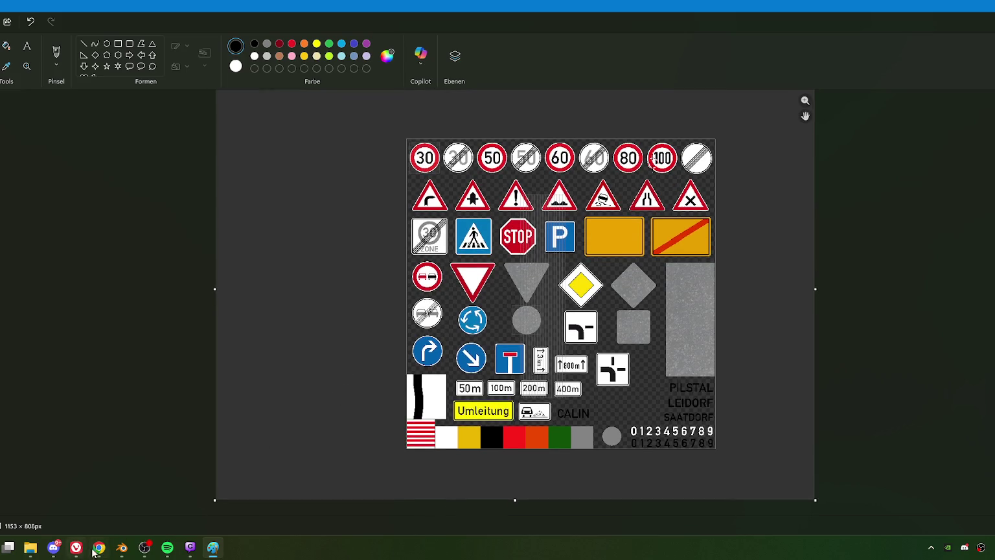
{"action": "mouse_move", "coordinate": [98, 547]}
{"action": "left_click", "coordinate": [114, 522]}
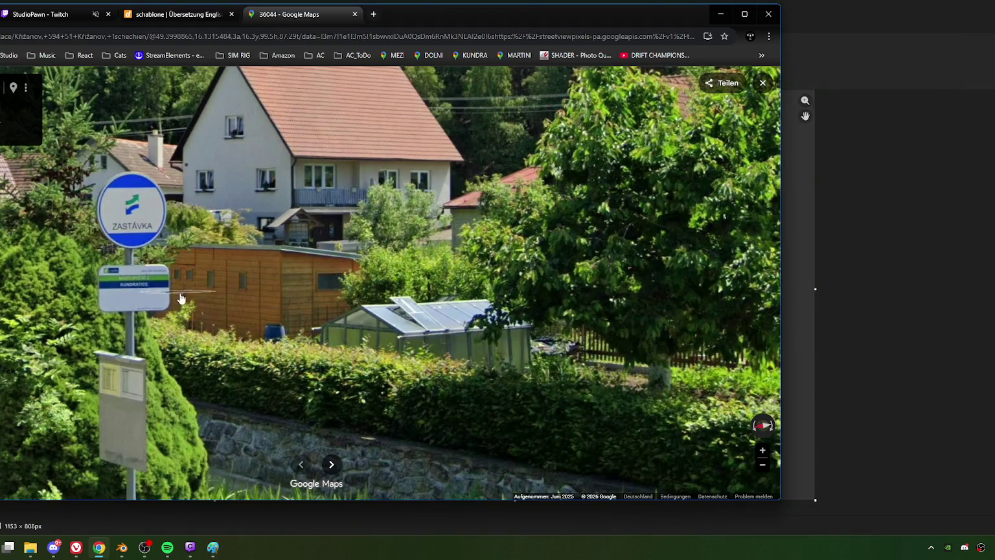
Zoom out Street View and snip the bus-stop sign and pole.
{"action": "scroll", "coordinate": [181, 297], "scroll_direction": "up", "scroll_amount": 2}
{"action": "scroll", "coordinate": [292, 318], "scroll_direction": "up", "scroll_amount": 2}
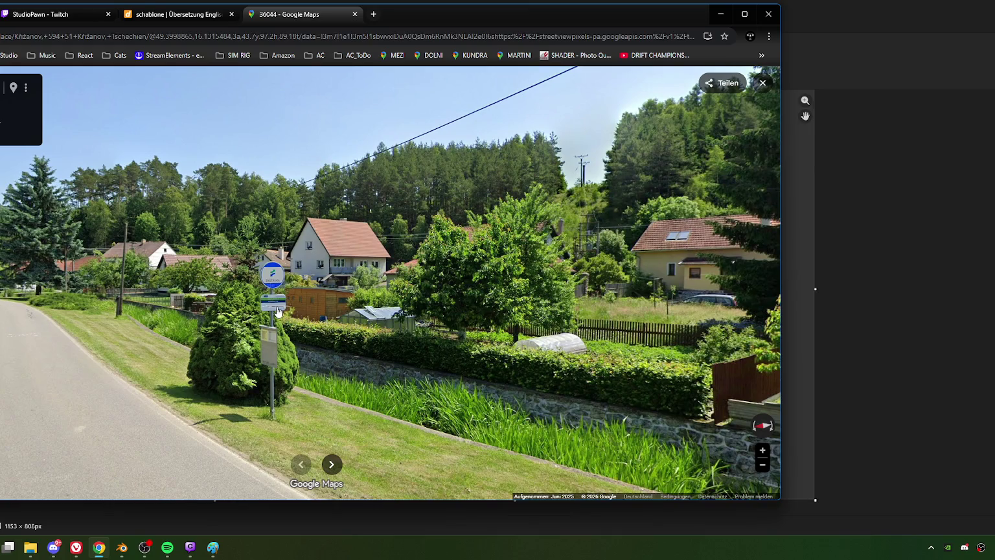
{"action": "key", "text": "super+shift+s"}
{"action": "left_click_drag", "start_coordinate": [244, 248], "coordinate": [305, 434]}
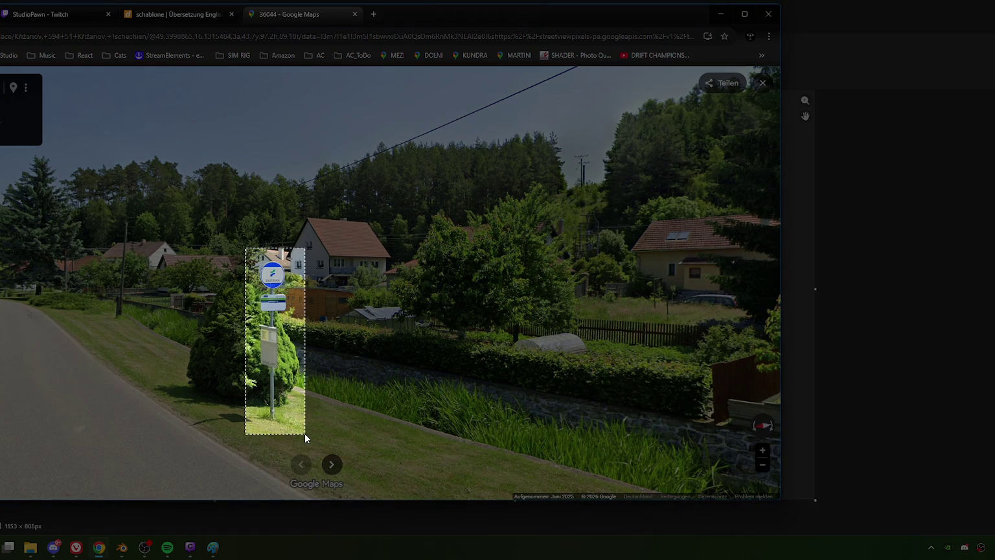
{"action": "key", "text": "alt+Tab"}
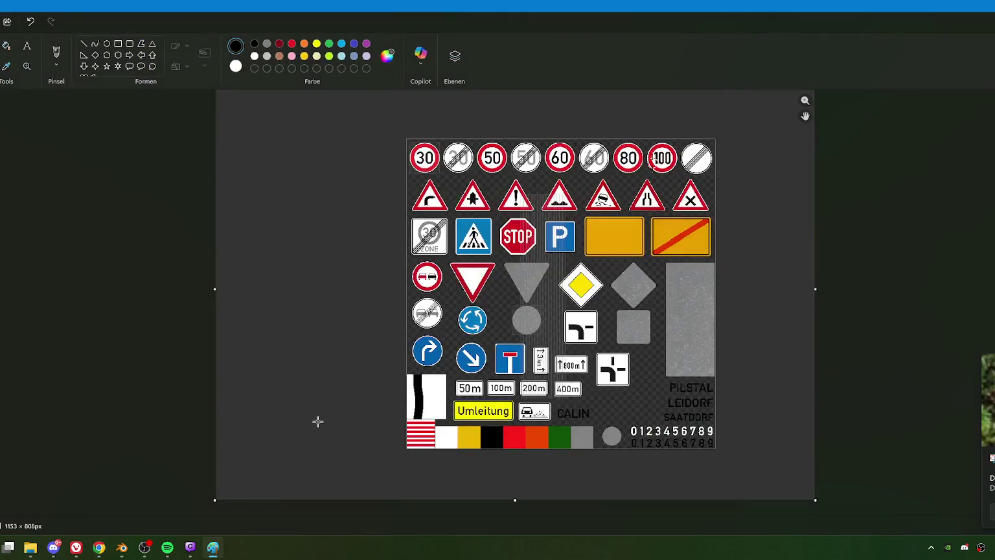
Paste the bus-stop snip beside the sign sheet and write a circled red 20 next to it.
{"action": "key", "text": "ctrl+v"}
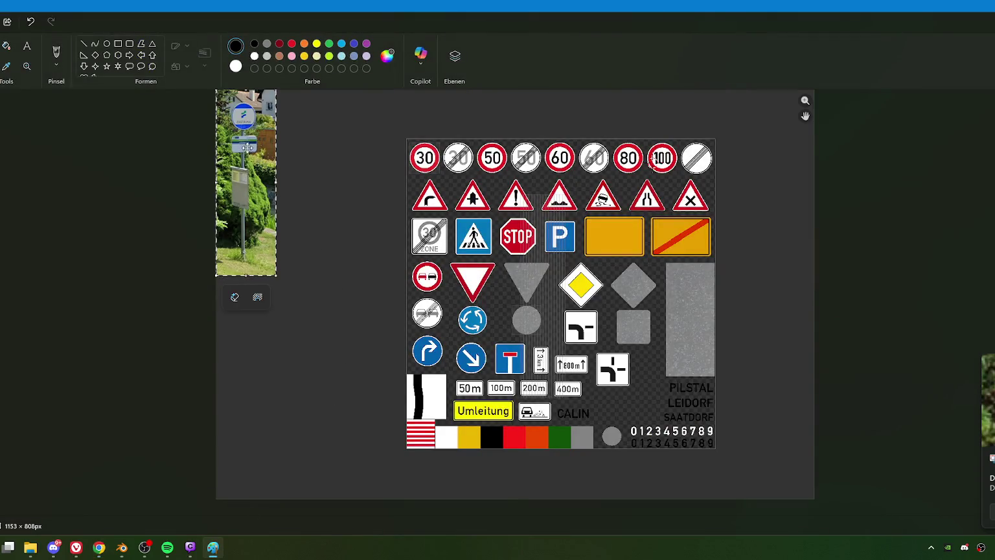
{"action": "left_click_drag", "start_coordinate": [250, 151], "coordinate": [264, 170]}
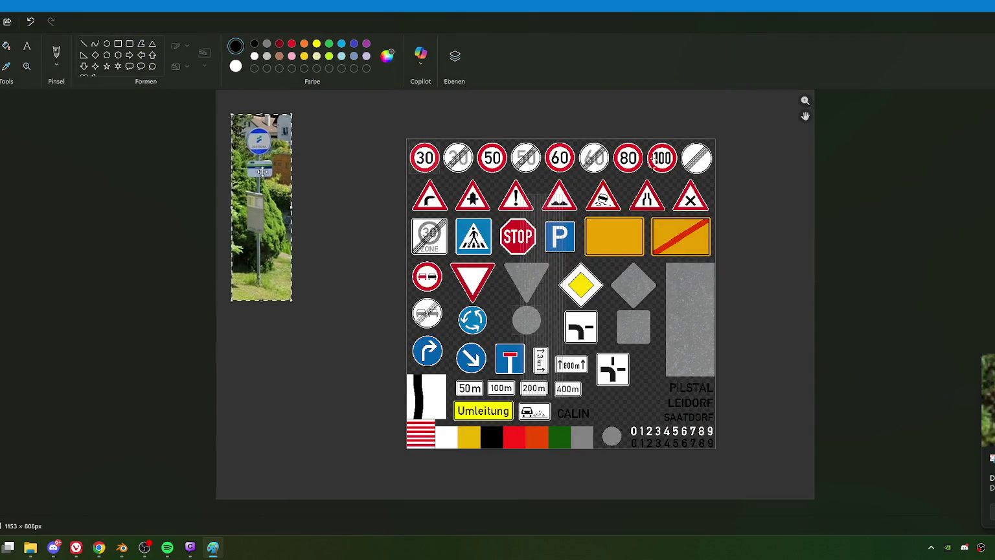
{"action": "left_click", "coordinate": [292, 44]}
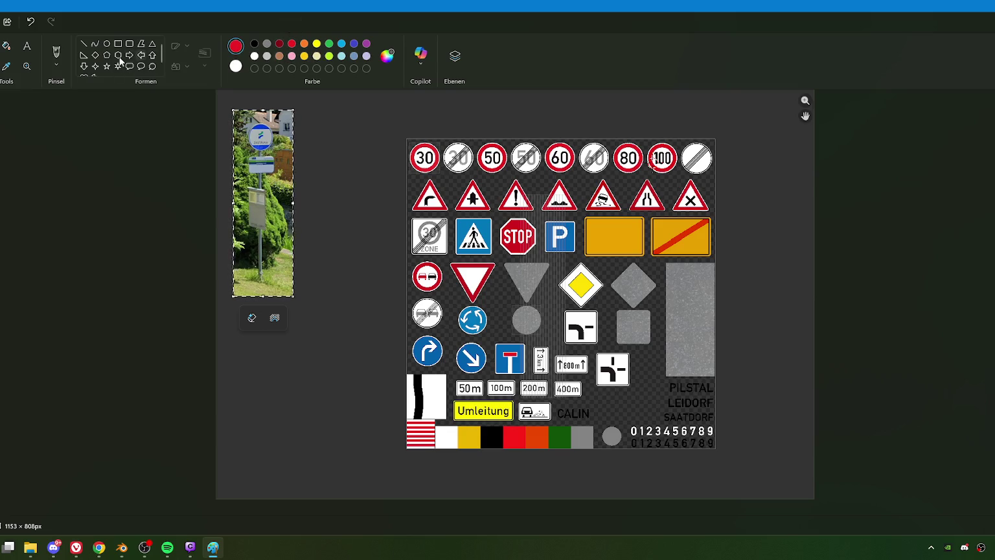
{"action": "left_click", "coordinate": [57, 54]}
{"action": "left_click_drag", "start_coordinate": [327, 143], "coordinate": [335, 160]}
{"action": "left_click_drag", "start_coordinate": [349, 125], "coordinate": [341, 171]}
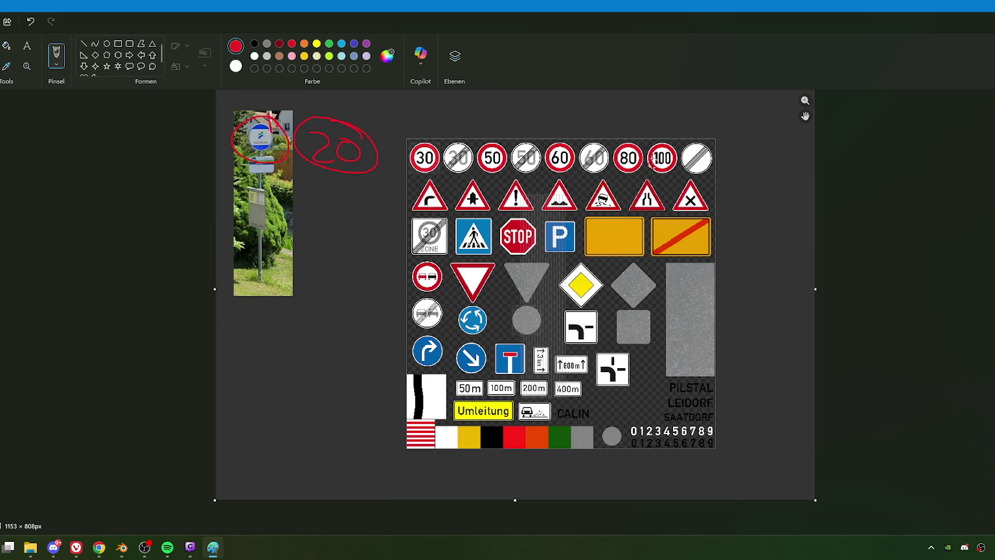
Try drawing red rectangles near the canvas top and discard them.
{"action": "scroll", "coordinate": [514, 302], "scroll_direction": "up", "scroll_amount": 1}
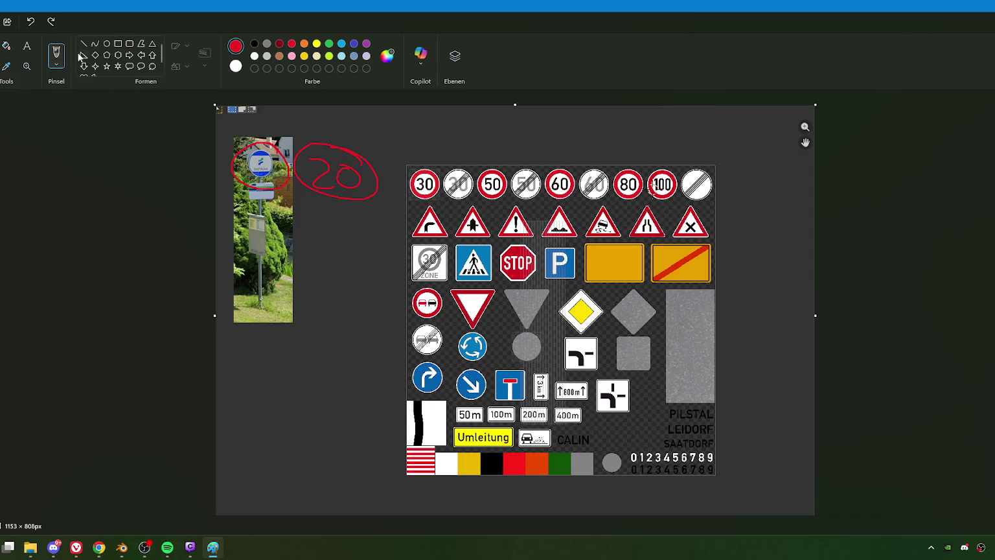
{"action": "left_click", "coordinate": [120, 44]}
{"action": "left_click_drag", "start_coordinate": [269, 120], "coordinate": [191, 97]}
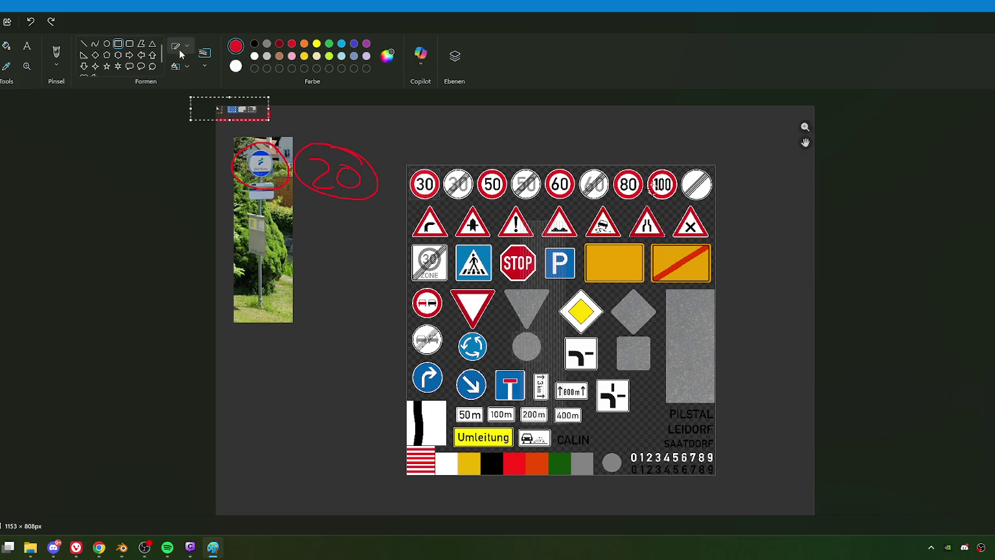
{"action": "left_click", "coordinate": [271, 134]}
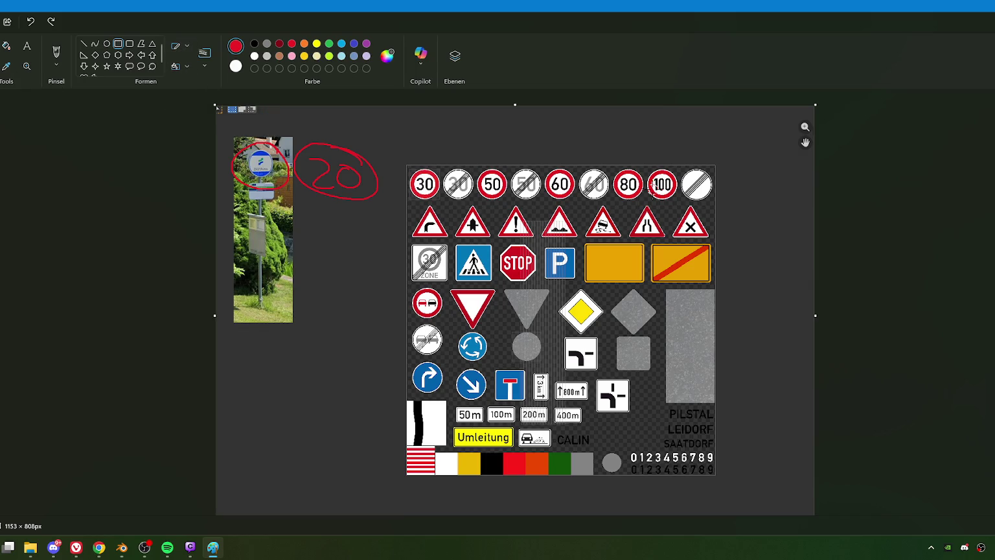
{"action": "left_click_drag", "start_coordinate": [283, 122], "coordinate": [359, 105]}
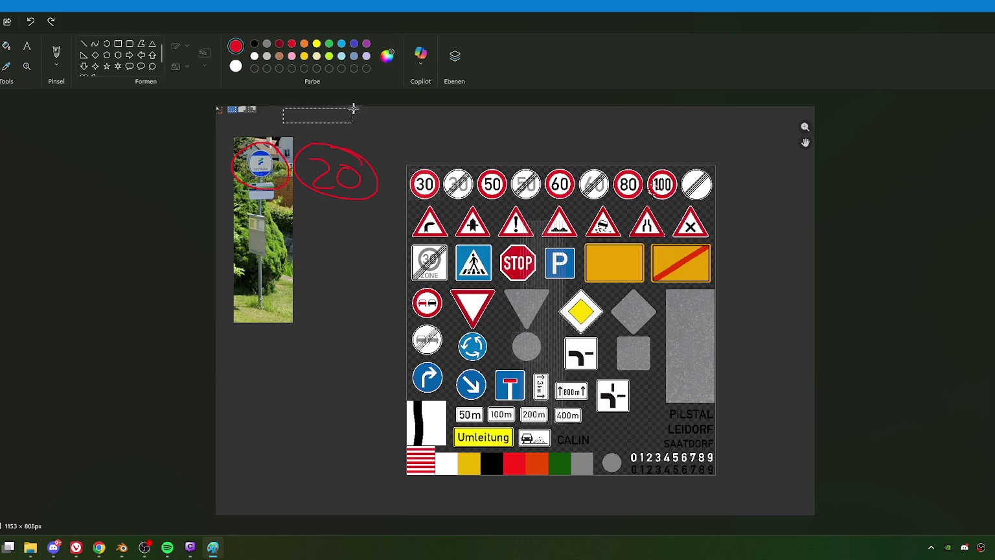
{"action": "left_click", "coordinate": [322, 117]}
Draw a red divider, circle 70 and 120, cross out the grey rectangle and striped sign.
{"action": "left_click", "coordinate": [57, 53]}
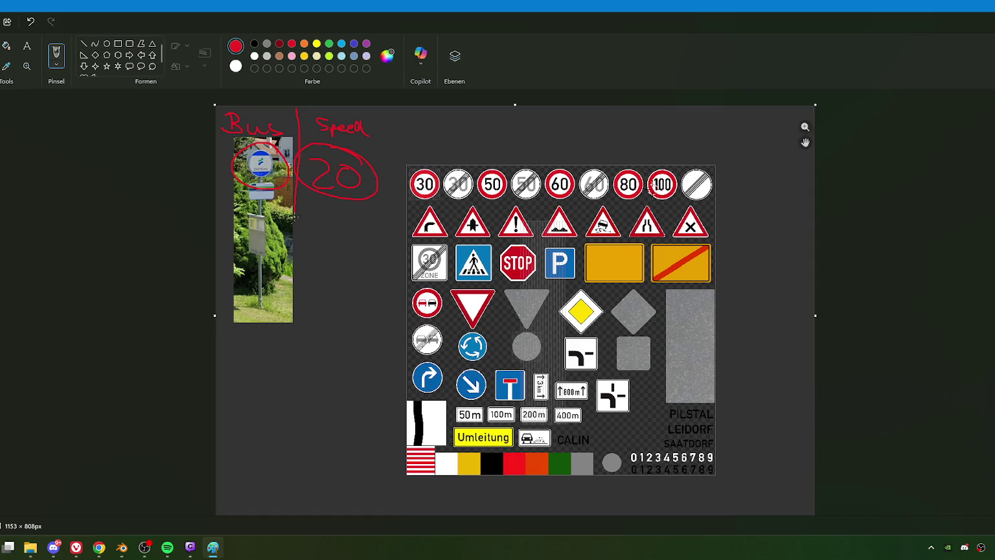
{"action": "left_click_drag", "start_coordinate": [396, 147], "coordinate": [402, 337]}
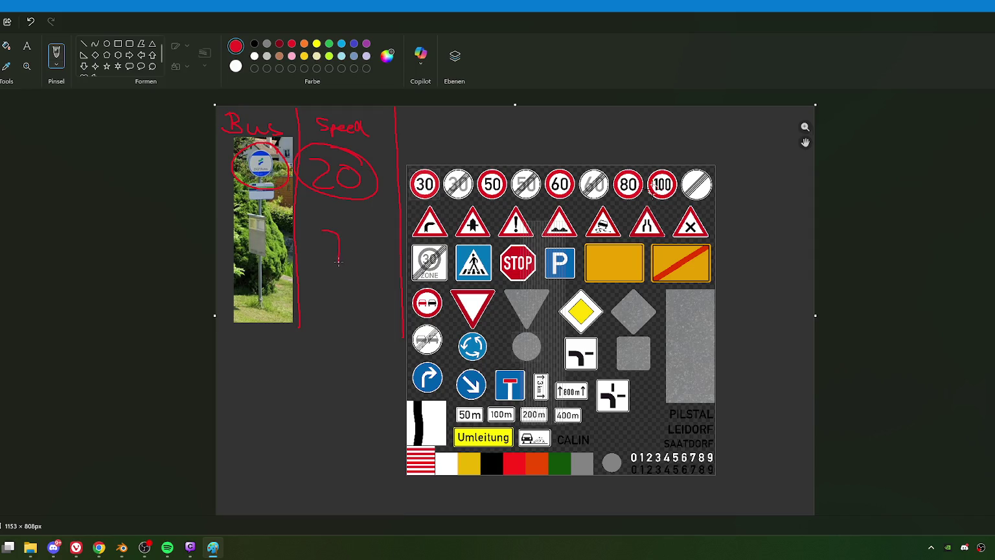
{"action": "left_click_drag", "start_coordinate": [358, 222], "coordinate": [353, 219]}
{"action": "mouse_move", "coordinate": [370, 293]}
{"action": "left_mouse_down"}
{"action": "mouse_move", "coordinate": [341, 288]}
{"action": "mouse_move", "coordinate": [330, 337]}
{"action": "left_mouse_up"}
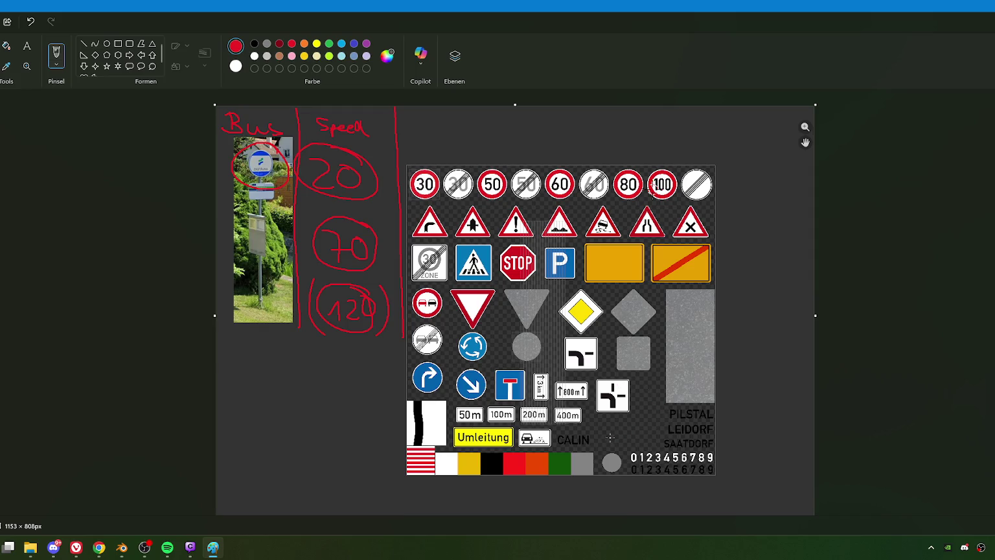
{"action": "mouse_move", "coordinate": [676, 310]}
{"action": "left_mouse_down"}
{"action": "mouse_move", "coordinate": [704, 371]}
{"action": "mouse_move", "coordinate": [683, 377]}
{"action": "left_mouse_up"}
{"action": "mouse_move", "coordinate": [409, 447]}
{"action": "left_mouse_down"}
{"action": "mouse_move", "coordinate": [433, 476]}
{"action": "mouse_move", "coordinate": [419, 488]}
{"action": "left_mouse_up"}
{"action": "left_click_drag", "start_coordinate": [621, 452], "coordinate": [618, 448]}
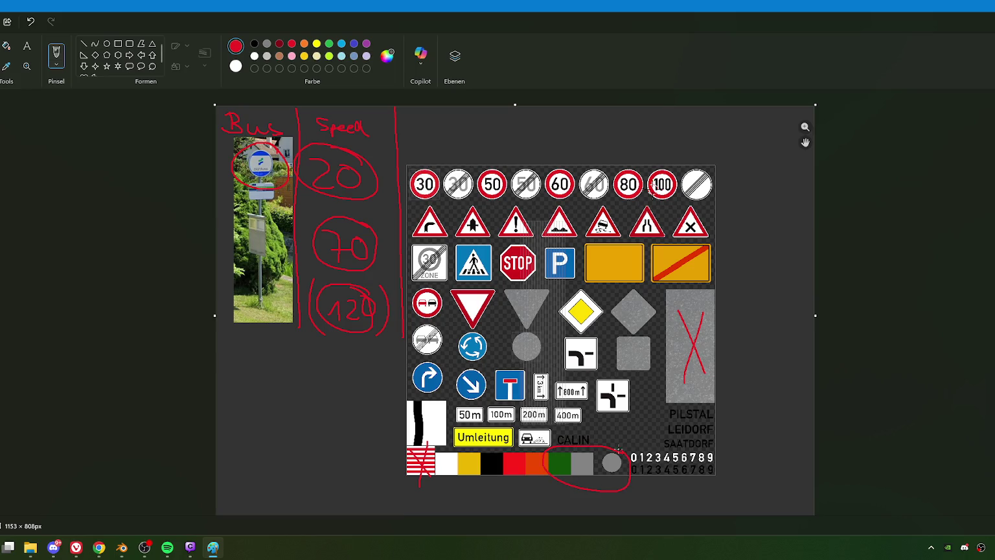
Add a red question mark, cross out the grey swatch, and label a circled 5 S-Corner.
{"action": "left_click_drag", "start_coordinate": [641, 490], "coordinate": [655, 499]}
{"action": "mouse_move", "coordinate": [573, 456]}
{"action": "left_mouse_down"}
{"action": "mouse_move", "coordinate": [609, 478]}
{"action": "mouse_move", "coordinate": [569, 478]}
{"action": "left_mouse_up"}
{"action": "mouse_move", "coordinate": [270, 358]}
{"action": "left_mouse_down"}
{"action": "mouse_move", "coordinate": [273, 382]}
{"action": "mouse_move", "coordinate": [244, 387]}
{"action": "left_mouse_up"}
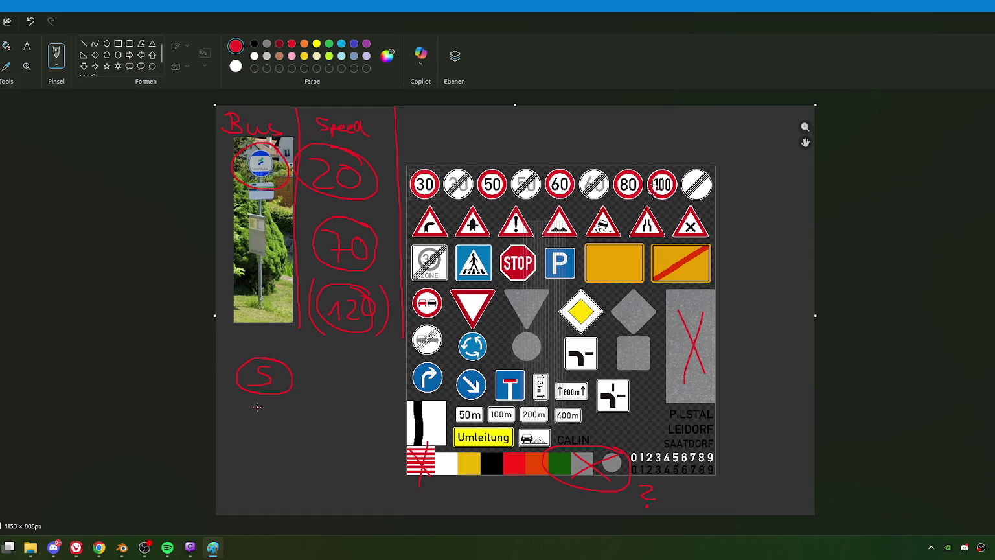
{"action": "mouse_move", "coordinate": [255, 406]}
{"action": "left_mouse_down"}
{"action": "mouse_move", "coordinate": [268, 422]}
{"action": "mouse_move", "coordinate": [368, 422]}
{"action": "mouse_move", "coordinate": [391, 409]}
{"action": "left_mouse_up"}
Save the annotated sheet as Signs.jpg in the ToDo - Material - Shader folder, then return to Blender.
{"action": "left_click", "coordinate": [7, 22]}
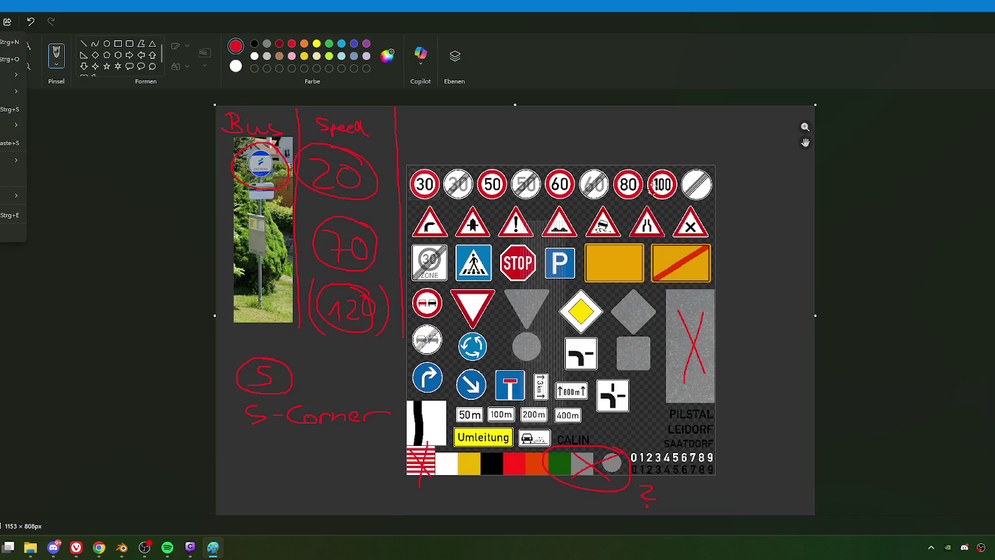
{"action": "mouse_move", "coordinate": [12, 125]}
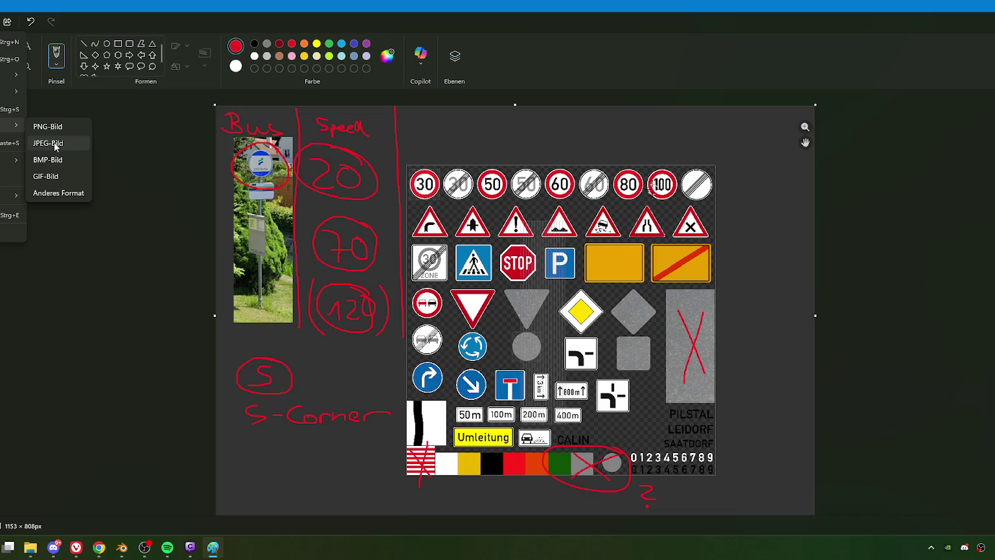
{"action": "left_click", "coordinate": [53, 144]}
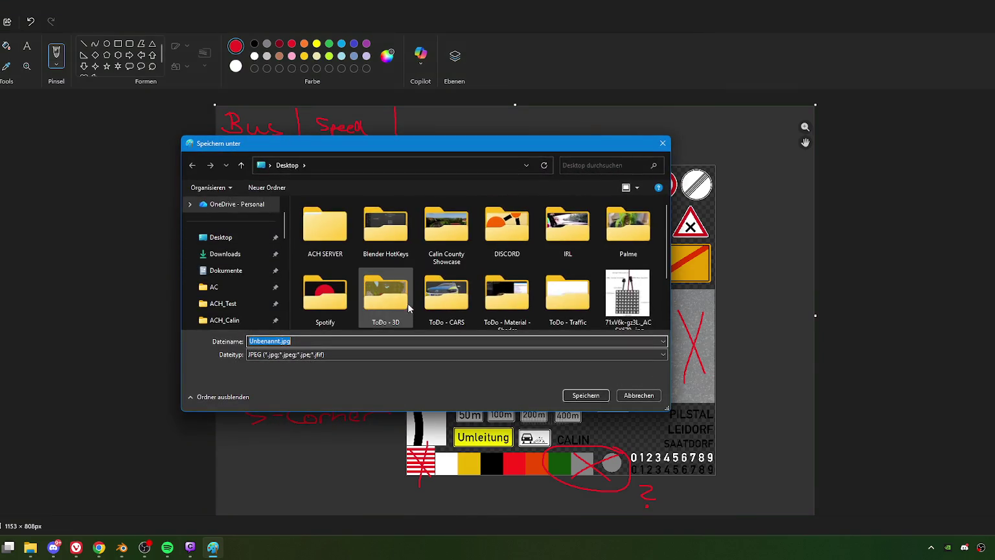
{"action": "double_click", "coordinate": [388, 298]}
{"action": "key", "text": "alt+Left"}
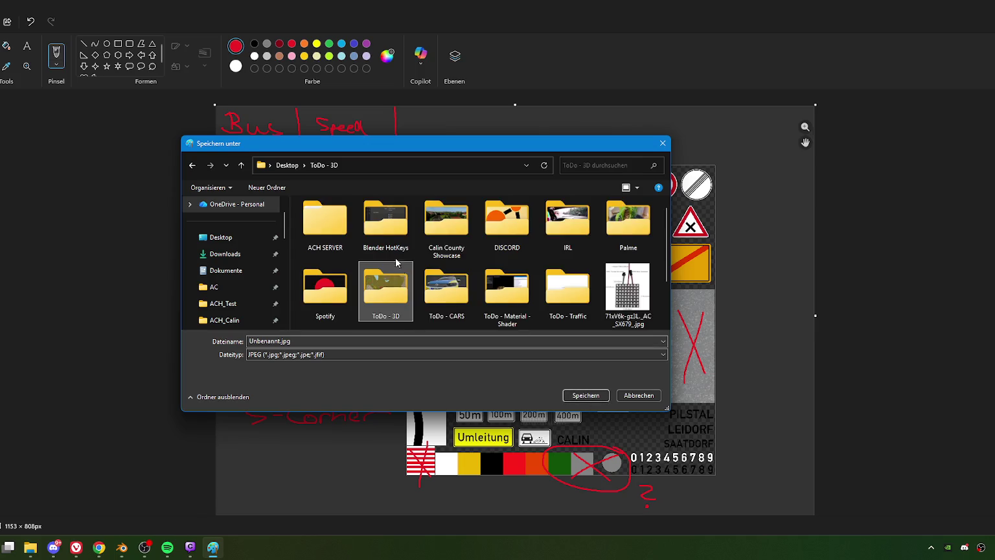
{"action": "double_click", "coordinate": [516, 306]}
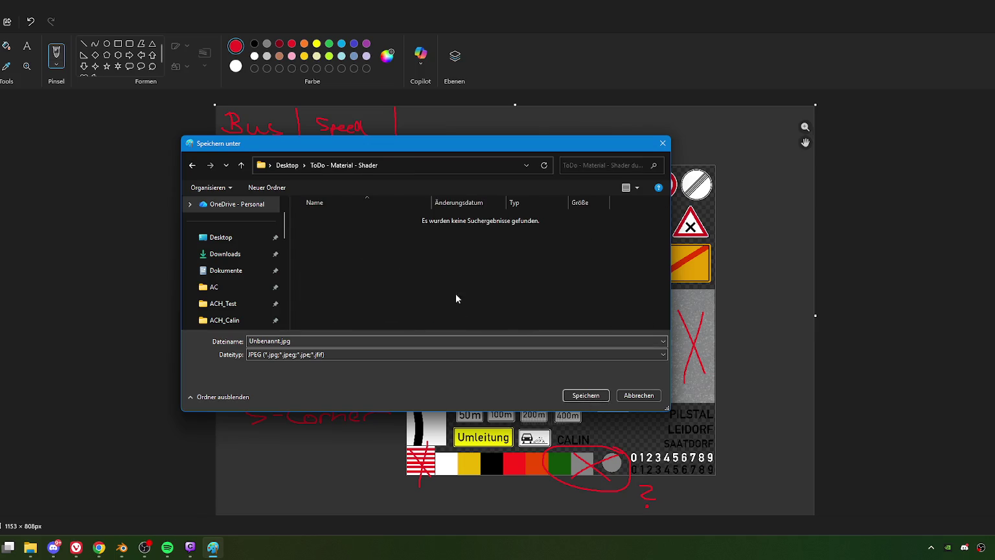
{"action": "left_click", "coordinate": [280, 343]}
{"action": "left_click_drag", "start_coordinate": [290, 341], "coordinate": [205, 336]}
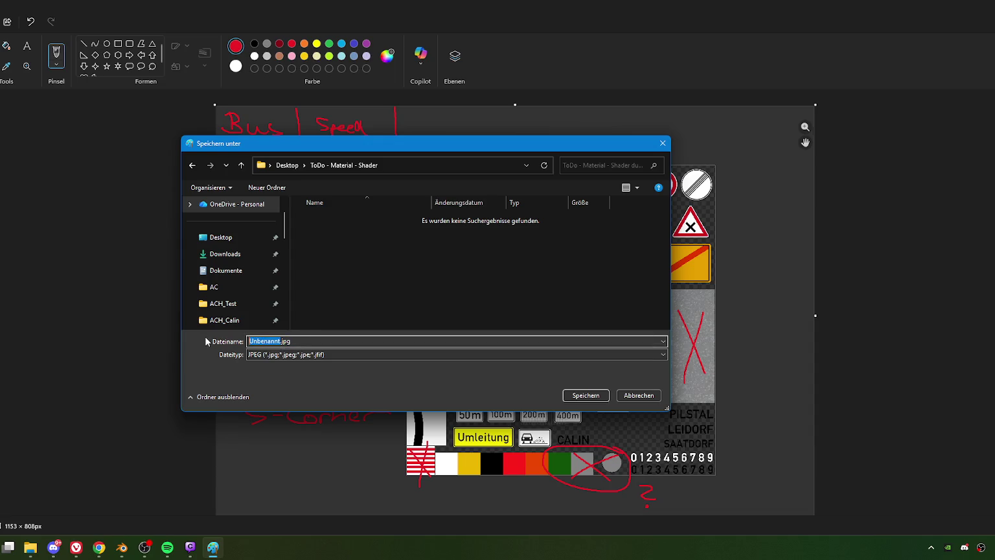
{"action": "type", "text": "Signs"}
{"action": "left_click", "coordinate": [585, 395]}
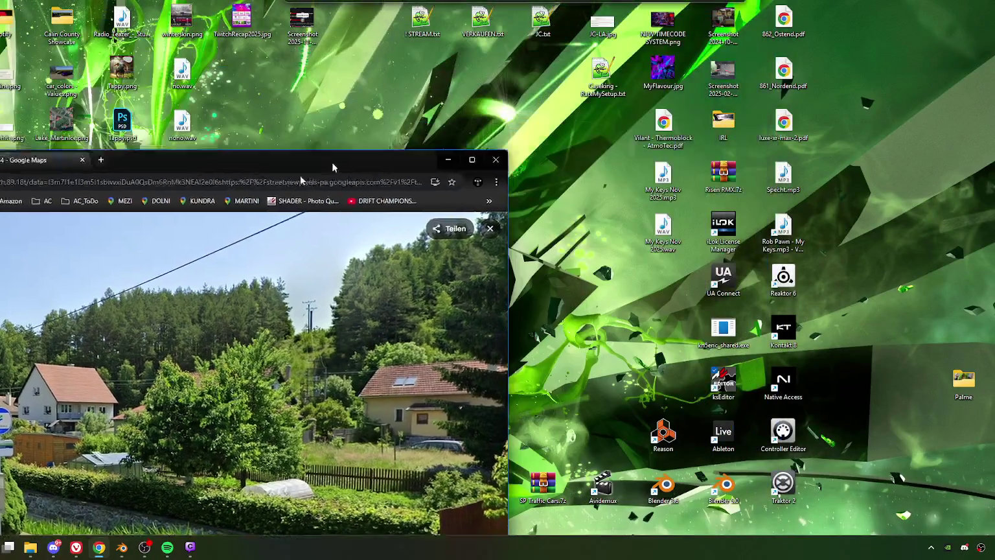
{"action": "left_click", "coordinate": [447, 159]}
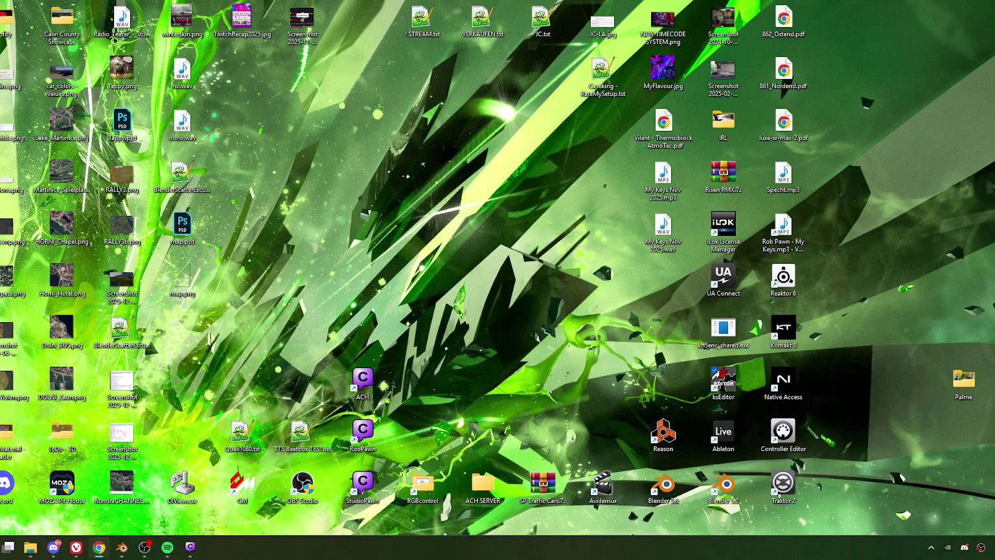
{"action": "left_click", "coordinate": [122, 547]}
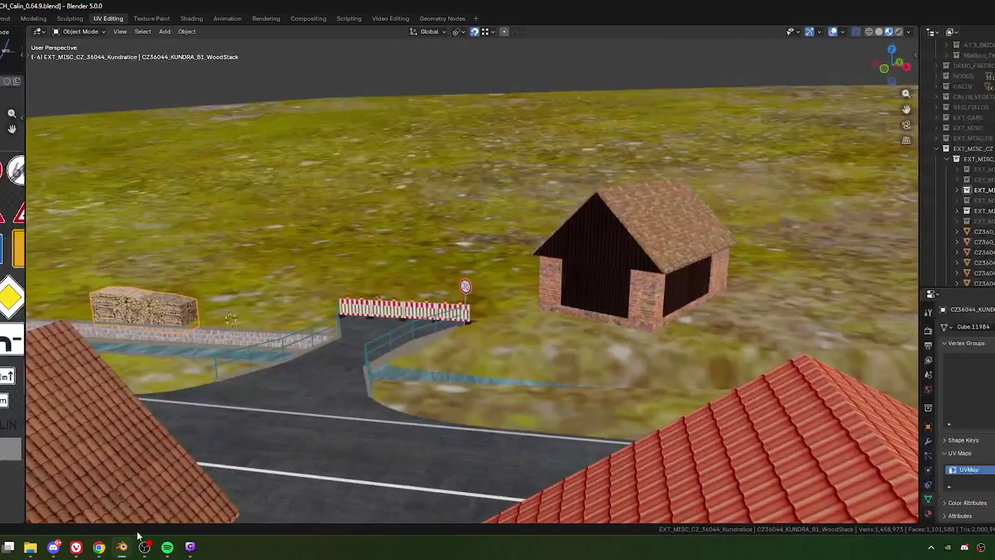
{"action": "mouse_move", "coordinate": [443, 335]}
{"action": "middle_mouse_down"}
{"action": "mouse_move", "coordinate": [323, 319]}
{"action": "mouse_move", "coordinate": [489, 400]}
{"action": "mouse_move", "coordinate": [412, 335]}
{"action": "middle_mouse_up"}
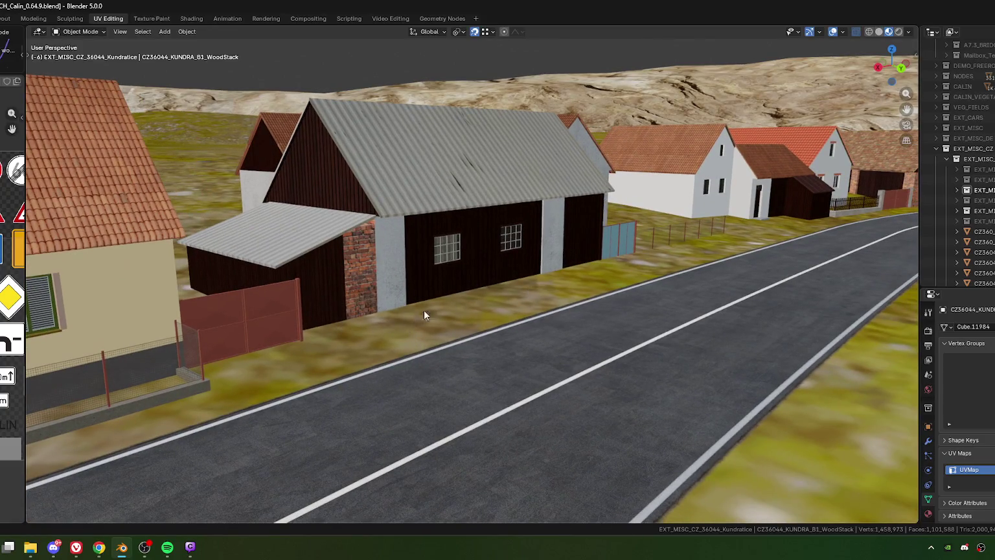
{"action": "left_click", "coordinate": [99, 546]}
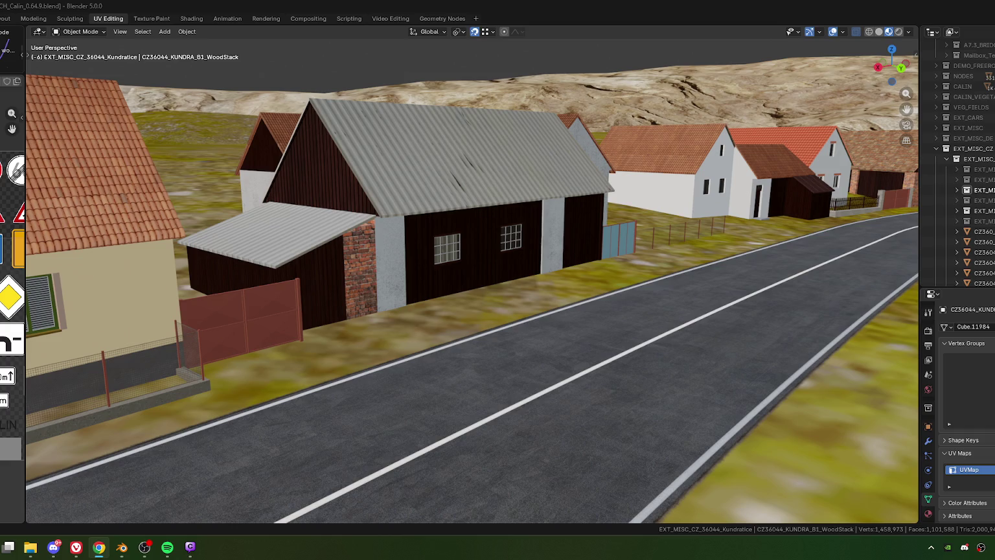
{"action": "mouse_move", "coordinate": [462, 333]}
{"action": "middle_mouse_down"}
{"action": "mouse_move", "coordinate": [395, 323]}
{"action": "mouse_move", "coordinate": [448, 320]}
{"action": "mouse_move", "coordinate": [479, 360]}
{"action": "mouse_move", "coordinate": [499, 343]}
{"action": "mouse_move", "coordinate": [484, 364]}
{"action": "mouse_move", "coordinate": [505, 366]}
{"action": "mouse_move", "coordinate": [446, 319]}
{"action": "mouse_move", "coordinate": [478, 320]}
{"action": "mouse_move", "coordinate": [481, 279]}
{"action": "middle_mouse_up"}
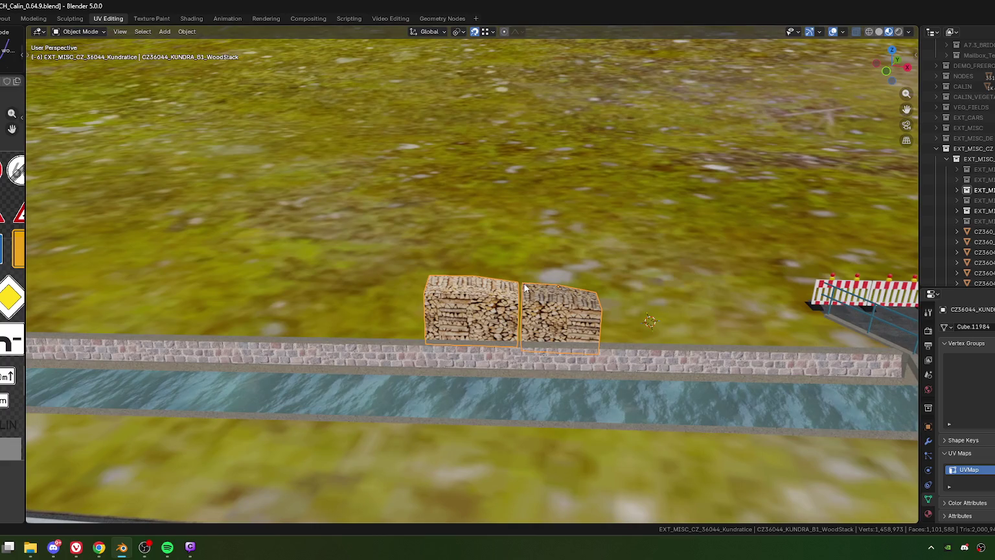
Duplicate the woodstack pair along Y and set the copy against the wall edge.
{"action": "key", "text": "shift+d"}
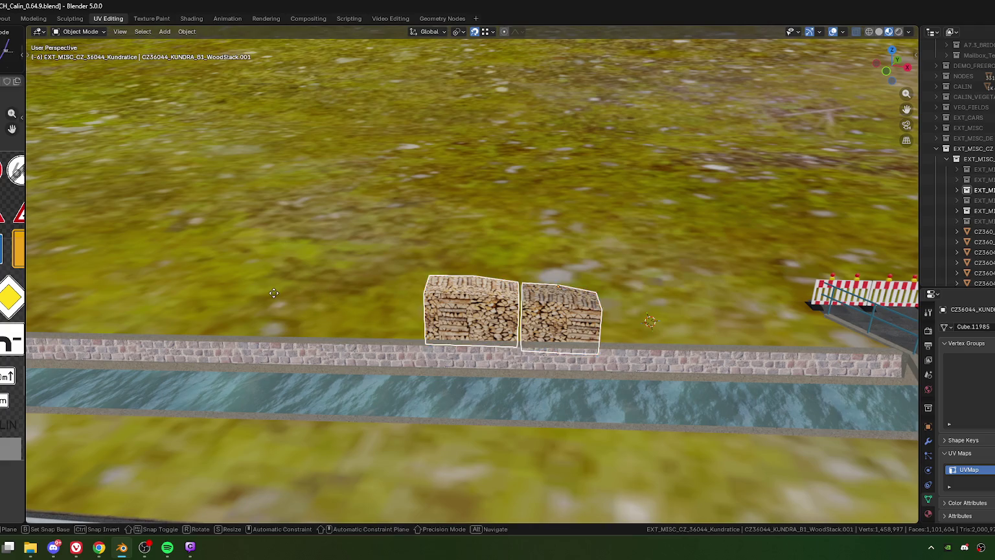
{"action": "key", "text": "y"}
{"action": "key", "text": "y"}
{"action": "left_click", "coordinate": [395, 313]}
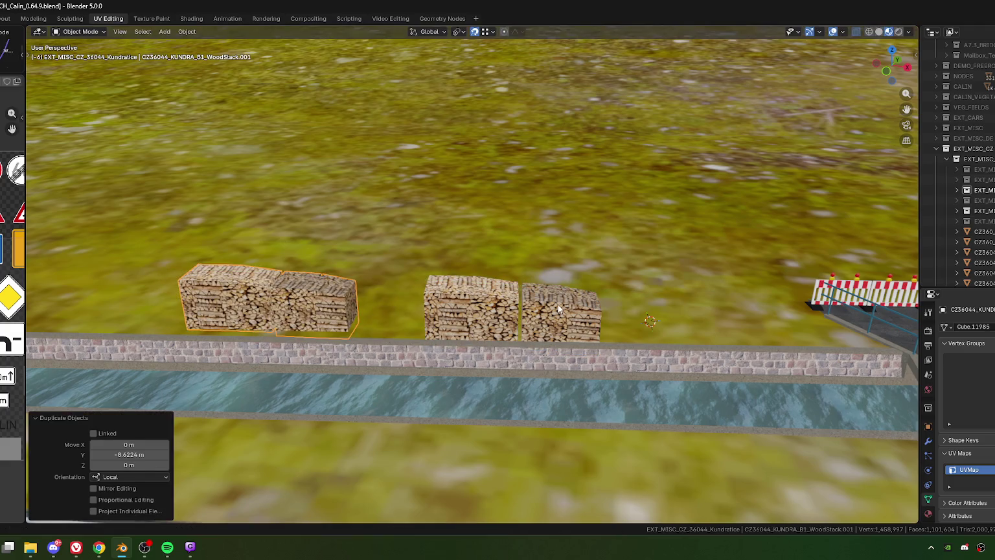
{"action": "left_click", "coordinate": [481, 311]}
{"action": "key", "text": "KP_7"}
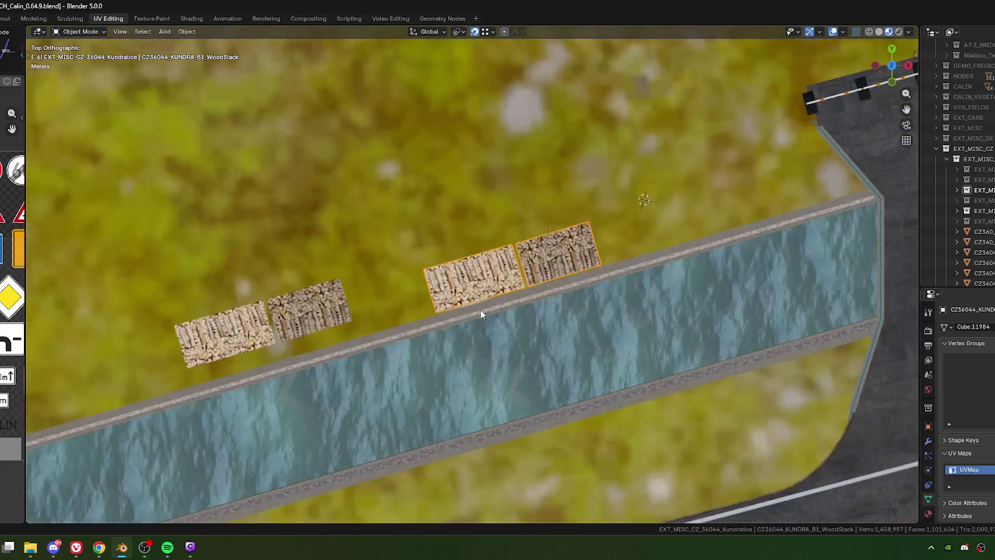
{"action": "left_click", "coordinate": [293, 287]}
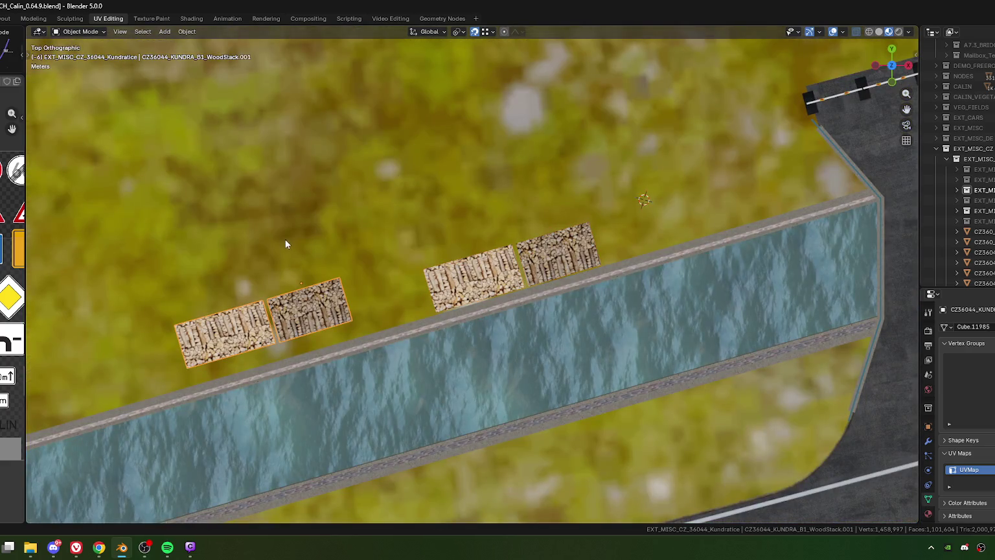
{"action": "key", "text": "g"}
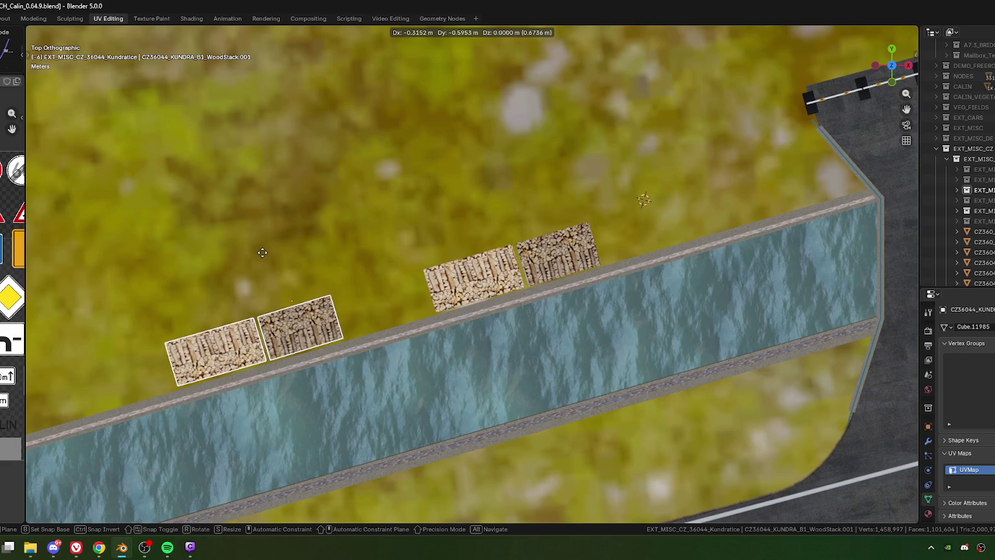
{"action": "left_click", "coordinate": [262, 251]}
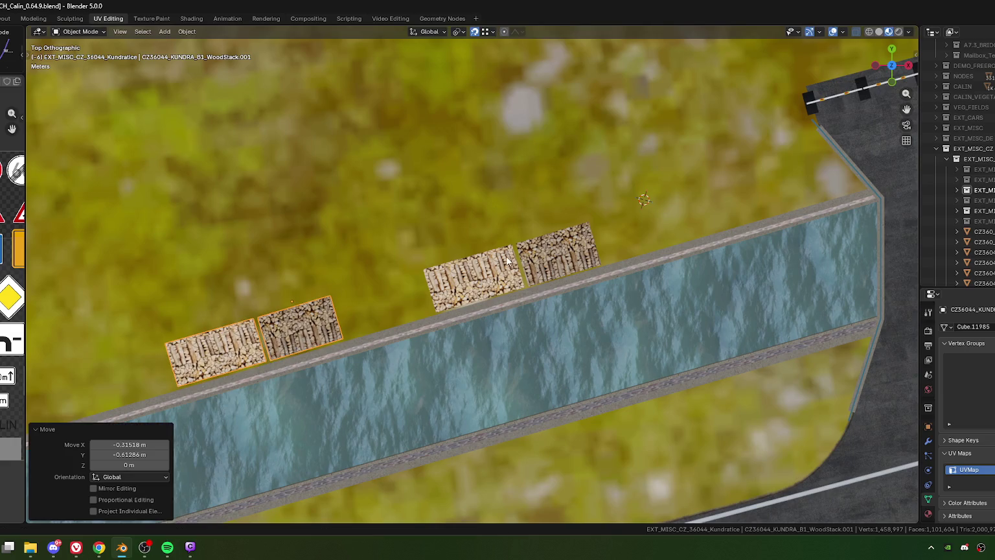
{"action": "middle_click_drag", "start_coordinate": [485, 273], "coordinate": [451, 281], "text": "shift"}
In Edit Mode, move the whole left woodstack beside the copied pair.
{"action": "left_click", "coordinate": [450, 288]}
{"action": "key", "text": "Tab"}
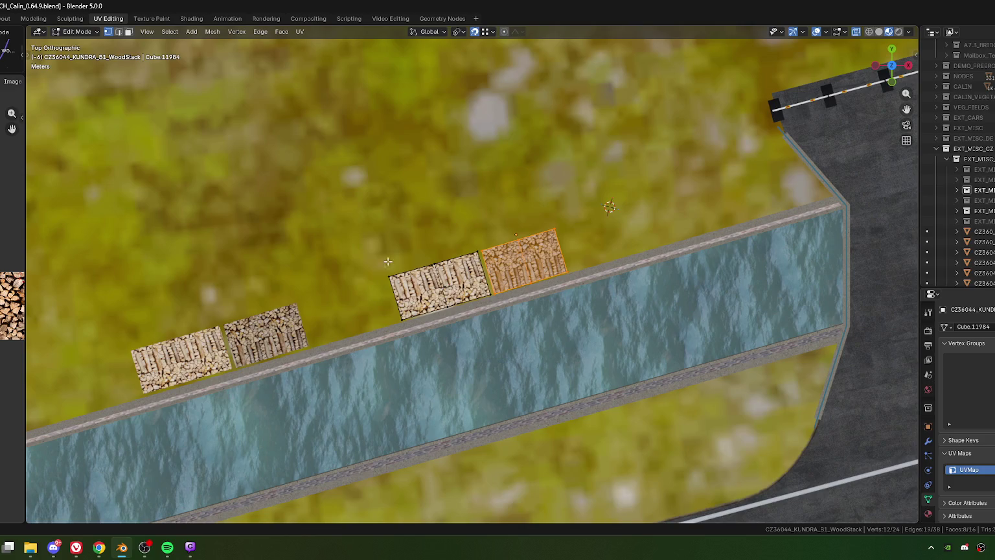
{"action": "left_click_drag", "start_coordinate": [384, 249], "coordinate": [457, 344]}
{"action": "key", "text": "ctrl+l"}
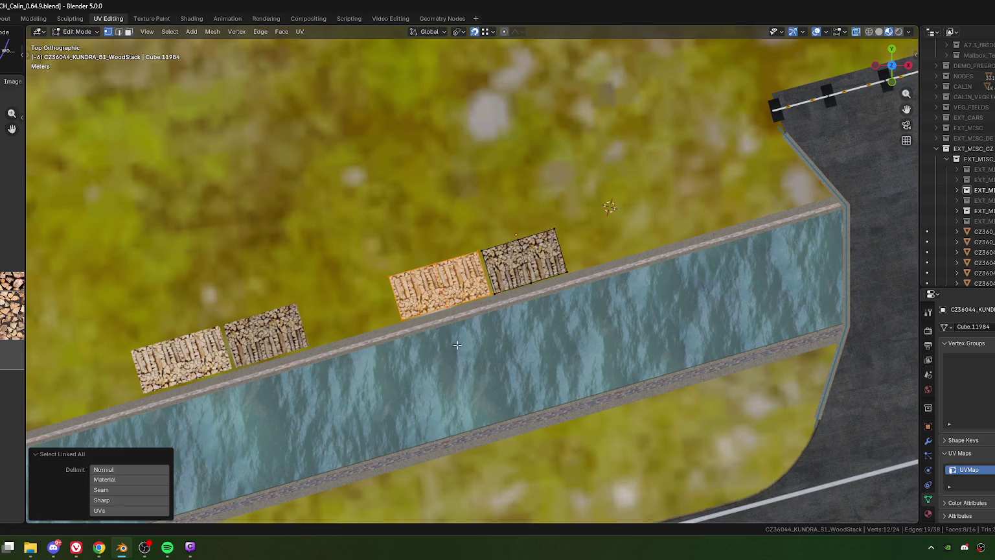
{"action": "key", "text": "g"}
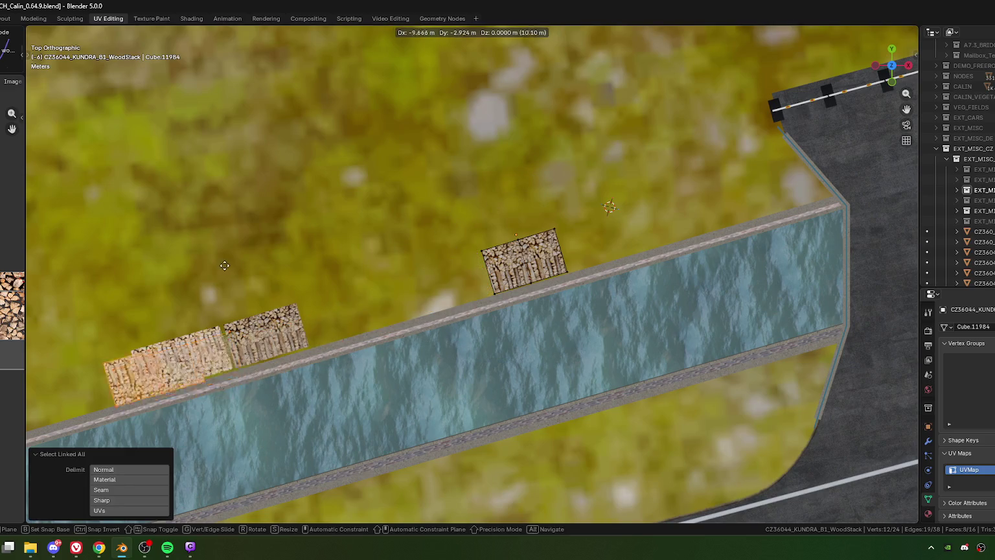
{"action": "left_click", "coordinate": [183, 279]}
Make two copies of the lone woodstack, placed further down the wall.
{"action": "left_click_drag", "start_coordinate": [486, 225], "coordinate": [599, 310]}
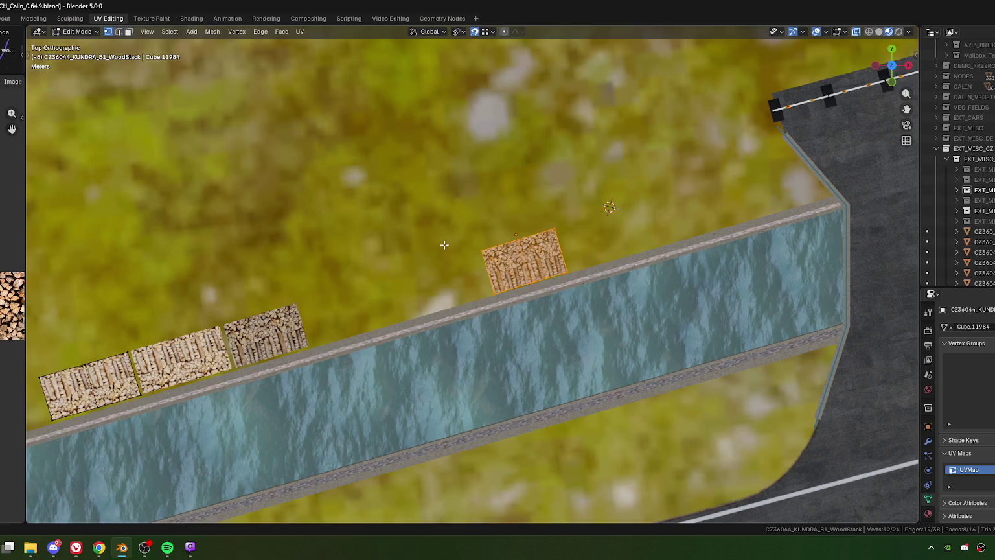
{"action": "key", "text": "shift+d"}
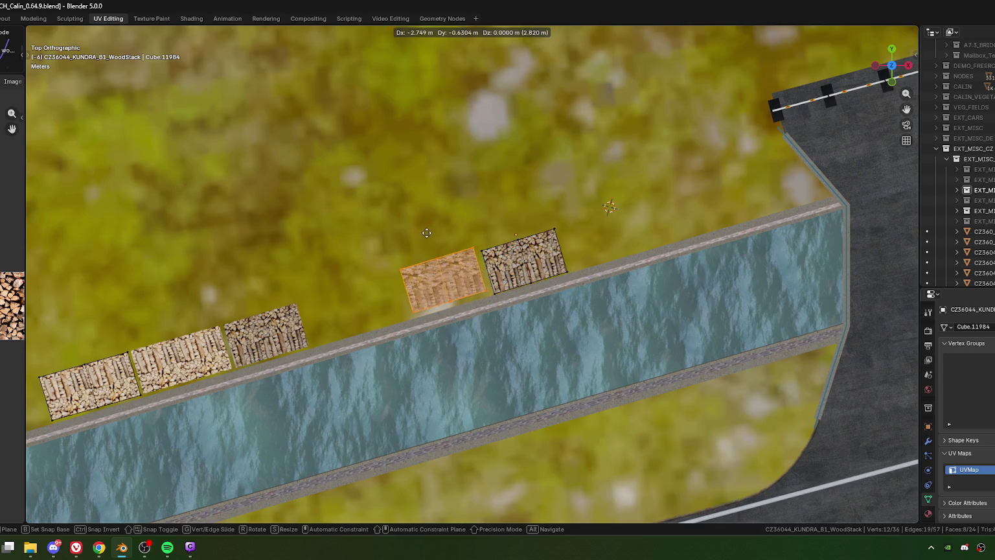
{"action": "left_click", "coordinate": [430, 234]}
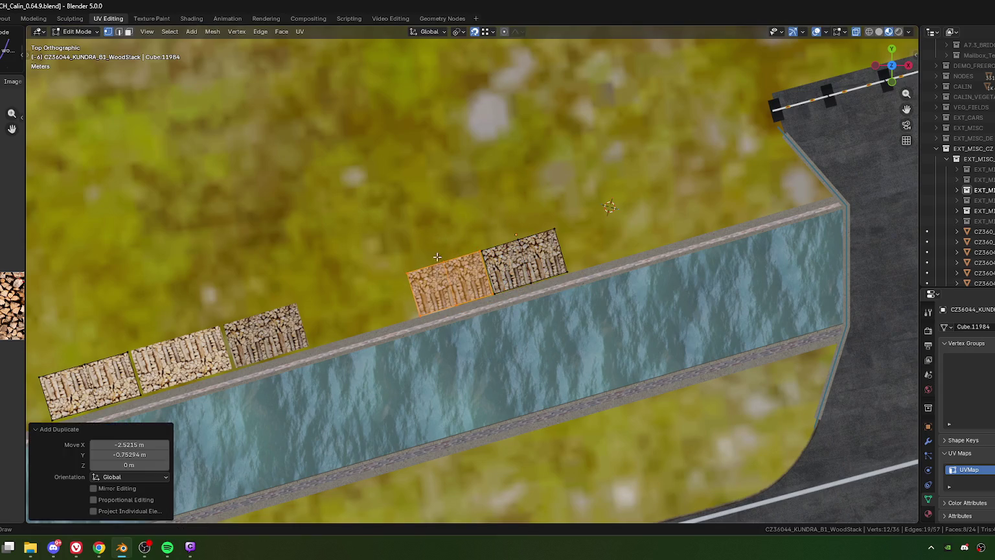
{"action": "key", "text": "shift+d"}
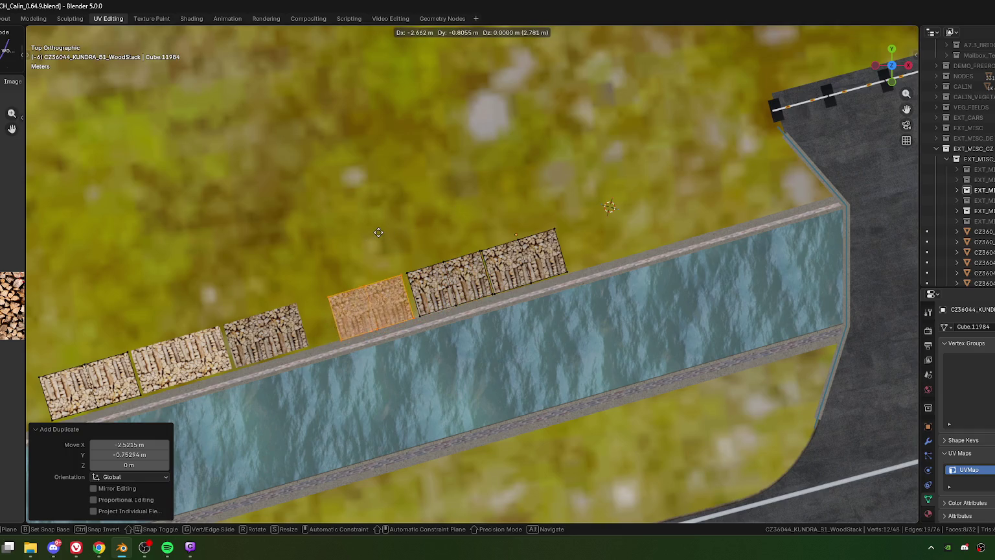
{"action": "left_click", "coordinate": [379, 232]}
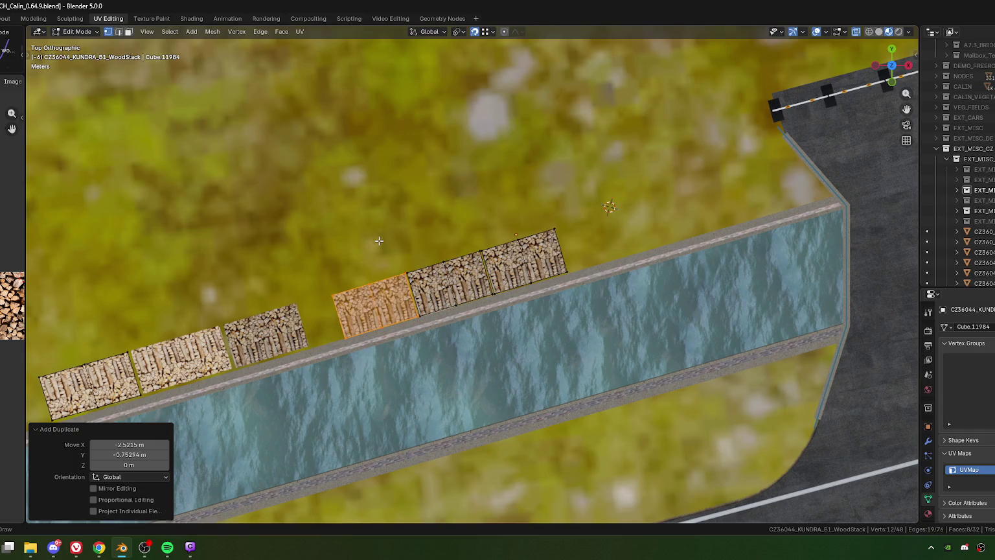
{"action": "scroll", "coordinate": [379, 233], "scroll_direction": "up", "scroll_amount": 4}
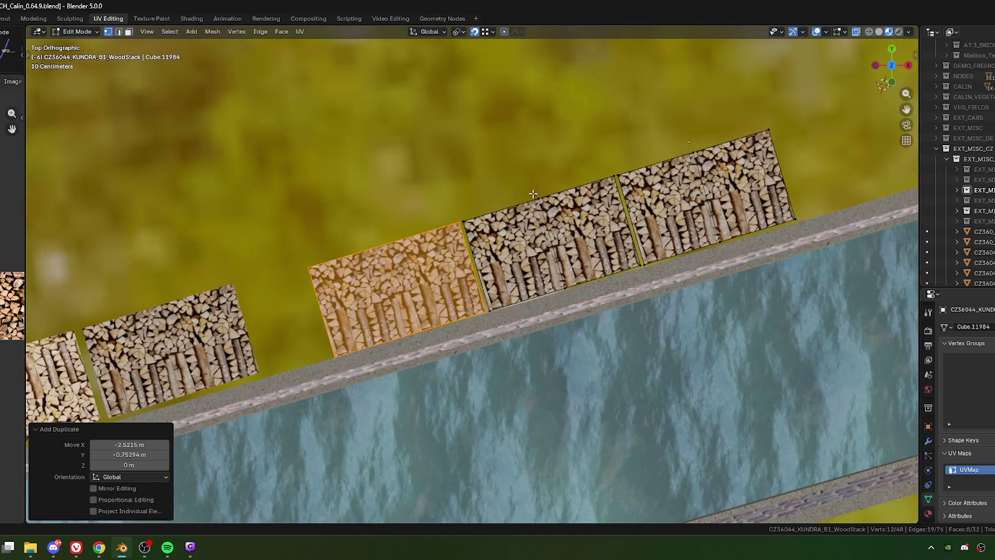
Turn the middle woodstack 180° and tilt it -0.762° about Z to follow the wall.
{"action": "left_click", "coordinate": [535, 199]}
{"action": "key", "text": "ctrl+l"}
{"action": "type", "text": "r180"}
{"action": "key", "text": "Return"}
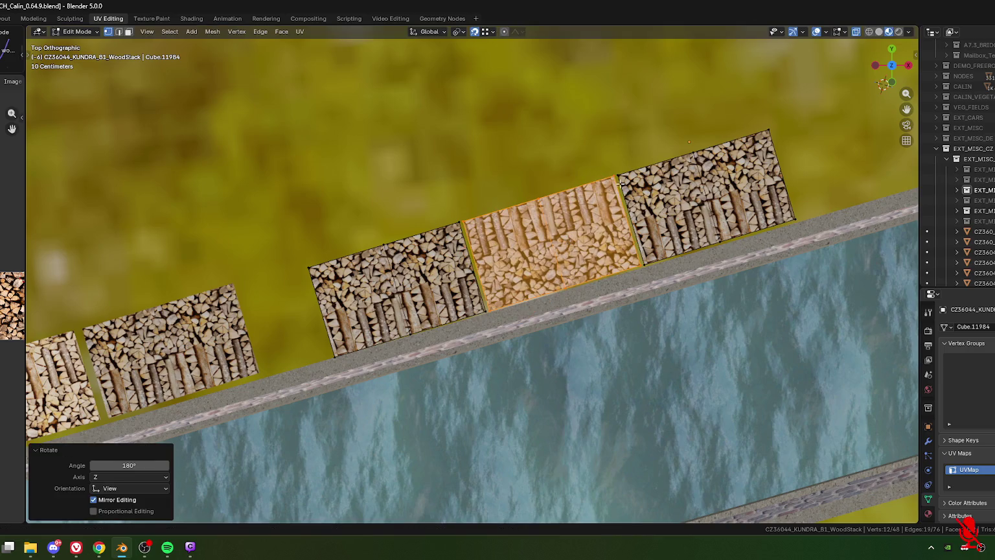
{"action": "key", "text": "r"}
{"action": "left_click", "coordinate": [690, 170]}
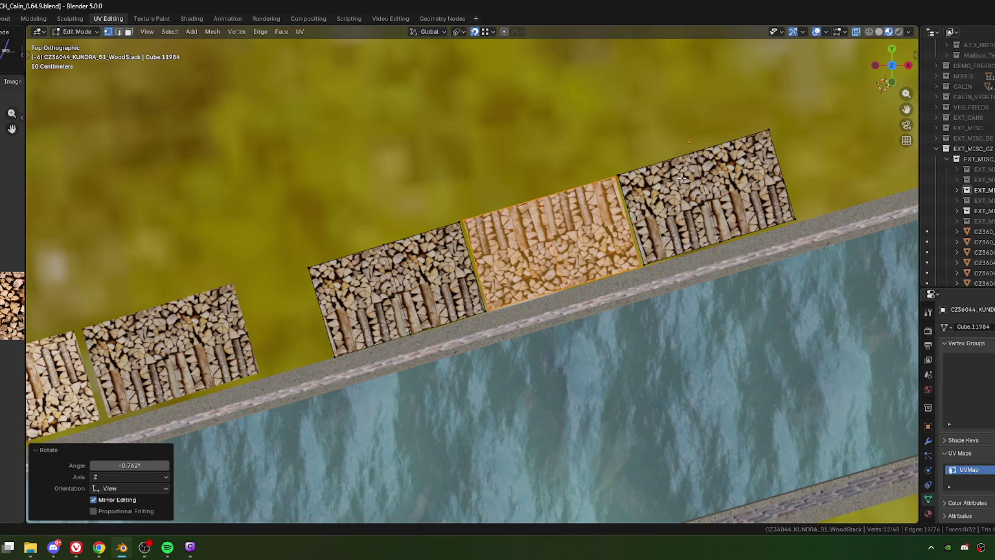
{"action": "mouse_move", "coordinate": [700, 402]}
{"action": "middle_mouse_down"}
{"action": "mouse_move", "coordinate": [612, 282]}
{"action": "mouse_move", "coordinate": [556, 364]}
{"action": "middle_mouse_up"}
{"action": "scroll", "coordinate": [612, 282], "scroll_direction": "down", "scroll_amount": 2}
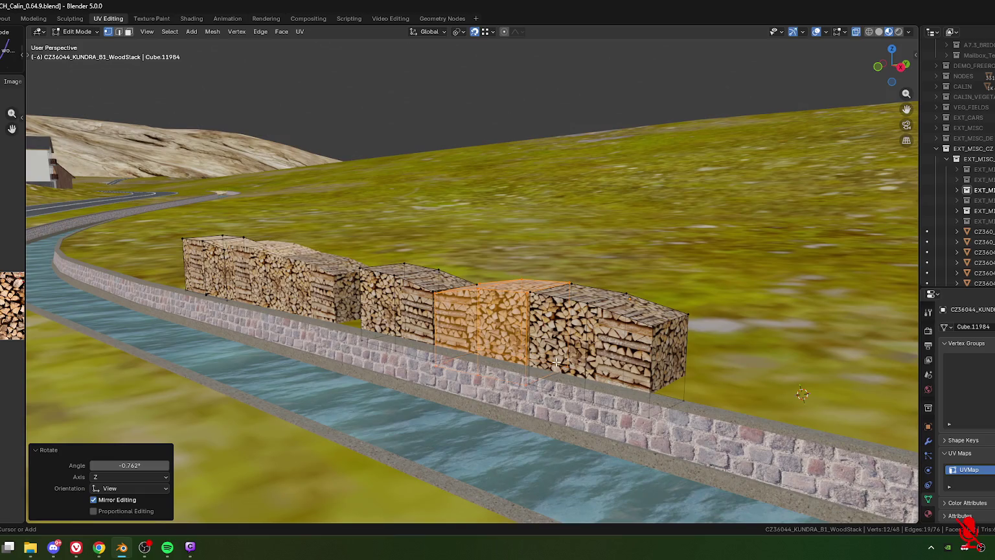
{"action": "key", "text": "ctrl+z"}
{"action": "key", "text": "ctrl+z"}
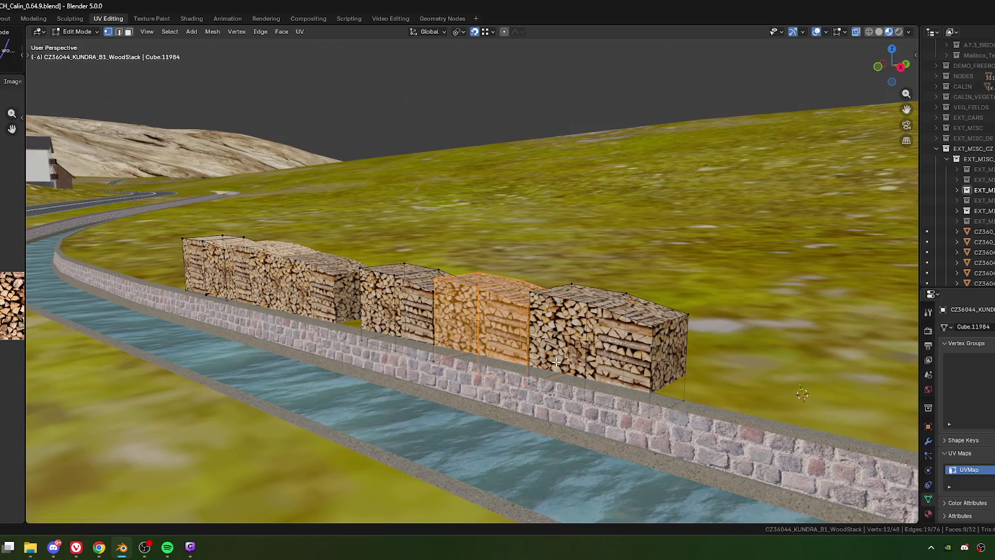
{"action": "mouse_move", "coordinate": [510, 349]}
{"action": "middle_mouse_down"}
{"action": "mouse_move", "coordinate": [558, 334]}
{"action": "mouse_move", "coordinate": [483, 329]}
{"action": "middle_mouse_up"}
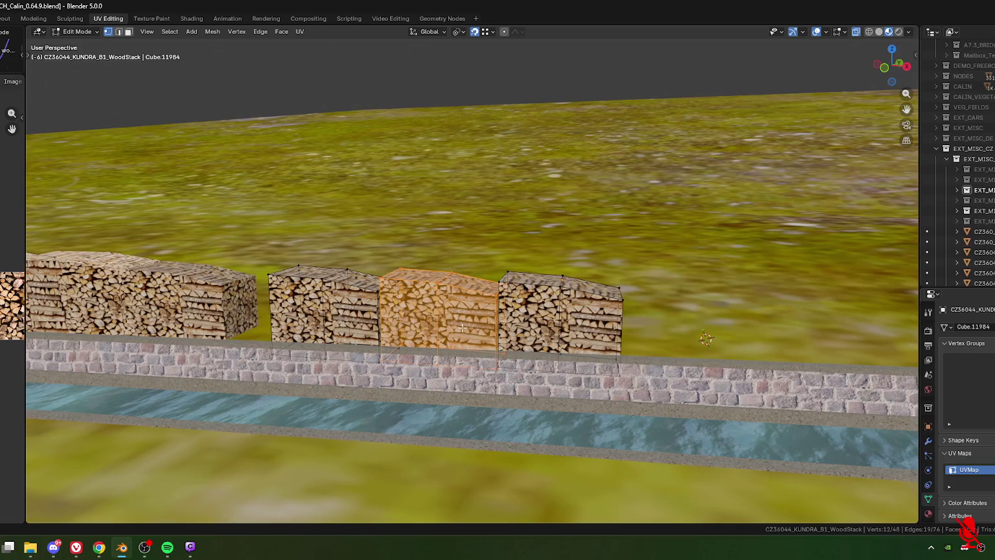
{"action": "scroll", "coordinate": [462, 332], "scroll_direction": "up", "scroll_amount": 2}
{"action": "middle_click_drag", "start_coordinate": [462, 331], "coordinate": [510, 306]}
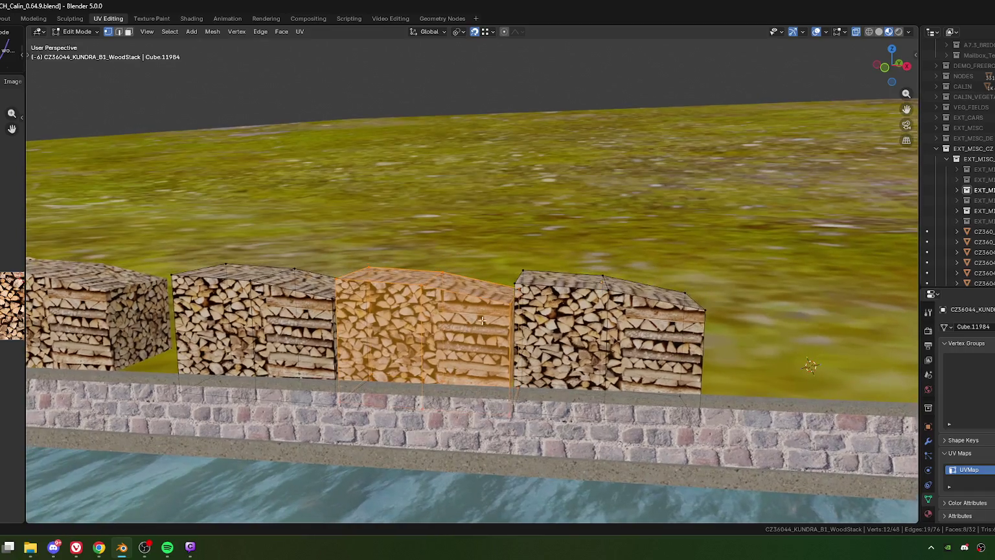
Merge stray vertices on the middle woodstack's slanted face.
{"action": "left_click", "coordinate": [510, 305]}
{"action": "left_click", "coordinate": [431, 299]}
{"action": "key", "text": "m"}
{"action": "left_click", "coordinate": [466, 313]}
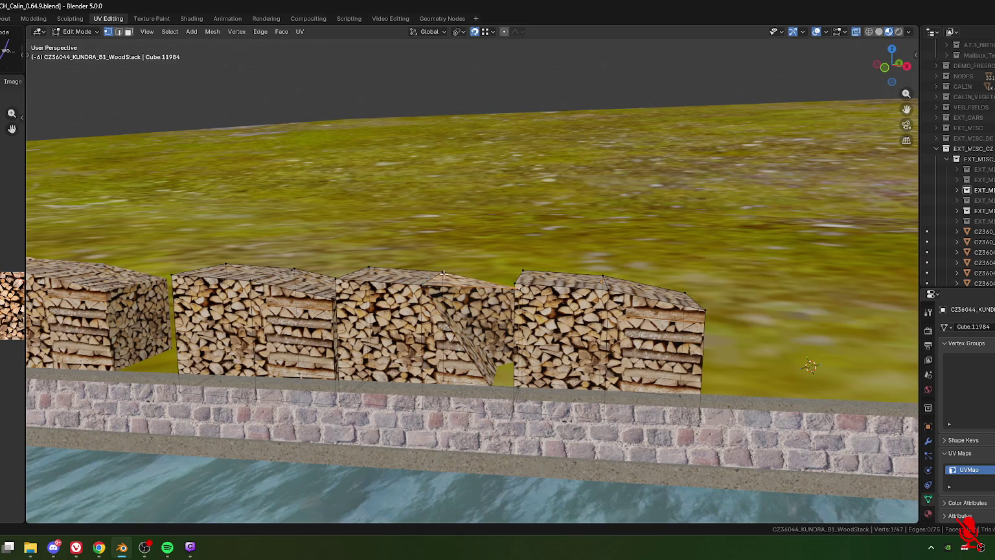
{"action": "key", "text": "m"}
{"action": "left_click", "coordinate": [465, 314]}
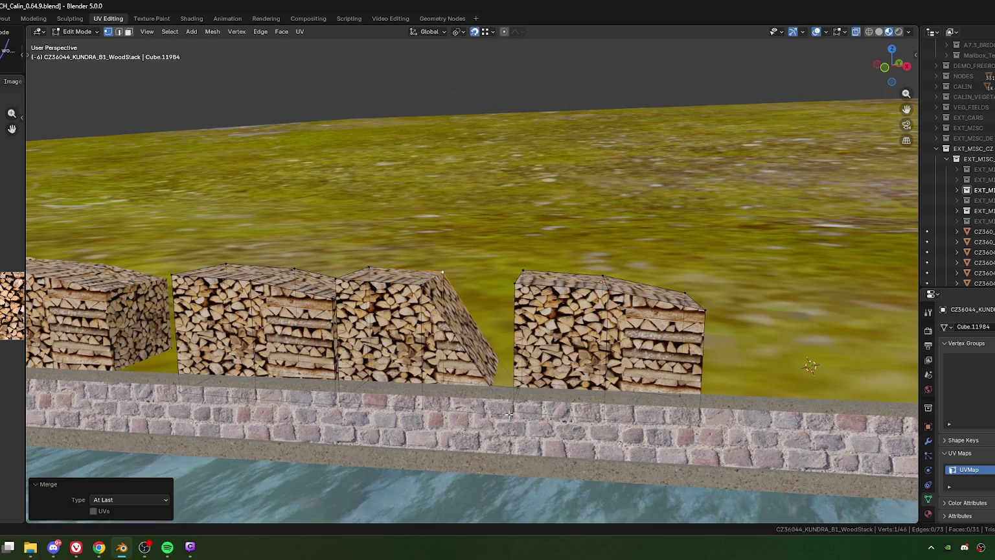
{"action": "key", "text": "m"}
{"action": "left_click", "coordinate": [441, 405]}
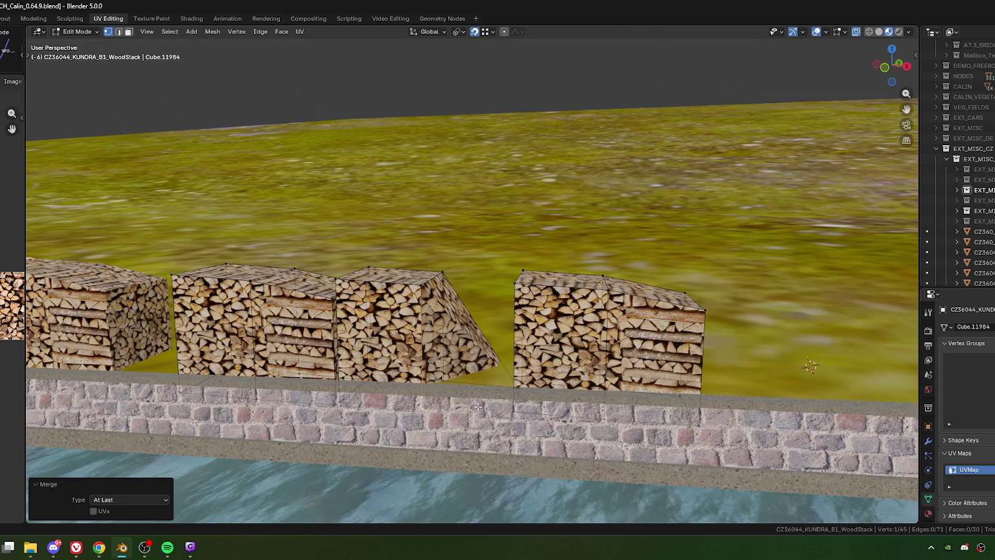
{"action": "left_click", "coordinate": [462, 385], "text": "shift"}
{"action": "middle_click_drag", "start_coordinate": [406, 371], "coordinate": [420, 372]}
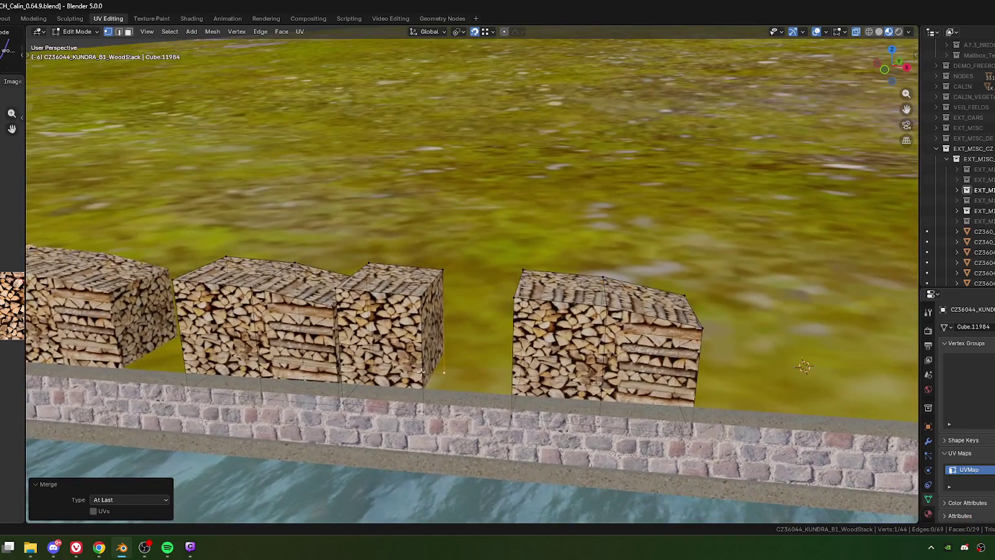
{"action": "middle_click_drag", "start_coordinate": [444, 364], "coordinate": [428, 353]}
Nudge the middle woodstack's end face, slide its wood texture, and leave Edit Mode.
{"action": "key", "text": "3"}
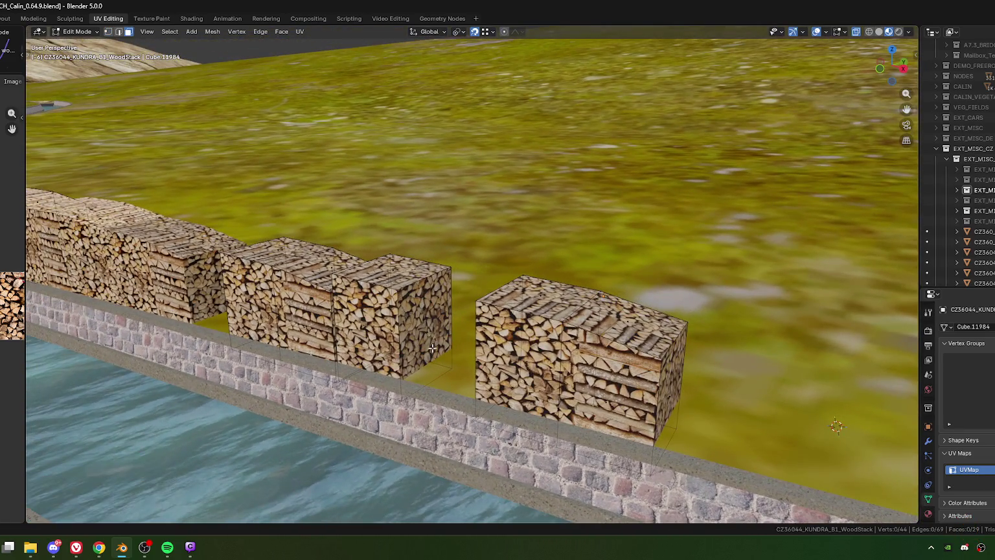
{"action": "left_click", "coordinate": [428, 353]}
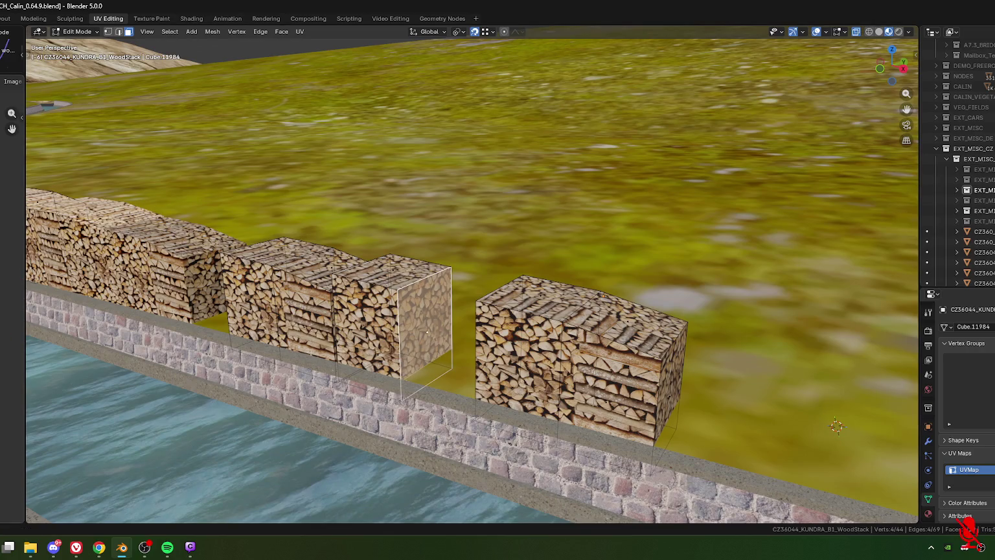
{"action": "key", "text": "g"}
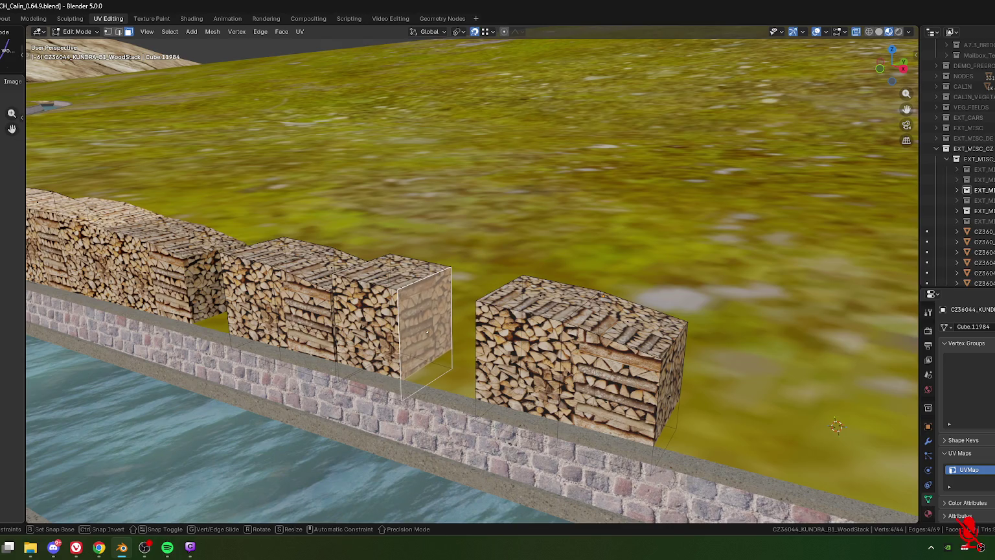
{"action": "left_click", "coordinate": [968, 529]}
{"action": "key", "text": "KP_Decimal"}
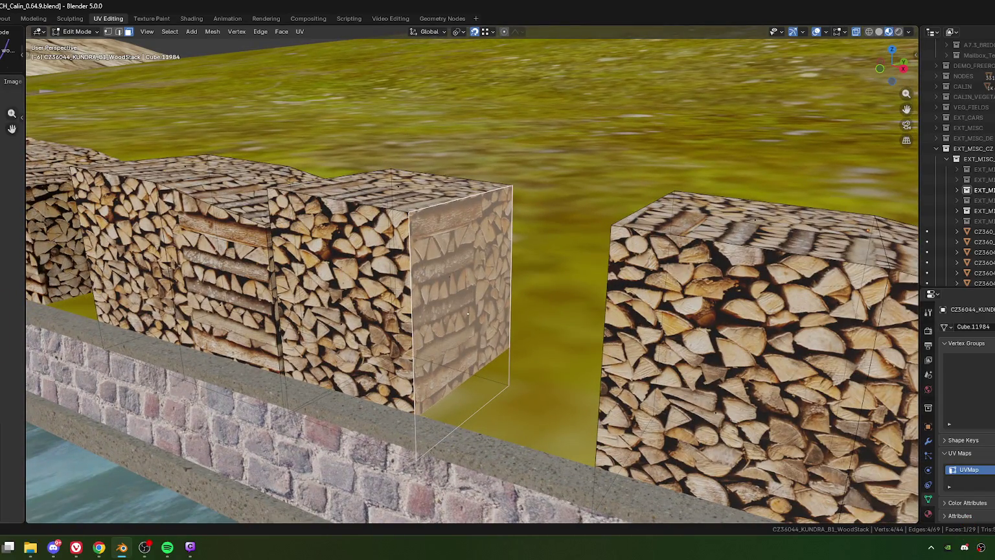
{"action": "key", "text": "g"}
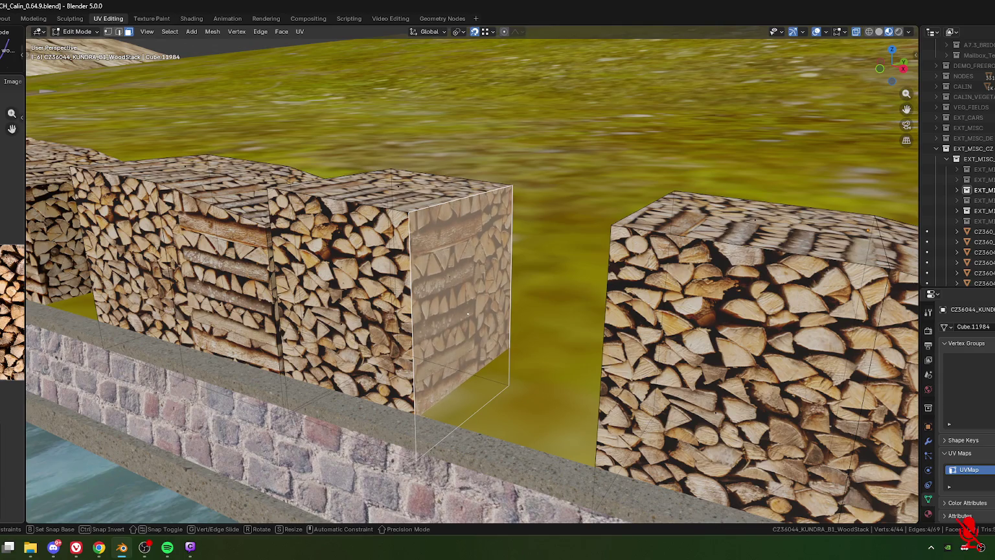
{"action": "left_click", "coordinate": [468, 313]}
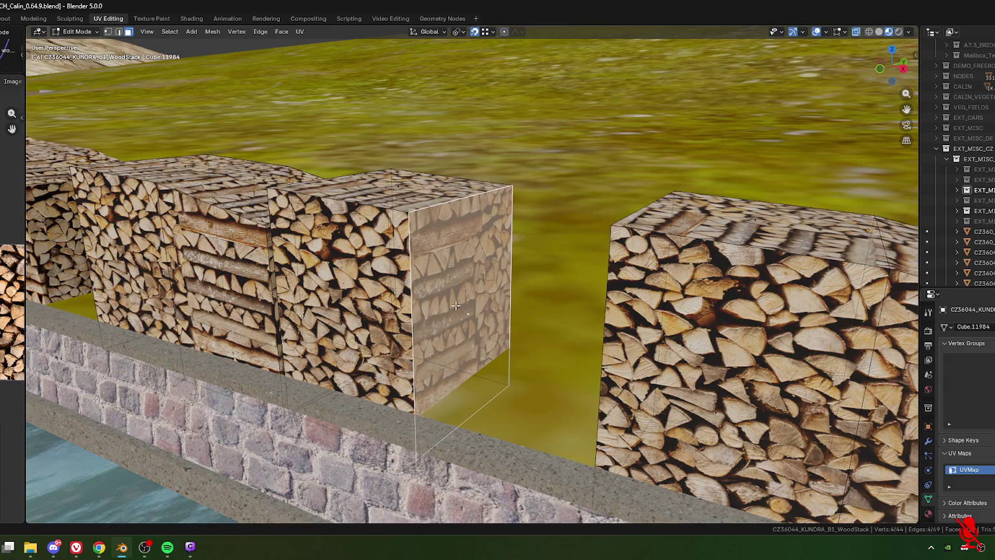
{"action": "key", "text": "Tab"}
{"action": "scroll", "coordinate": [468, 318], "scroll_direction": "down", "scroll_amount": 5}
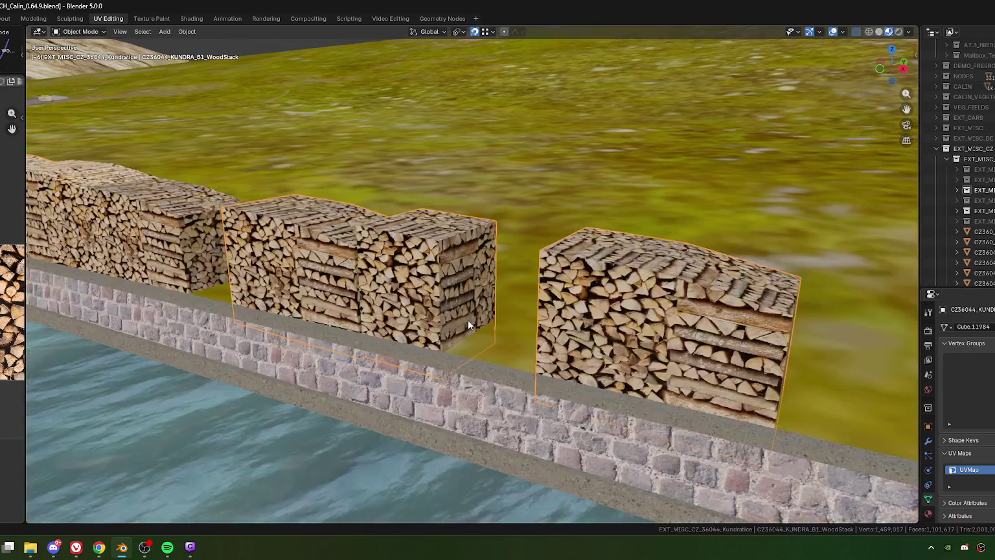
Select the entire small woodstack block with linked selection and view the row from the top.
{"action": "middle_click_drag", "start_coordinate": [460, 325], "coordinate": [315, 340]}
{"action": "key", "text": "Tab"}
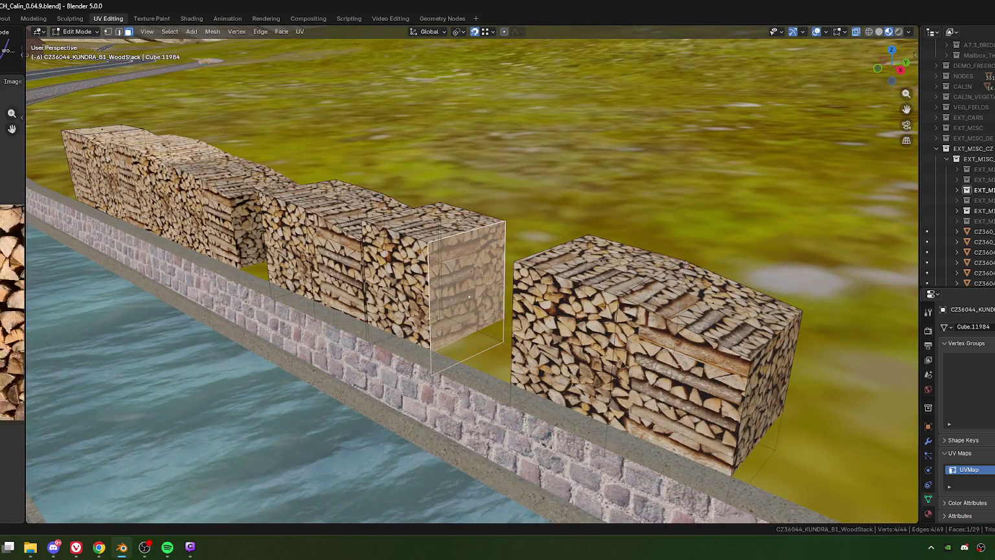
{"action": "key", "text": "g"}
{"action": "left_click", "coordinate": [468, 296]}
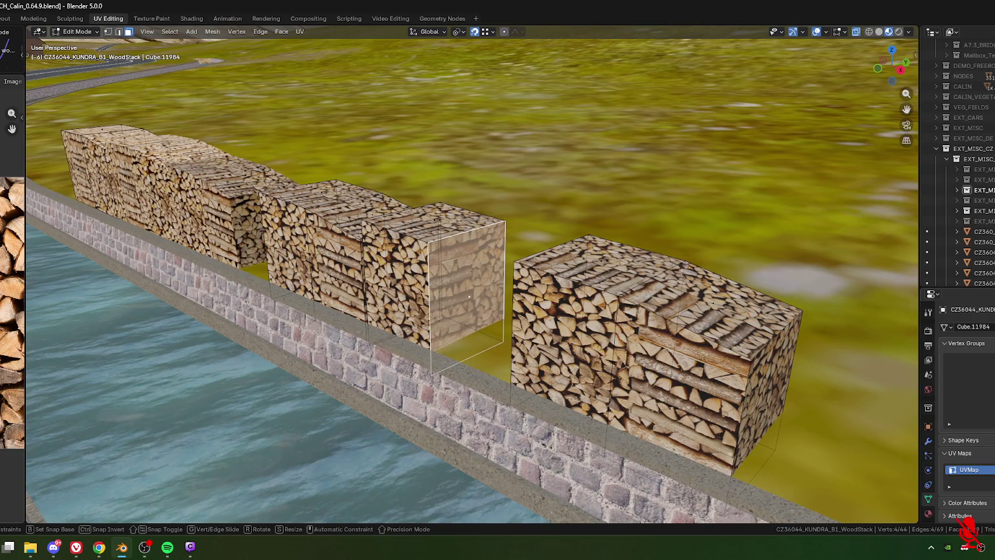
{"action": "key", "text": "Tab"}
{"action": "mouse_move", "coordinate": [454, 313]}
{"action": "middle_mouse_down"}
{"action": "mouse_move", "coordinate": [419, 295]}
{"action": "mouse_move", "coordinate": [468, 298]}
{"action": "middle_mouse_up"}
{"action": "scroll", "coordinate": [483, 302], "scroll_direction": "up", "scroll_amount": 3}
{"action": "scroll", "coordinate": [483, 303], "scroll_direction": "down", "scroll_amount": 3}
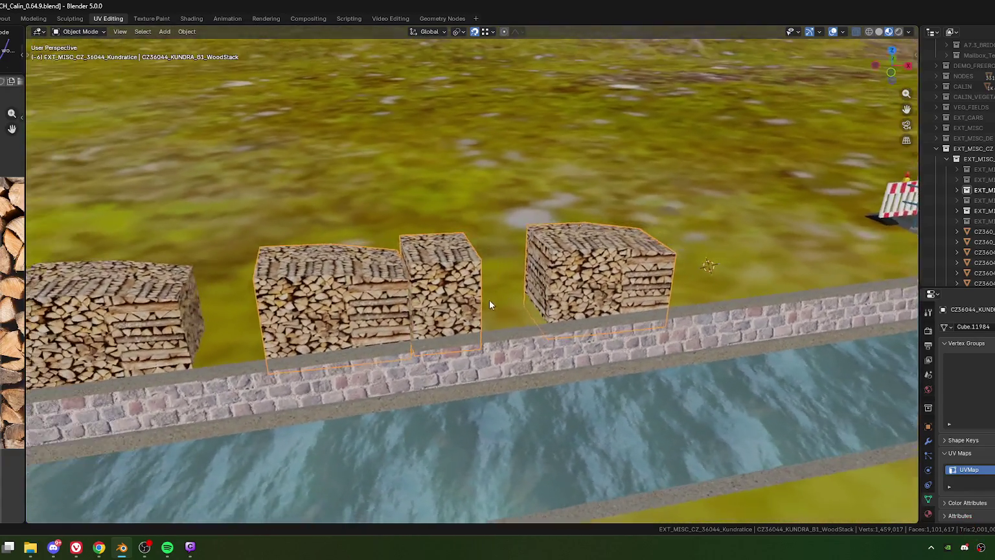
{"action": "scroll", "coordinate": [490, 299], "scroll_direction": "up", "scroll_amount": 3}
{"action": "key", "text": "Tab"}
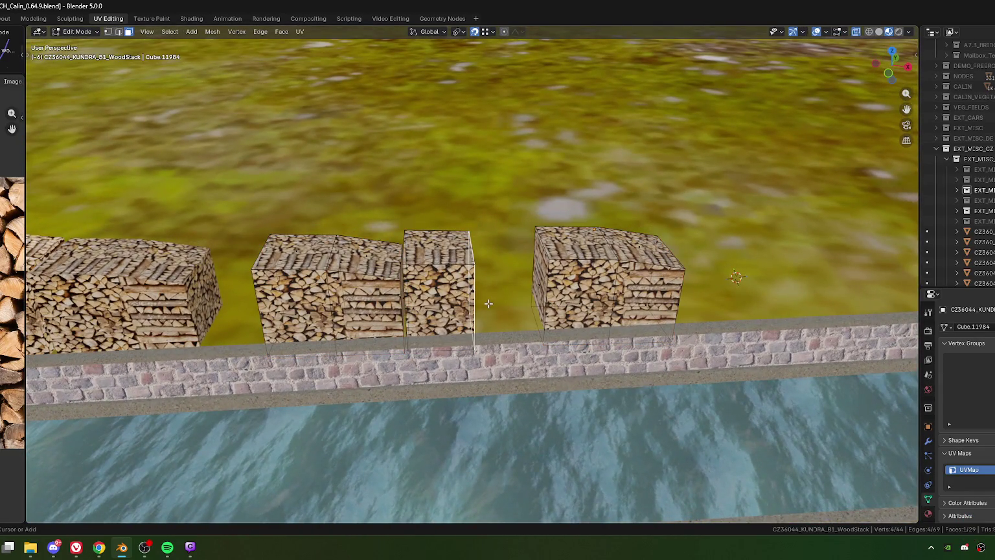
{"action": "key", "text": "ctrl+l"}
{"action": "key", "text": "KP_7"}
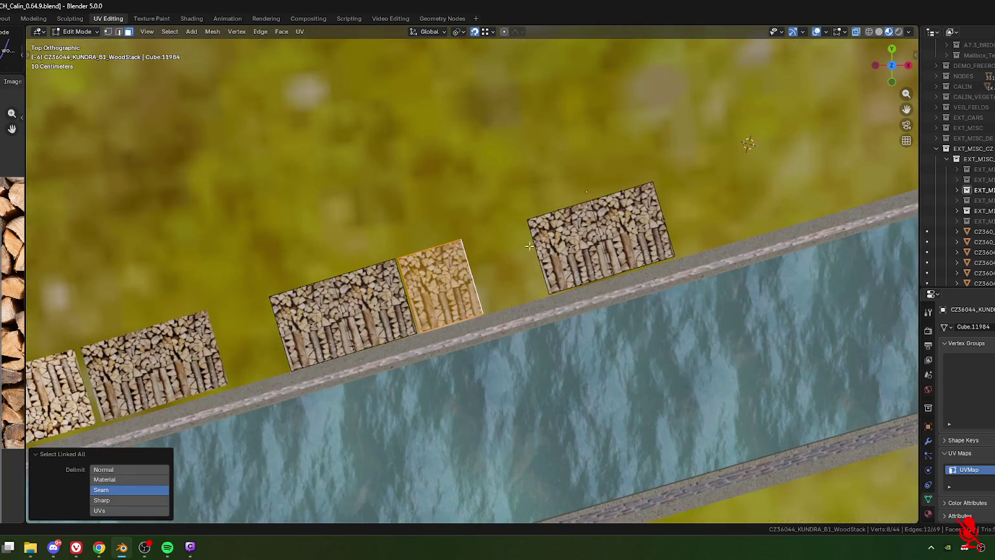
Move the small woodstack block against the right-hand stack.
{"action": "middle_click_drag", "start_coordinate": [492, 224], "coordinate": [401, 239], "text": "shift"}
{"action": "key", "text": "g"}
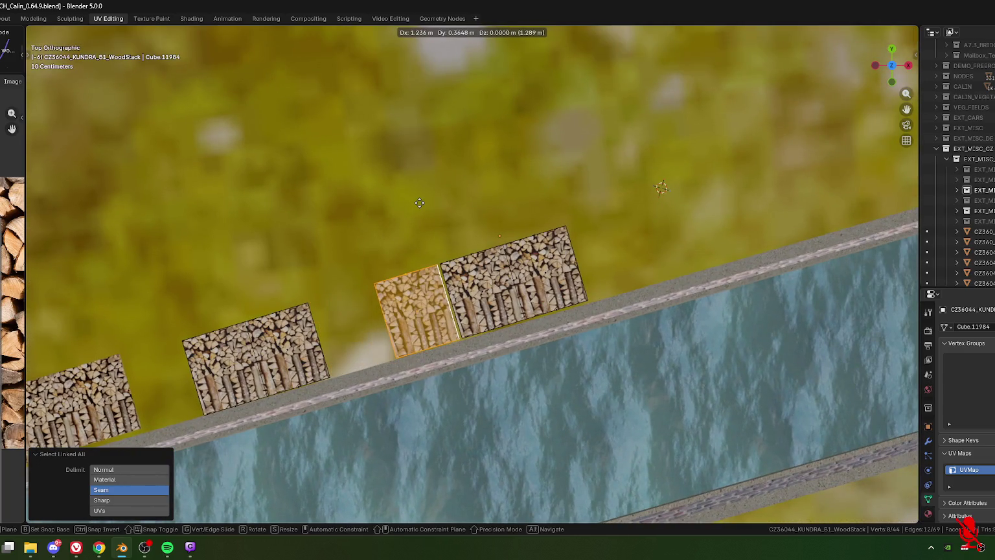
{"action": "left_click", "coordinate": [421, 202]}
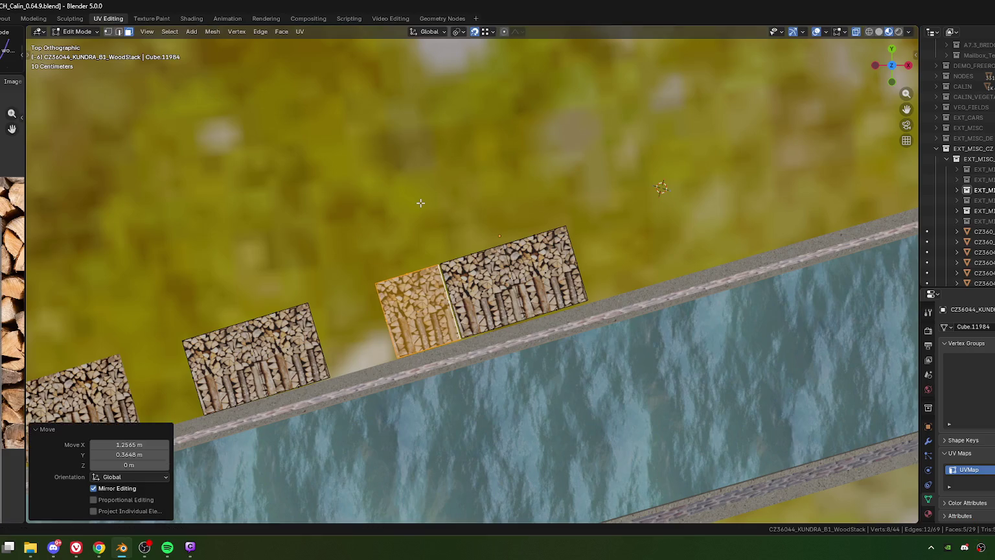
{"action": "middle_click_drag", "start_coordinate": [408, 262], "coordinate": [489, 270]}
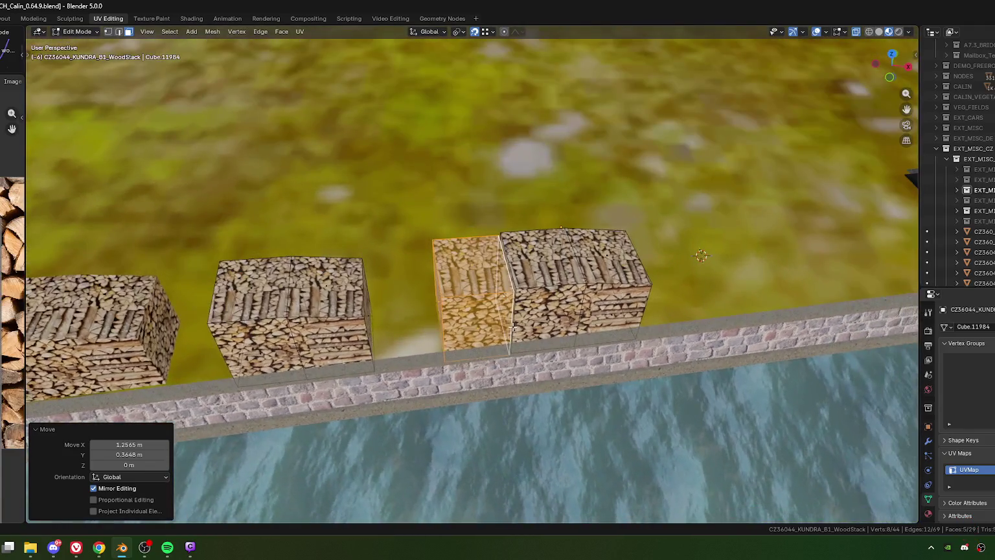
{"action": "middle_click_drag", "start_coordinate": [489, 270], "coordinate": [512, 327], "text": "alt"}
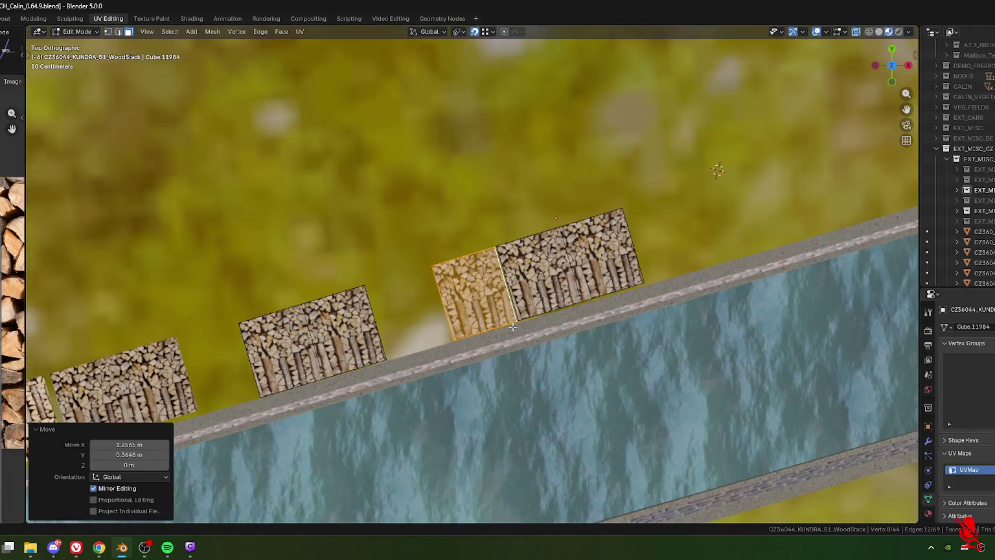
Duplicate the small block, rotate the copy 180°, and set it into the gap.
{"action": "key", "text": "shift+d"}
{"action": "left_click", "coordinate": [404, 224]}
{"action": "type", "text": "r90"}
{"action": "key", "text": "Return"}
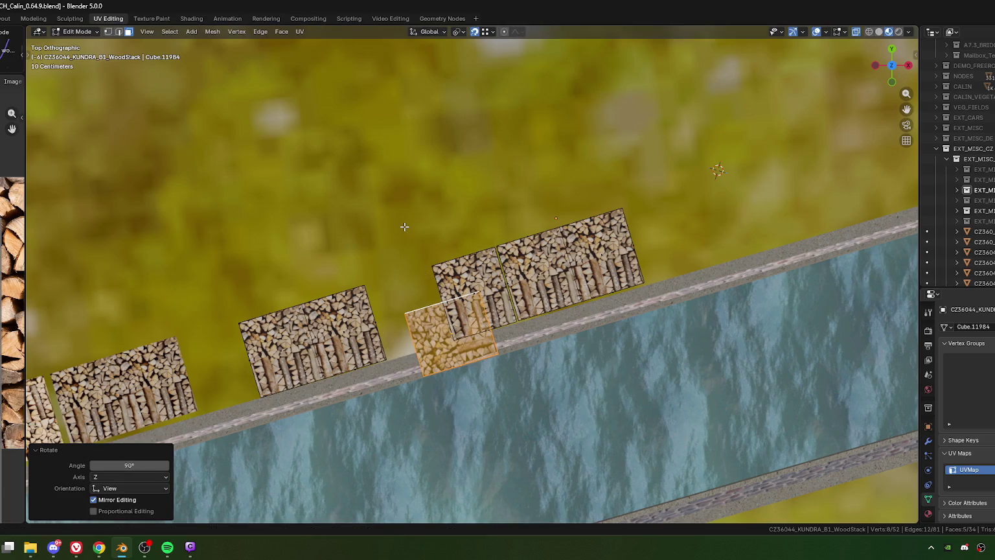
{"action": "type", "text": "r180"}
{"action": "key", "text": "Return"}
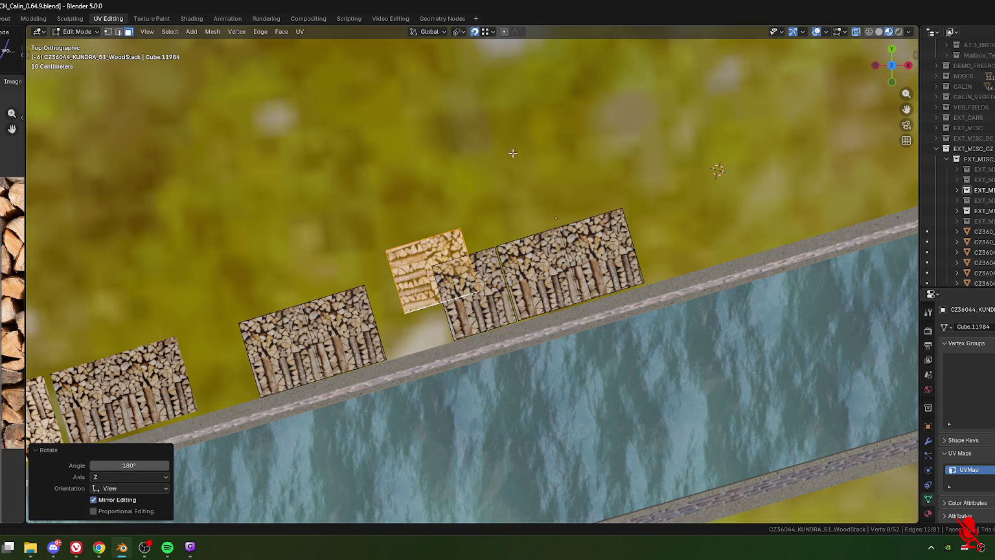
{"action": "key", "text": "g"}
{"action": "left_click", "coordinate": [480, 206]}
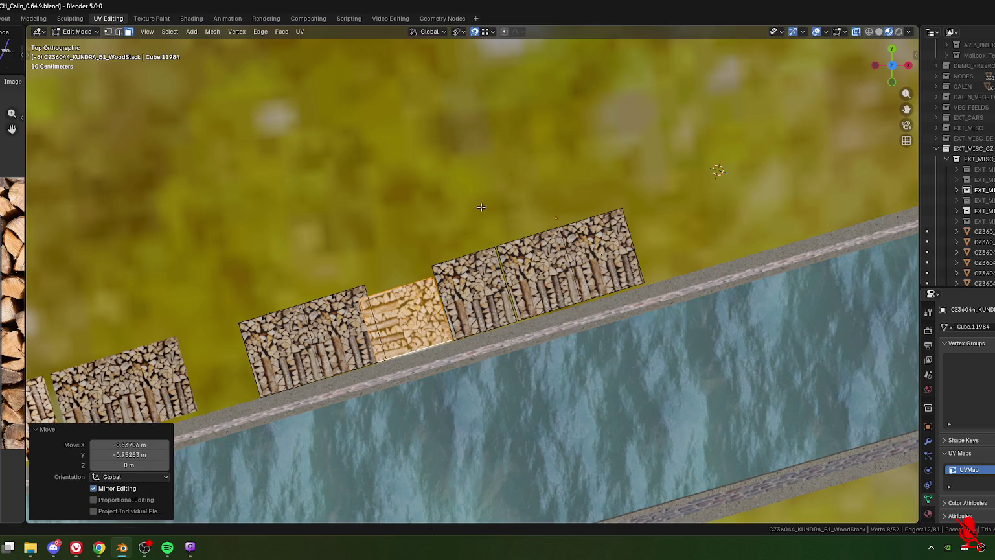
Slide the copy's end face about 0.22 m along X.
{"action": "left_click", "coordinate": [397, 284]}
{"action": "key", "text": "g"}
{"action": "key", "text": "x"}
{"action": "key", "text": "x"}
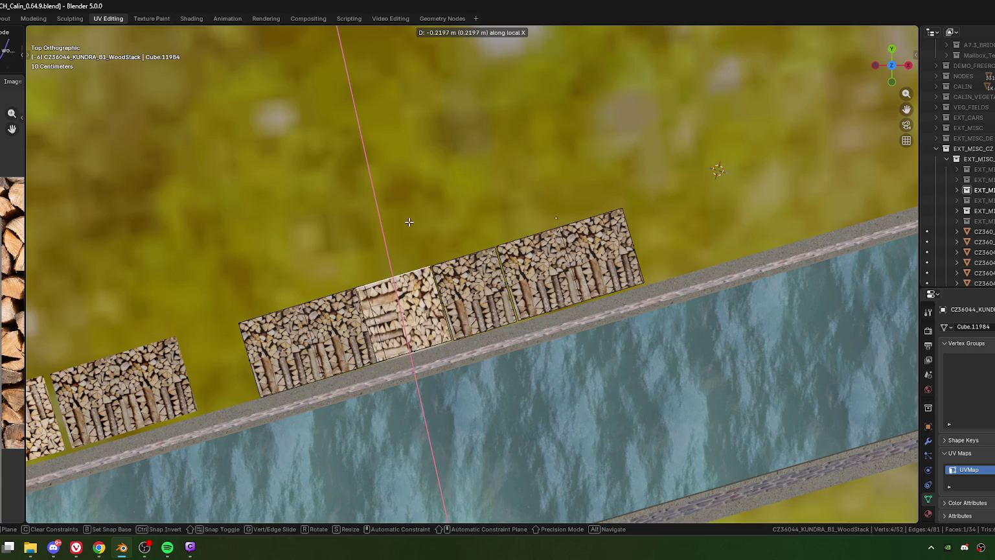
{"action": "left_click", "coordinate": [398, 237]}
Move the whole left woodstack up against the row.
{"action": "left_click_drag", "start_coordinate": [238, 291], "coordinate": [322, 394]}
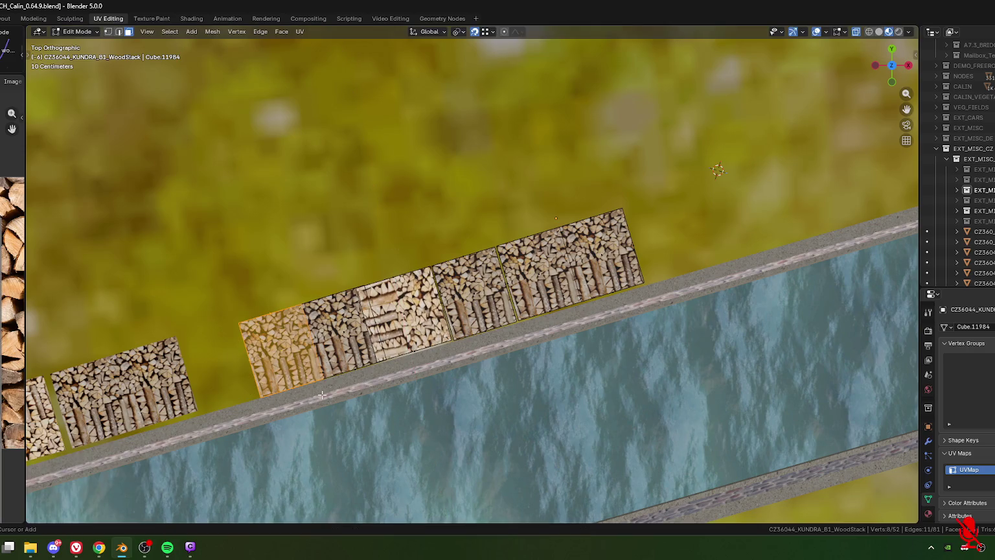
{"action": "key", "text": "ctrl+l"}
{"action": "middle_click_drag", "start_coordinate": [379, 265], "coordinate": [444, 191], "text": "shift"}
{"action": "key", "text": "g"}
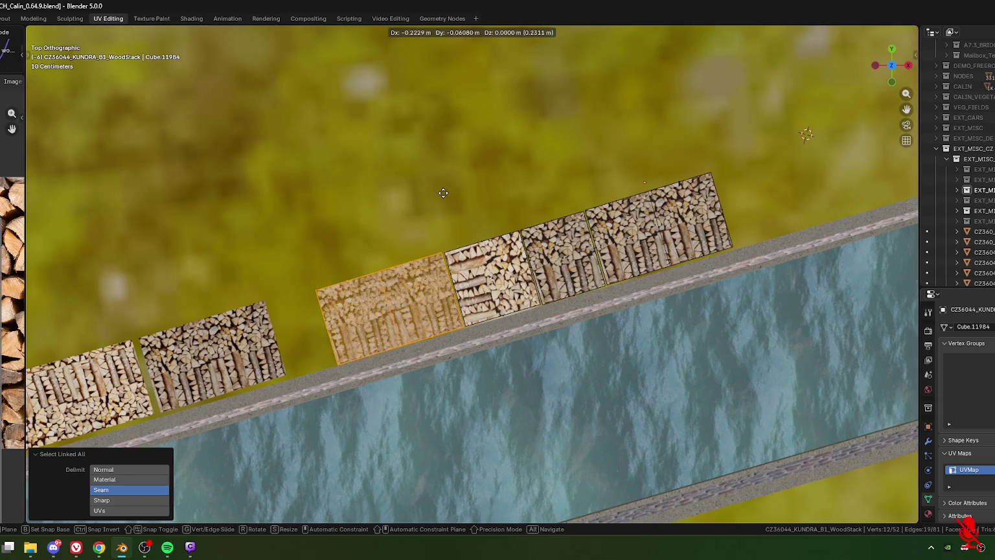
{"action": "left_click", "coordinate": [444, 192]}
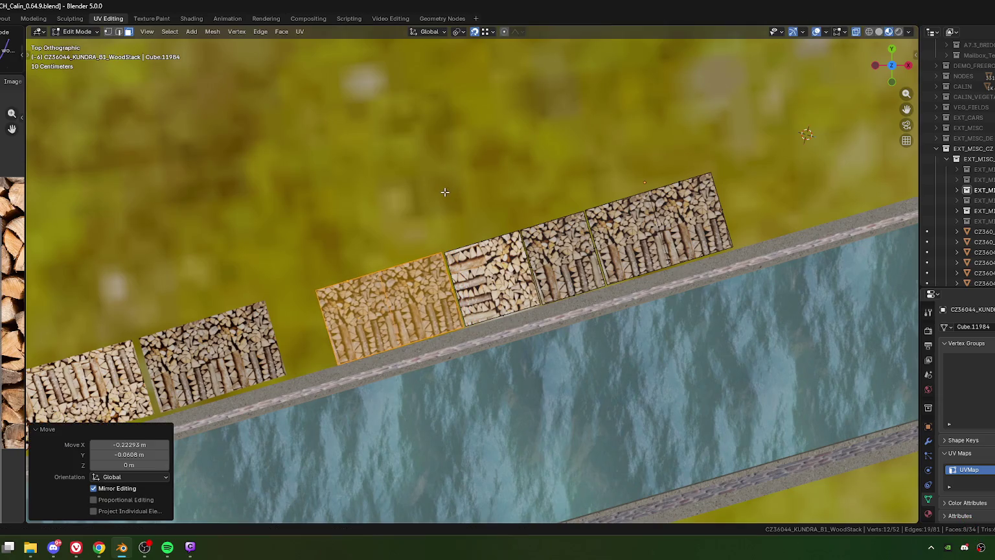
{"action": "middle_click_drag", "start_coordinate": [661, 385], "coordinate": [474, 338]}
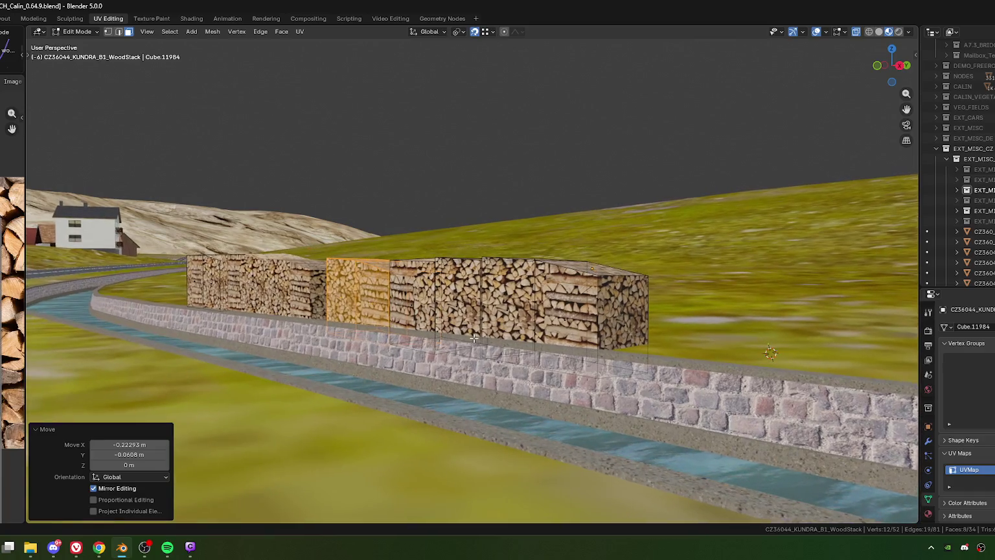
Delete the extra woodstack box's vertices, leaving the mesh at 40 vertices.
{"action": "mouse_move", "coordinate": [427, 334]}
{"action": "middle_mouse_down"}
{"action": "mouse_move", "coordinate": [563, 338]}
{"action": "mouse_move", "coordinate": [508, 326]}
{"action": "middle_mouse_up"}
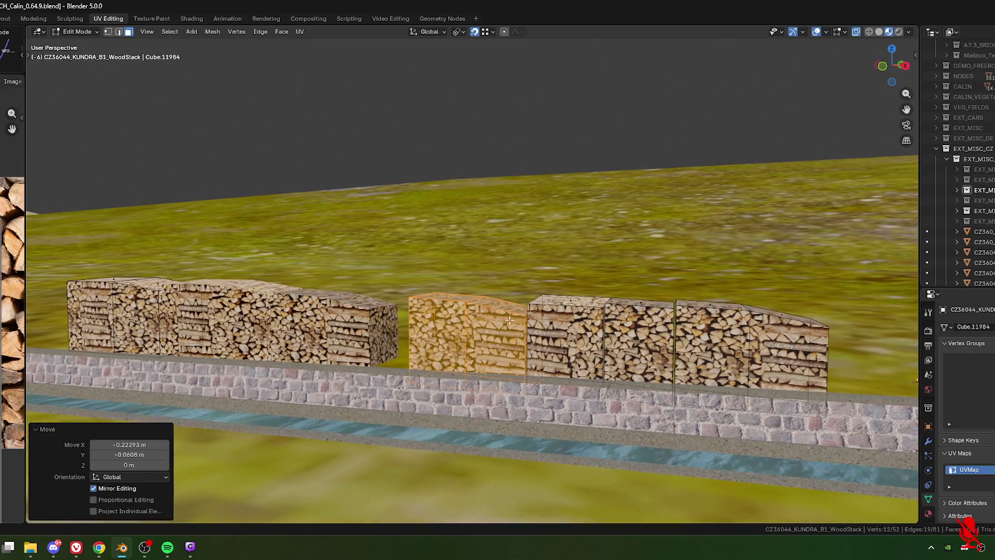
{"action": "key", "text": "x"}
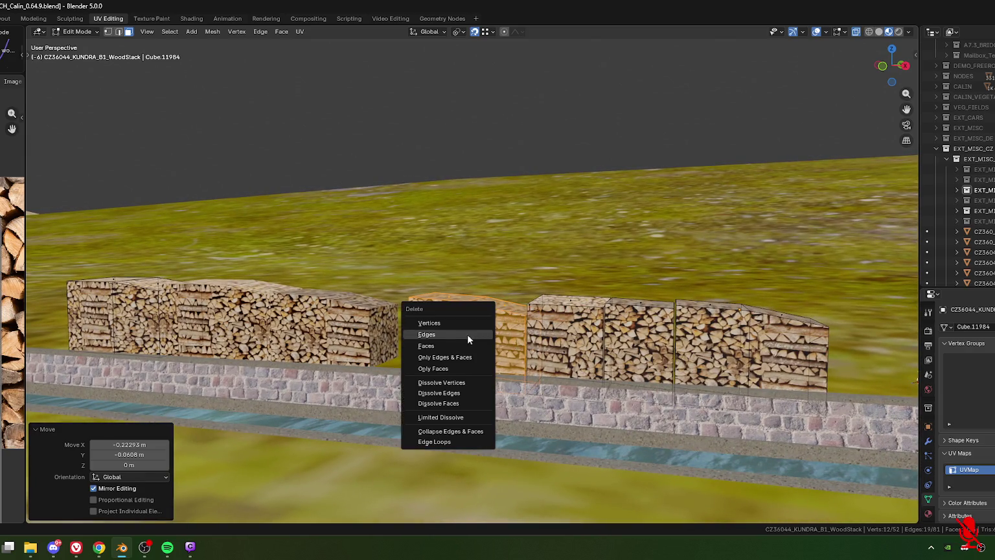
{"action": "left_click", "coordinate": [445, 326]}
{"action": "middle_click_drag", "start_coordinate": [444, 325], "coordinate": [509, 337], "text": "shift"}
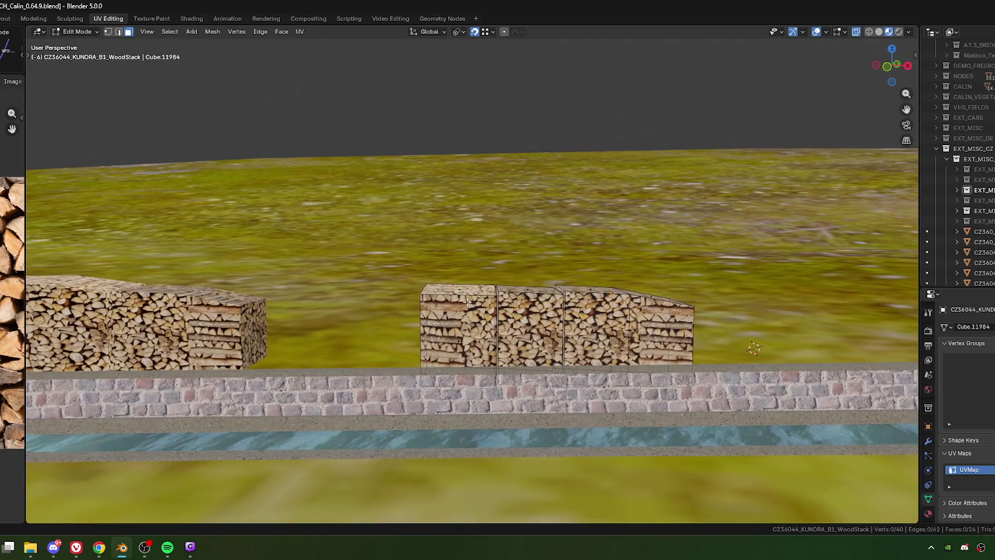
Select the whole left box via its top face.
{"action": "left_click", "coordinate": [468, 299]}
{"action": "key", "text": "ctrl+l"}
{"action": "middle_click_drag", "start_coordinate": [480, 350], "coordinate": [548, 295]}
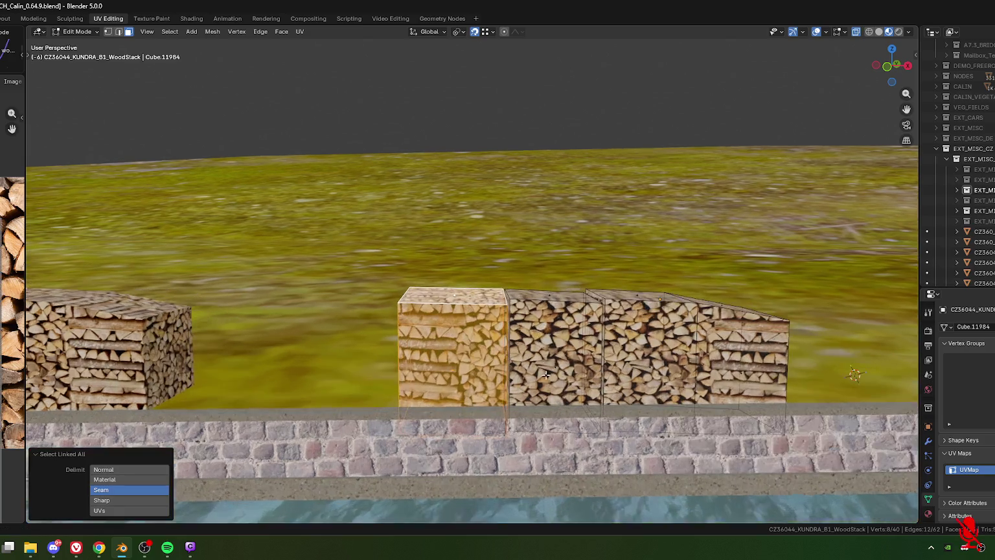
Rotate the left box slightly and nudge it a little to the left.
{"action": "key", "text": "r"}
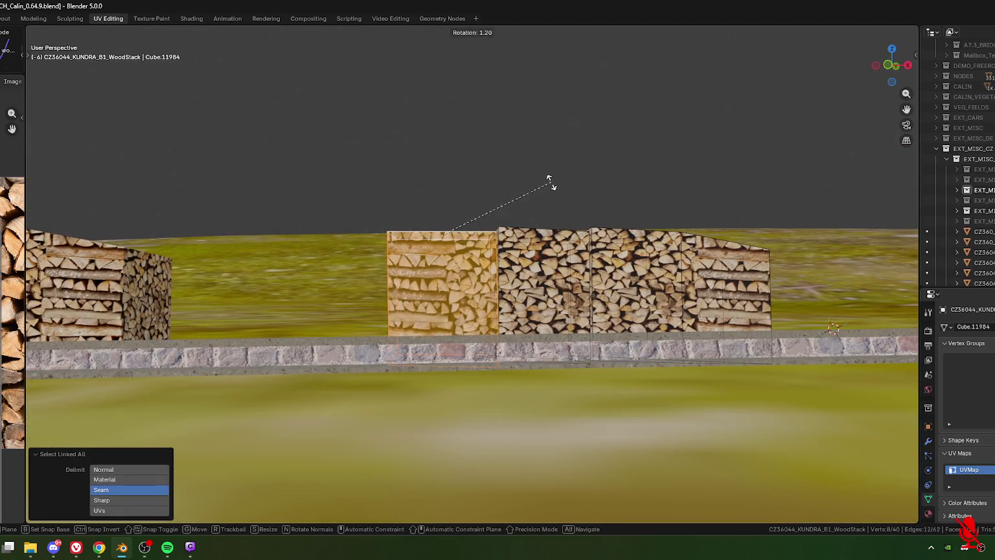
{"action": "left_click", "coordinate": [546, 180]}
{"action": "key", "text": "g"}
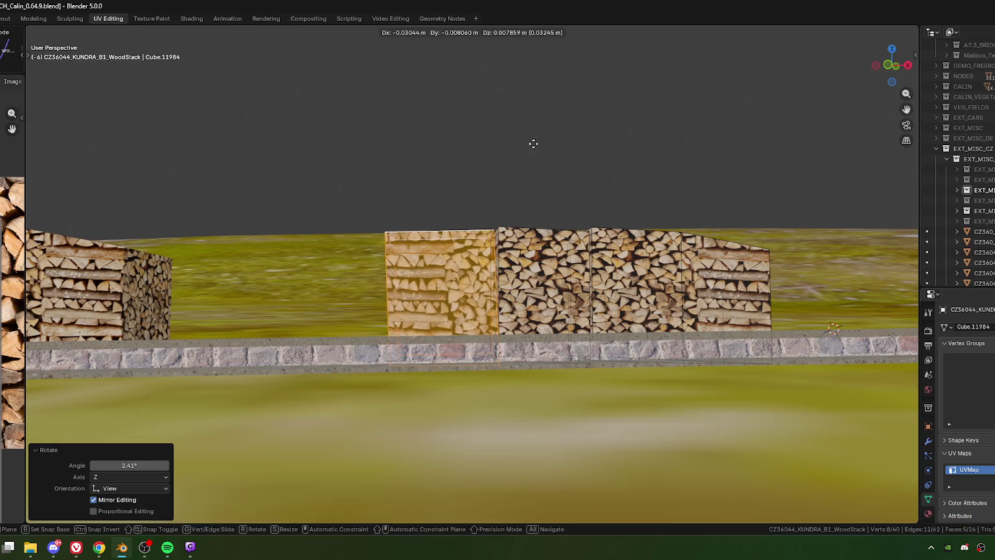
{"action": "left_click", "coordinate": [533, 145]}
{"action": "middle_click_drag", "start_coordinate": [574, 247], "coordinate": [509, 310]}
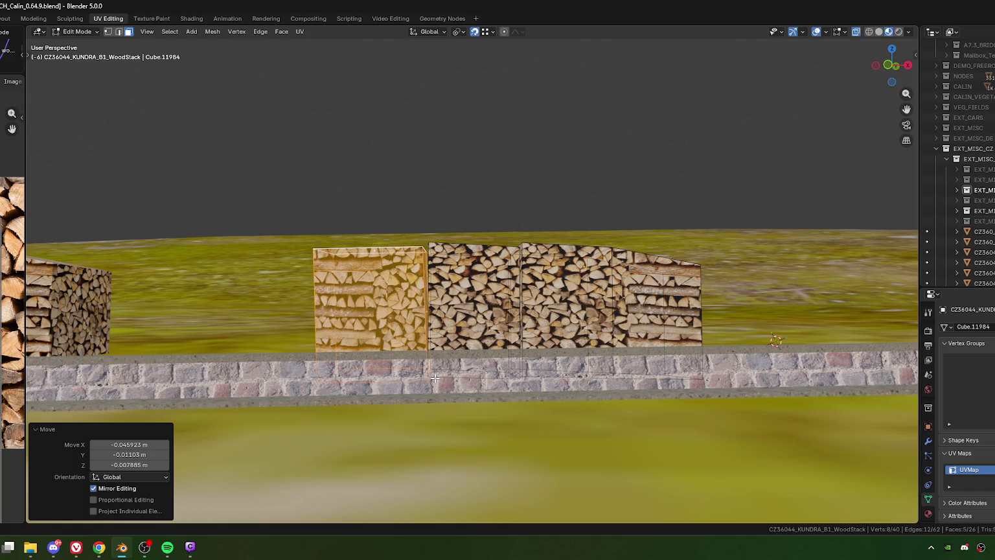
Rotate the light woodstack block 2.03° about Z and nudge it into line.
{"action": "key", "text": "1"}
{"action": "left_click", "coordinate": [513, 273]}
{"action": "key", "text": "ctrl+l"}
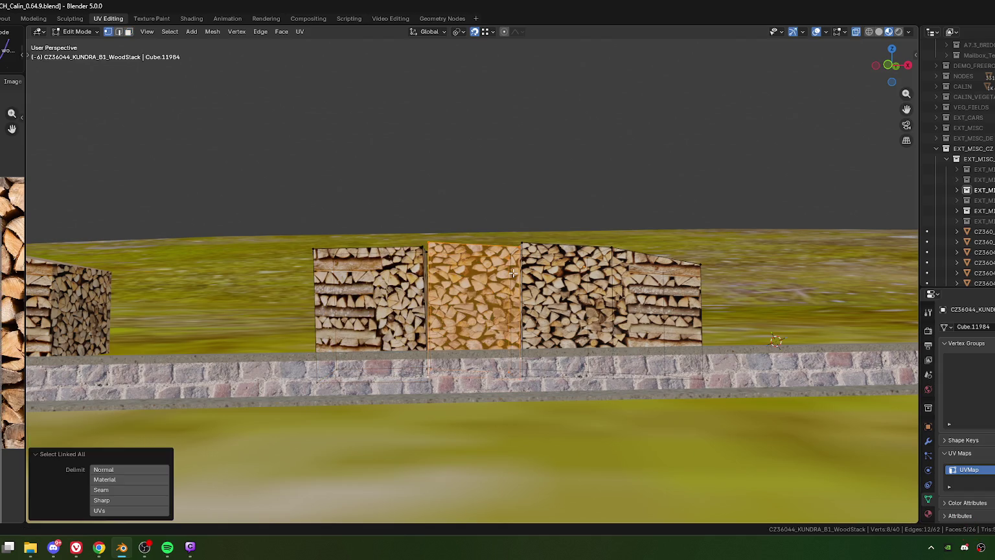
{"action": "middle_click_drag", "start_coordinate": [519, 269], "coordinate": [494, 262], "text": "shift"}
{"action": "key", "text": "r"}
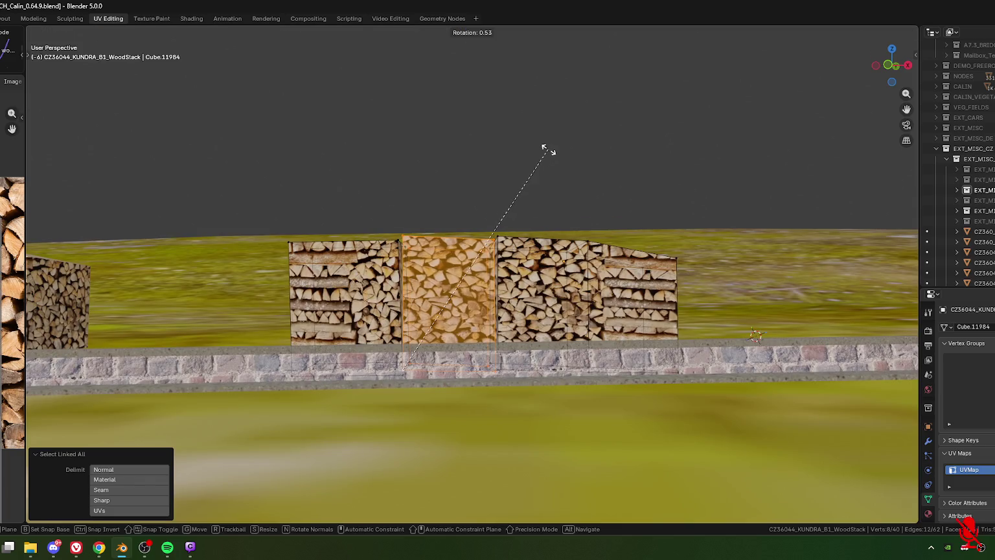
{"action": "left_click", "coordinate": [545, 146]}
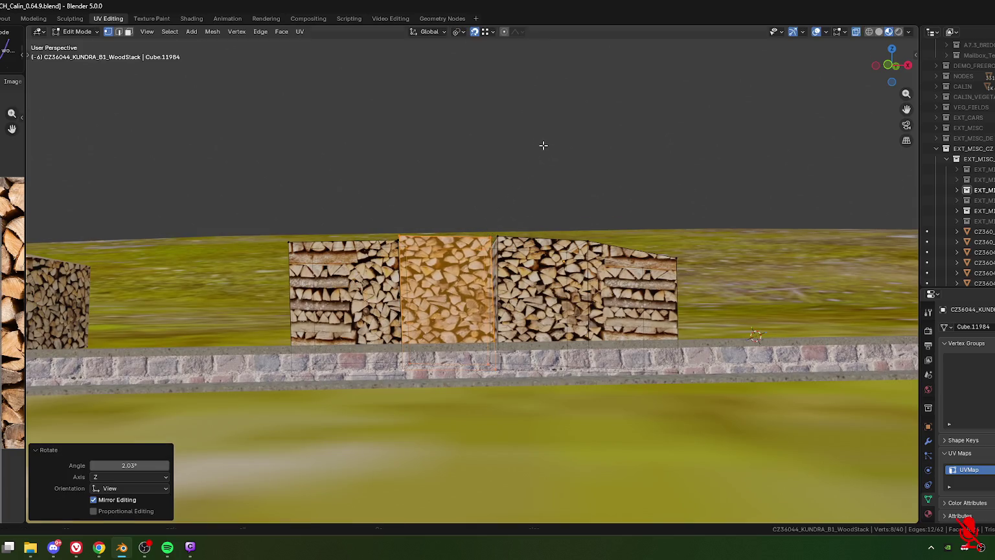
{"action": "key", "text": "g"}
{"action": "left_click", "coordinate": [548, 147]}
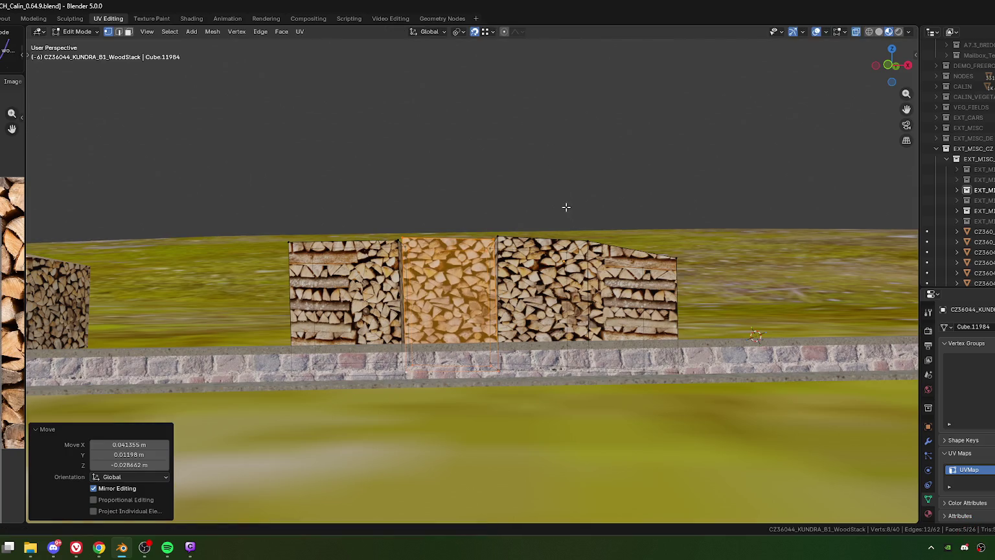
{"action": "mouse_move", "coordinate": [566, 255]}
{"action": "middle_mouse_down"}
{"action": "mouse_move", "coordinate": [520, 275]}
{"action": "mouse_move", "coordinate": [518, 149]}
{"action": "middle_mouse_up"}
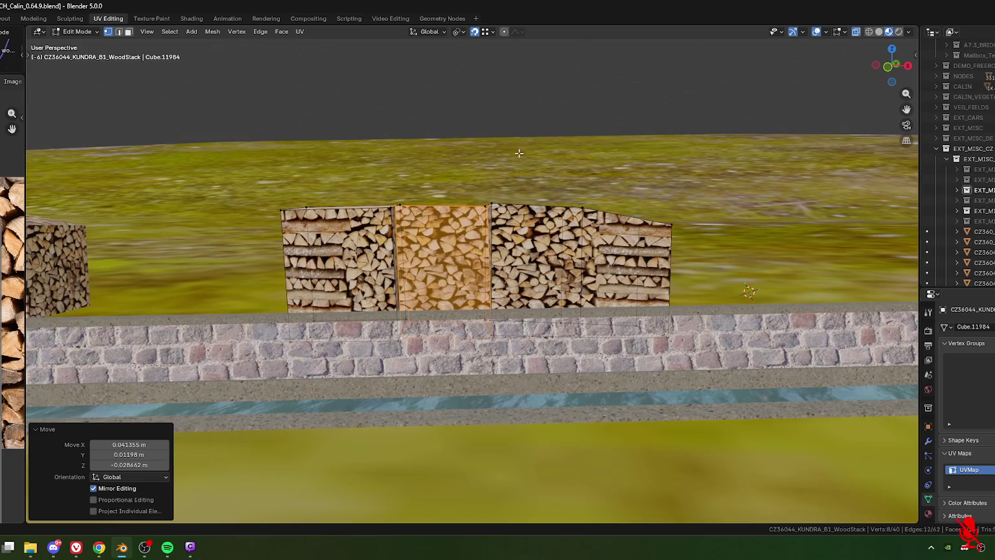
Move the light block along Z to sit flush on the wall top.
{"action": "key", "text": "g"}
{"action": "key", "text": "z"}
{"action": "left_click", "coordinate": [505, 101]}
{"action": "scroll", "coordinate": [511, 260], "scroll_direction": "down", "scroll_amount": 4}
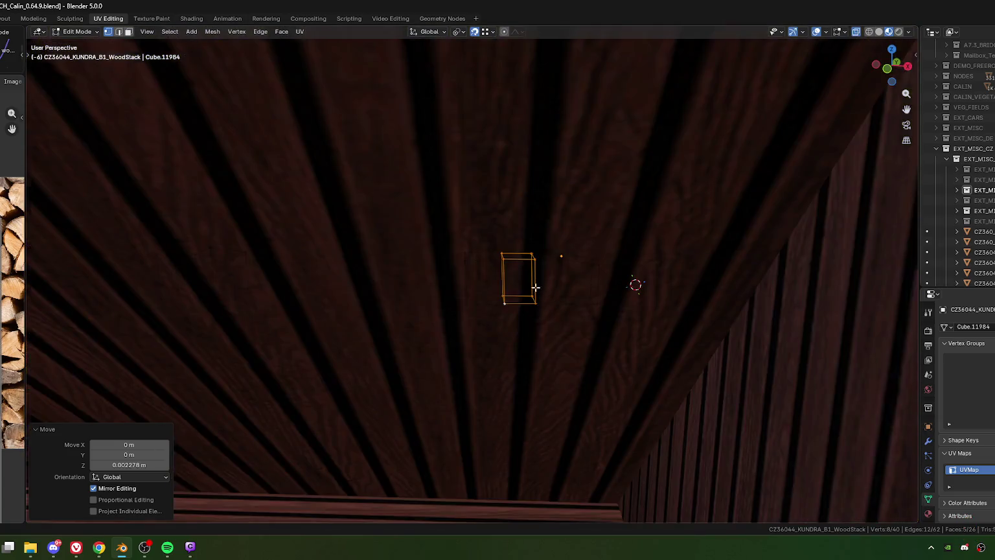
{"action": "mouse_move", "coordinate": [533, 284]}
{"action": "middle_mouse_down"}
{"action": "mouse_move", "coordinate": [478, 331]}
{"action": "mouse_move", "coordinate": [471, 323]}
{"action": "middle_mouse_up"}
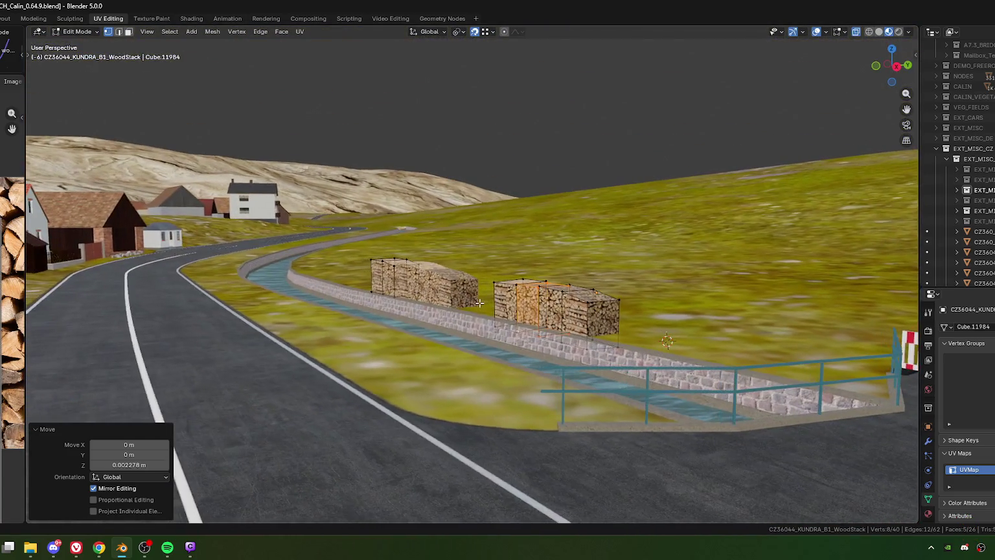
In Object Mode, select the right-hand woodstack object.
{"action": "scroll", "coordinate": [400, 304], "scroll_direction": "up", "scroll_amount": 3}
{"action": "middle_click_drag", "start_coordinate": [399, 304], "coordinate": [501, 338]}
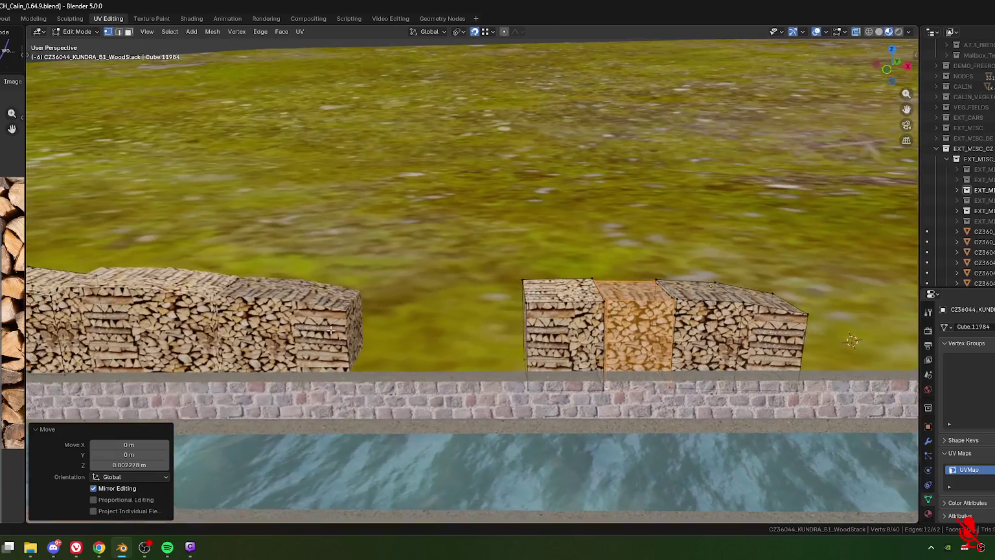
{"action": "key", "text": "Tab"}
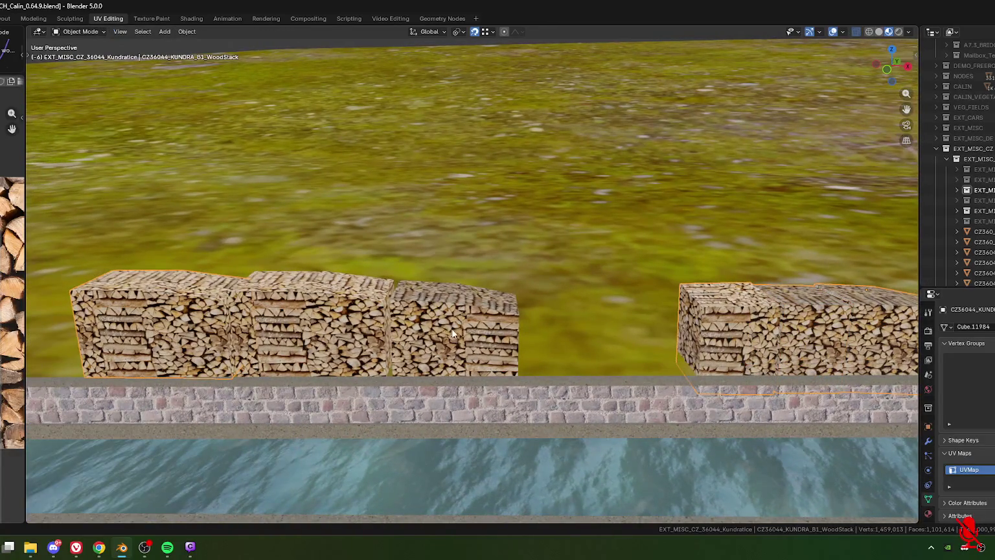
{"action": "scroll", "coordinate": [452, 333], "scroll_direction": "down", "scroll_amount": 3}
{"action": "left_click", "coordinate": [366, 295]}
{"action": "middle_click_drag", "start_coordinate": [499, 324], "coordinate": [372, 318], "text": "shift"}
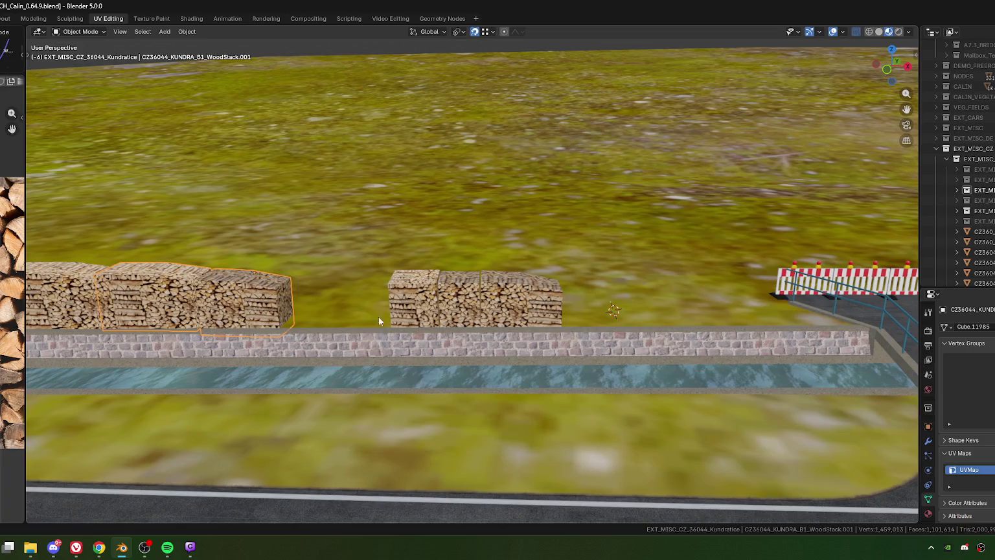
{"action": "middle_click_drag", "start_coordinate": [432, 298], "coordinate": [517, 300], "text": "shift"}
{"action": "left_click", "coordinate": [521, 321]}
Select the right woodstack's leftmost blocks in top view and move them left along the wall.
{"action": "key", "text": "Tab"}
{"action": "left_click_drag", "start_coordinate": [408, 244], "coordinate": [515, 383]}
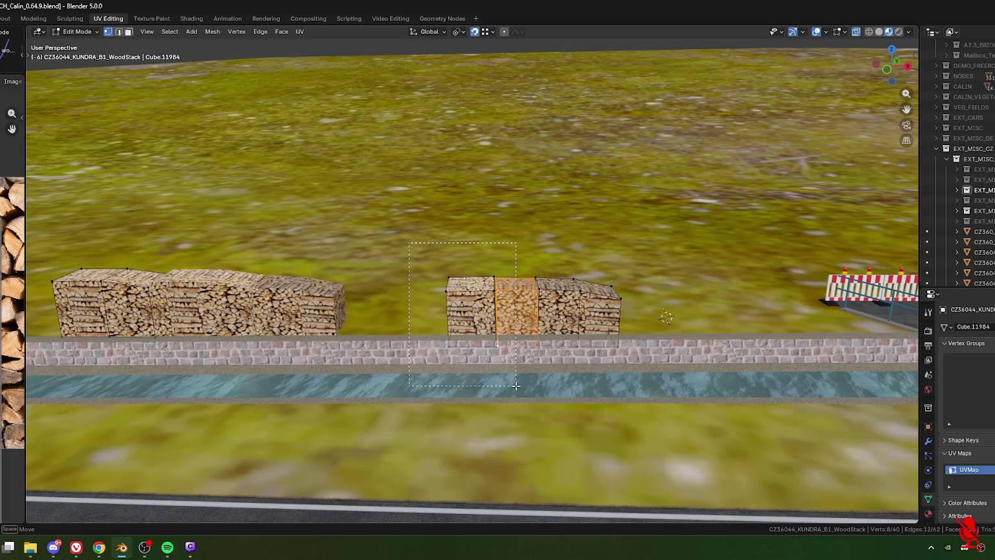
{"action": "key", "text": "ctrl+l"}
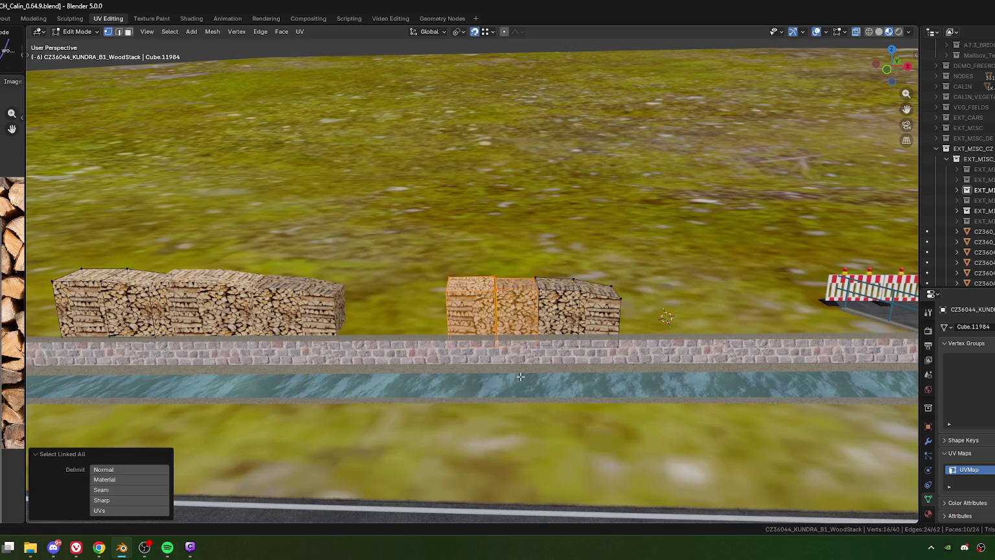
{"action": "key", "text": "KP_7"}
{"action": "key", "text": "KP_Decimal"}
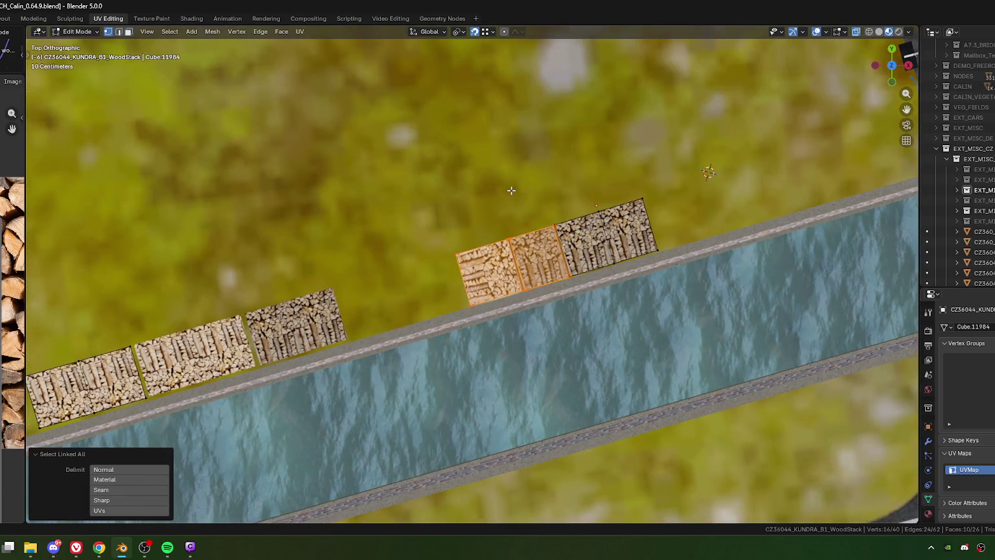
{"action": "key", "text": "g"}
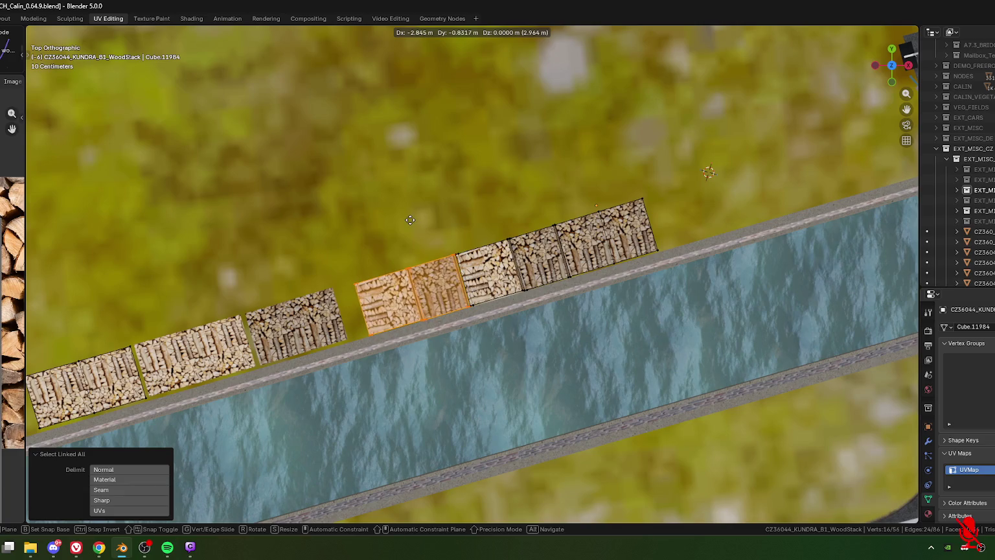
{"action": "left_click", "coordinate": [412, 222]}
Reposition the copied blocks snug against the row, -2.8454 m along X.
{"action": "scroll", "coordinate": [477, 272], "scroll_direction": "up", "scroll_amount": 3}
{"action": "scroll", "coordinate": [477, 272], "scroll_direction": "up", "scroll_amount": 2}
{"action": "key", "text": "g"}
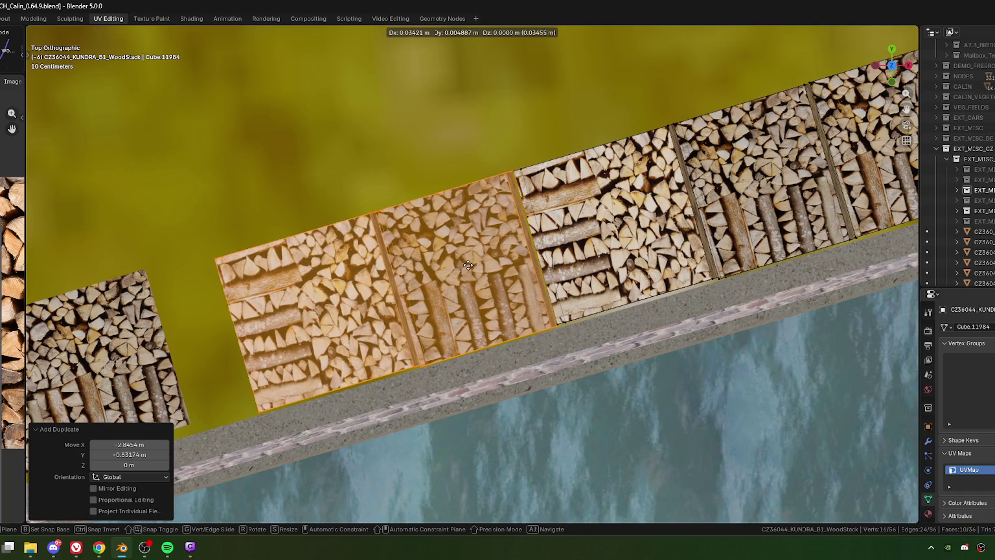
{"action": "left_click", "coordinate": [468, 265]}
{"action": "scroll", "coordinate": [468, 265], "scroll_direction": "down", "scroll_amount": 3}
{"action": "mouse_move", "coordinate": [468, 265]}
{"action": "middle_mouse_down"}
{"action": "mouse_move", "coordinate": [452, 381]}
{"action": "mouse_move", "coordinate": [584, 335]}
{"action": "mouse_move", "coordinate": [512, 332]}
{"action": "middle_mouse_up"}
{"action": "scroll", "coordinate": [452, 381], "scroll_direction": "up", "scroll_amount": 3}
{"action": "scroll", "coordinate": [512, 331], "scroll_direction": "down", "scroll_amount": 3}
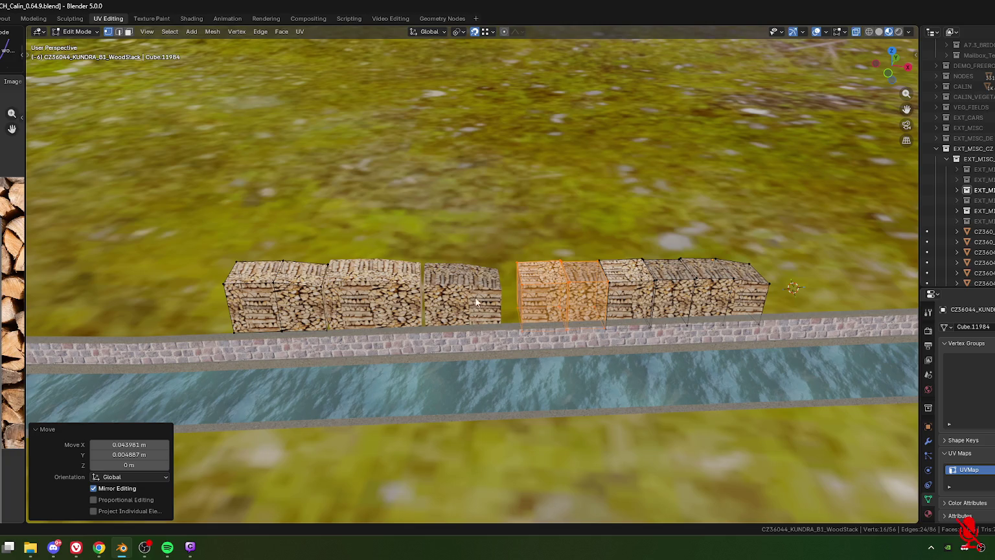
Slide the left two-stack woodstack 0.575 m along its local Y toward the row.
{"action": "key", "text": "Tab"}
{"action": "left_click", "coordinate": [463, 297]}
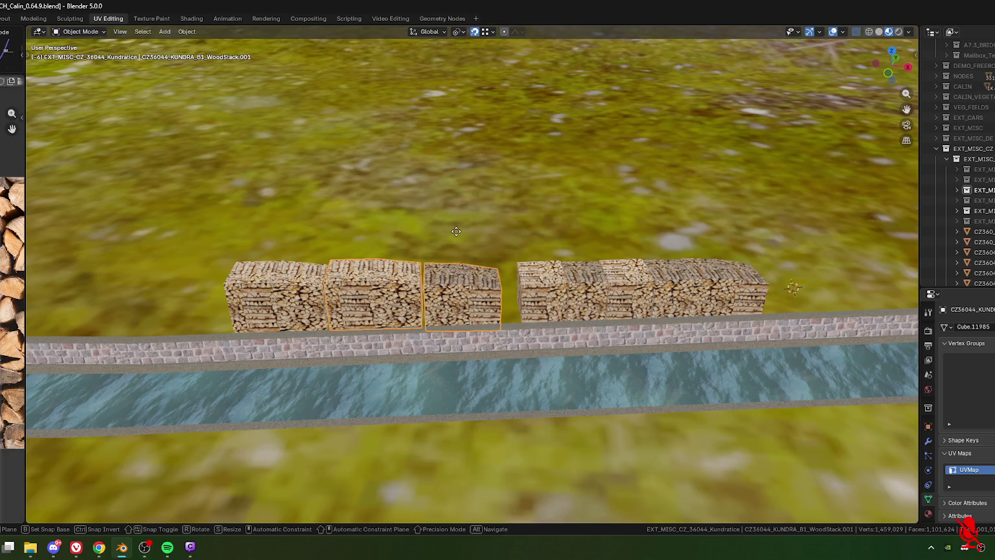
{"action": "key", "text": "g"}
{"action": "key", "text": "y"}
{"action": "key", "text": "y"}
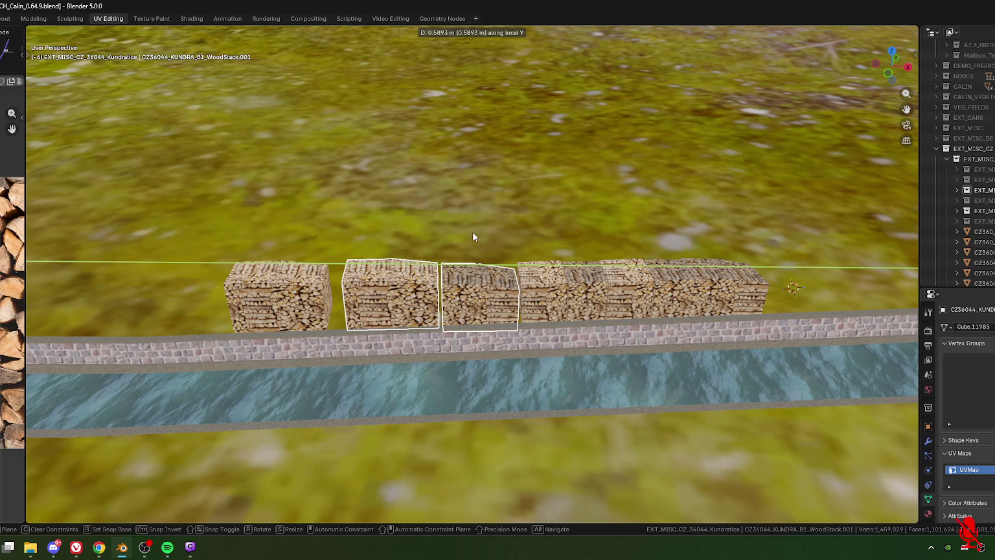
{"action": "left_click", "coordinate": [472, 237]}
{"action": "middle_click_drag", "start_coordinate": [498, 287], "coordinate": [498, 367], "text": "ctrl"}
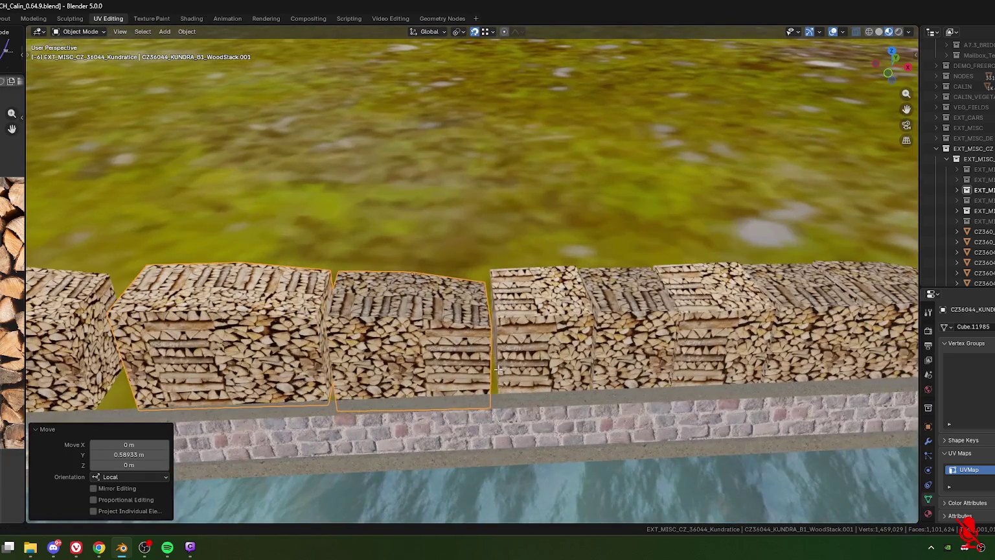
In Edit Mode, raise the left woodstack's top edge along Z.
{"action": "key", "text": "Tab"}
{"action": "left_click", "coordinate": [491, 326]}
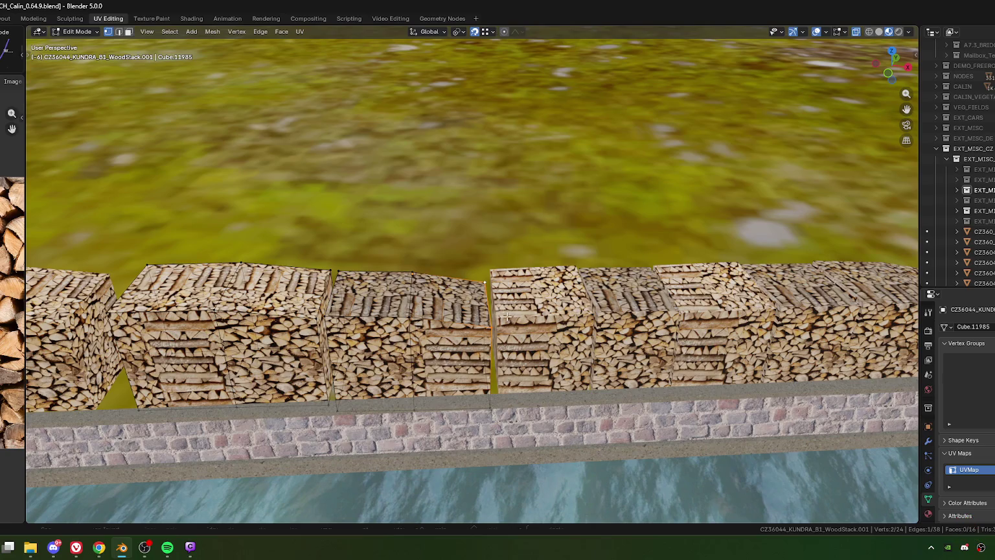
{"action": "key", "text": "g"}
{"action": "key", "text": "z"}
{"action": "left_click", "coordinate": [504, 304]}
{"action": "mouse_move", "coordinate": [504, 305]}
{"action": "middle_mouse_down"}
{"action": "mouse_move", "coordinate": [469, 301]}
{"action": "mouse_move", "coordinate": [470, 269]}
{"action": "middle_mouse_up"}
Tweak the top corner vertex heights along Z to even out the stack tops.
{"action": "left_click", "coordinate": [472, 241]}
{"action": "key", "text": "g"}
{"action": "left_click", "coordinate": [481, 236]}
{"action": "middle_click_drag", "start_coordinate": [412, 241], "coordinate": [433, 252], "text": "shift"}
{"action": "key", "text": "g"}
{"action": "key", "text": "z"}
{"action": "left_click", "coordinate": [365, 265]}
{"action": "middle_click_drag", "start_coordinate": [366, 265], "coordinate": [428, 287], "text": "shift"}
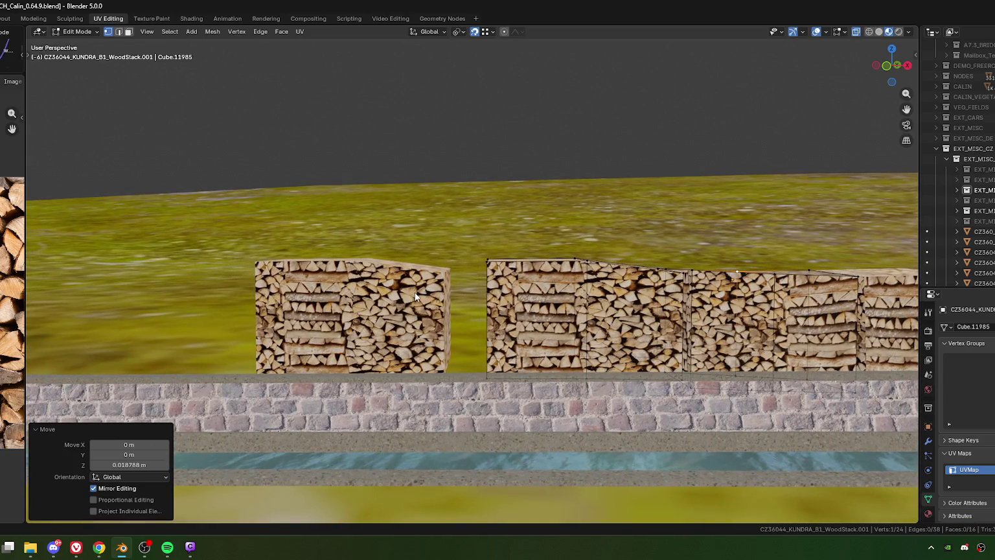
Switch to the left woodstack's mesh, check its tops from above and clear the selection.
{"action": "key", "text": "Tab"}
{"action": "left_click", "coordinate": [415, 298]}
{"action": "key", "text": "Tab"}
{"action": "mouse_move", "coordinate": [415, 309]}
{"action": "middle_mouse_down"}
{"action": "mouse_move", "coordinate": [522, 300]}
{"action": "mouse_move", "coordinate": [516, 272]}
{"action": "middle_mouse_up"}
{"action": "left_click", "coordinate": [512, 305]}
{"action": "key", "text": "Tab"}
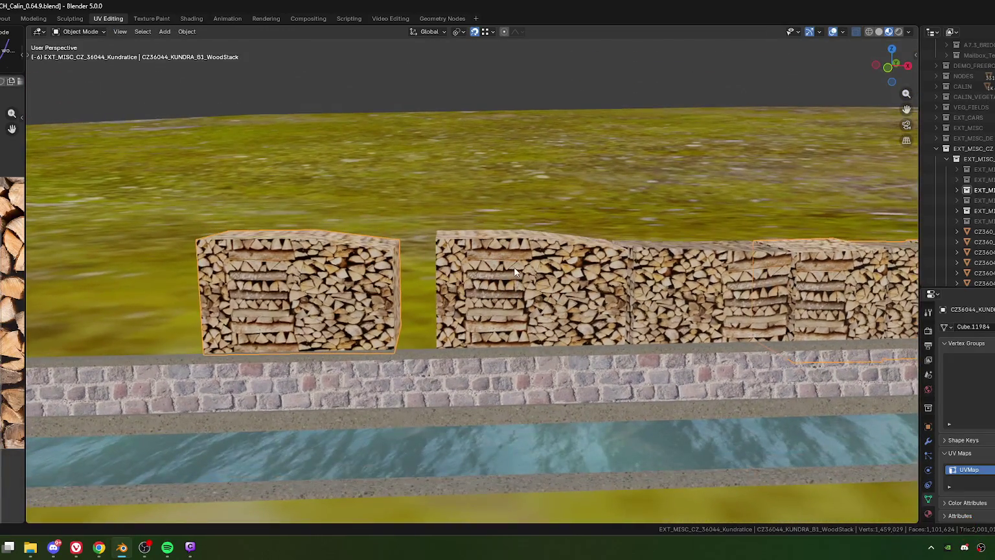
Lower the middle woodstack's top face along Z to match the neighbouring stacks.
{"action": "left_click", "coordinate": [513, 271]}
{"action": "key", "text": "Tab"}
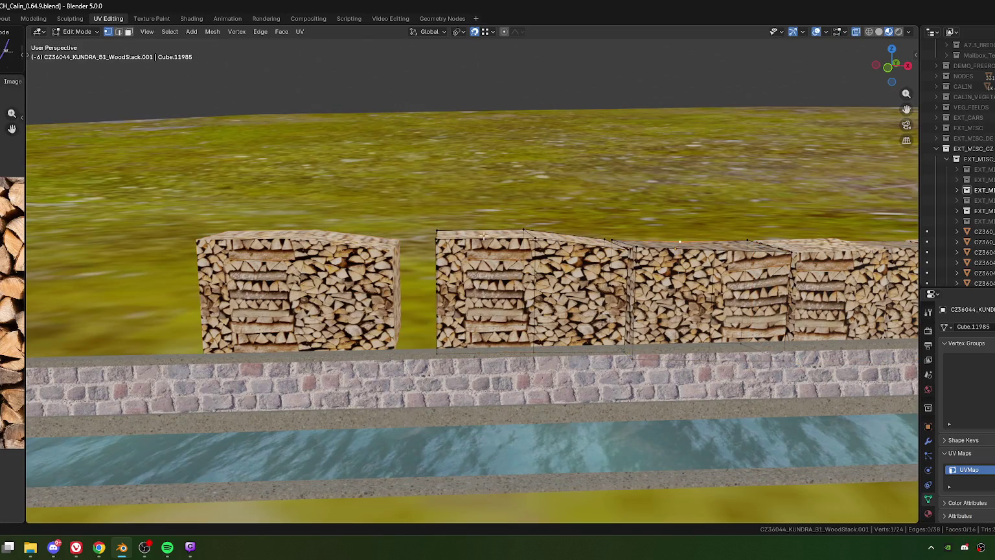
{"action": "left_click", "coordinate": [484, 243]}
{"action": "key", "text": "g"}
{"action": "key", "text": "z"}
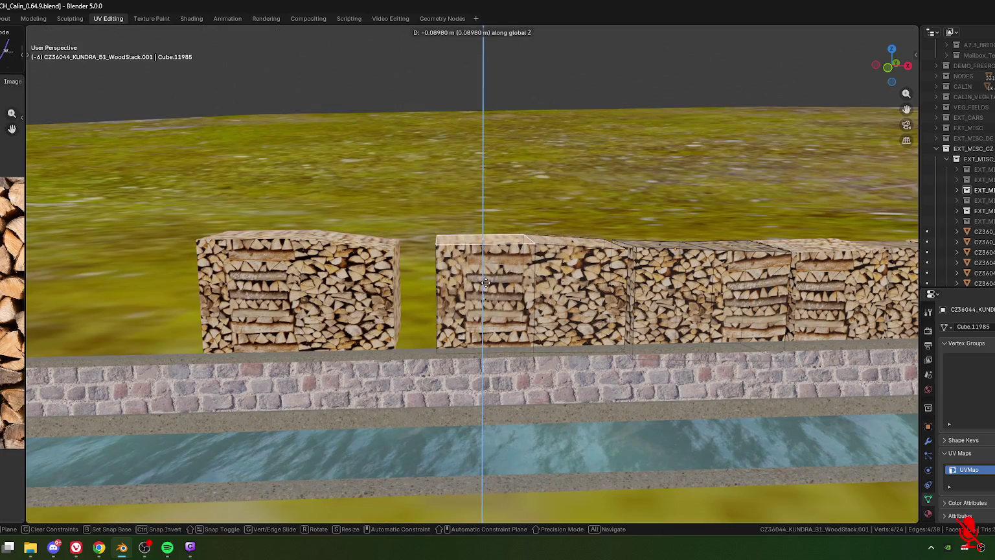
{"action": "left_click", "coordinate": [485, 284]}
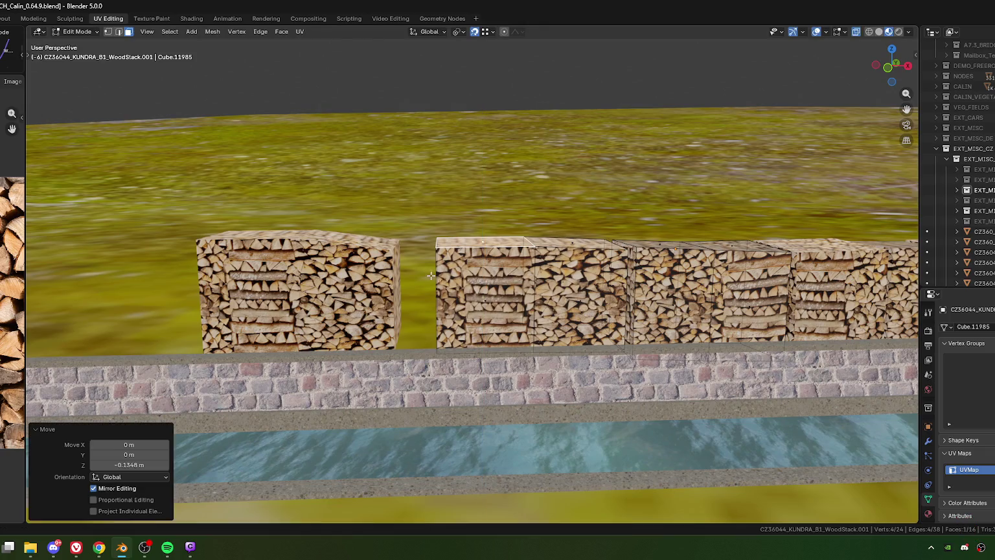
{"action": "key", "text": "Tab"}
Slide the leftmost woodstack along Y until it butts against the row, then view from top.
{"action": "left_click", "coordinate": [356, 267]}
{"action": "key", "text": "g"}
{"action": "key", "text": "y"}
{"action": "key", "text": "y"}
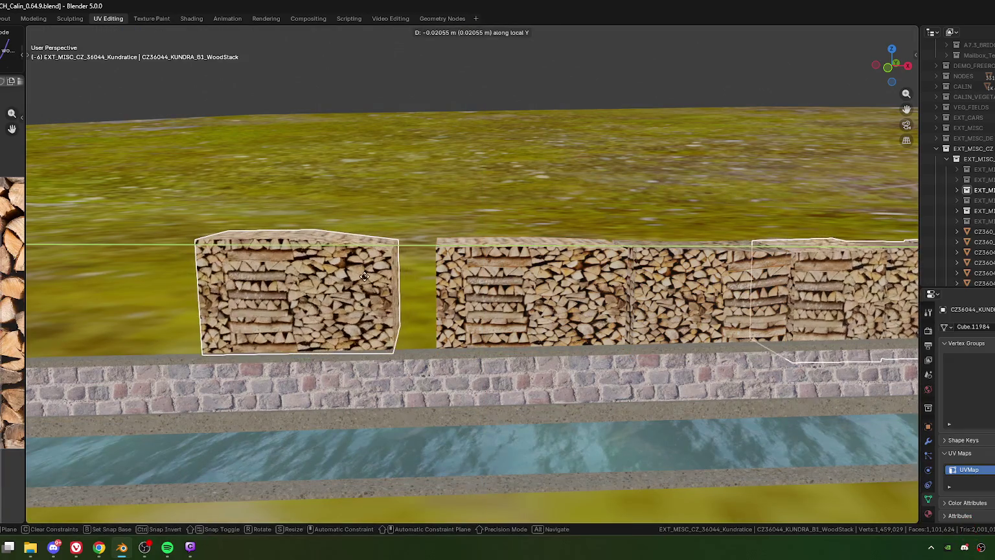
{"action": "left_click", "coordinate": [364, 278]}
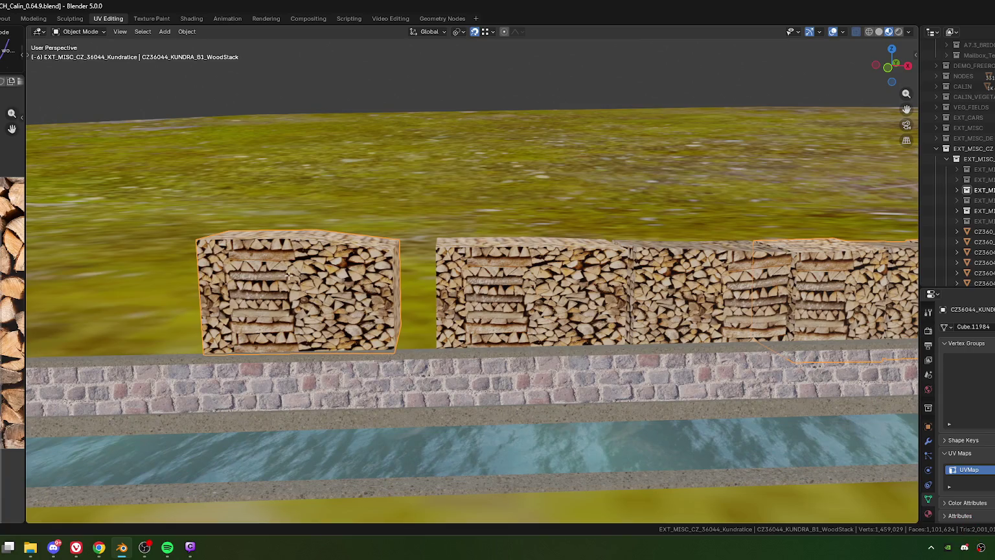
{"action": "key", "text": "Tab"}
{"action": "left_click_drag", "start_coordinate": [127, 419], "coordinate": [340, 275]}
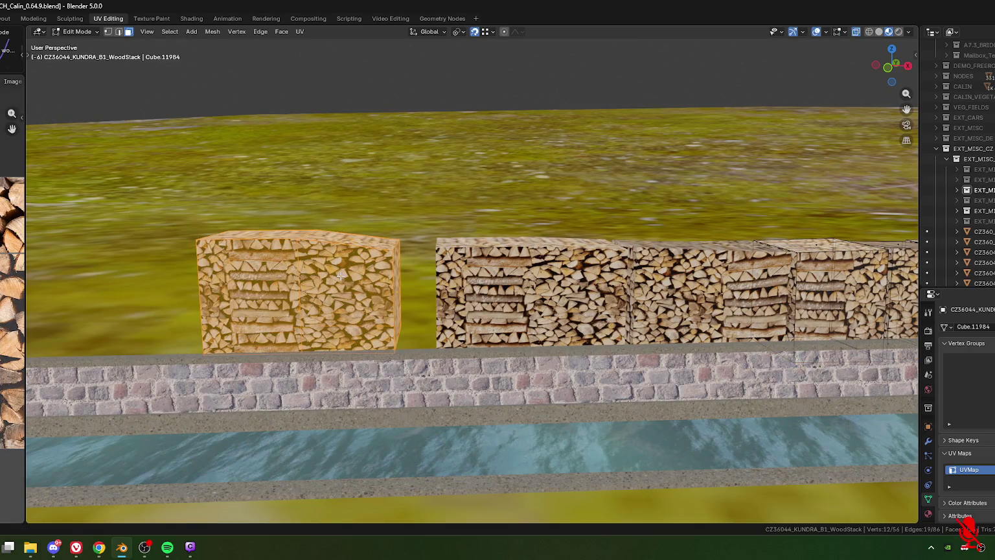
{"action": "key", "text": "g"}
{"action": "key", "text": "y"}
{"action": "key", "text": "y"}
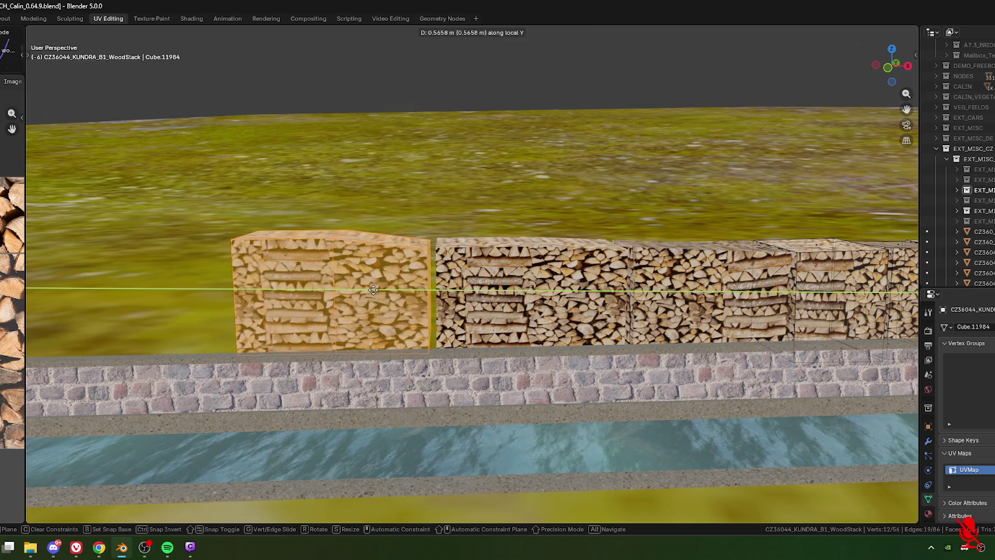
{"action": "left_click", "coordinate": [372, 291]}
{"action": "key", "text": "KP_7"}
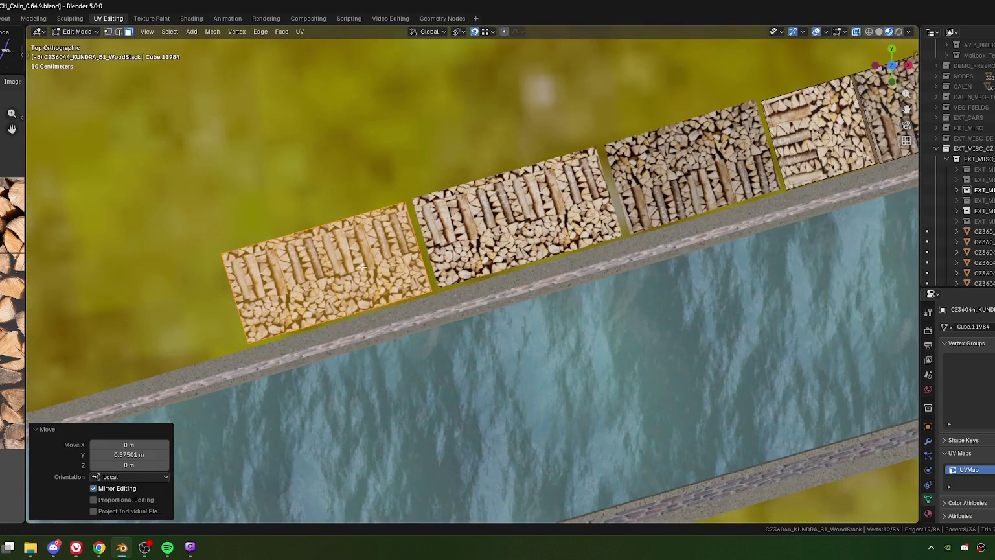
Nudge the current woodstack slightly along the X axis.
{"action": "key", "text": "g"}
{"action": "key", "text": "x"}
{"action": "left_click", "coordinate": [371, 268]}
{"action": "middle_click_drag", "start_coordinate": [531, 212], "coordinate": [443, 261], "text": "shift"}
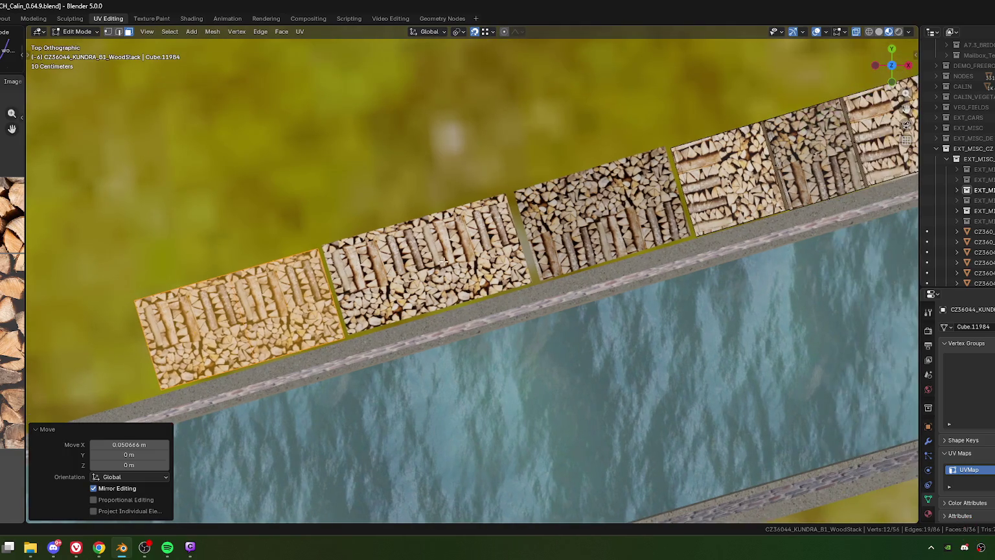
{"action": "key", "text": "Tab"}
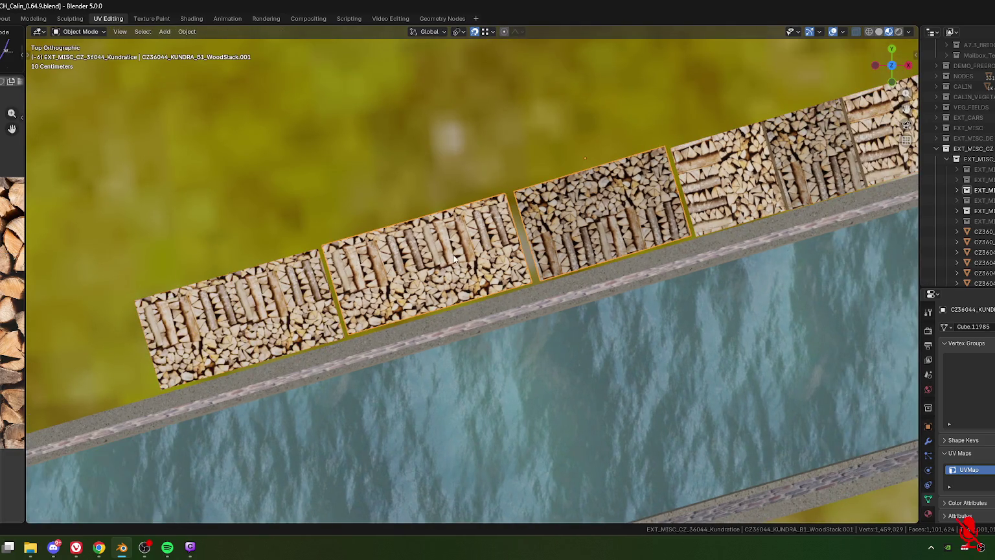
Select all linked faces of the middle woodstack and shift them slightly along X.
{"action": "key", "text": "Tab"}
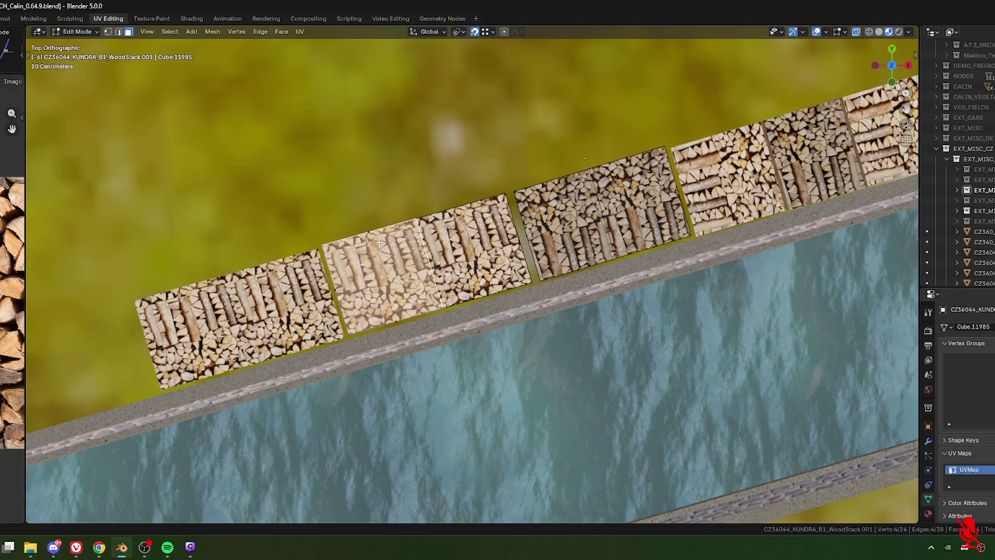
{"action": "left_click_drag", "start_coordinate": [299, 220], "coordinate": [445, 338], "text": "shift"}
{"action": "key", "text": "ctrl+l"}
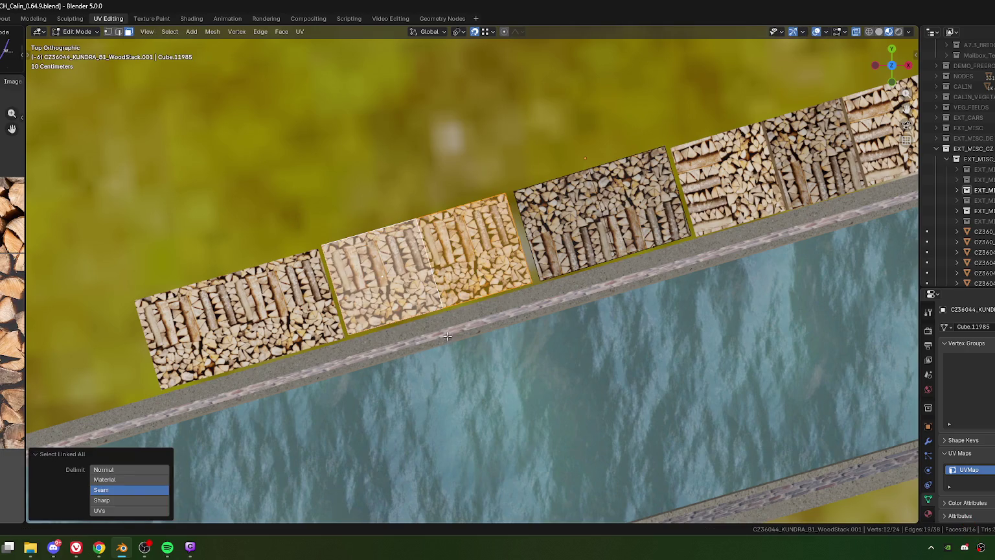
{"action": "key", "text": "g"}
{"action": "left_click", "coordinate": [472, 257]}
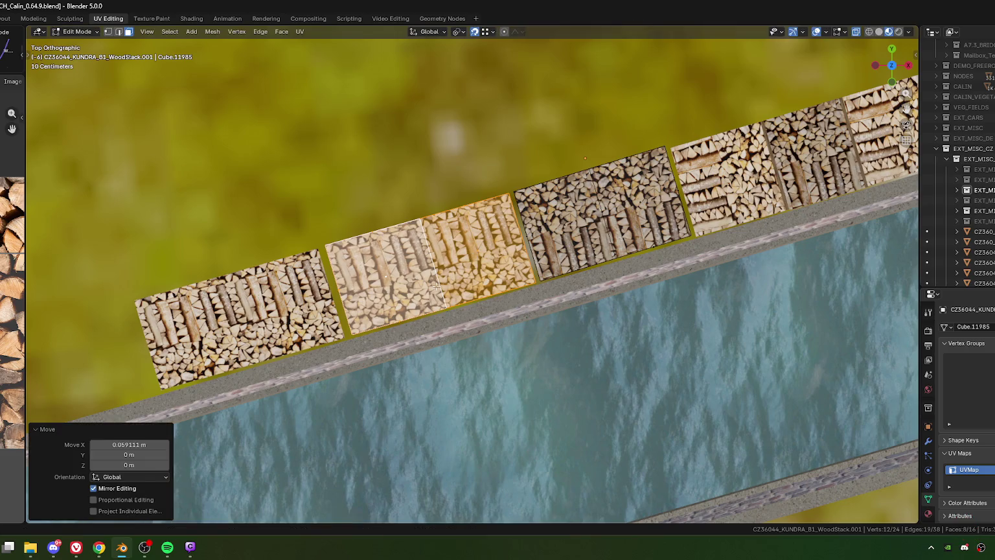
{"action": "key", "text": "Tab"}
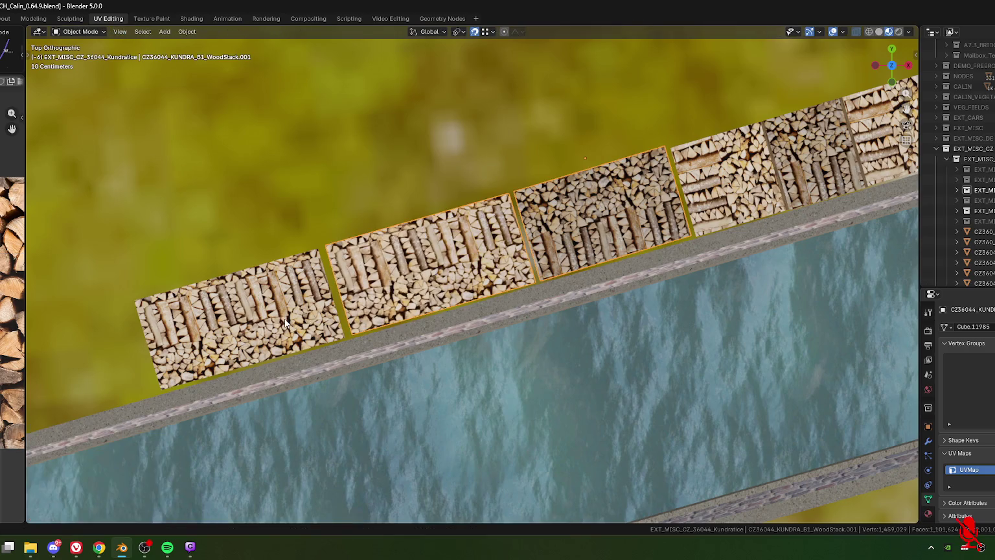
Move the leftmost woodstack's geometry 0.051 m X and 0.034 m Y to close the gap.
{"action": "left_click", "coordinate": [289, 324]}
{"action": "key", "text": "Tab"}
{"action": "key", "text": "g"}
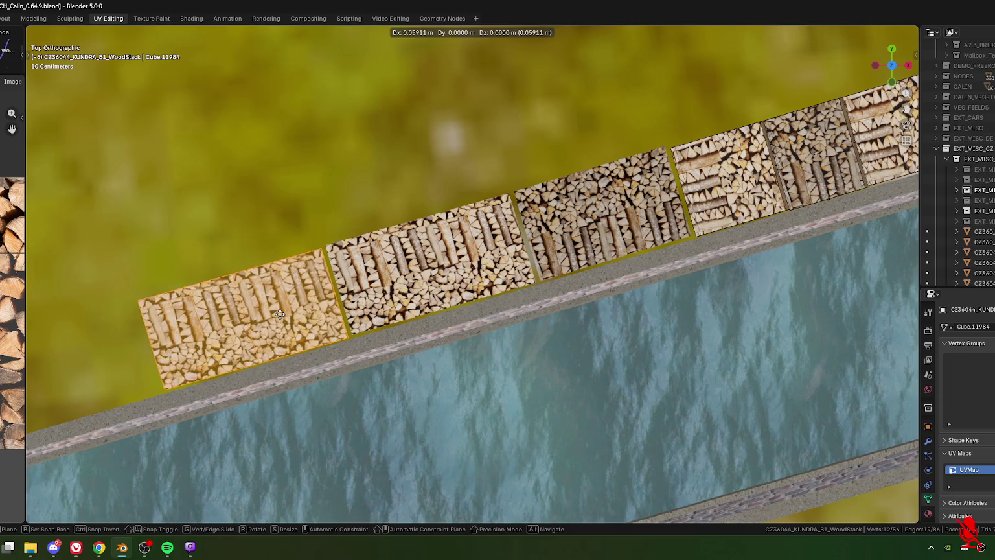
{"action": "left_click", "coordinate": [355, 321]}
{"action": "scroll", "coordinate": [355, 322], "scroll_direction": "down", "scroll_amount": 2}
{"action": "scroll", "coordinate": [681, 381], "scroll_direction": "down", "scroll_amount": 2}
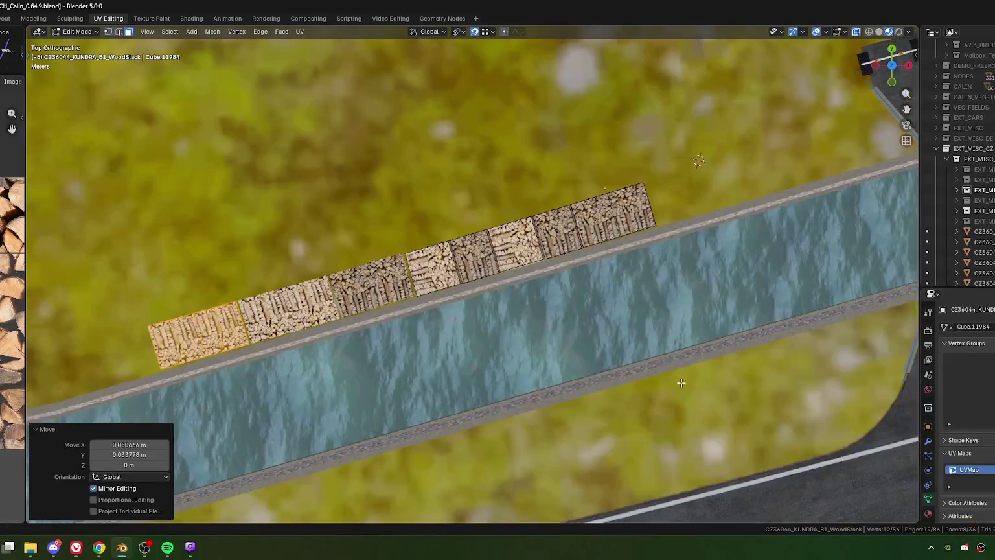
{"action": "key", "text": "Tab"}
Deselect and orbit to look along the continuous woodstack row and wall.
{"action": "mouse_move", "coordinate": [710, 395]}
{"action": "middle_mouse_down"}
{"action": "mouse_move", "coordinate": [598, 328]}
{"action": "mouse_move", "coordinate": [506, 323]}
{"action": "middle_mouse_up"}
{"action": "left_click", "coordinate": [443, 315]}
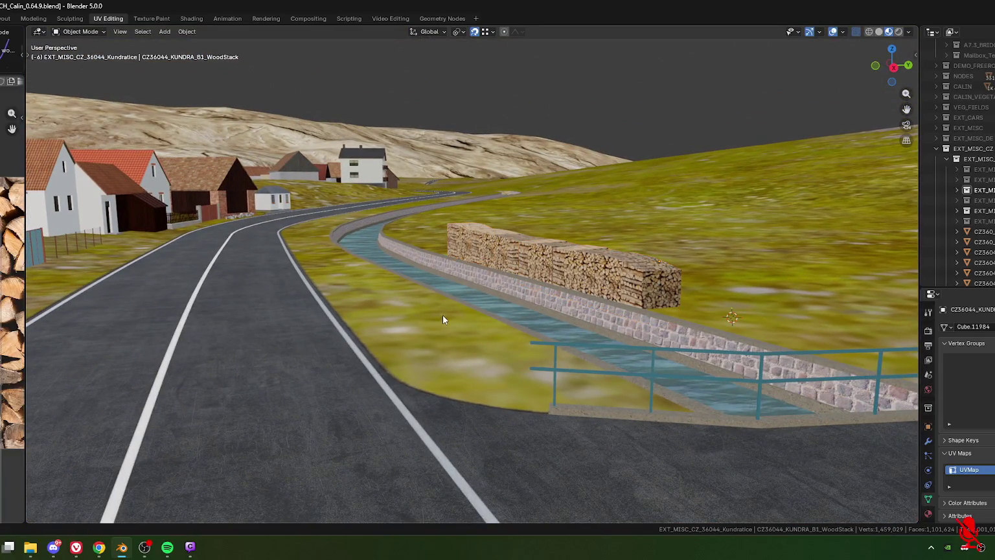
{"action": "scroll", "coordinate": [443, 314], "scroll_direction": "up", "scroll_amount": 3}
{"action": "scroll", "coordinate": [447, 313], "scroll_direction": "up", "scroll_amount": 3}
{"action": "scroll", "coordinate": [440, 320], "scroll_direction": "up", "scroll_amount": 3}
{"action": "mouse_move", "coordinate": [436, 323]}
{"action": "middle_mouse_down"}
{"action": "mouse_move", "coordinate": [555, 318]}
{"action": "mouse_move", "coordinate": [505, 309]}
{"action": "mouse_move", "coordinate": [547, 303]}
{"action": "mouse_move", "coordinate": [503, 315]}
{"action": "mouse_move", "coordinate": [478, 307]}
{"action": "mouse_move", "coordinate": [500, 316]}
{"action": "middle_mouse_up"}
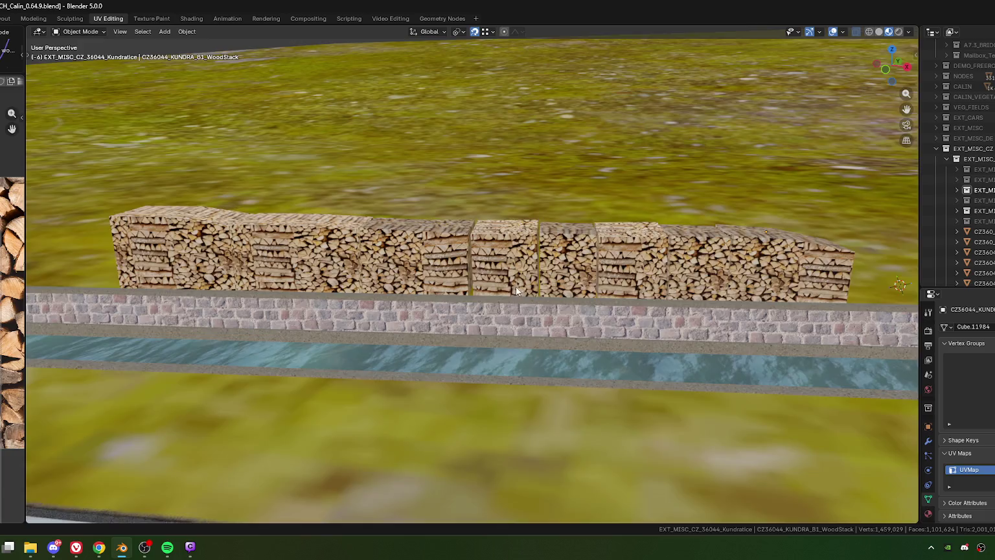
{"action": "scroll", "coordinate": [514, 286], "scroll_direction": "up", "scroll_amount": 3}
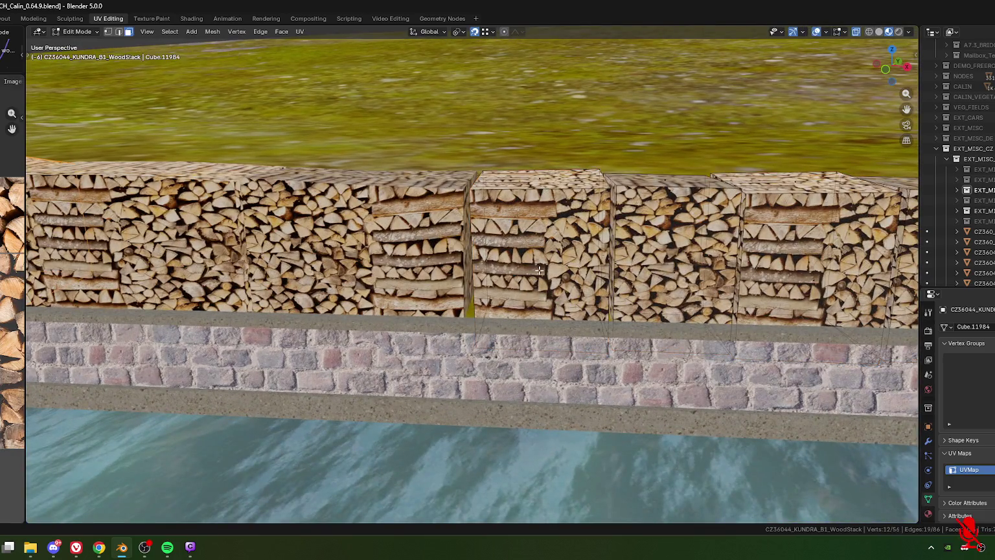
Select the middle box's linked faces and slide its wood texture to align with its neighbours.
{"action": "key", "text": "Tab"}
{"action": "left_click", "coordinate": [551, 298]}
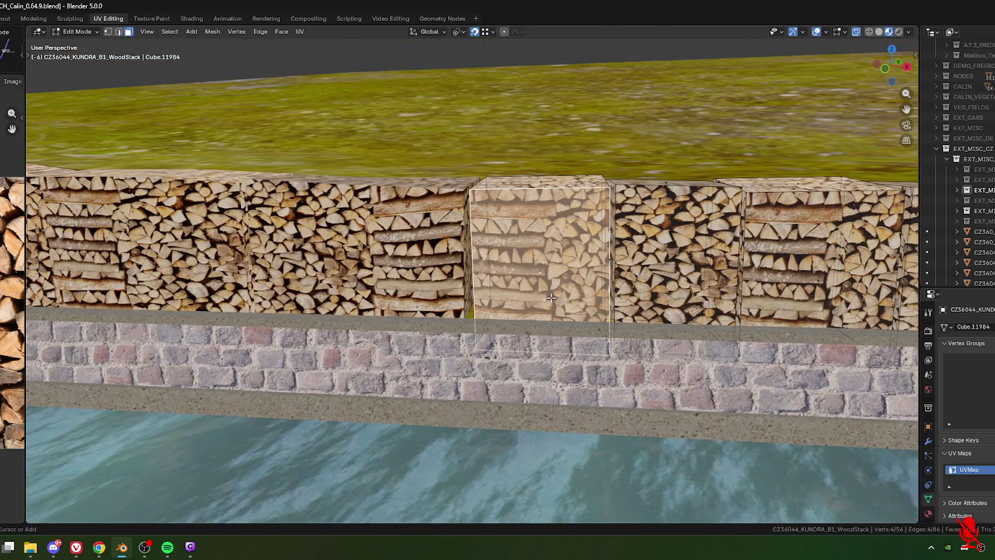
{"action": "key", "text": "ctrl+l"}
{"action": "key", "text": "g"}
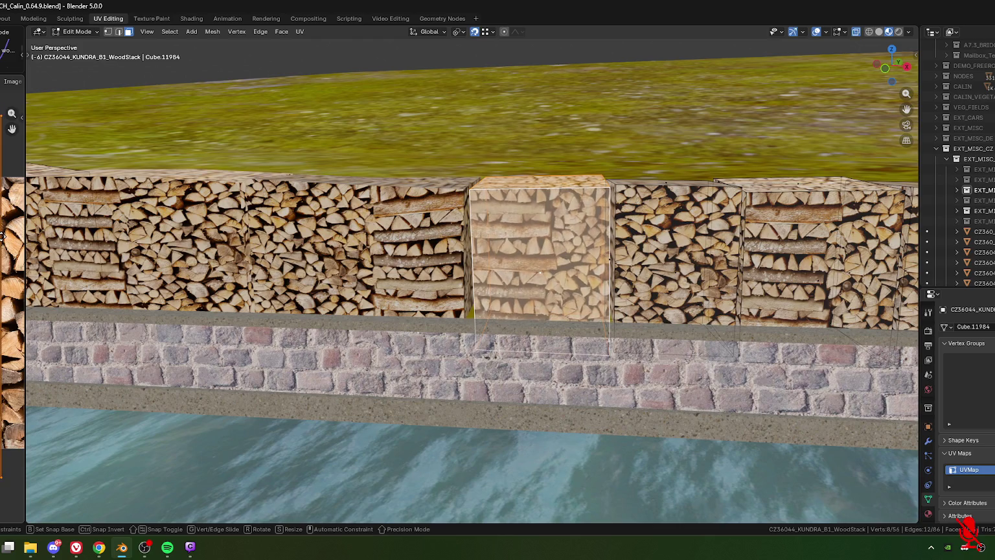
{"action": "left_click", "coordinate": [53, 249]}
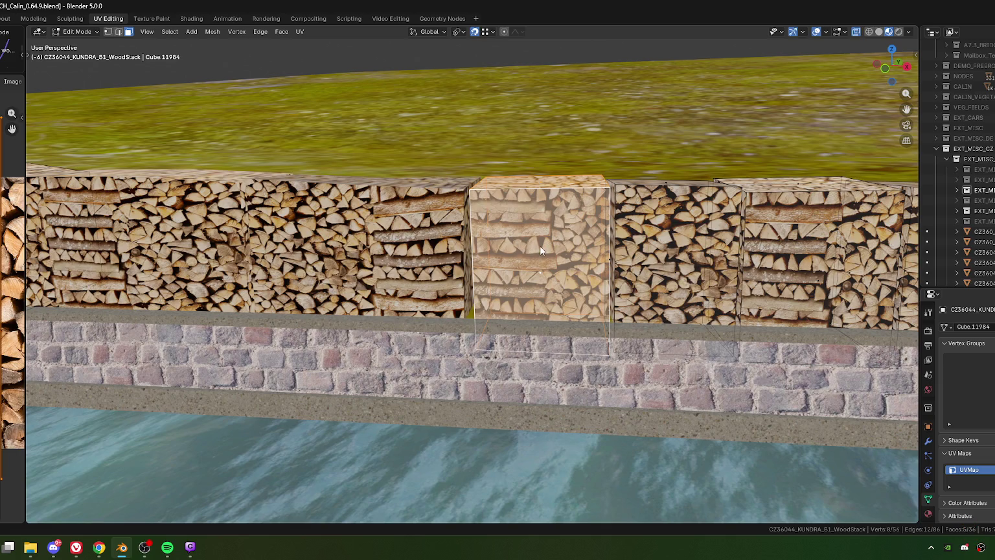
{"action": "key", "text": "Tab"}
{"action": "scroll", "coordinate": [540, 245], "scroll_direction": "down", "scroll_amount": 5}
{"action": "middle_click_drag", "start_coordinate": [540, 246], "coordinate": [538, 288]}
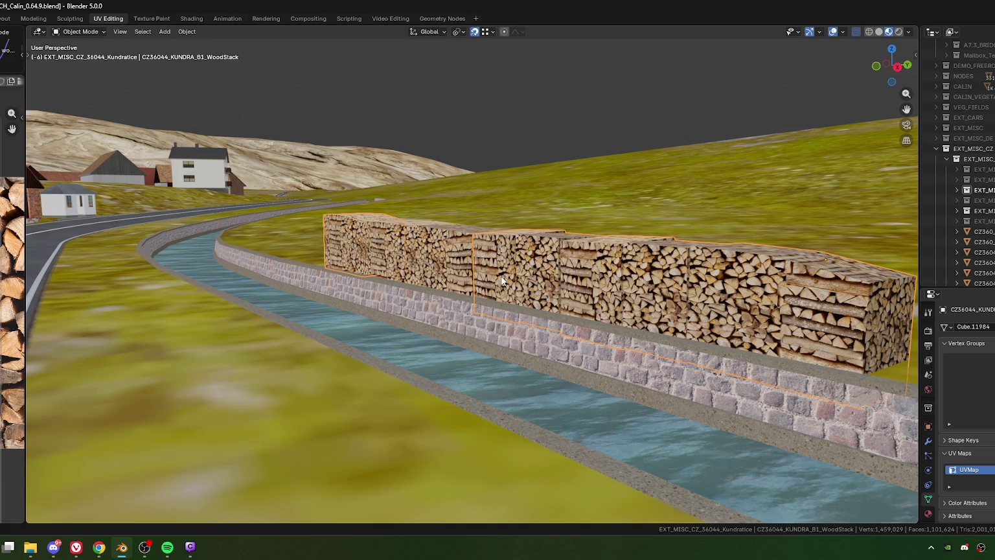
Slide the middle box's selected face texture to a new position.
{"action": "middle_click_drag", "start_coordinate": [502, 279], "coordinate": [524, 282]}
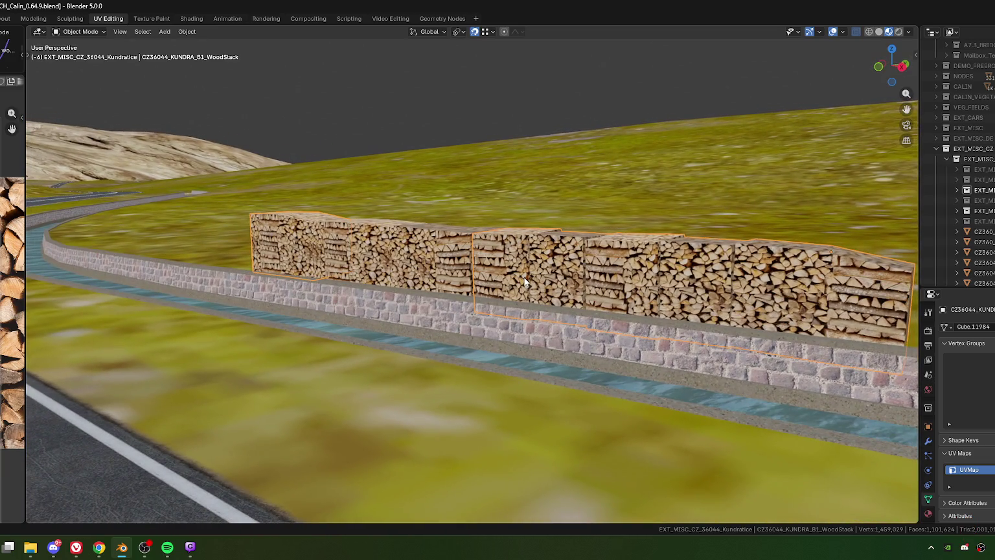
{"action": "scroll", "coordinate": [522, 281], "scroll_direction": "up", "scroll_amount": 2}
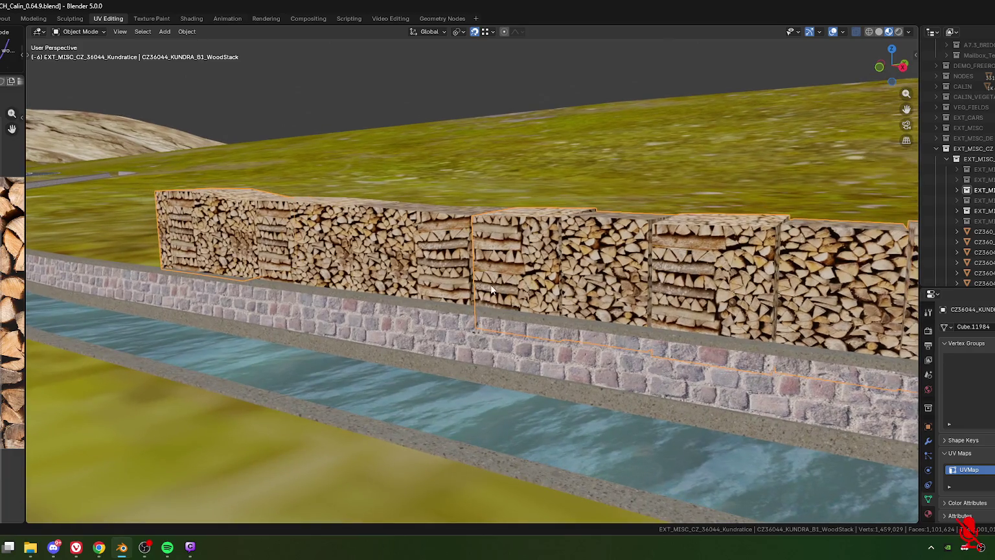
{"action": "key", "text": "Tab"}
{"action": "key", "text": "g"}
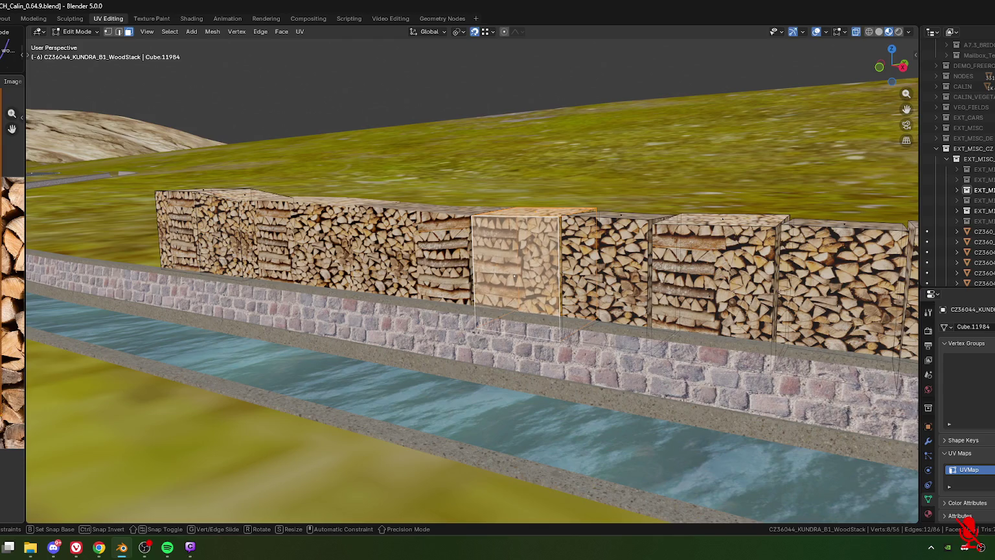
{"action": "left_click", "coordinate": [969, 525]}
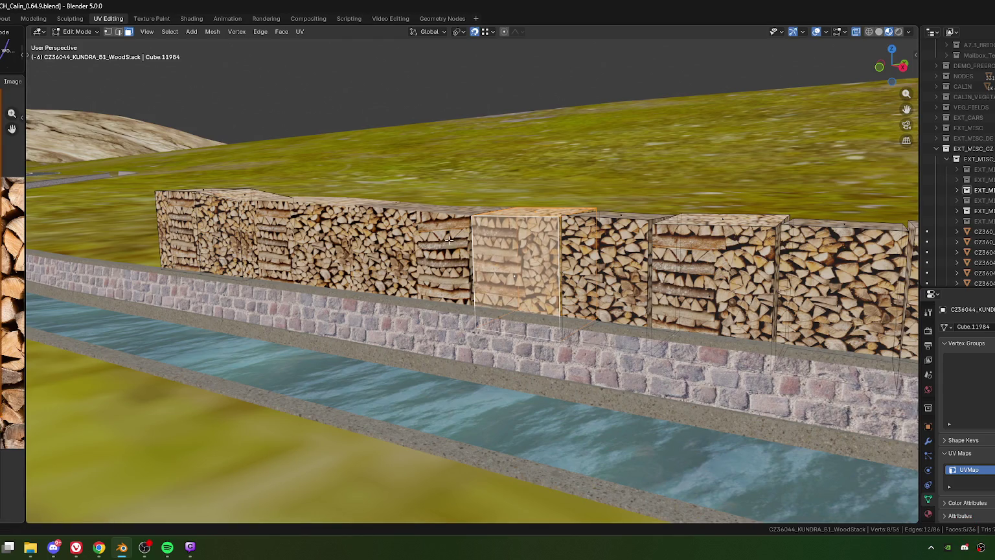
{"action": "key", "text": "Tab"}
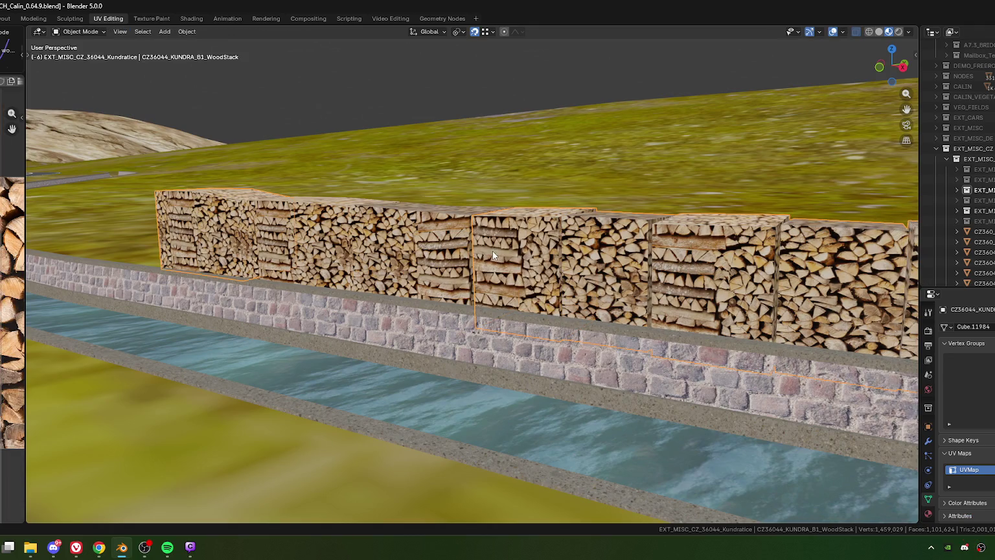
From a level side view, shift the texture again so it blends into the row.
{"action": "middle_click_drag", "start_coordinate": [493, 254], "coordinate": [481, 287]}
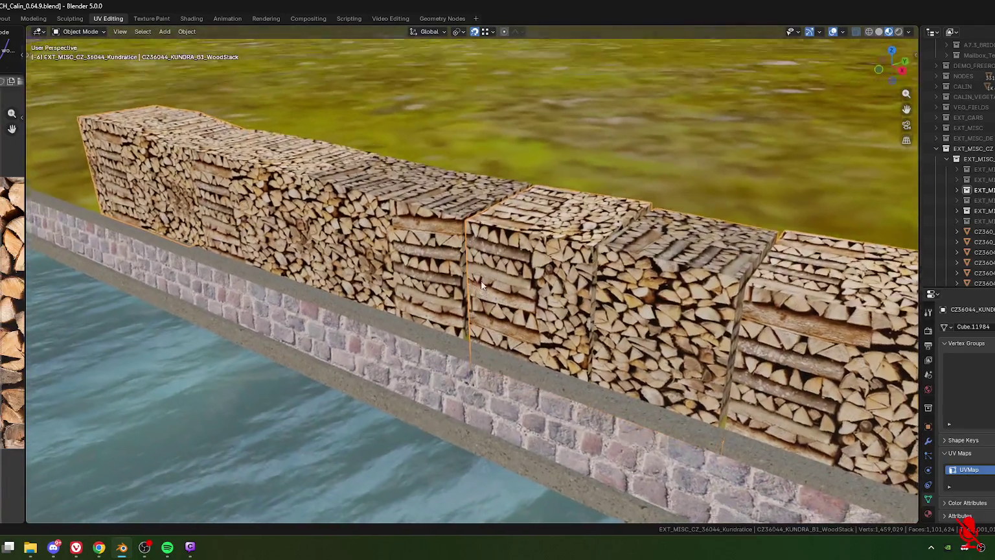
{"action": "middle_click_drag", "start_coordinate": [481, 287], "coordinate": [488, 265]}
{"action": "key", "text": "Tab"}
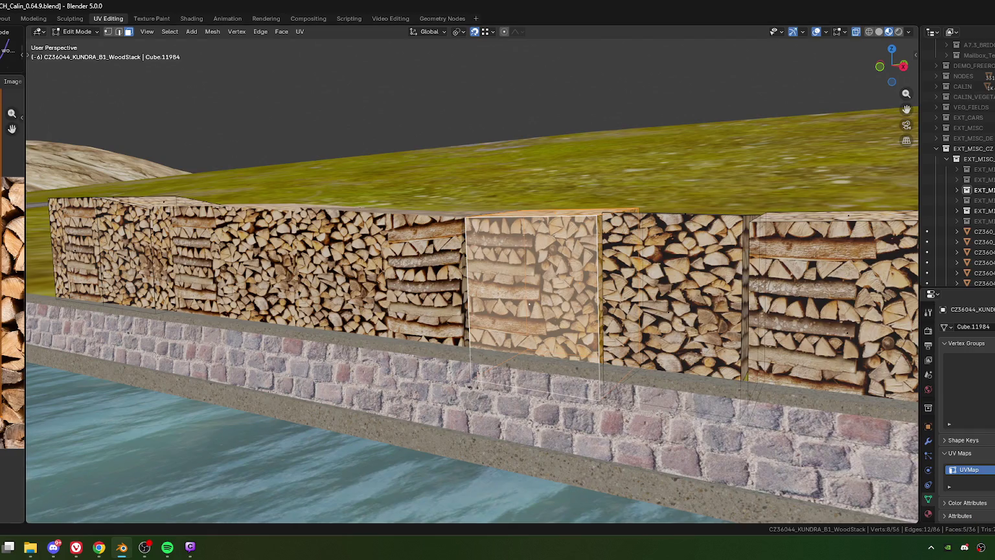
{"action": "key", "text": "g"}
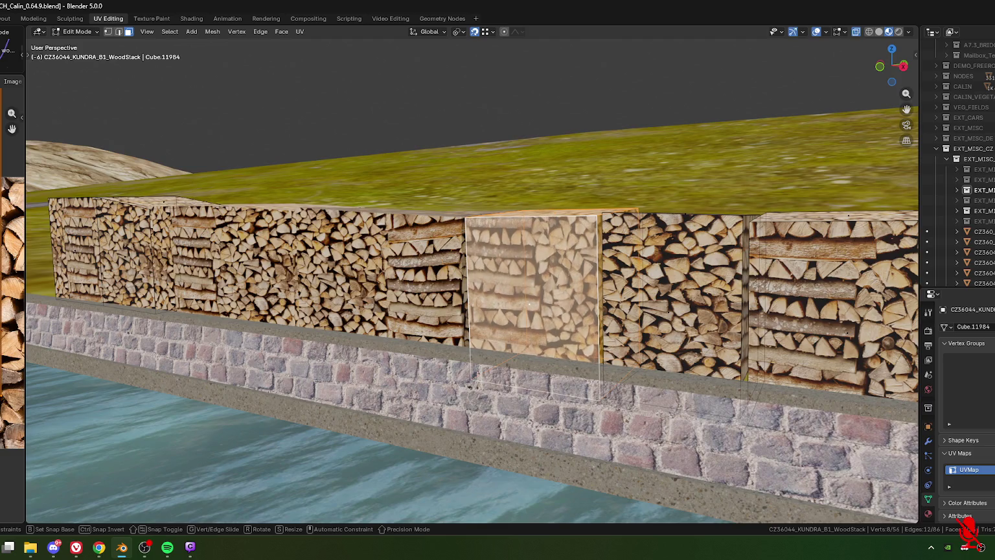
{"action": "left_click", "coordinate": [492, 257]}
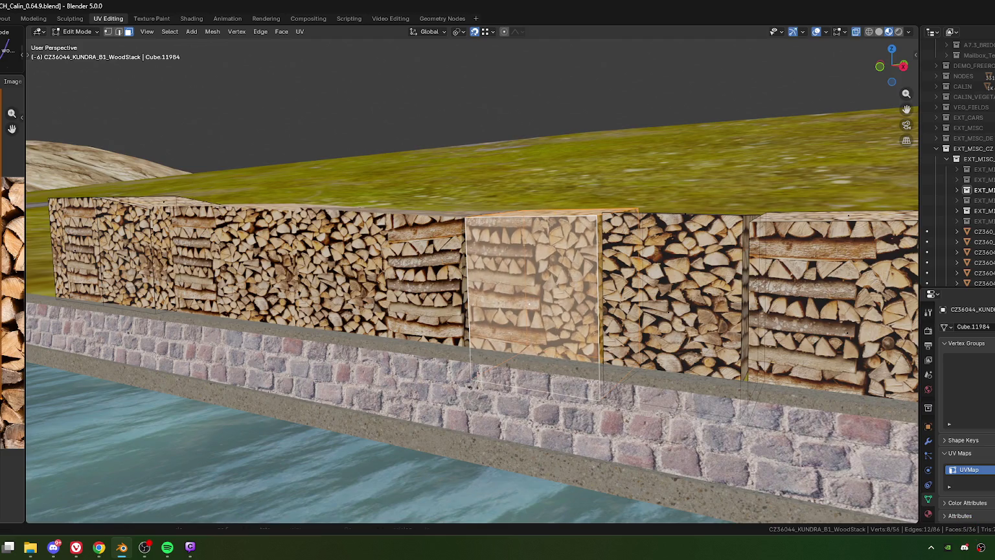
{"action": "key", "text": "Tab"}
{"action": "mouse_move", "coordinate": [531, 250]}
{"action": "middle_mouse_down"}
{"action": "mouse_move", "coordinate": [543, 293]}
{"action": "mouse_move", "coordinate": [547, 215]}
{"action": "middle_mouse_up"}
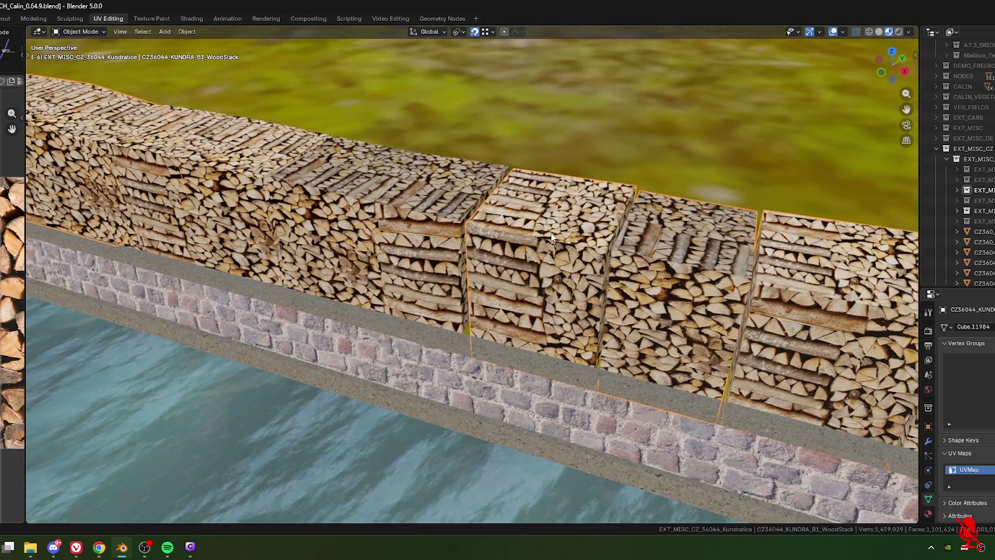
{"action": "key", "text": "Tab"}
Select the middle box's top face and shift its texture three times into line.
{"action": "left_click", "coordinate": [558, 222]}
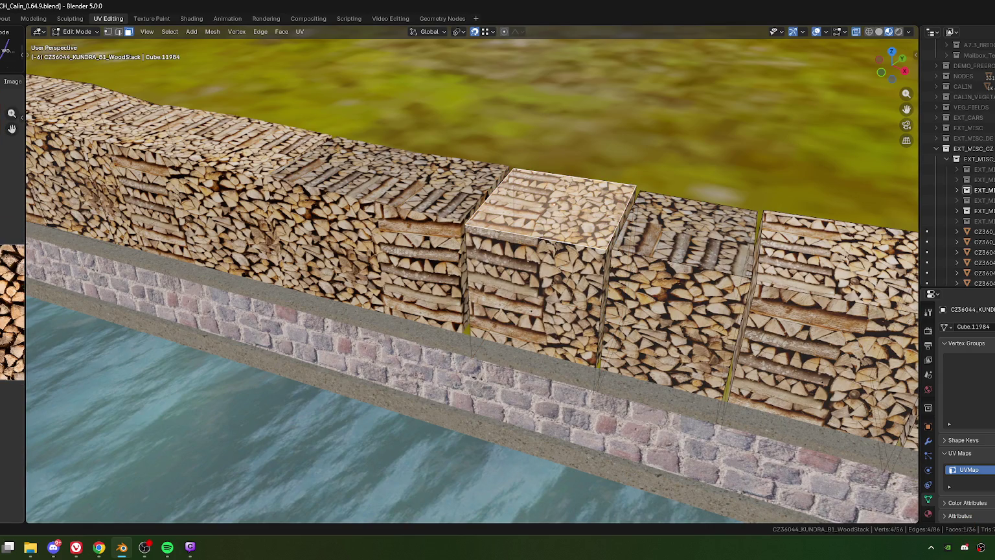
{"action": "left_click", "coordinate": [554, 203]}
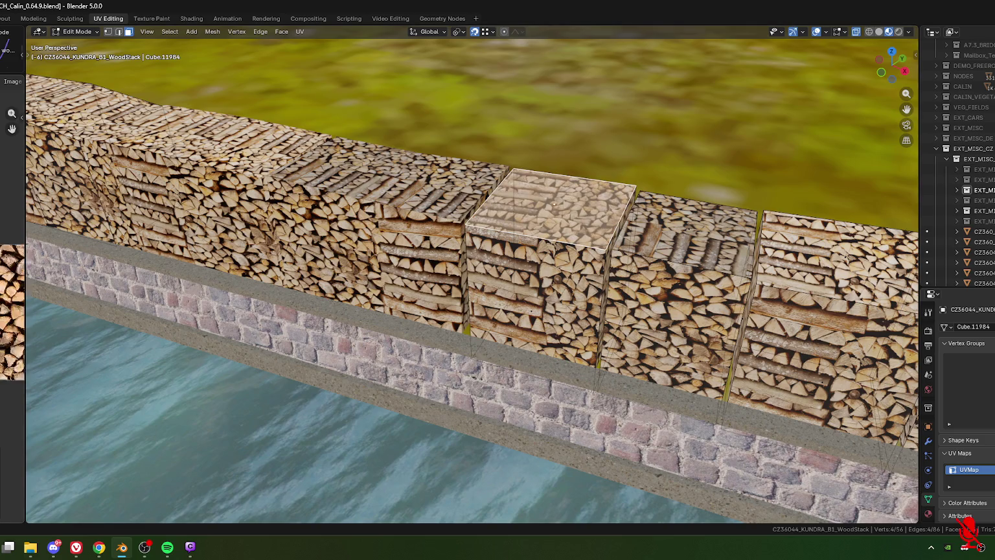
{"action": "key", "text": "g"}
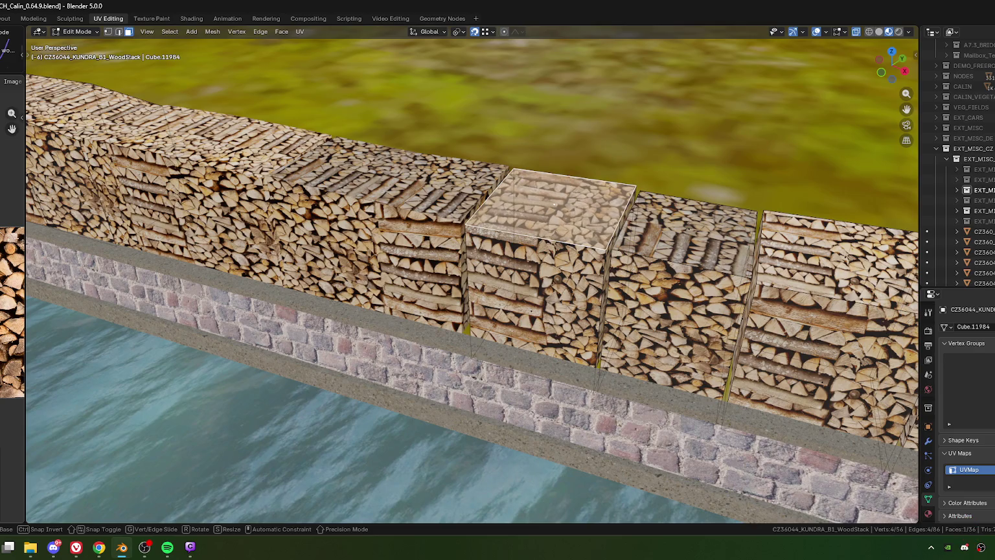
{"action": "key", "text": "Return"}
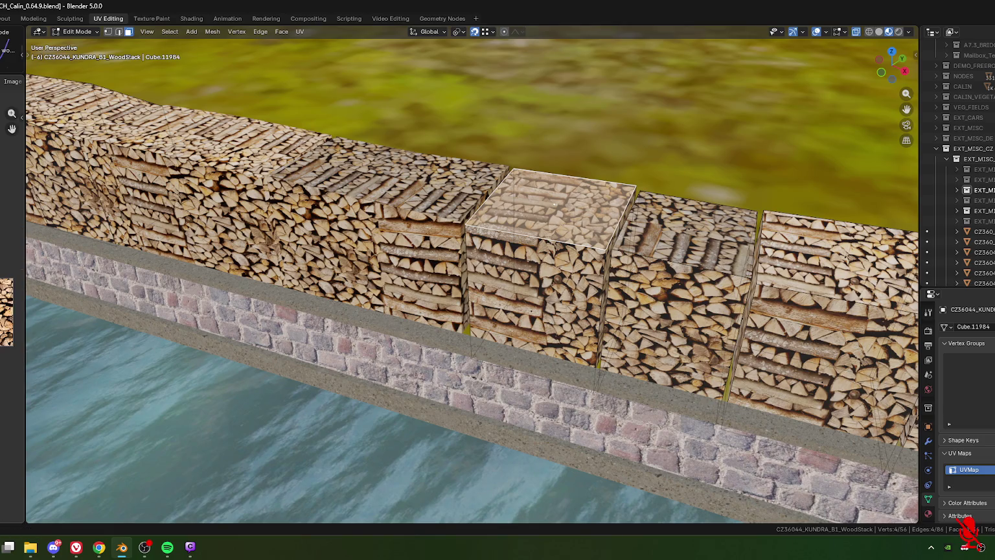
{"action": "key", "text": "g"}
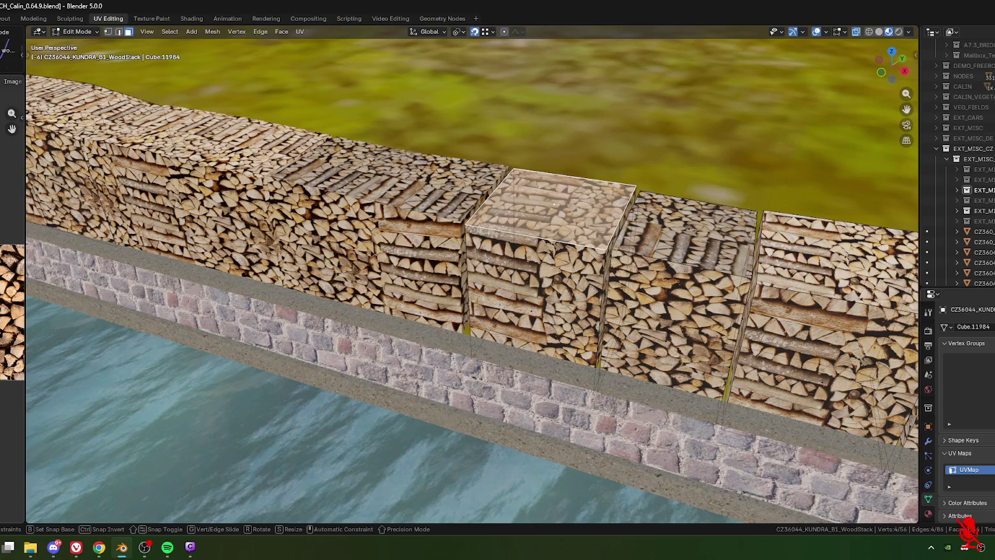
{"action": "key", "text": "Return"}
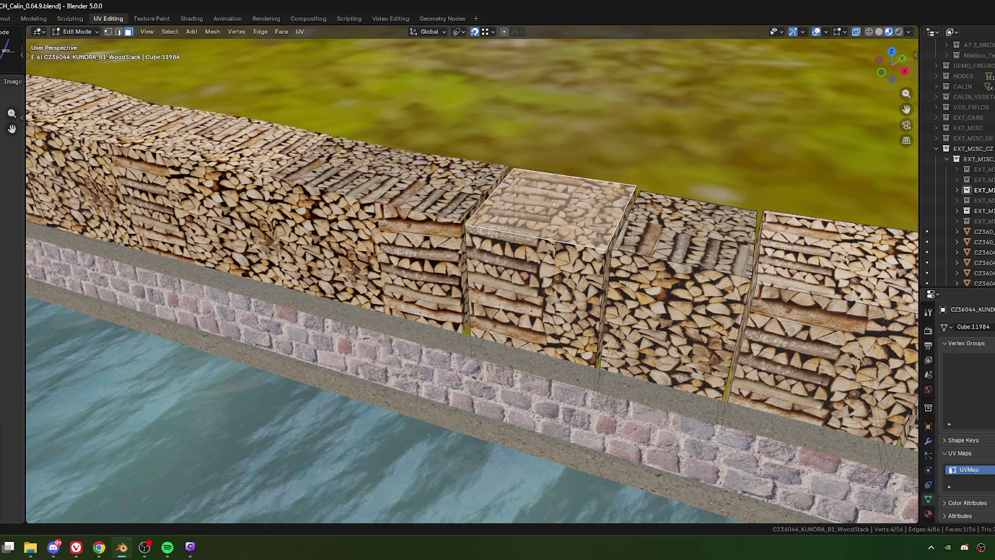
{"action": "key", "text": "g"}
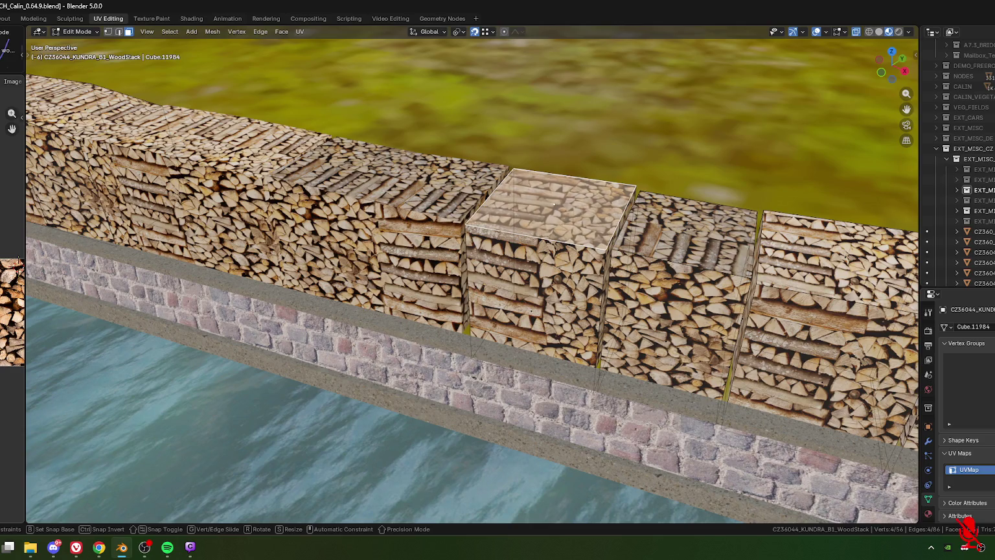
{"action": "key", "text": "Return"}
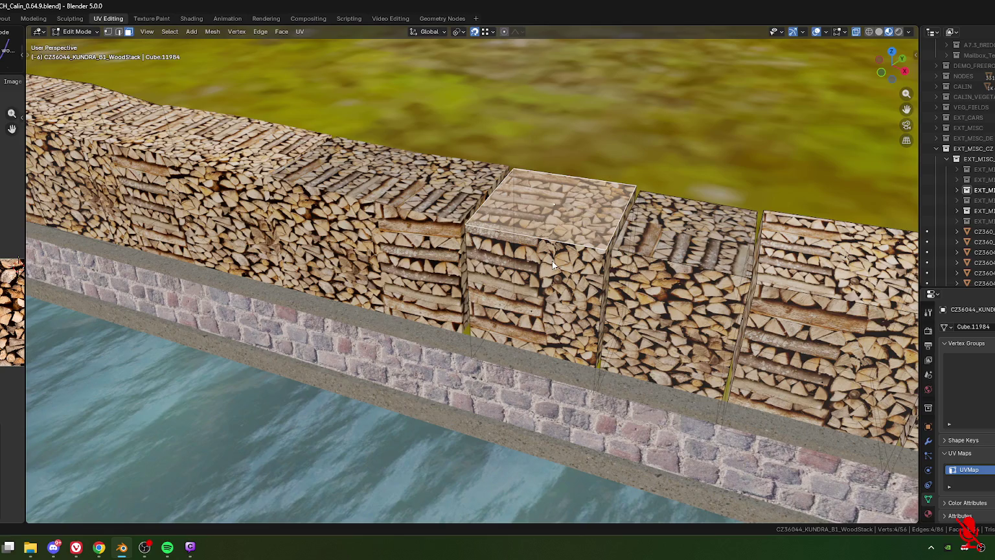
{"action": "key", "text": "Tab"}
Orbit around the wood block and move its selected face once more.
{"action": "scroll", "coordinate": [549, 260], "scroll_direction": "down", "scroll_amount": 5}
{"action": "mouse_move", "coordinate": [549, 260]}
{"action": "middle_mouse_down"}
{"action": "mouse_move", "coordinate": [474, 289]}
{"action": "mouse_move", "coordinate": [528, 334]}
{"action": "middle_mouse_up"}
{"action": "scroll", "coordinate": [473, 289], "scroll_direction": "up", "scroll_amount": 3}
{"action": "key", "text": "Tab"}
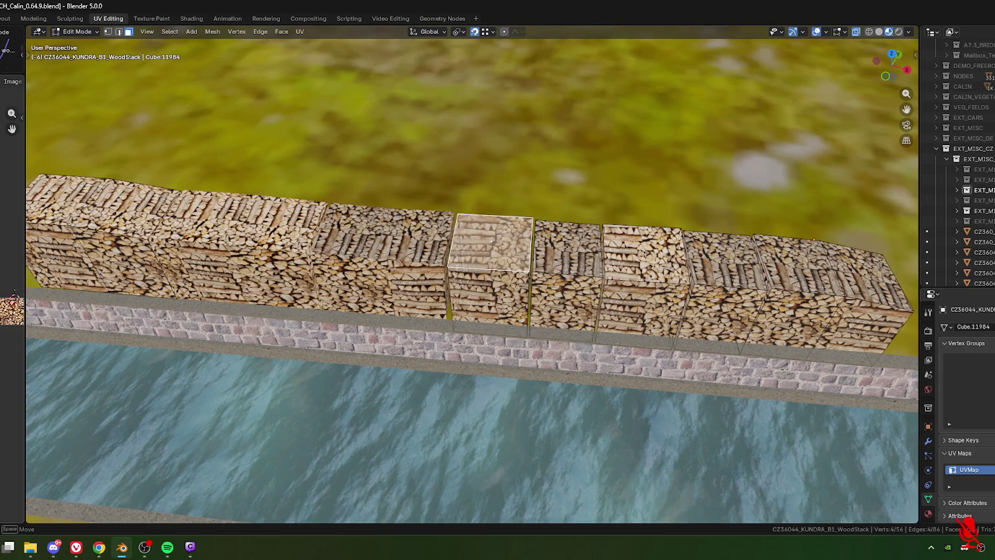
{"action": "key", "text": "g"}
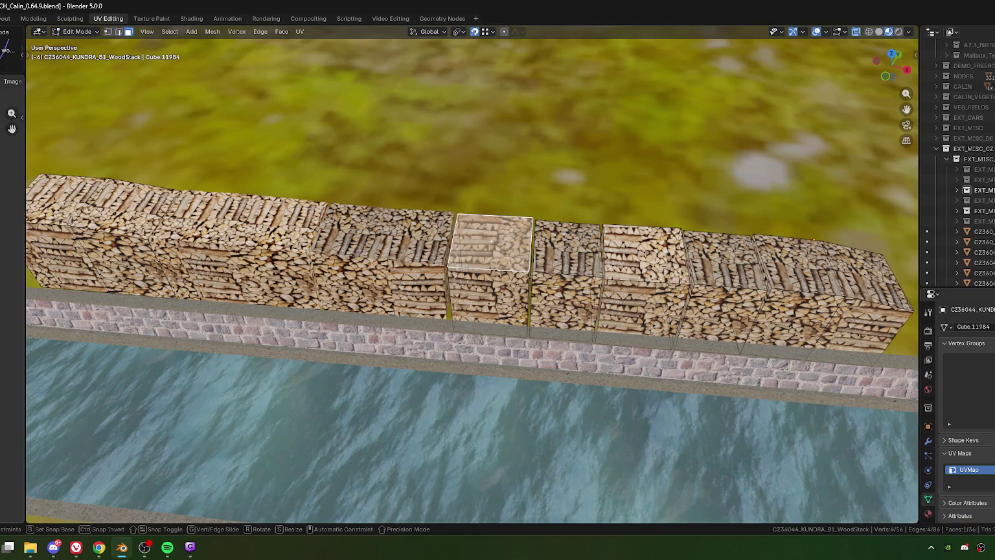
{"action": "key", "text": "Tab"}
{"action": "scroll", "coordinate": [468, 362], "scroll_direction": "down", "scroll_amount": 2}
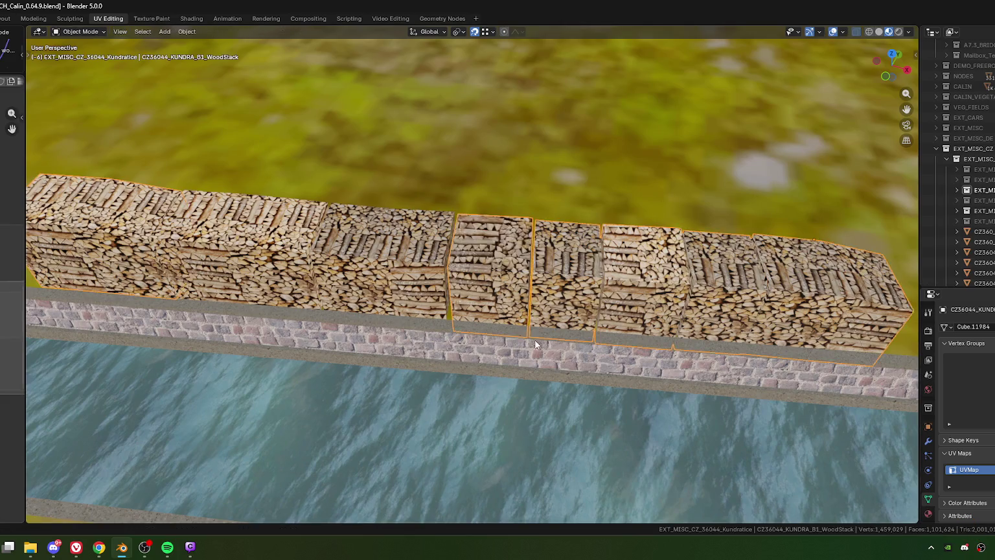
Join the woodstack segment and the main WoodStack into one object with Ctrl+J.
{"action": "scroll", "coordinate": [532, 338], "scroll_direction": "down", "scroll_amount": 3}
{"action": "mouse_move", "coordinate": [603, 381]}
{"action": "middle_mouse_down"}
{"action": "mouse_move", "coordinate": [500, 328]}
{"action": "mouse_move", "coordinate": [444, 339]}
{"action": "middle_mouse_up"}
{"action": "scroll", "coordinate": [519, 337], "scroll_direction": "up", "scroll_amount": 2}
{"action": "middle_click_drag", "start_coordinate": [520, 336], "coordinate": [415, 331]}
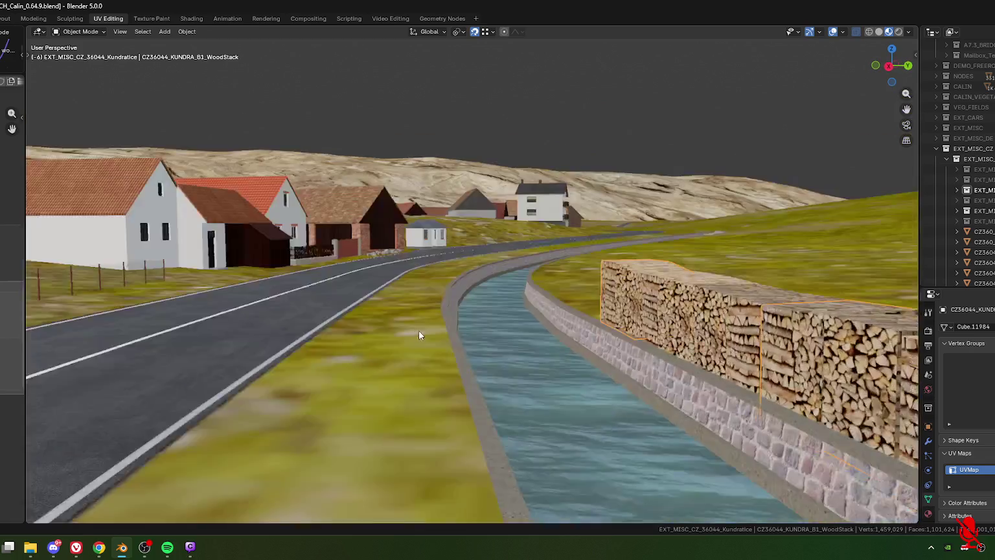
{"action": "scroll", "coordinate": [415, 331], "scroll_direction": "down", "scroll_amount": 2}
{"action": "mouse_move", "coordinate": [468, 368]}
{"action": "middle_mouse_down"}
{"action": "mouse_move", "coordinate": [504, 317]}
{"action": "mouse_move", "coordinate": [510, 327]}
{"action": "mouse_move", "coordinate": [518, 315]}
{"action": "middle_mouse_up"}
{"action": "scroll", "coordinate": [509, 332], "scroll_direction": "down", "scroll_amount": 2}
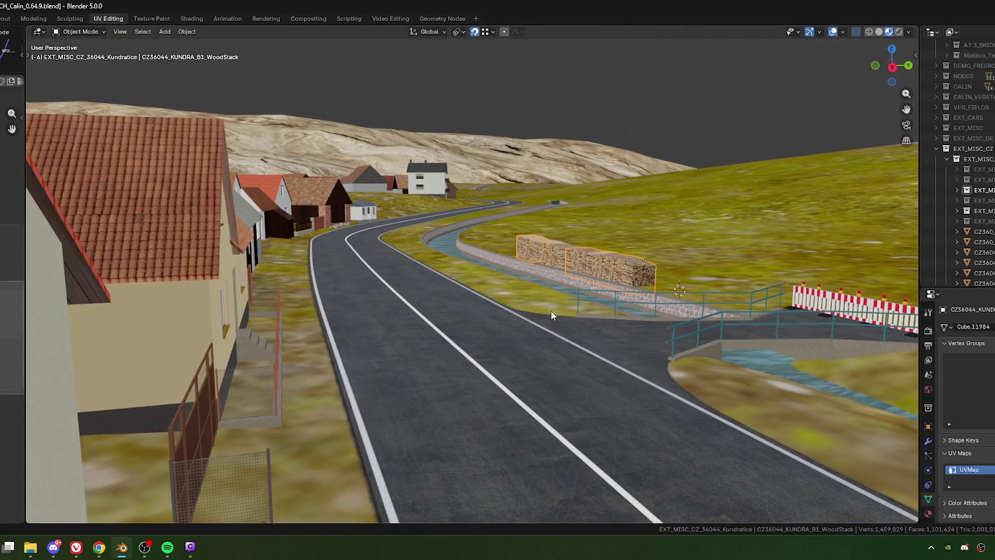
{"action": "scroll", "coordinate": [509, 320], "scroll_direction": "up", "scroll_amount": 3}
{"action": "mouse_move", "coordinate": [514, 327]}
{"action": "middle_mouse_down"}
{"action": "mouse_move", "coordinate": [584, 277]}
{"action": "mouse_move", "coordinate": [465, 249]}
{"action": "middle_mouse_up"}
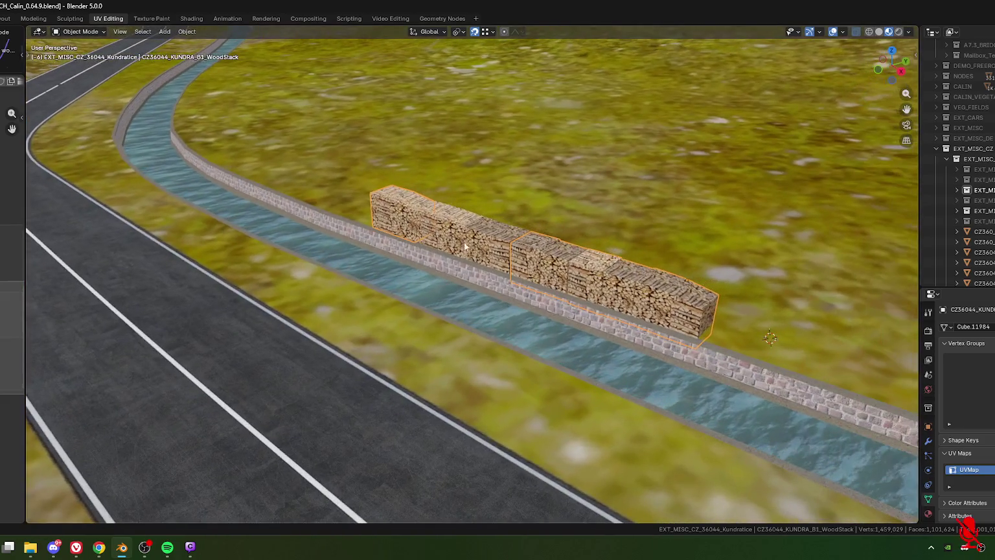
{"action": "left_click", "coordinate": [554, 261]}
{"action": "left_click", "coordinate": [561, 270], "text": "shift"}
{"action": "right_click", "coordinate": [561, 270]}
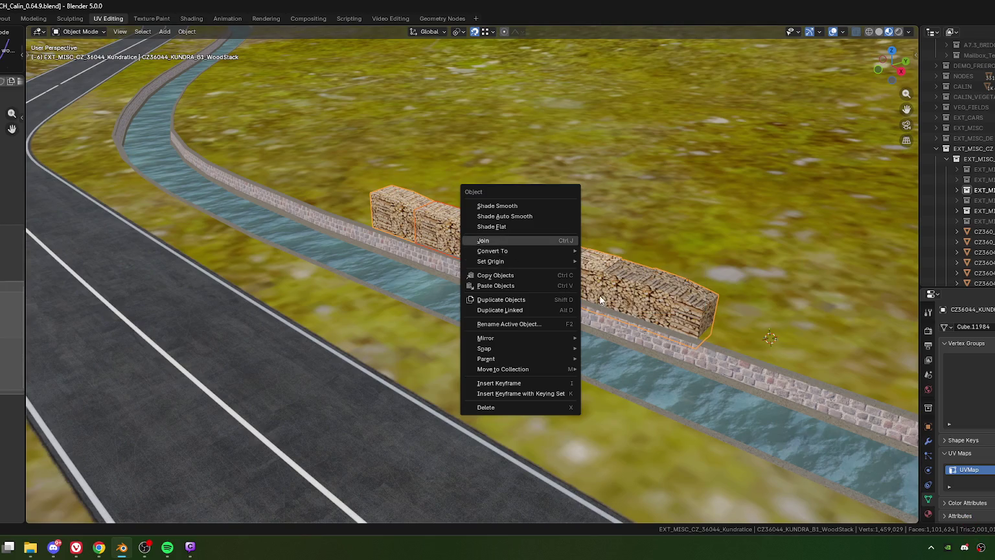
{"action": "key", "text": "ctrl+j"}
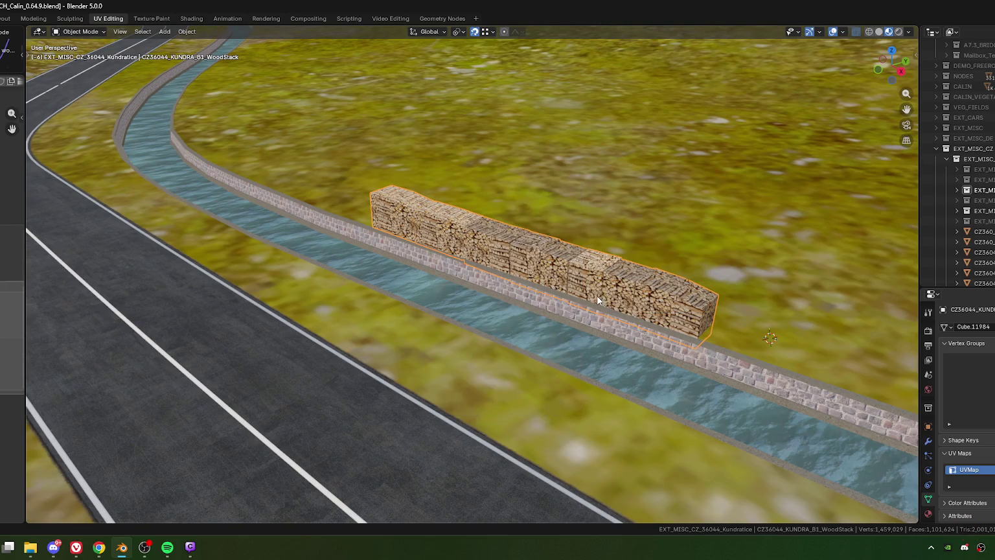
Apply rotation and scale to the woodstack and set its origin to geometry.
{"action": "scroll", "coordinate": [599, 294], "scroll_direction": "down", "scroll_amount": 5}
{"action": "mouse_move", "coordinate": [599, 294]}
{"action": "middle_mouse_down"}
{"action": "mouse_move", "coordinate": [459, 298]}
{"action": "mouse_move", "coordinate": [459, 306]}
{"action": "middle_mouse_up"}
{"action": "key", "text": "ctrl+a"}
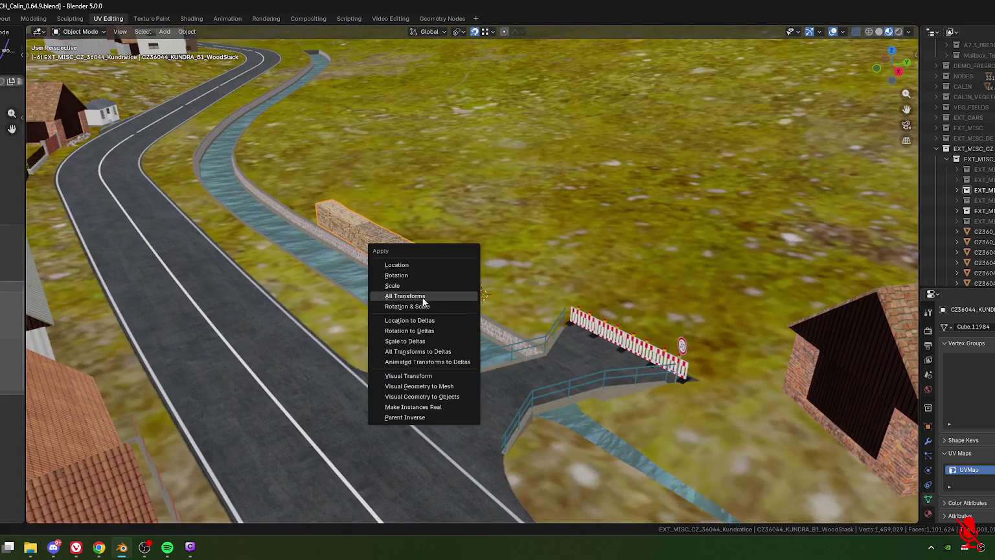
{"action": "left_click", "coordinate": [383, 306]}
{"action": "right_click", "coordinate": [364, 242]}
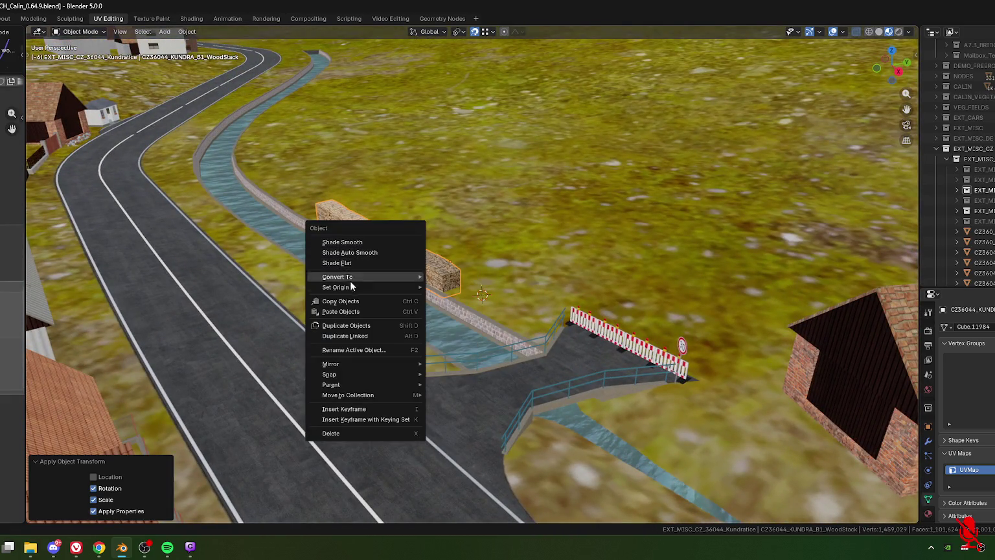
{"action": "left_click", "coordinate": [468, 297]}
{"action": "mouse_move", "coordinate": [449, 351]}
{"action": "middle_mouse_down"}
{"action": "mouse_move", "coordinate": [547, 362]}
{"action": "mouse_move", "coordinate": [464, 317]}
{"action": "mouse_move", "coordinate": [485, 334]}
{"action": "mouse_move", "coordinate": [471, 304]}
{"action": "mouse_move", "coordinate": [463, 341]}
{"action": "mouse_move", "coordinate": [496, 294]}
{"action": "mouse_move", "coordinate": [562, 297]}
{"action": "mouse_move", "coordinate": [387, 262]}
{"action": "mouse_move", "coordinate": [421, 347]}
{"action": "middle_mouse_up"}
{"action": "scroll", "coordinate": [472, 304], "scroll_direction": "up", "scroll_amount": 3}
{"action": "key", "text": "Tab"}
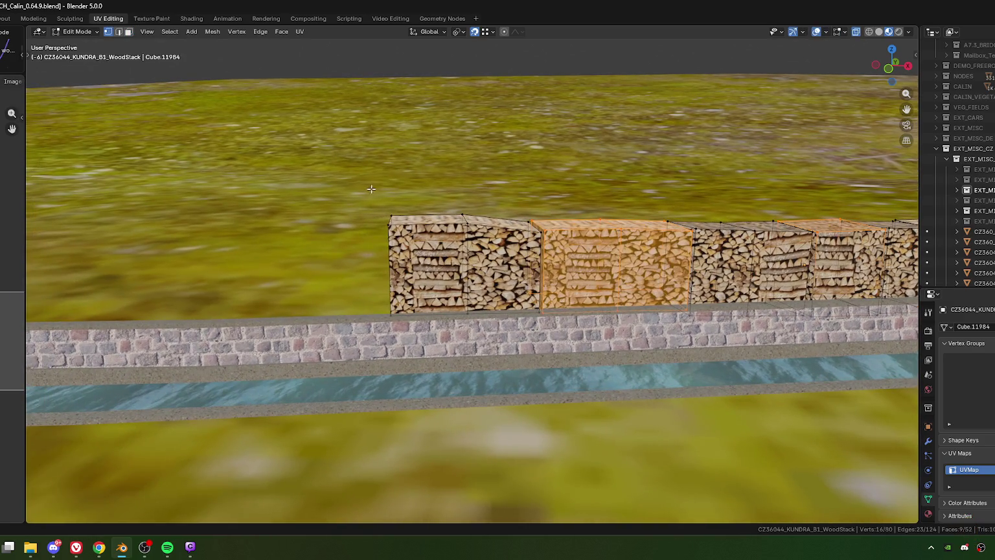
Lower the woodstack's left-end vertices straight down along Z in two moves.
{"action": "key", "text": "g"}
{"action": "key", "text": "z"}
{"action": "left_click", "coordinate": [353, 253]}
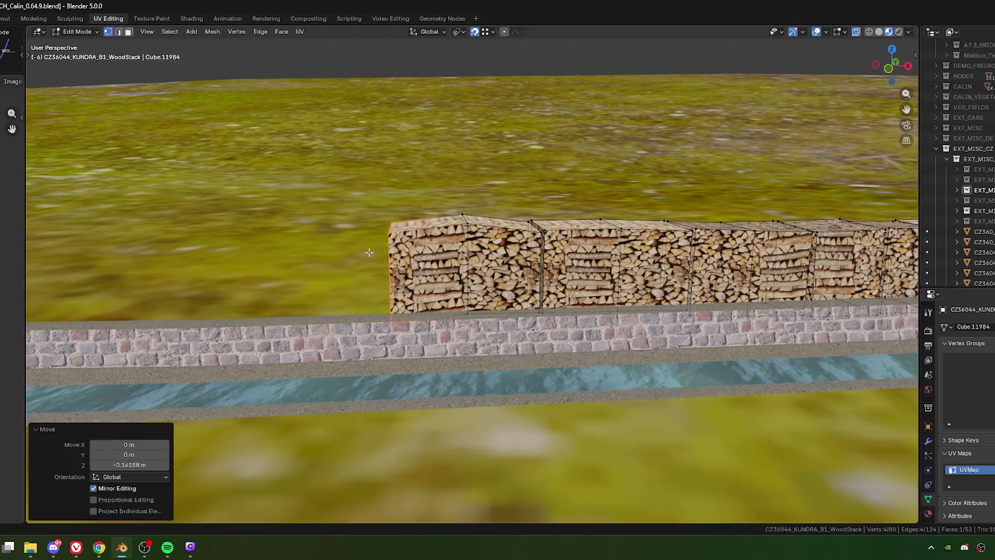
{"action": "key", "text": "g"}
{"action": "key", "text": "z"}
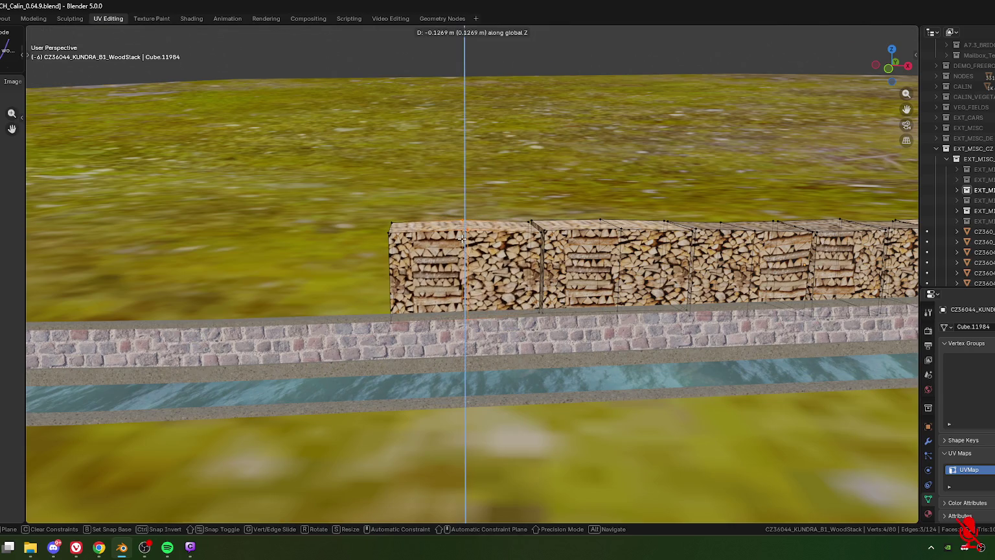
{"action": "left_click", "coordinate": [536, 288]}
{"action": "mouse_move", "coordinate": [542, 290]}
{"action": "middle_mouse_down"}
{"action": "mouse_move", "coordinate": [431, 323]}
{"action": "mouse_move", "coordinate": [459, 312]}
{"action": "mouse_move", "coordinate": [418, 313]}
{"action": "middle_mouse_up"}
Lower a selected bottom-edge vertex path, then a single bottom vertex, along Z.
{"action": "left_click", "coordinate": [418, 313]}
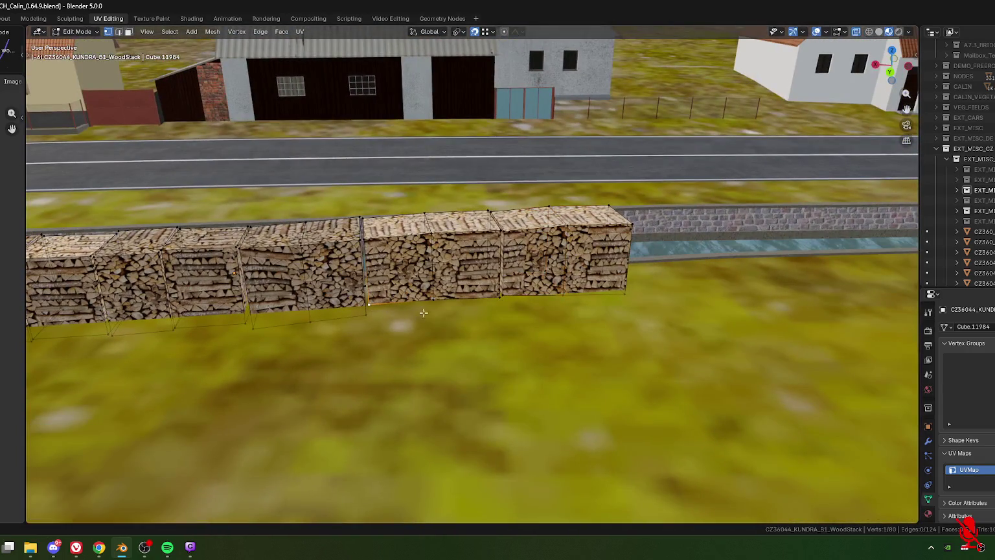
{"action": "left_click", "coordinate": [501, 299], "text": "ctrl"}
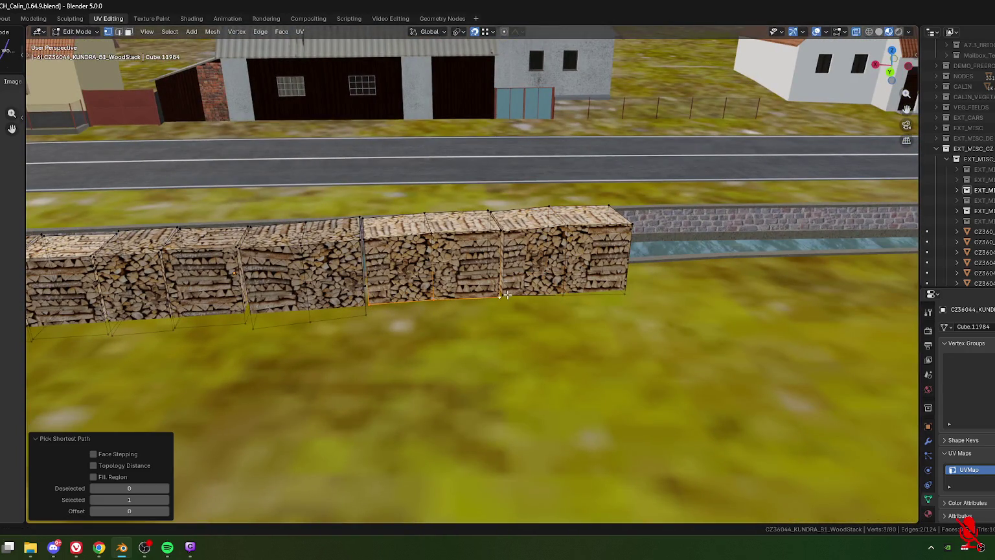
{"action": "left_click", "coordinate": [503, 295], "text": "shift"}
{"action": "key", "text": "g"}
{"action": "key", "text": "z"}
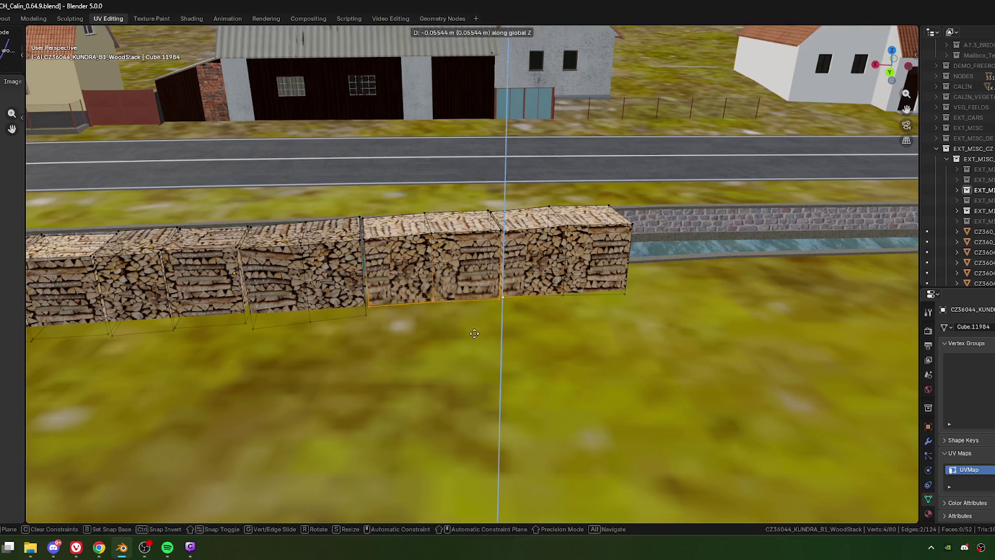
{"action": "left_click", "coordinate": [477, 335]}
{"action": "left_click", "coordinate": [568, 292]}
{"action": "key", "text": "g"}
{"action": "key", "text": "z"}
{"action": "left_click", "coordinate": [574, 317]}
Lower the next bottom edge and another bottom vertex along Z onto the wall.
{"action": "mouse_move", "coordinate": [664, 316]}
{"action": "middle_mouse_down", "text": "shift"}
{"action": "mouse_move", "coordinate": [631, 349]}
{"action": "mouse_move", "coordinate": [455, 349]}
{"action": "mouse_move", "coordinate": [502, 364]}
{"action": "middle_mouse_up", "text": "shift"}
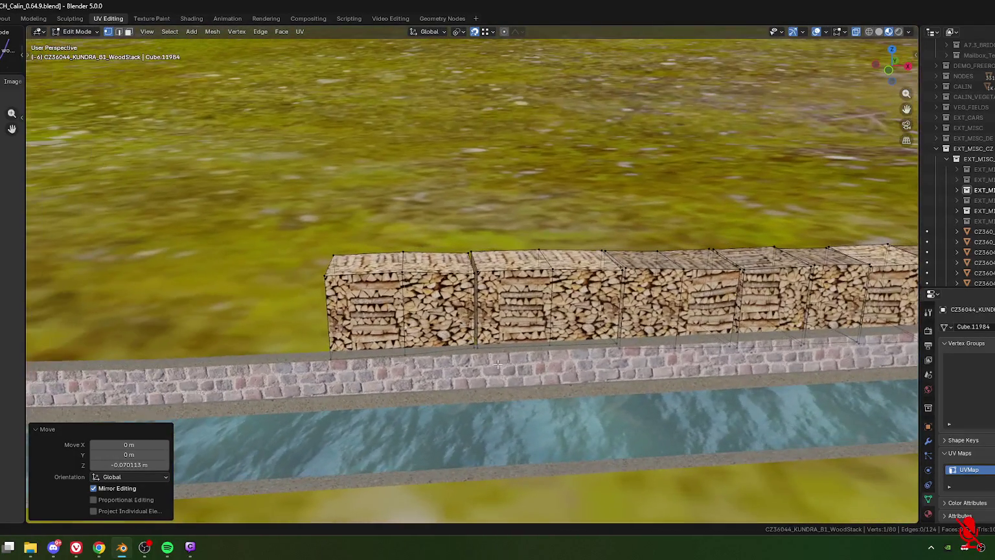
{"action": "left_click_drag", "start_coordinate": [460, 341], "coordinate": [501, 363]}
{"action": "middle_click_drag", "start_coordinate": [501, 363], "coordinate": [475, 349]}
{"action": "key", "text": "g"}
{"action": "key", "text": "z"}
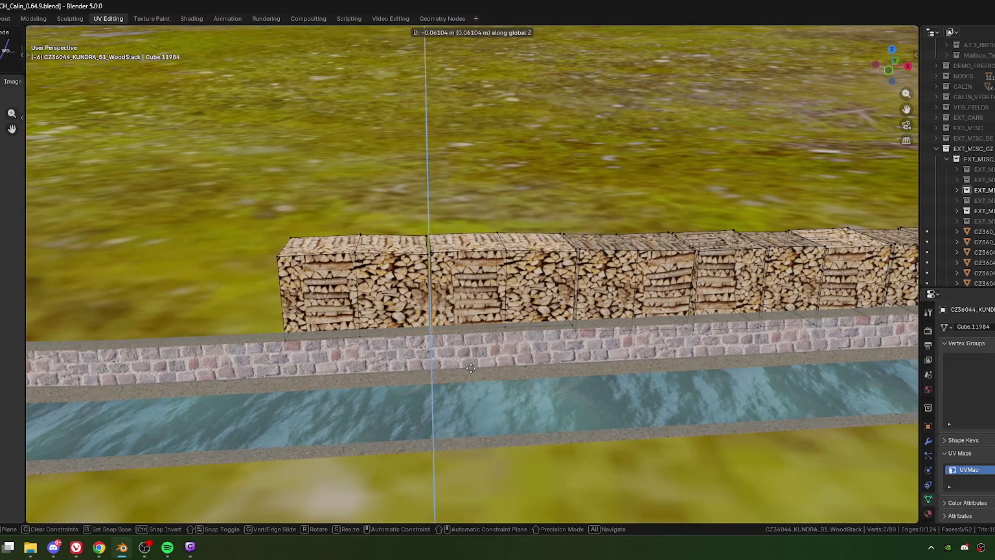
{"action": "left_click", "coordinate": [471, 368]}
{"action": "left_click", "coordinate": [506, 334]}
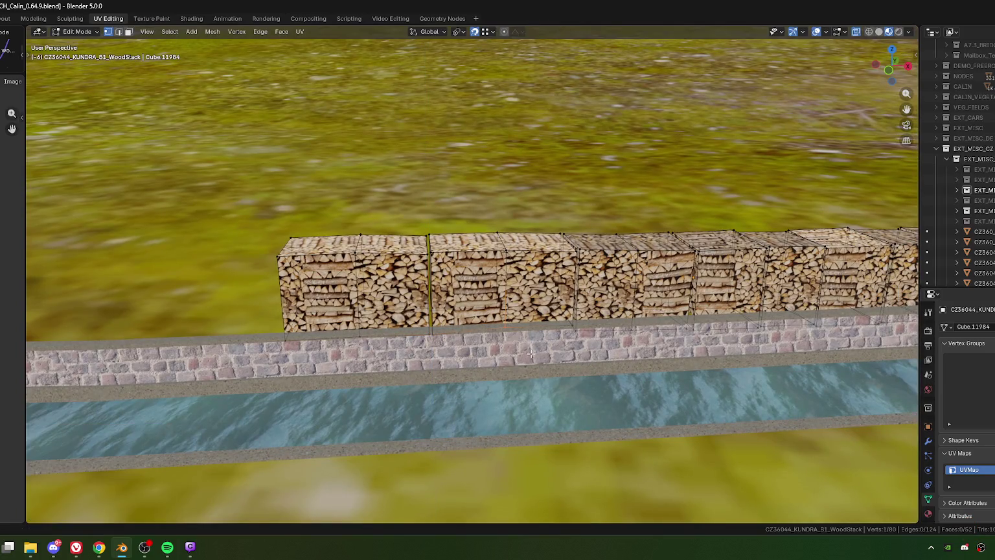
{"action": "key", "text": "g"}
{"action": "key", "text": "z"}
{"action": "left_click", "coordinate": [531, 356]}
Lower the remaining base vertices onto the wall top, then return to Object Mode.
{"action": "middle_click_drag", "start_coordinate": [531, 356], "coordinate": [553, 359]}
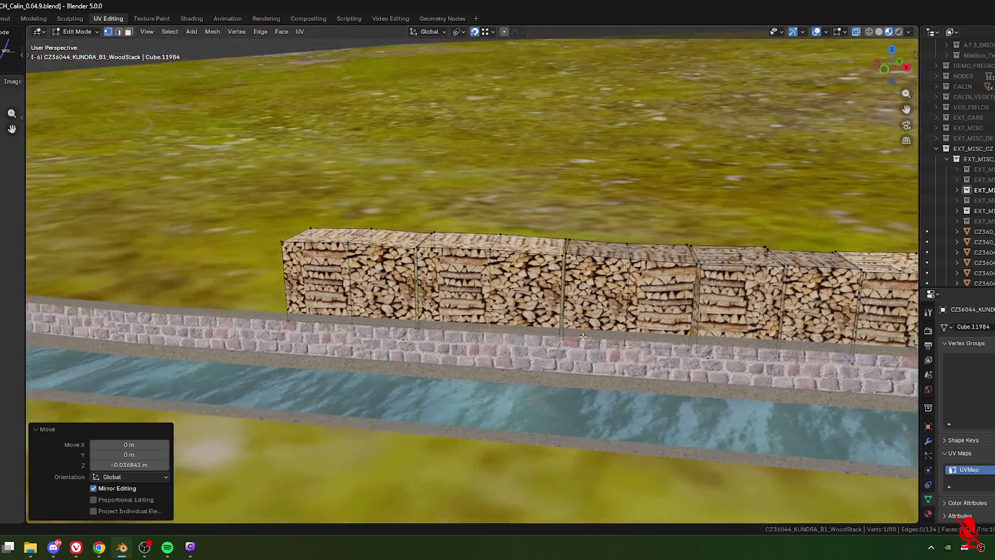
{"action": "key", "text": "g"}
{"action": "key", "text": "z"}
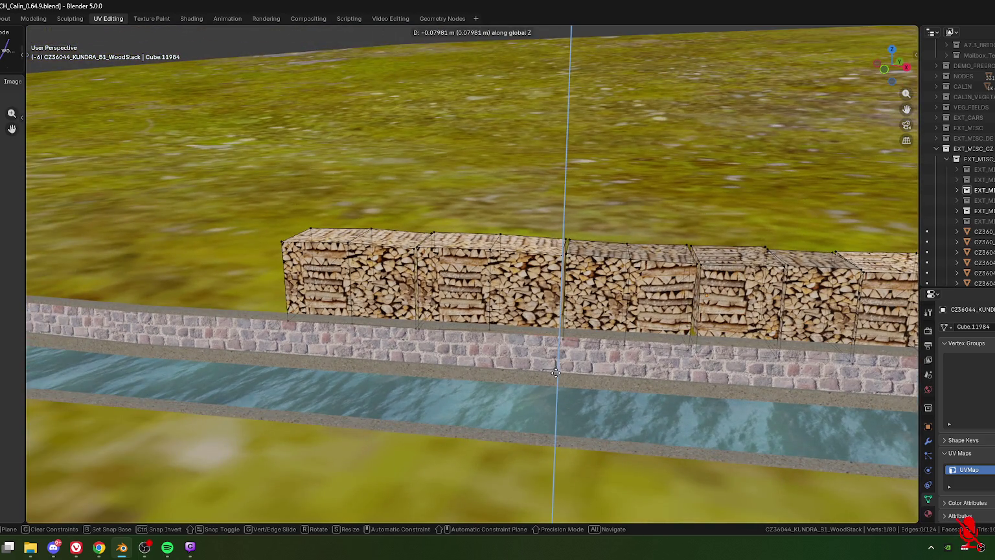
{"action": "left_click", "coordinate": [555, 372]}
{"action": "key", "text": "g"}
{"action": "key", "text": "z"}
{"action": "left_click", "coordinate": [514, 360]}
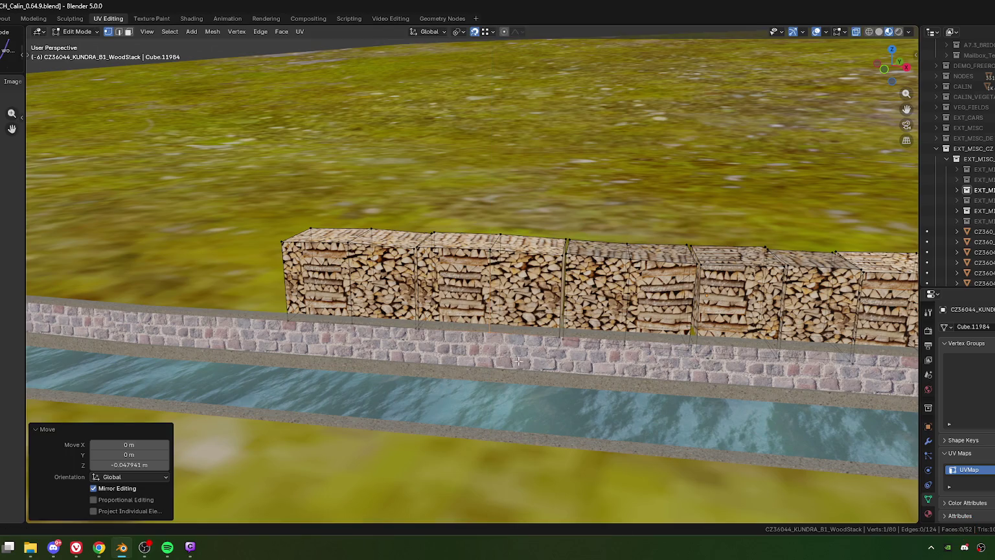
{"action": "mouse_move", "coordinate": [740, 369]}
{"action": "middle_mouse_down"}
{"action": "mouse_move", "coordinate": [509, 317]}
{"action": "mouse_move", "coordinate": [598, 323]}
{"action": "mouse_move", "coordinate": [657, 312]}
{"action": "mouse_move", "coordinate": [646, 340]}
{"action": "mouse_move", "coordinate": [654, 382]}
{"action": "middle_mouse_up"}
{"action": "scroll", "coordinate": [648, 350], "scroll_direction": "down", "scroll_amount": 4}
{"action": "scroll", "coordinate": [509, 316], "scroll_direction": "up", "scroll_amount": 3}
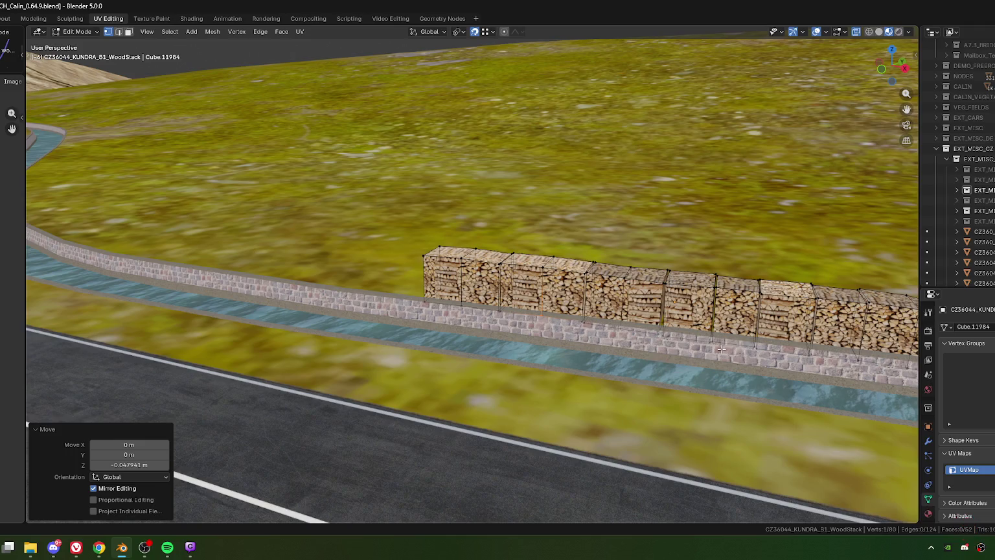
{"action": "key", "text": "Tab"}
{"action": "scroll", "coordinate": [681, 322], "scroll_direction": "down", "scroll_amount": 5}
Apply Rotation & Scale to the woodstack and set Origin to Geometry.
{"action": "middle_click_drag", "start_coordinate": [658, 327], "coordinate": [505, 335]}
{"action": "key", "text": "ctrl+a"}
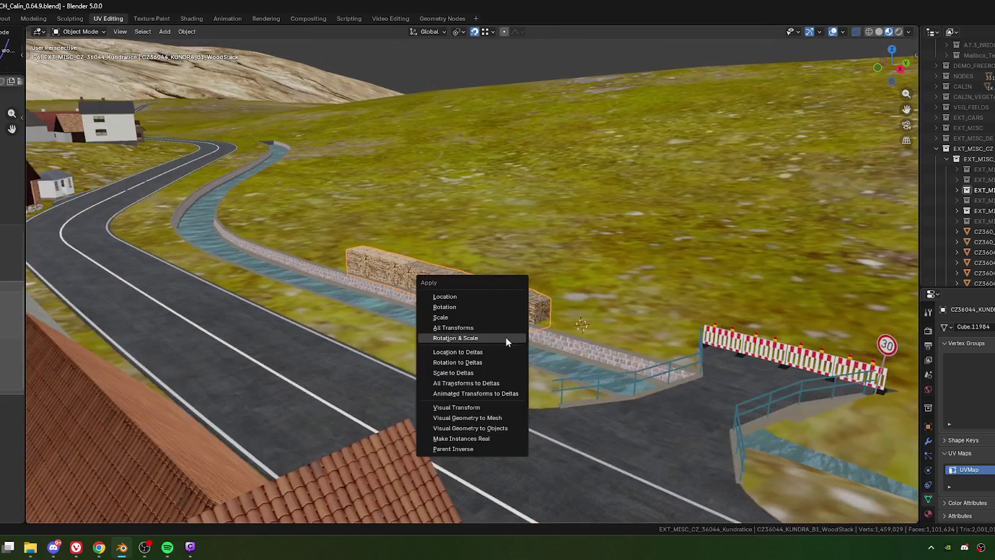
{"action": "left_click", "coordinate": [458, 338]}
{"action": "right_click", "coordinate": [457, 334]}
{"action": "mouse_move", "coordinate": [386, 275]}
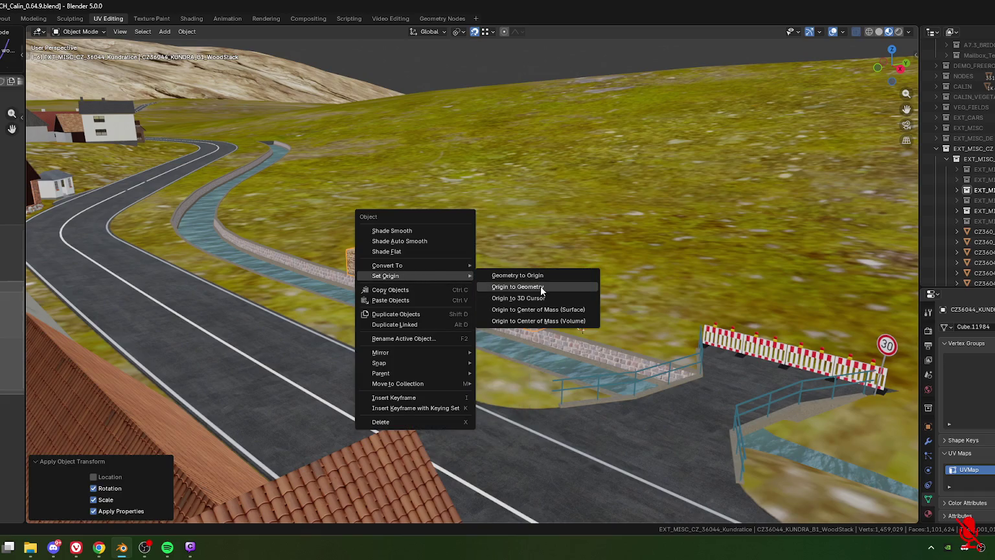
{"action": "left_click", "coordinate": [542, 287]}
{"action": "scroll", "coordinate": [522, 321], "scroll_direction": "down", "scroll_amount": 3}
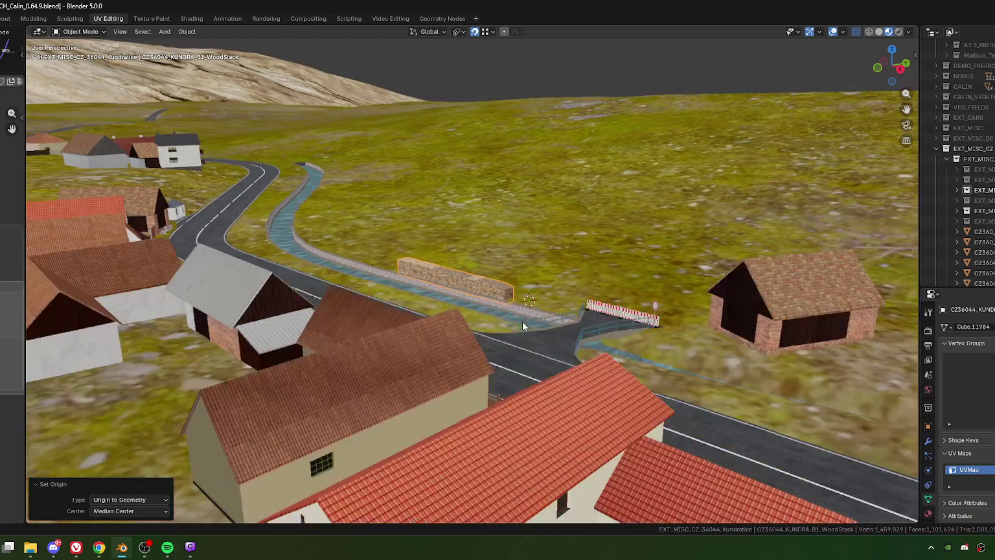
{"action": "middle_click_drag", "start_coordinate": [522, 321], "coordinate": [514, 329]}
{"action": "scroll", "coordinate": [513, 328], "scroll_direction": "up", "scroll_amount": 1}
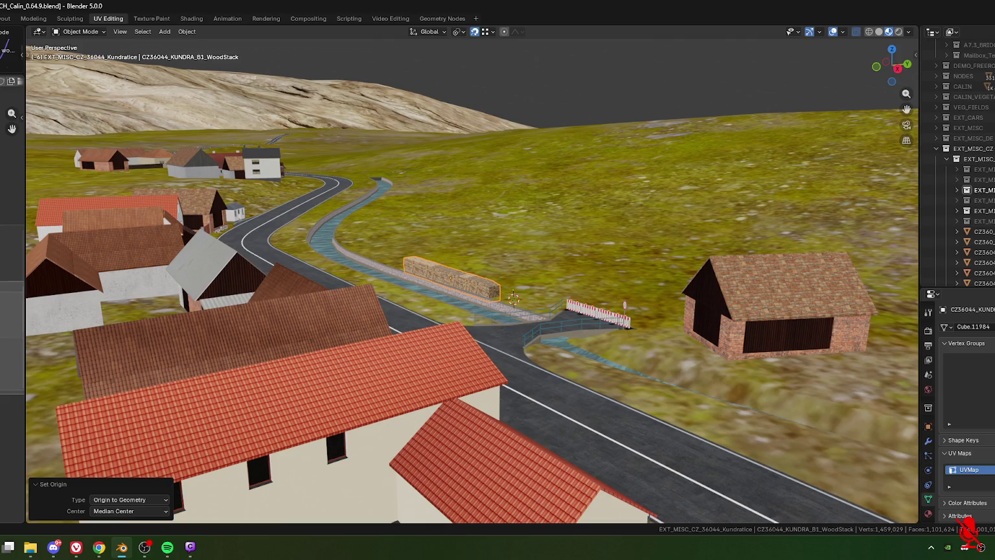
{"action": "mouse_move", "coordinate": [436, 297]}
{"action": "middle_mouse_down"}
{"action": "mouse_move", "coordinate": [616, 304]}
{"action": "mouse_move", "coordinate": [516, 280]}
{"action": "middle_mouse_up"}
{"action": "scroll", "coordinate": [616, 303], "scroll_direction": "up", "scroll_amount": 3}
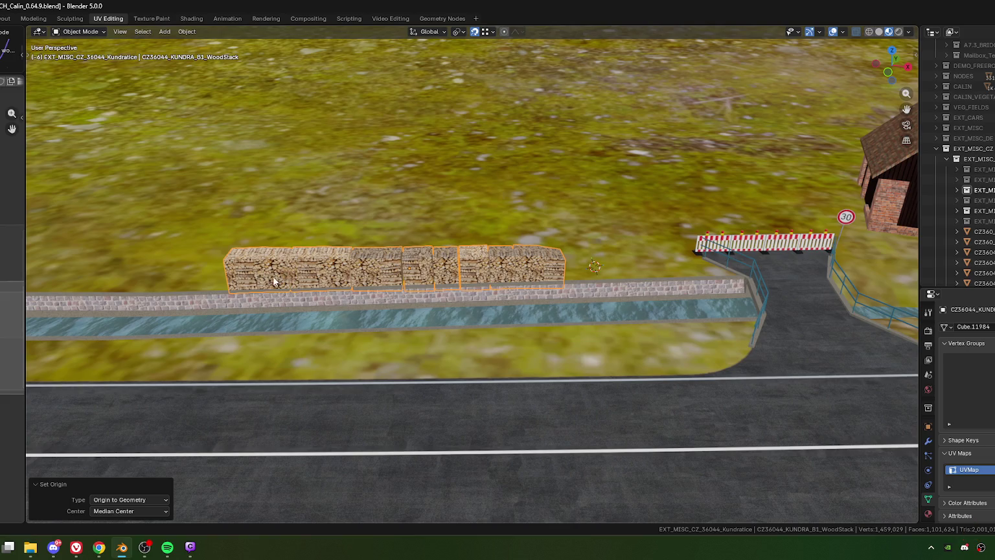
Orbit around the canal, road and houses to face the woodstack head-on.
{"action": "middle_click_drag", "start_coordinate": [273, 276], "coordinate": [446, 271], "text": "shift"}
{"action": "scroll", "coordinate": [446, 271], "scroll_direction": "up", "scroll_amount": 4}
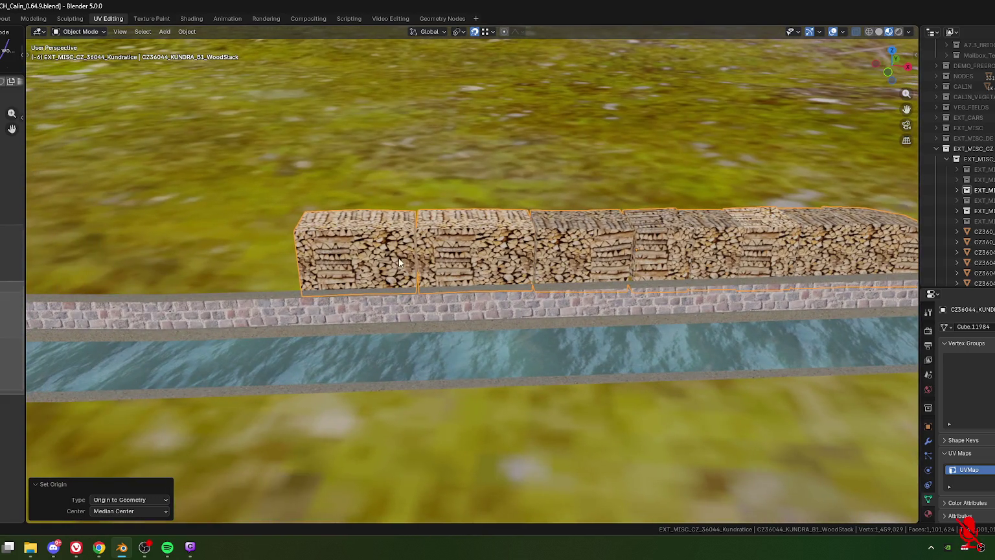
{"action": "scroll", "coordinate": [399, 262], "scroll_direction": "down", "scroll_amount": 5}
{"action": "middle_click_drag", "start_coordinate": [548, 256], "coordinate": [475, 279]}
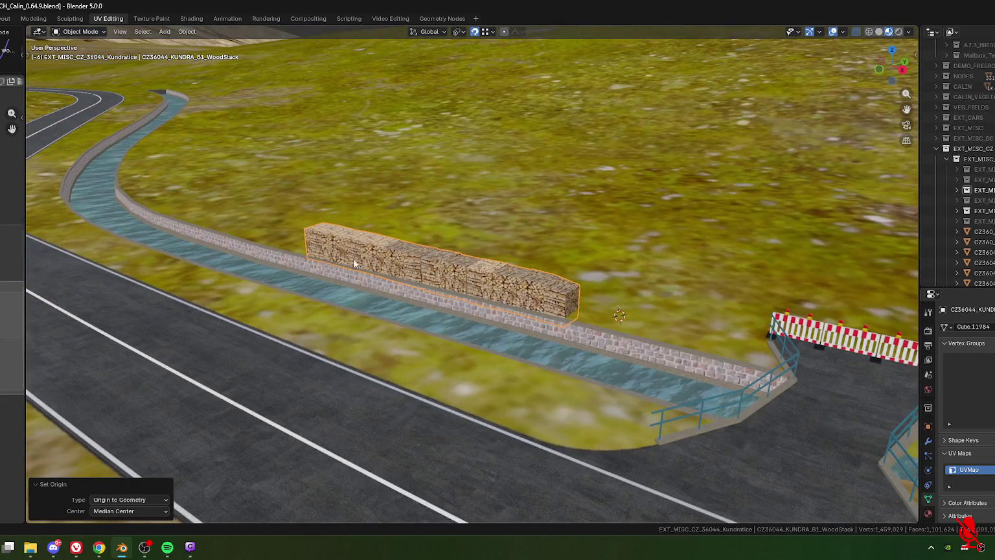
{"action": "mouse_move", "coordinate": [367, 264]}
{"action": "middle_mouse_down"}
{"action": "mouse_move", "coordinate": [429, 264]}
{"action": "mouse_move", "coordinate": [207, 272]}
{"action": "middle_mouse_up"}
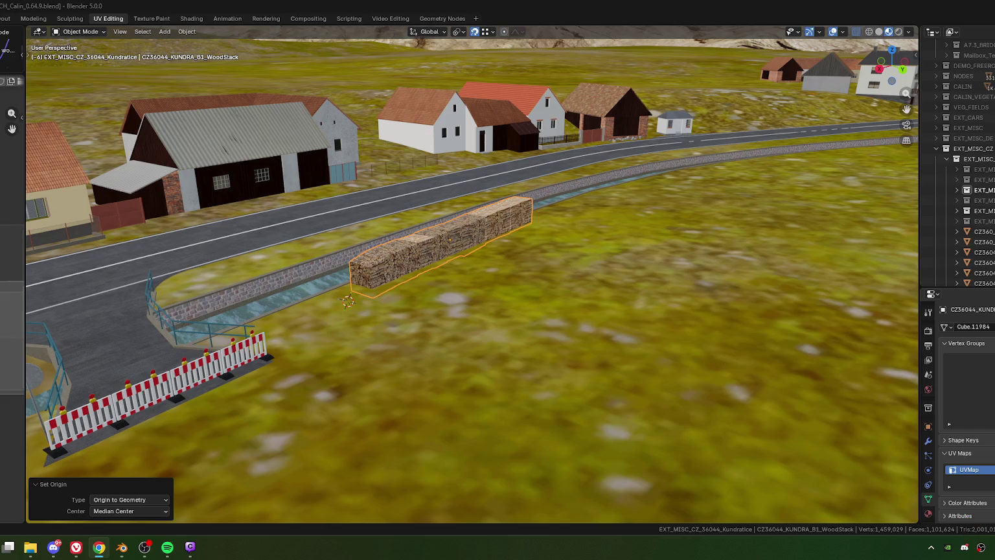
{"action": "mouse_move", "coordinate": [312, 240]}
{"action": "middle_mouse_down"}
{"action": "mouse_move", "coordinate": [254, 245]}
{"action": "mouse_move", "coordinate": [263, 232]}
{"action": "middle_mouse_up"}
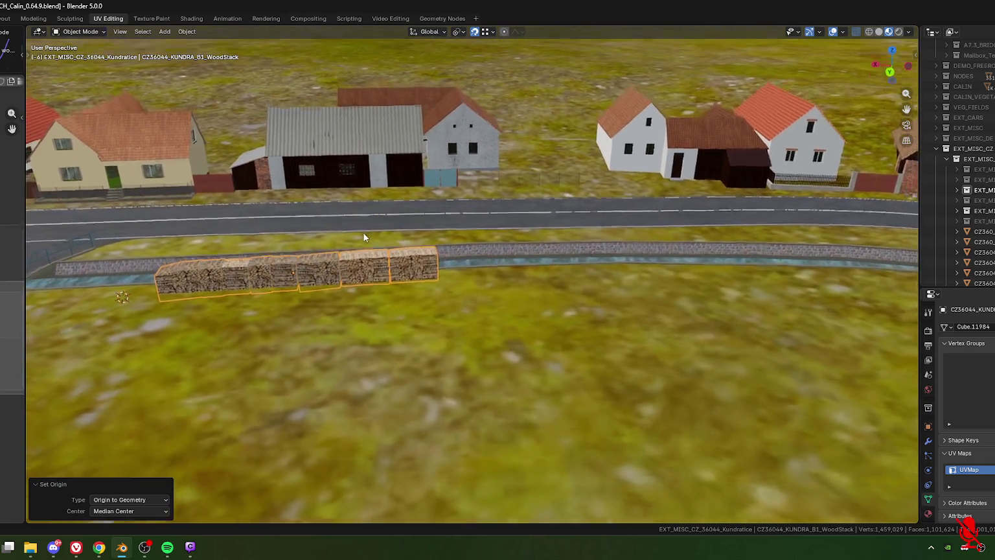
{"action": "middle_click_drag", "start_coordinate": [463, 181], "coordinate": [397, 185], "text": "shift"}
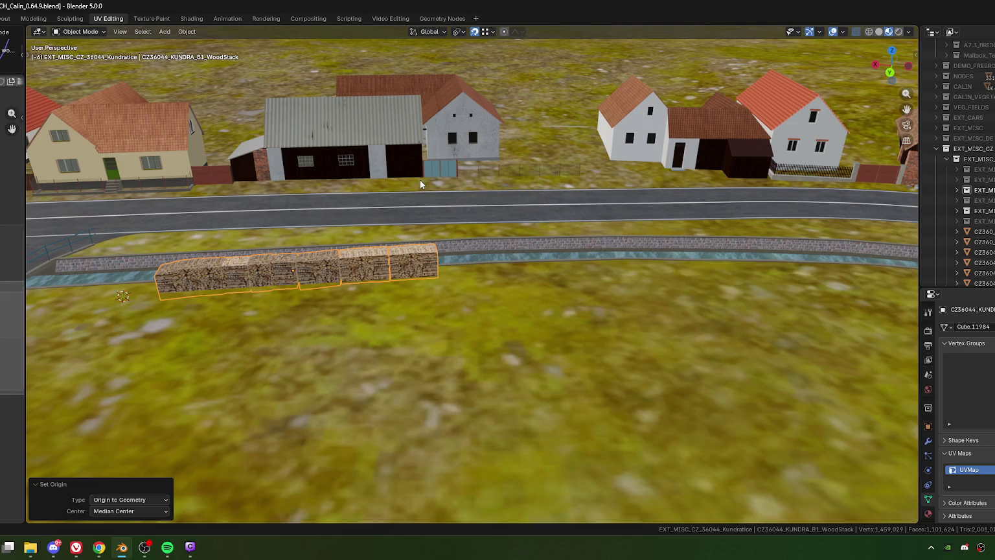
Place the 3D cursor on the woodstack and zoom in along its wall side.
{"action": "right_click", "coordinate": [424, 277], "text": "shift"}
{"action": "mouse_move", "coordinate": [362, 296]}
{"action": "middle_mouse_down"}
{"action": "mouse_move", "coordinate": [467, 270]}
{"action": "mouse_move", "coordinate": [437, 281]}
{"action": "mouse_move", "coordinate": [379, 267]}
{"action": "middle_mouse_up"}
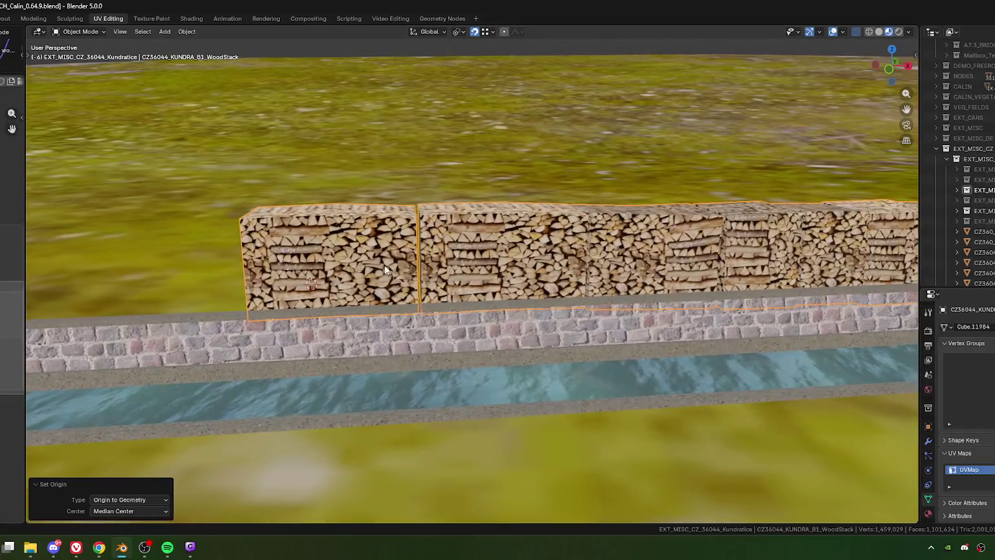
{"action": "scroll", "coordinate": [379, 266], "scroll_direction": "up", "scroll_amount": 5, "text": "ctrl"}
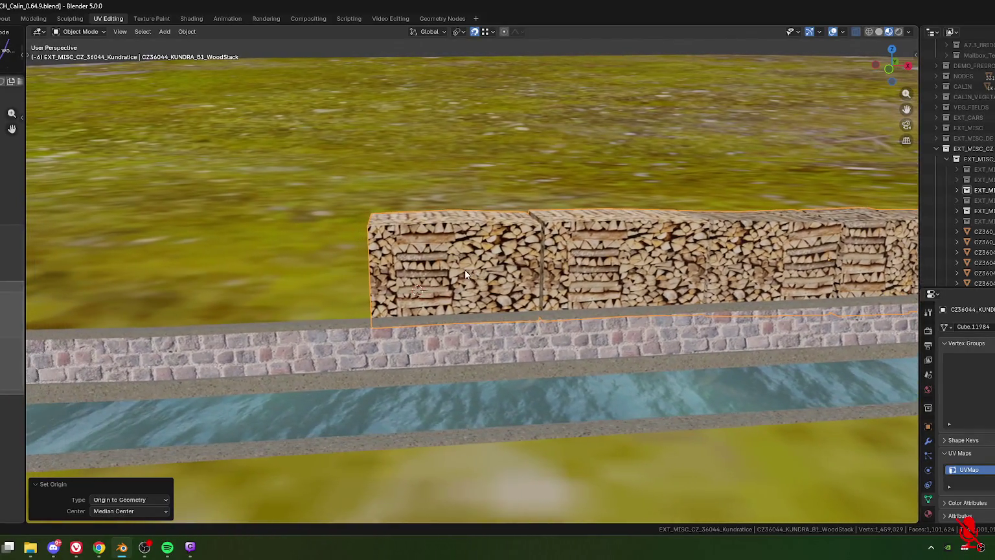
{"action": "scroll", "coordinate": [396, 266], "scroll_direction": "down", "scroll_amount": 5, "text": "ctrl"}
{"action": "scroll", "coordinate": [415, 277], "scroll_direction": "down", "scroll_amount": 3, "text": "ctrl"}
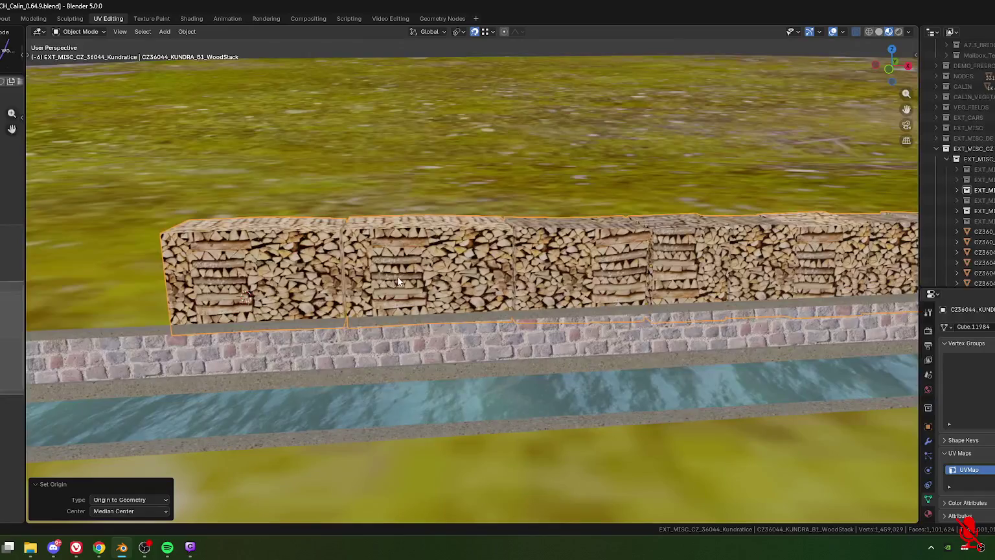
{"action": "scroll", "coordinate": [397, 276], "scroll_direction": "up", "scroll_amount": 2, "text": "ctrl"}
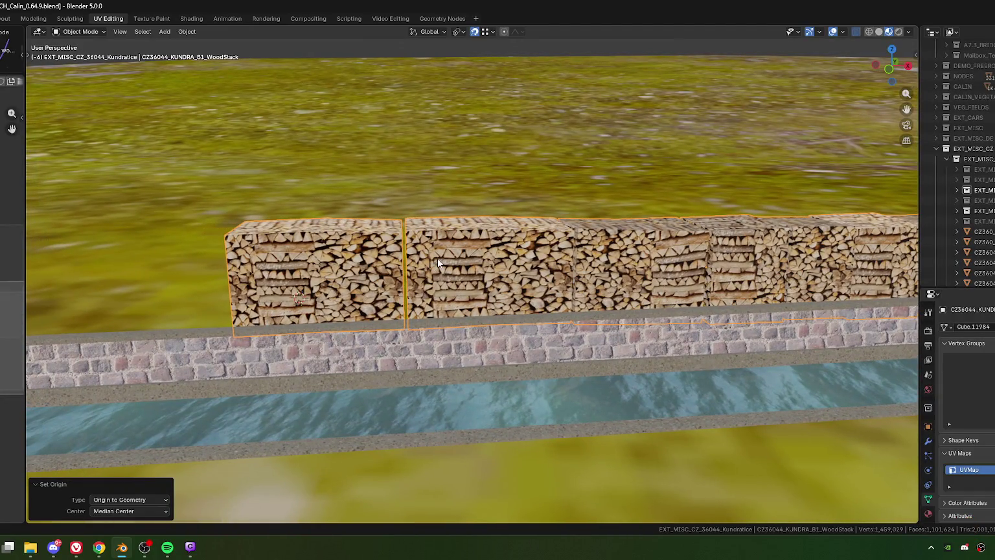
Shorten the end woodstack block by edge-sliding its thin face in face select mode.
{"action": "key", "text": "Tab"}
{"action": "scroll", "coordinate": [440, 279], "scroll_direction": "up", "scroll_amount": 2}
{"action": "key", "text": "3"}
{"action": "left_click", "coordinate": [415, 323]}
{"action": "scroll", "coordinate": [423, 276], "scroll_direction": "up", "scroll_amount": 2}
{"action": "key", "text": "g"}
{"action": "key", "text": "g"}
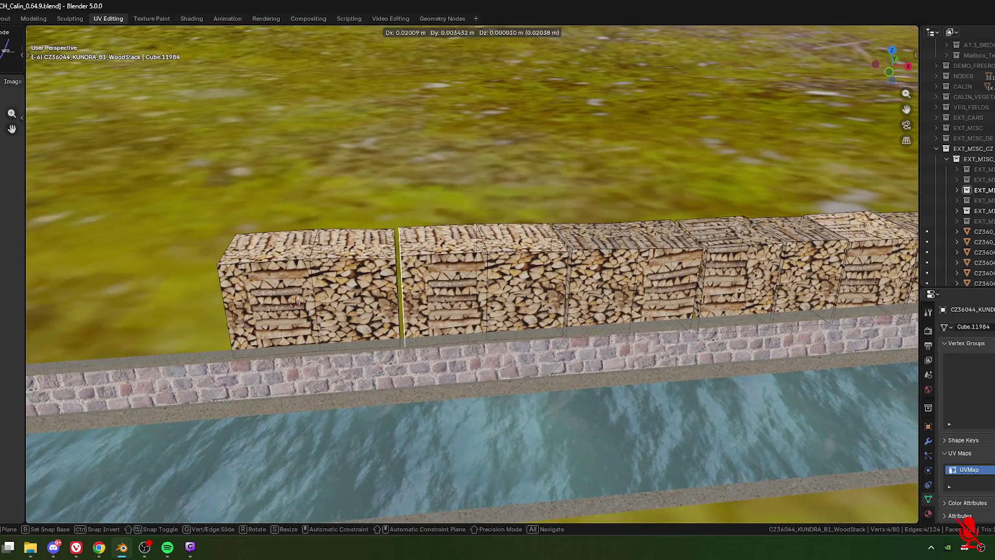
{"action": "left_click", "coordinate": [442, 277]}
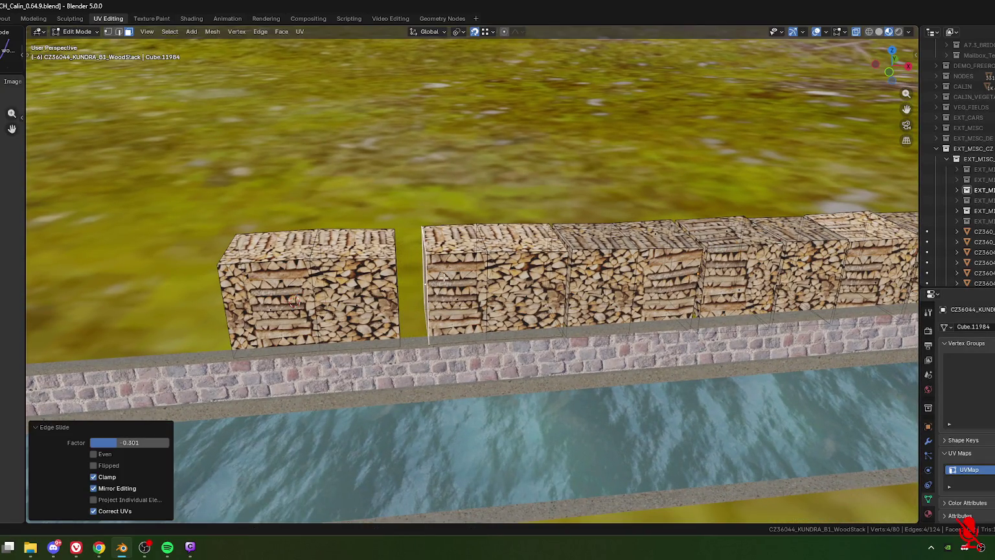
{"action": "middle_click_drag", "start_coordinate": [343, 301], "coordinate": [388, 275], "text": "shift"}
{"action": "key", "text": "g"}
{"action": "key", "text": "Escape"}
{"action": "key", "text": "g"}
{"action": "key", "text": "g"}
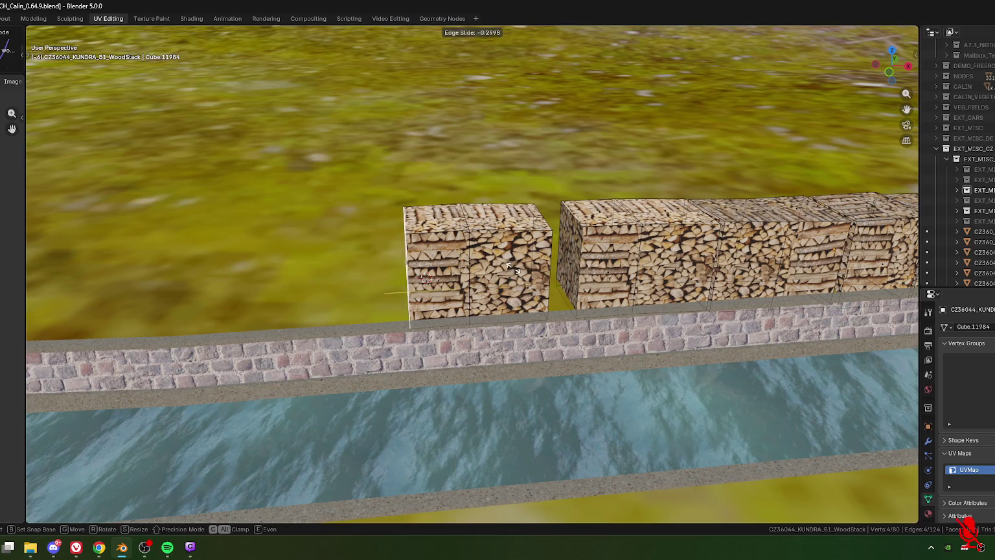
{"action": "left_click", "coordinate": [512, 269]}
In top view, move the whole end block against its neighbour to close the gap.
{"action": "key", "text": "ctrl+l"}
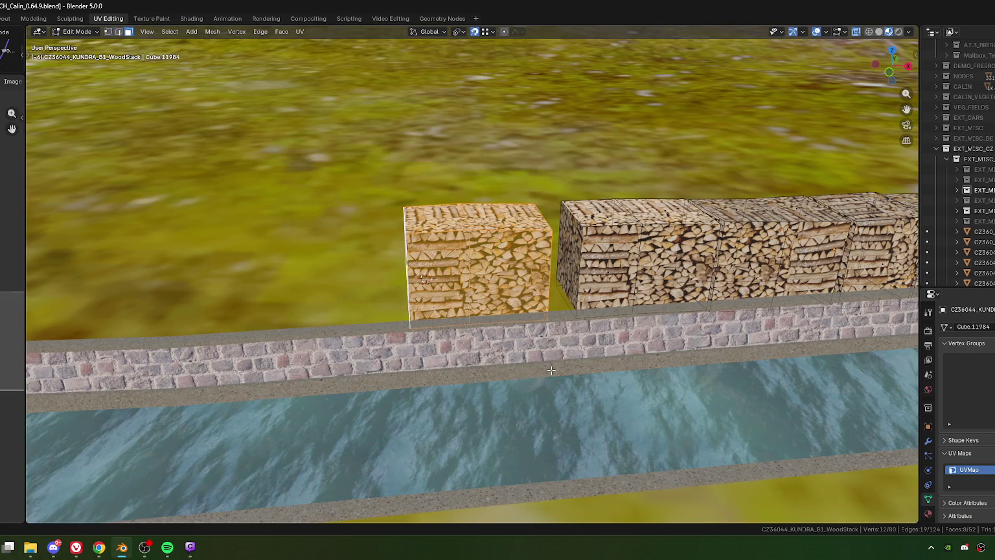
{"action": "key", "text": "KP_7"}
{"action": "middle_click_drag", "start_coordinate": [550, 370], "coordinate": [551, 246], "text": "shift"}
{"action": "scroll", "coordinate": [452, 301], "scroll_direction": "up", "scroll_amount": 3}
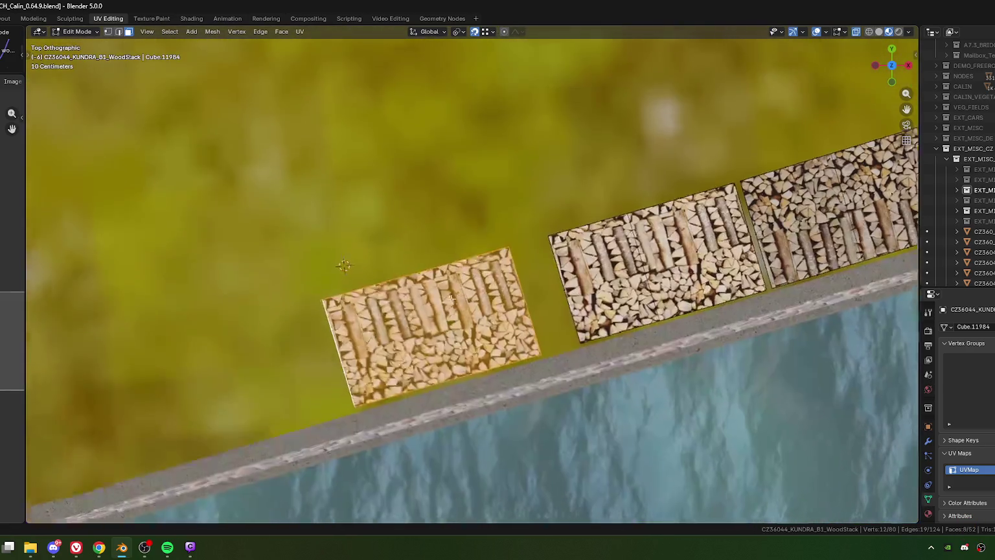
{"action": "key", "text": "g"}
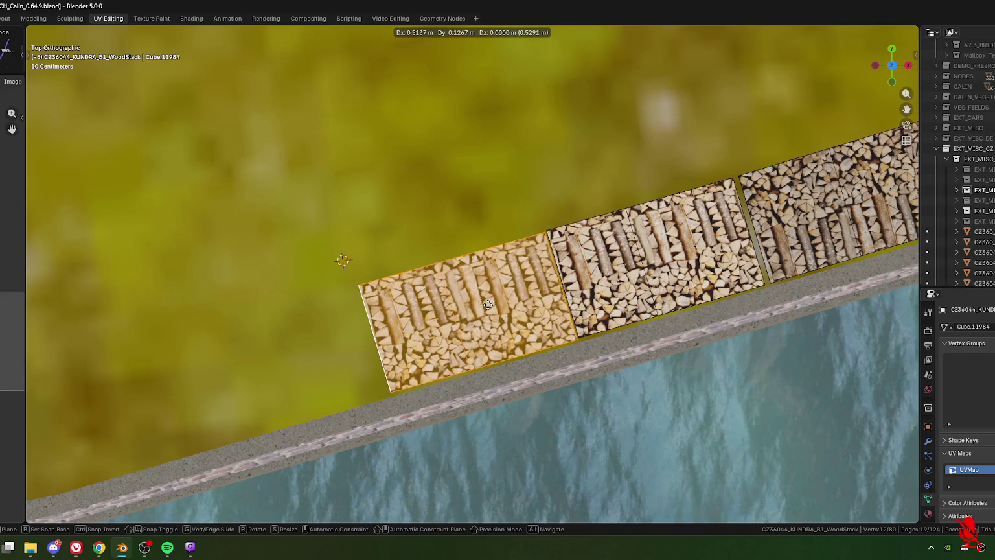
{"action": "left_click", "coordinate": [488, 304]}
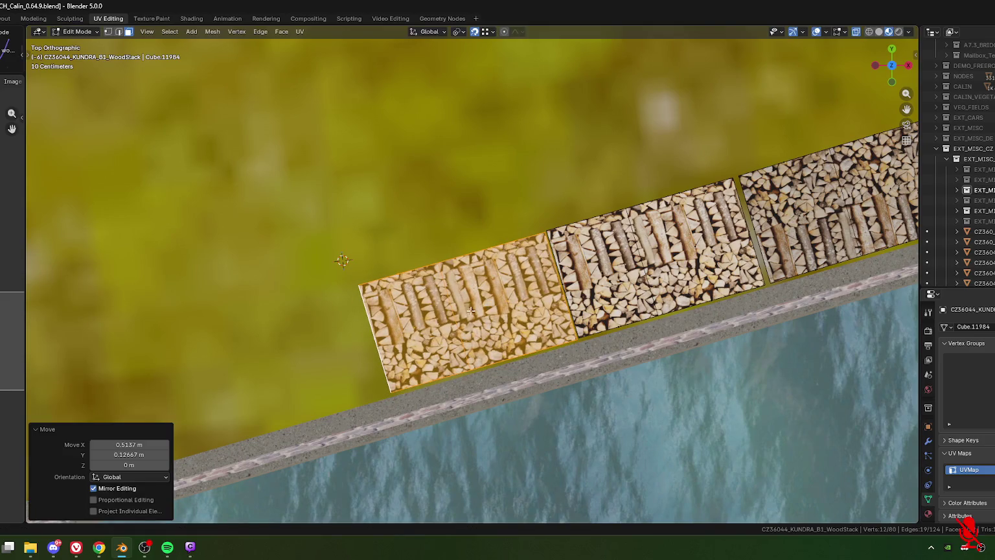
{"action": "middle_click_drag", "start_coordinate": [594, 401], "coordinate": [559, 384], "text": "shift"}
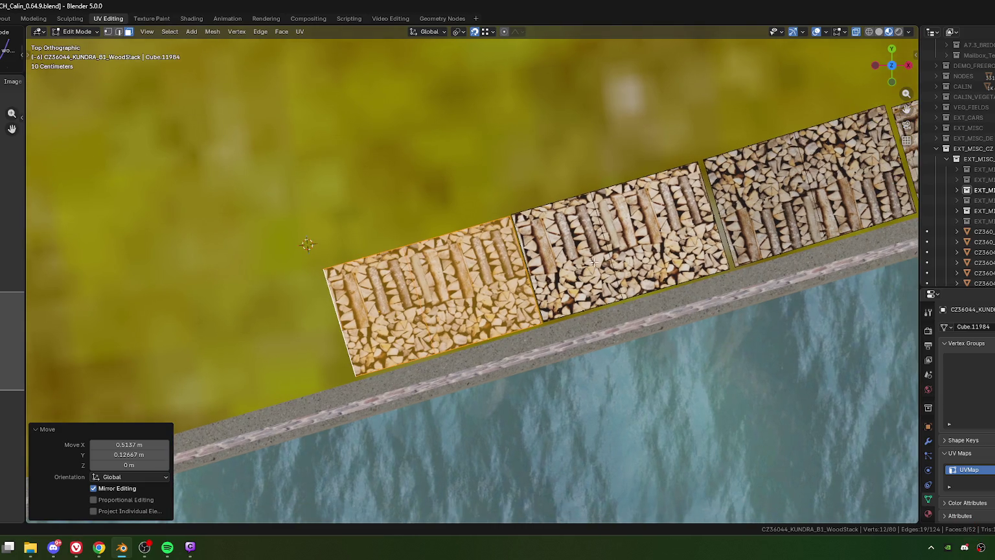
{"action": "key", "text": "alt+a"}
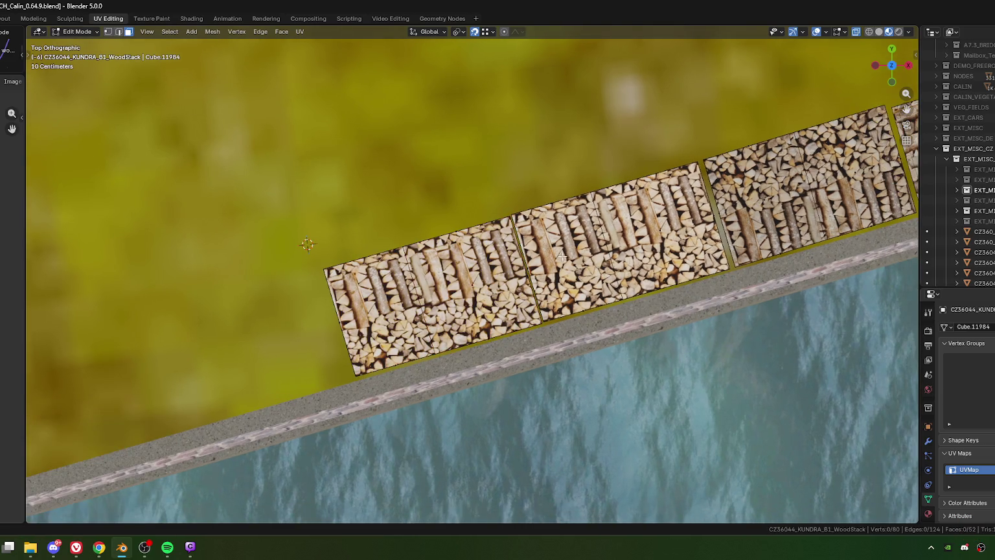
Select the middle and left woodstack blocks and shift them about 0.049 m along X.
{"action": "left_click", "coordinate": [605, 310]}
{"action": "key", "text": "ctrl+l"}
{"action": "left_click_drag", "start_coordinate": [266, 182], "coordinate": [590, 375], "text": "shift"}
{"action": "middle_click_drag", "start_coordinate": [589, 375], "coordinate": [360, 341], "text": "shift"}
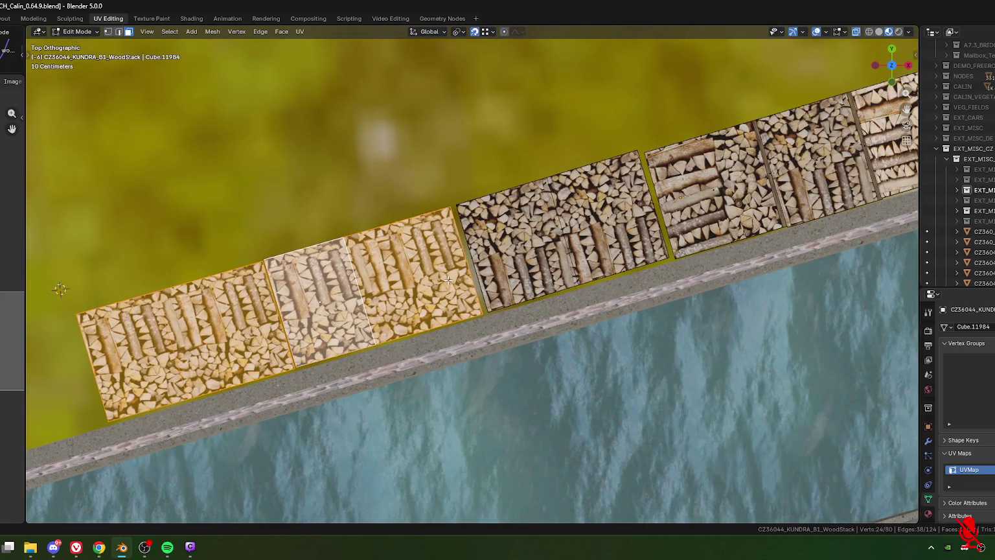
{"action": "key", "text": "g"}
{"action": "key", "text": "x"}
{"action": "left_click", "coordinate": [635, 228]}
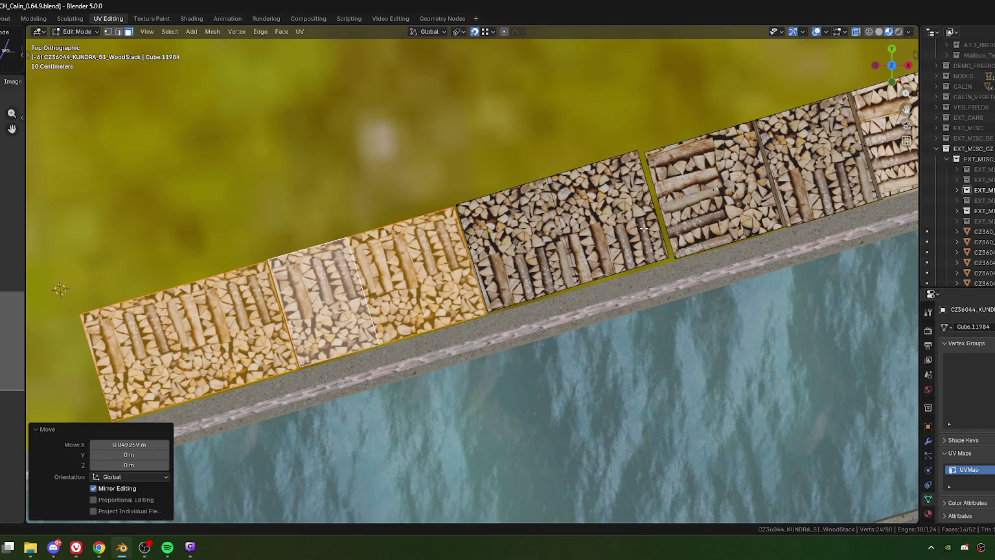
Add the next block and nudge them flush to the wall, then return to Object Mode.
{"action": "middle_click_drag", "start_coordinate": [636, 228], "coordinate": [555, 247], "text": "shift"}
{"action": "left_click", "coordinate": [531, 287], "text": "shift"}
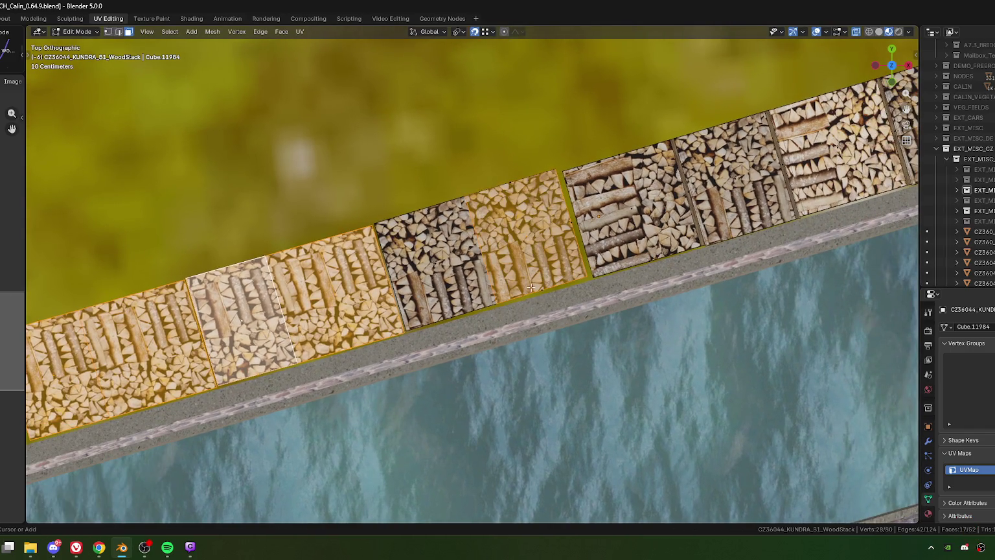
{"action": "key", "text": "g"}
{"action": "left_click", "coordinate": [521, 242]}
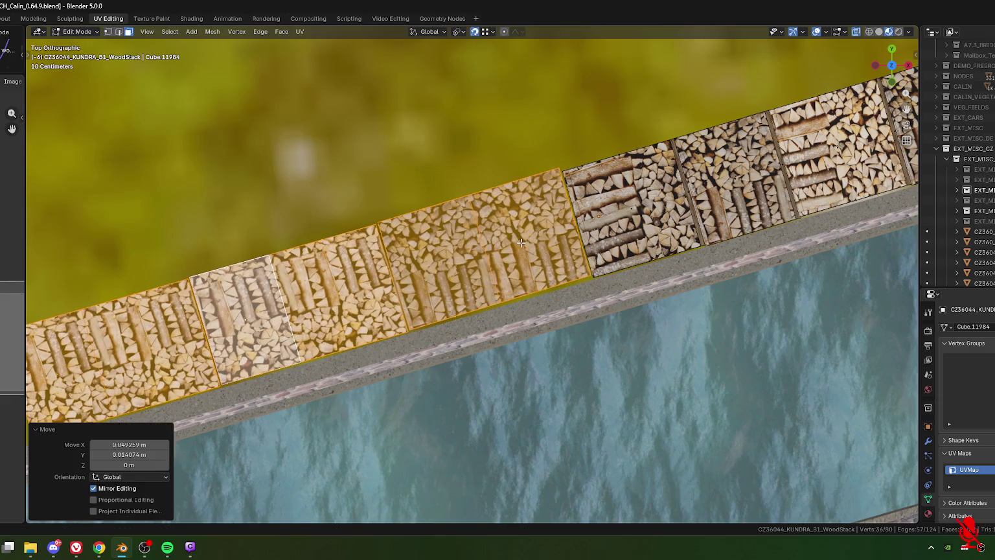
{"action": "middle_click_drag", "start_coordinate": [290, 292], "coordinate": [463, 275], "text": "shift"}
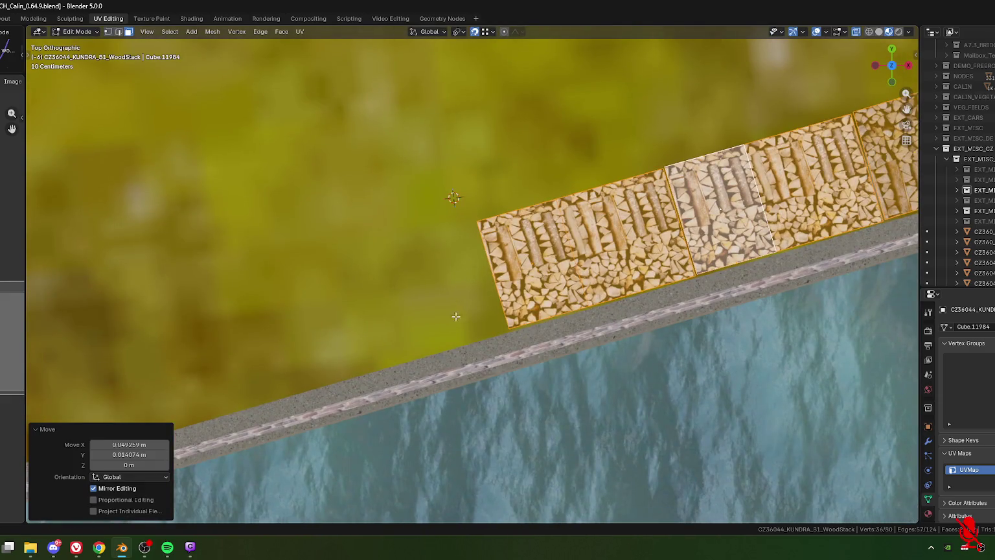
{"action": "mouse_move", "coordinate": [464, 325]}
{"action": "middle_mouse_down"}
{"action": "mouse_move", "coordinate": [610, 325]}
{"action": "mouse_move", "coordinate": [389, 323]}
{"action": "middle_mouse_up"}
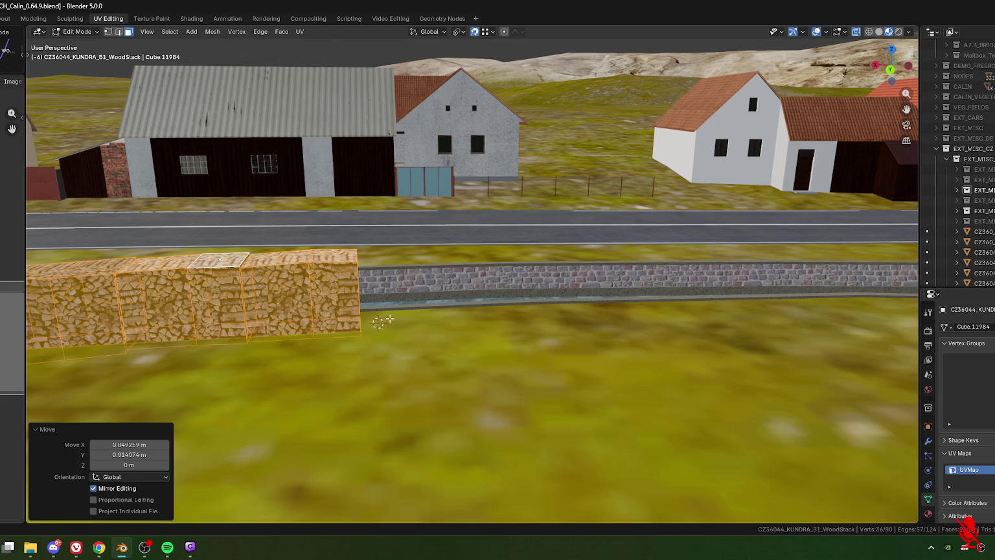
{"action": "middle_click_drag", "start_coordinate": [378, 322], "coordinate": [540, 301], "text": "shift"}
{"action": "key", "text": "Tab"}
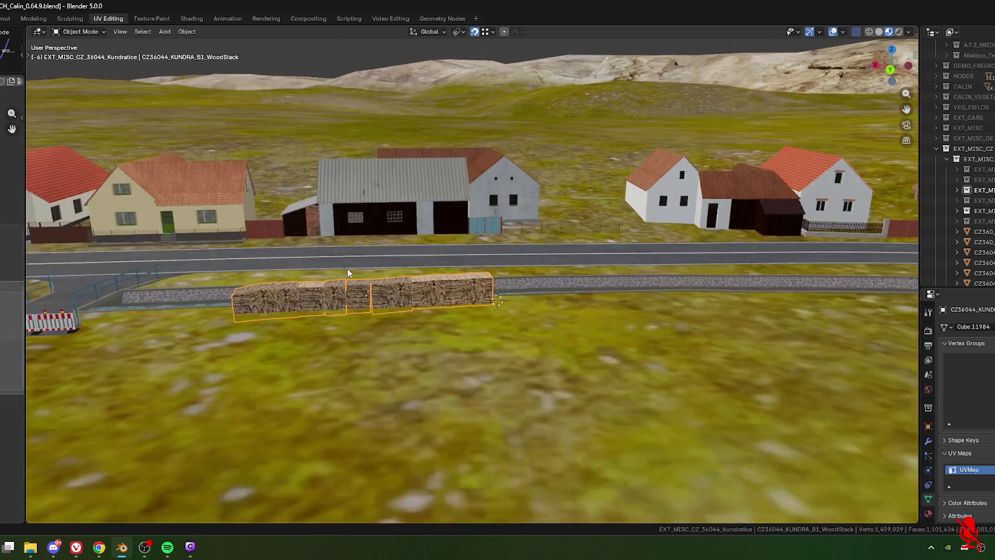
{"action": "middle_click_drag", "start_coordinate": [351, 270], "coordinate": [427, 250]}
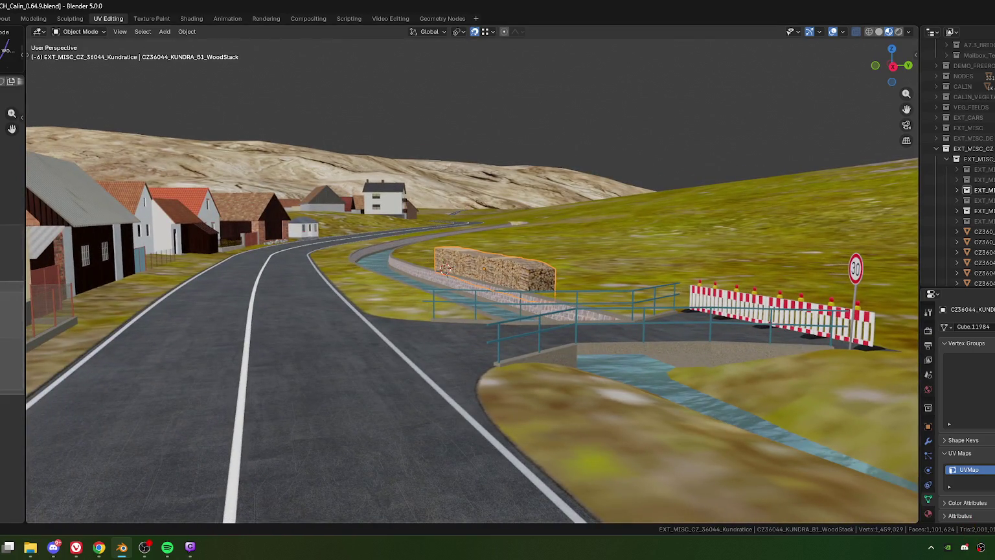
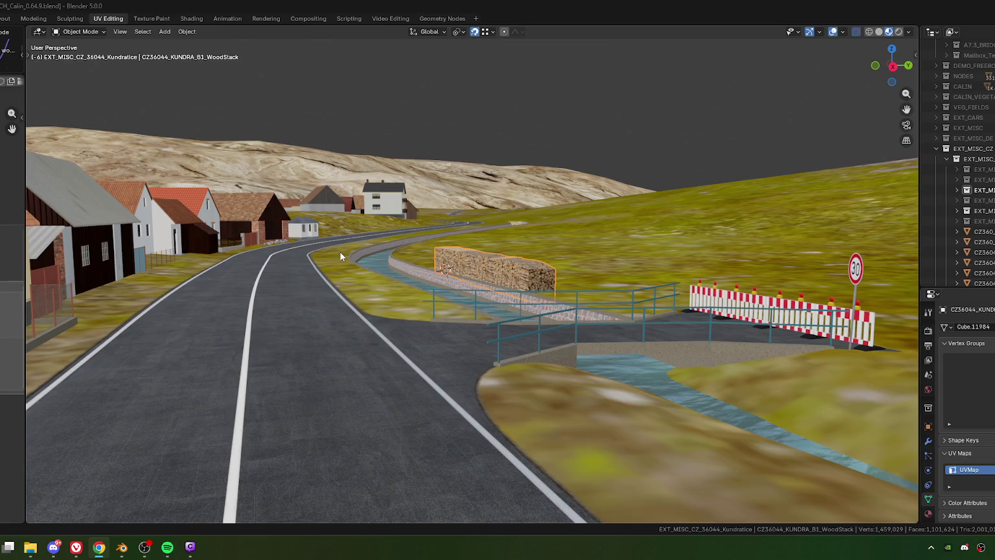
Zoom out the viewport and expand the EXT_MISC_CZ collection to view its objects.
{"action": "scroll", "coordinate": [347, 261], "scroll_direction": "down", "scroll_amount": 2}
{"action": "scroll", "coordinate": [356, 256], "scroll_direction": "down", "scroll_amount": 2}
{"action": "scroll", "coordinate": [384, 291], "scroll_direction": "down", "scroll_amount": 2}
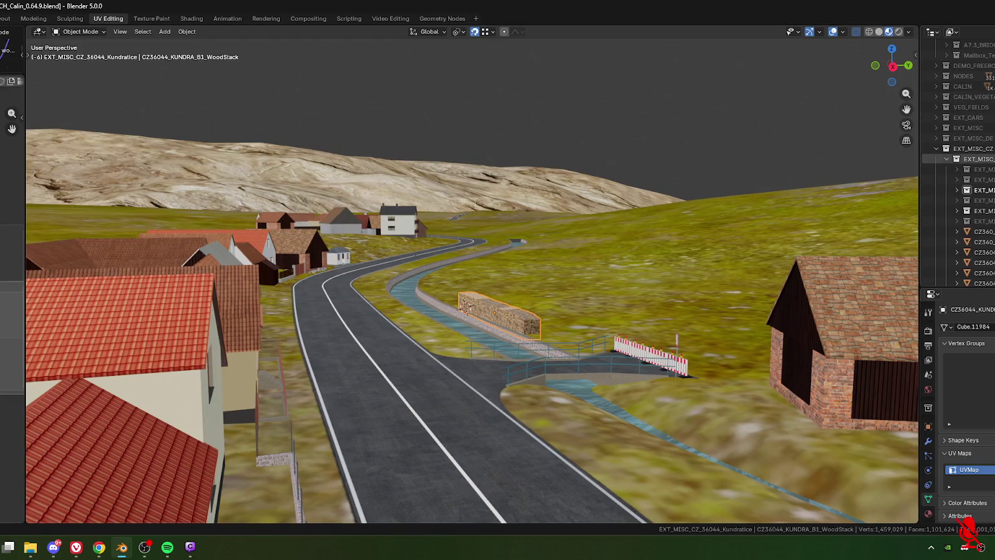
{"action": "scroll", "coordinate": [983, 133], "scroll_direction": "up", "scroll_amount": 6}
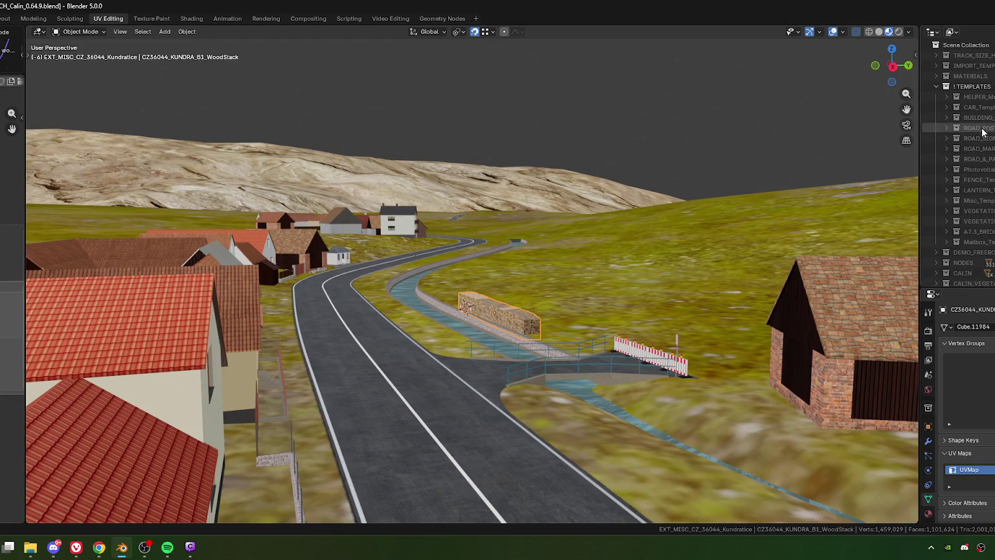
{"action": "scroll", "coordinate": [958, 97], "scroll_direction": "down", "scroll_amount": 2}
{"action": "scroll", "coordinate": [956, 105], "scroll_direction": "down", "scroll_amount": 3}
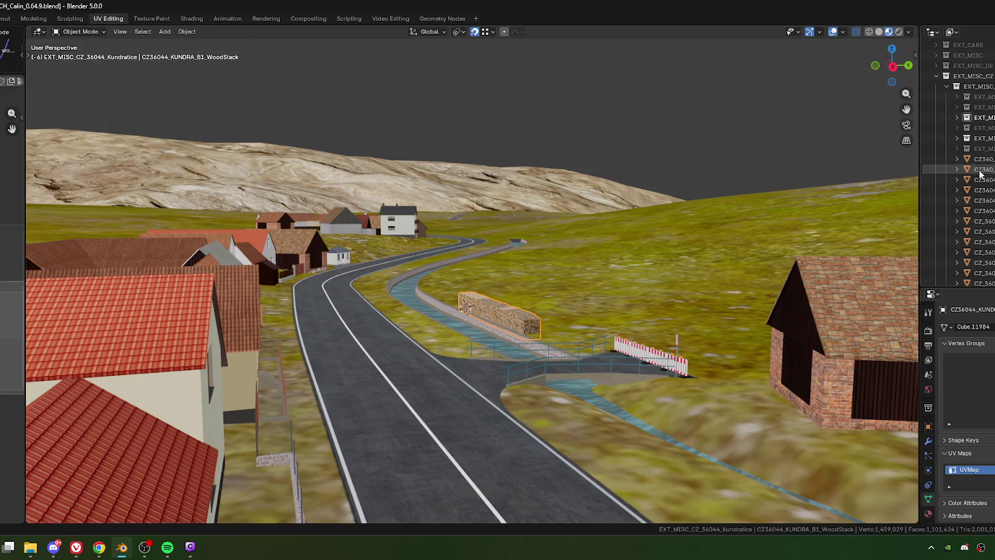
{"action": "left_click", "coordinate": [957, 117]}
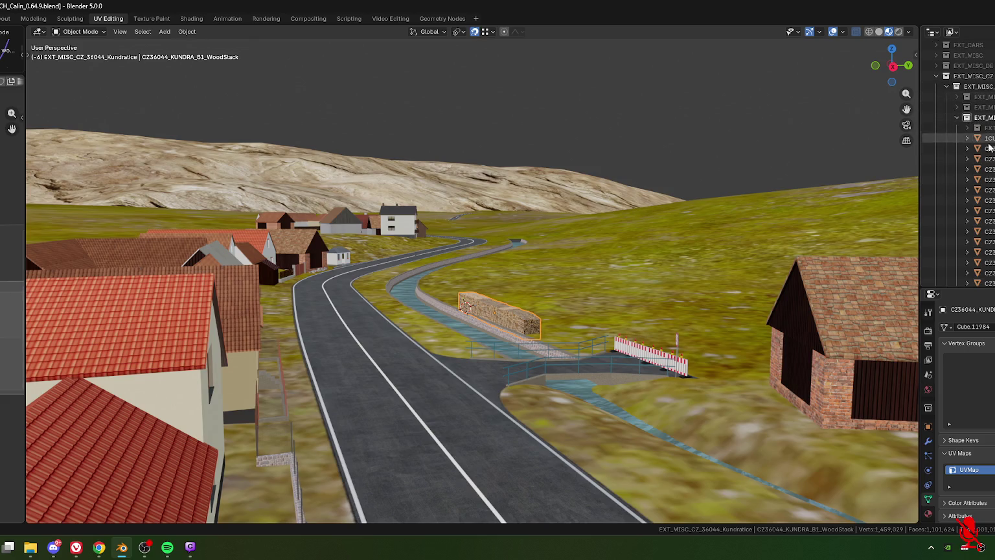
{"action": "scroll", "coordinate": [989, 153], "scroll_direction": "down", "scroll_amount": 5}
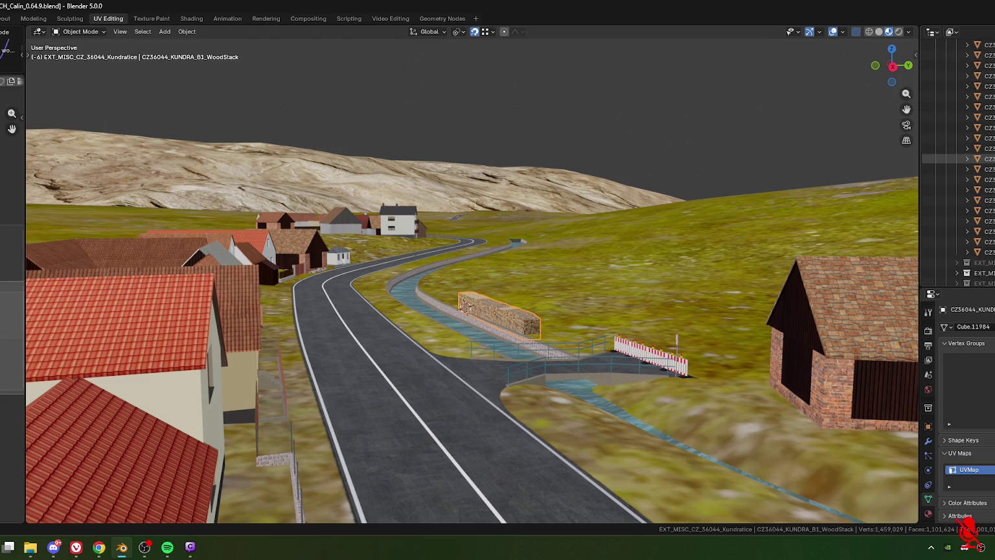
{"action": "scroll", "coordinate": [956, 120], "scroll_direction": "up", "scroll_amount": 5}
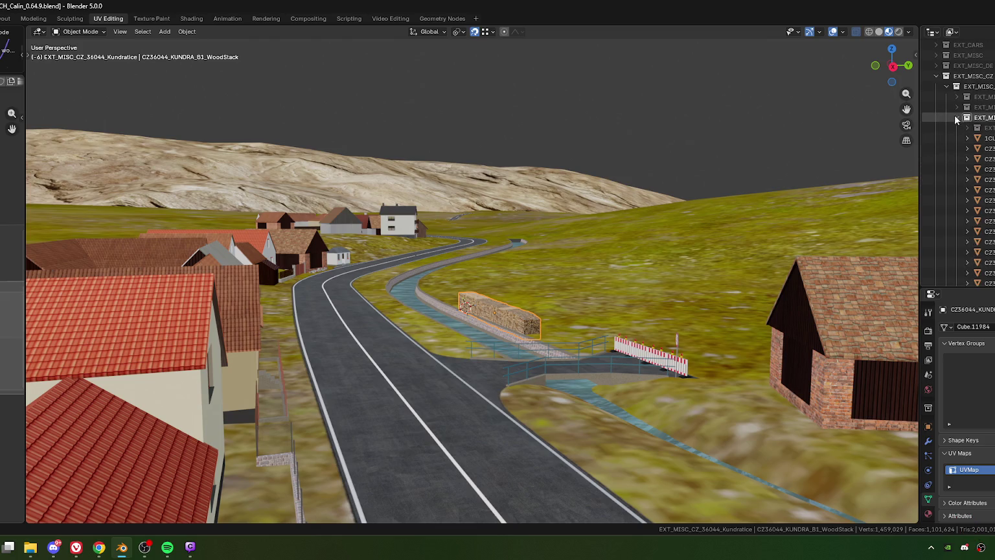
Collapse EXT_MISC_CZ and expand EXT_VEGETATION and its EXT_VEG_C sub-collection.
{"action": "left_click", "coordinate": [935, 76]}
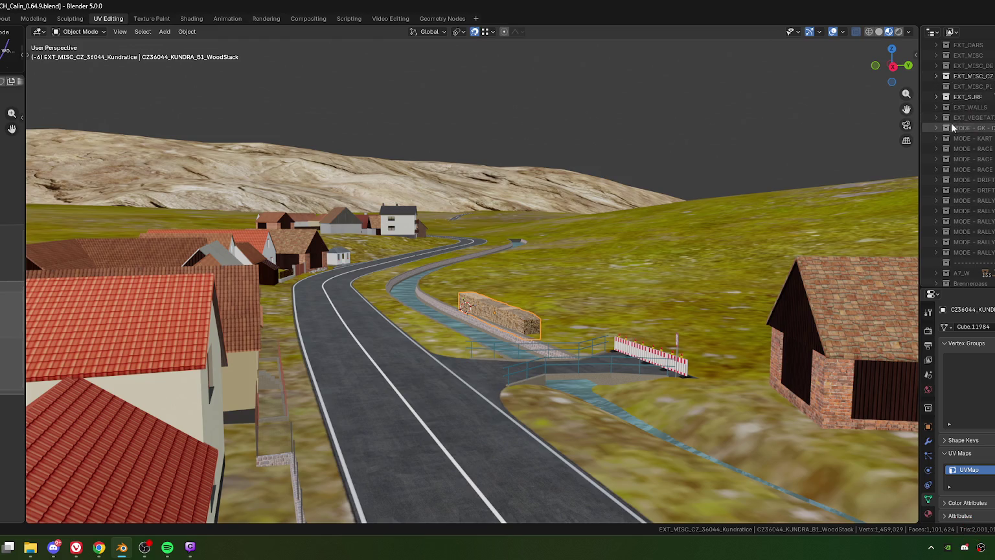
{"action": "left_click", "coordinate": [936, 117]}
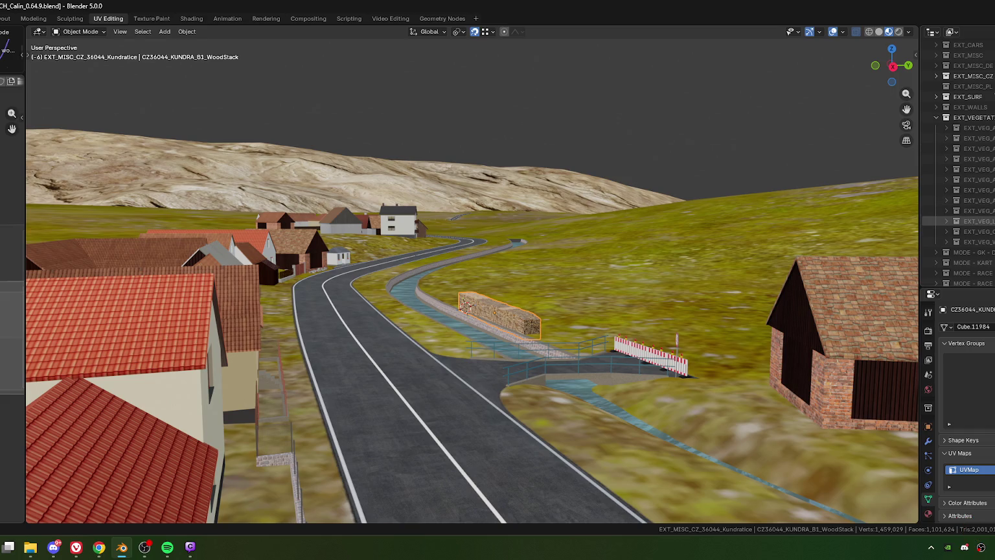
{"action": "left_click", "coordinate": [946, 232]}
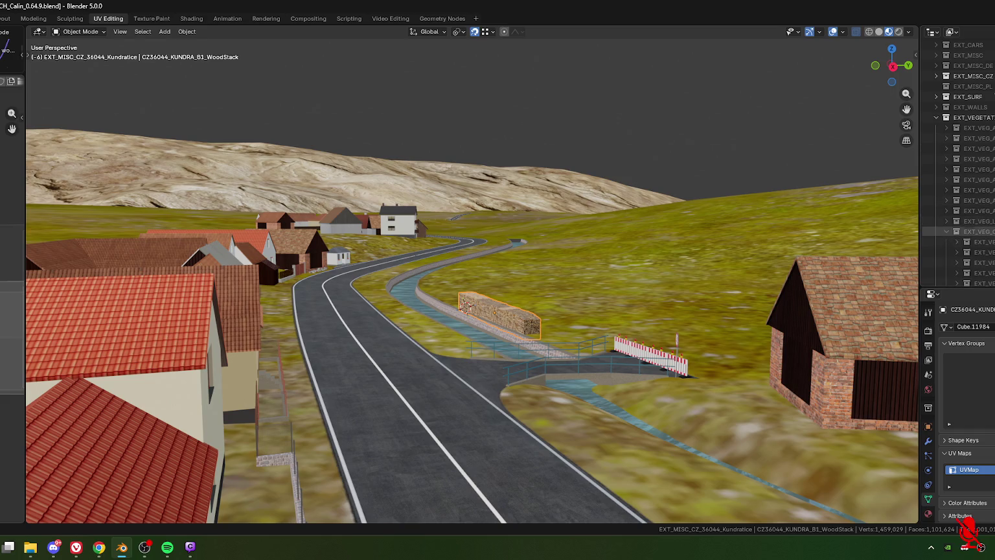
Make EXT_VEG_C visible, select a roadside pine and view the village from above.
{"action": "left_click", "coordinate": [990, 235]}
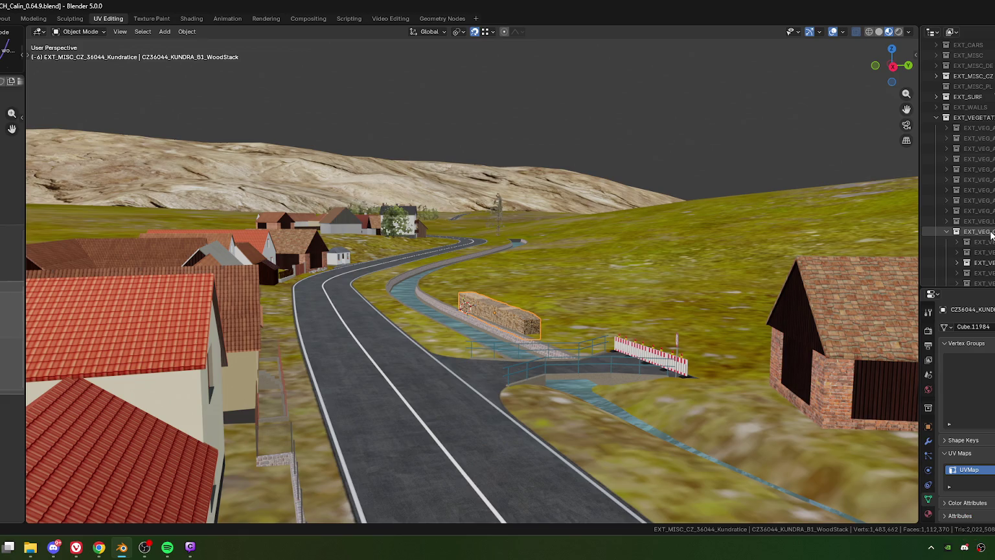
{"action": "left_click", "coordinate": [497, 219]}
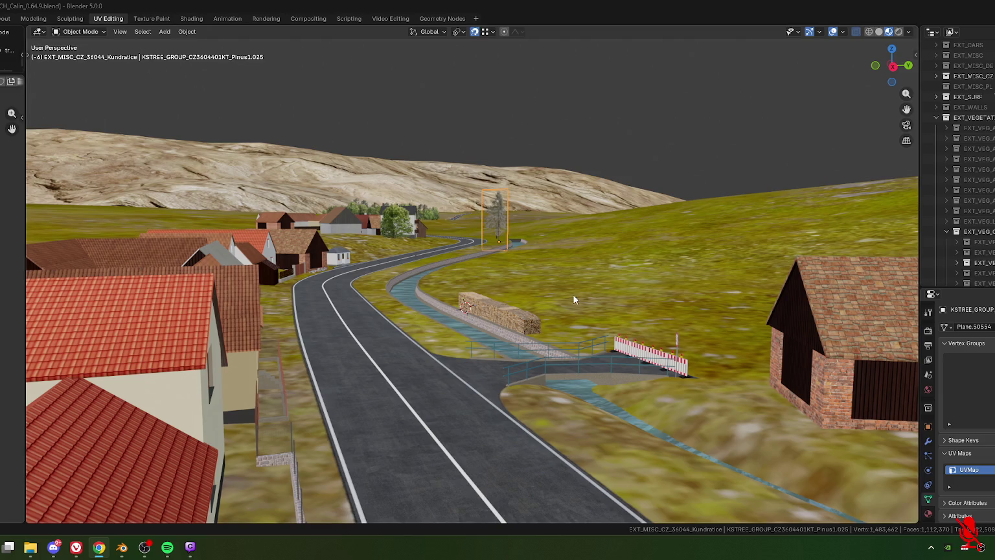
{"action": "middle_click_drag", "start_coordinate": [409, 250], "coordinate": [507, 269]}
{"action": "scroll", "coordinate": [507, 269], "scroll_direction": "down", "scroll_amount": 3}
{"action": "mouse_move", "coordinate": [227, 235]}
{"action": "middle_mouse_down"}
{"action": "mouse_move", "coordinate": [372, 273]}
{"action": "mouse_move", "coordinate": [498, 227]}
{"action": "middle_mouse_up"}
{"action": "scroll", "coordinate": [476, 228], "scroll_direction": "up", "scroll_amount": 5}
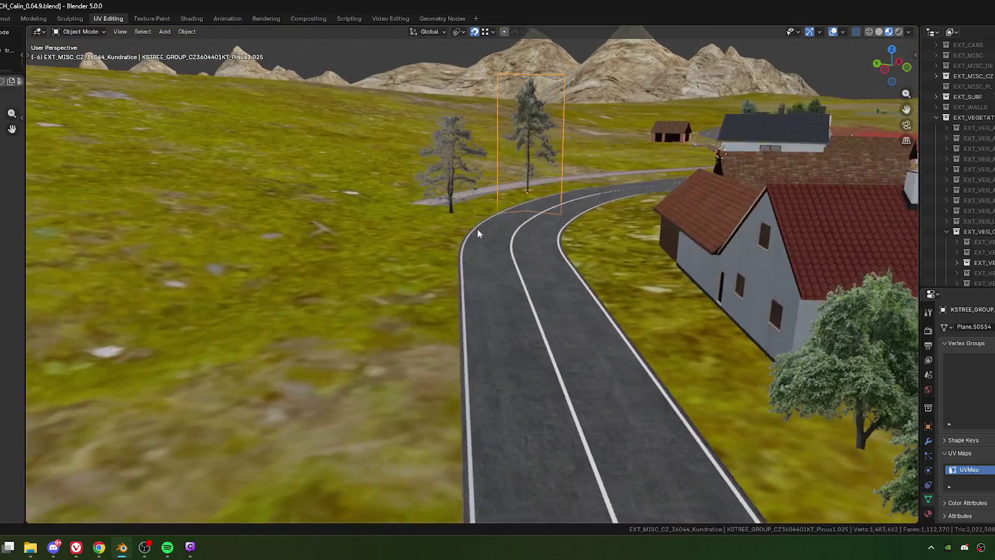
{"action": "scroll", "coordinate": [478, 232], "scroll_direction": "down", "scroll_amount": 4}
{"action": "scroll", "coordinate": [519, 261], "scroll_direction": "down", "scroll_amount": 3}
{"action": "mouse_move", "coordinate": [557, 258]}
{"action": "middle_mouse_down"}
{"action": "mouse_move", "coordinate": [553, 271]}
{"action": "mouse_move", "coordinate": [608, 254]}
{"action": "mouse_move", "coordinate": [433, 277]}
{"action": "mouse_move", "coordinate": [502, 277]}
{"action": "mouse_move", "coordinate": [377, 277]}
{"action": "mouse_move", "coordinate": [324, 297]}
{"action": "mouse_move", "coordinate": [489, 321]}
{"action": "mouse_move", "coordinate": [311, 289]}
{"action": "mouse_move", "coordinate": [320, 278]}
{"action": "mouse_move", "coordinate": [464, 289]}
{"action": "mouse_move", "coordinate": [505, 304]}
{"action": "mouse_move", "coordinate": [596, 309]}
{"action": "mouse_move", "coordinate": [575, 315]}
{"action": "mouse_move", "coordinate": [610, 329]}
{"action": "mouse_move", "coordinate": [558, 334]}
{"action": "mouse_move", "coordinate": [505, 309]}
{"action": "mouse_move", "coordinate": [402, 349]}
{"action": "mouse_move", "coordinate": [560, 356]}
{"action": "mouse_move", "coordinate": [539, 337]}
{"action": "mouse_move", "coordinate": [345, 309]}
{"action": "mouse_move", "coordinate": [467, 318]}
{"action": "mouse_move", "coordinate": [434, 334]}
{"action": "middle_mouse_up"}
Enter Edit Mode on the walled stream and box-select the wall faces at its end.
{"action": "left_click", "coordinate": [391, 320]}
{"action": "key", "text": "Tab"}
{"action": "left_click_drag", "start_coordinate": [289, 357], "coordinate": [387, 403]}
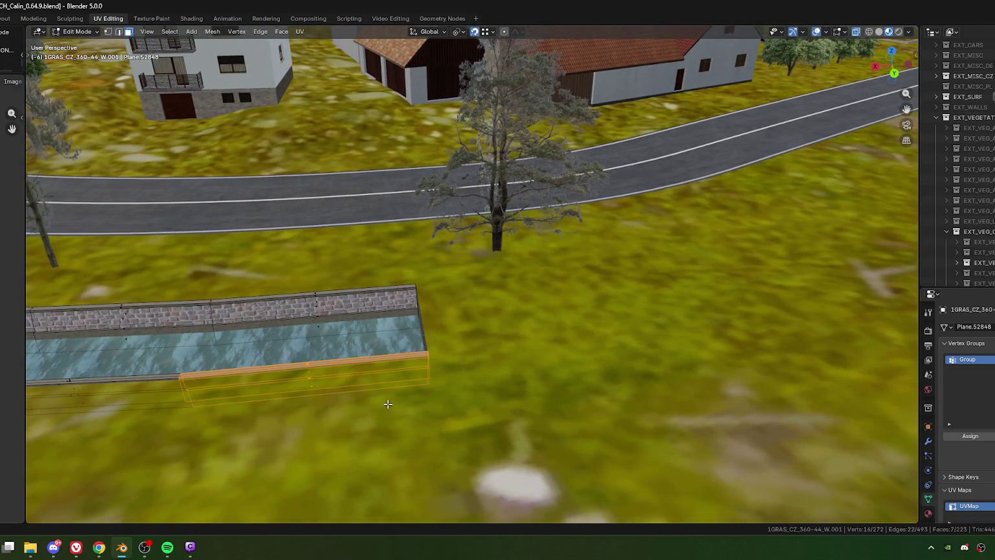
{"action": "key", "text": "KP_7"}
{"action": "middle_click_drag", "start_coordinate": [551, 74], "coordinate": [454, 298], "text": "shift"}
{"action": "scroll", "coordinate": [463, 276], "scroll_direction": "up", "scroll_amount": 5}
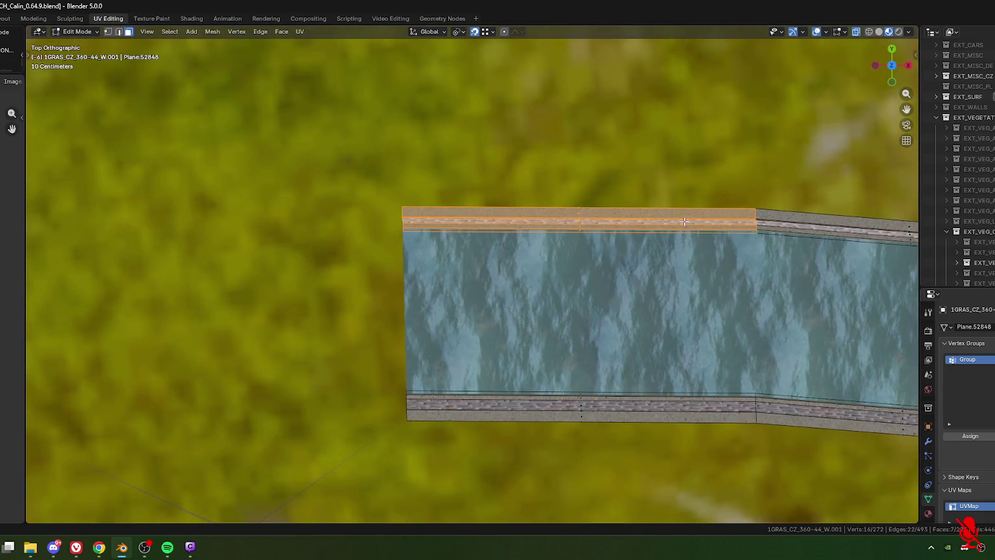
Duplicate the wall faces, rotate the copy -90° and move it across the stream's open end.
{"action": "key", "text": "shift+d"}
{"action": "left_click", "coordinate": [531, 309]}
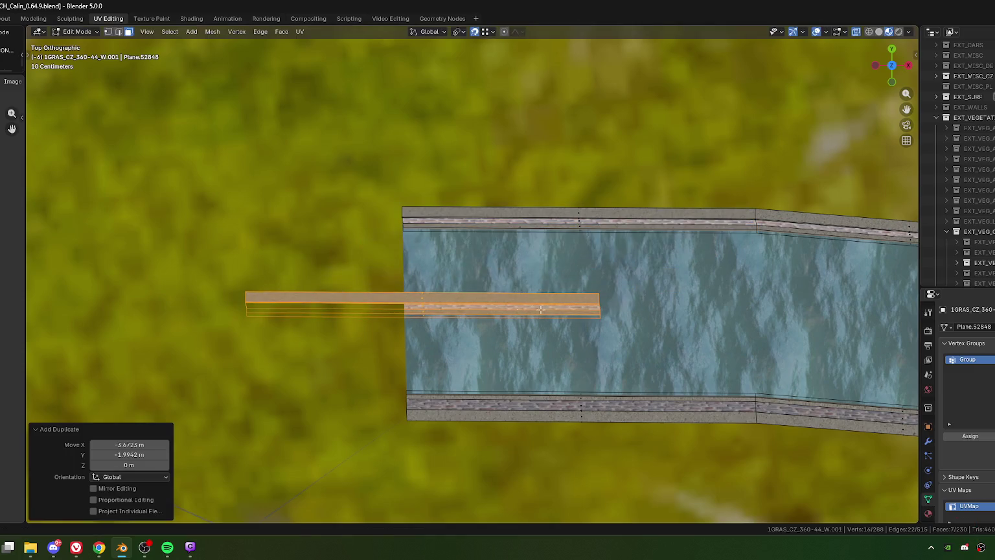
{"action": "type", "text": "r-90"}
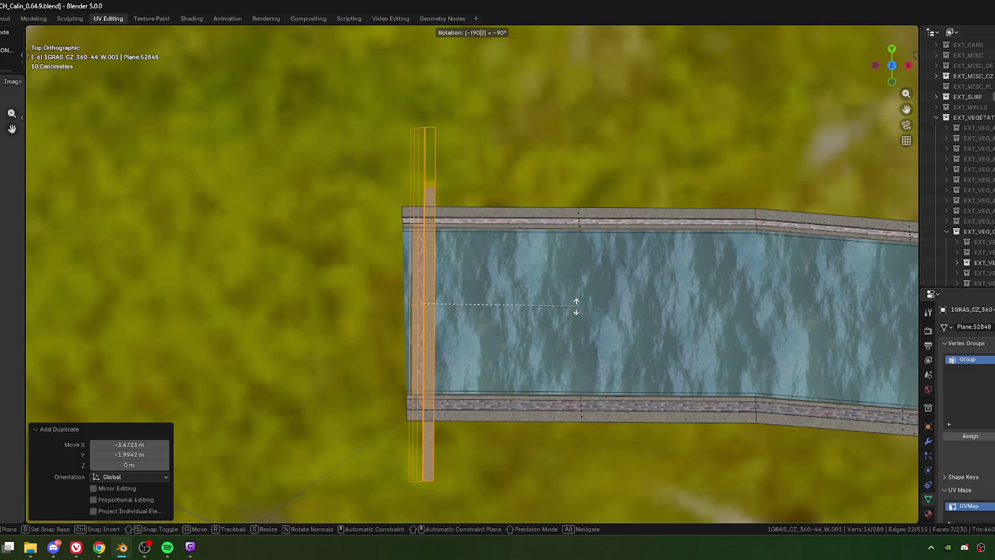
{"action": "key", "text": "minus"}
{"action": "key", "text": "Return"}
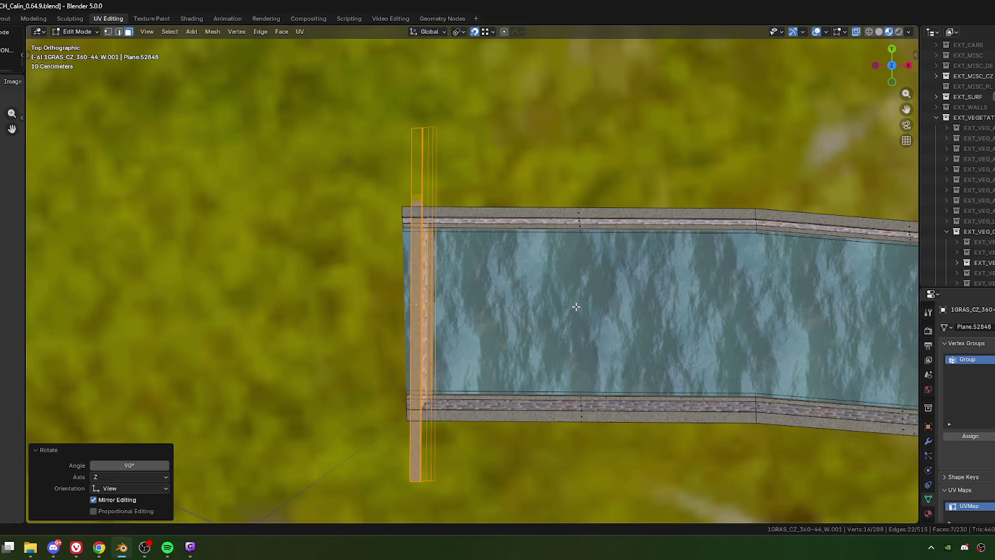
{"action": "key", "text": "r"}
{"action": "left_click", "coordinate": [472, 151]}
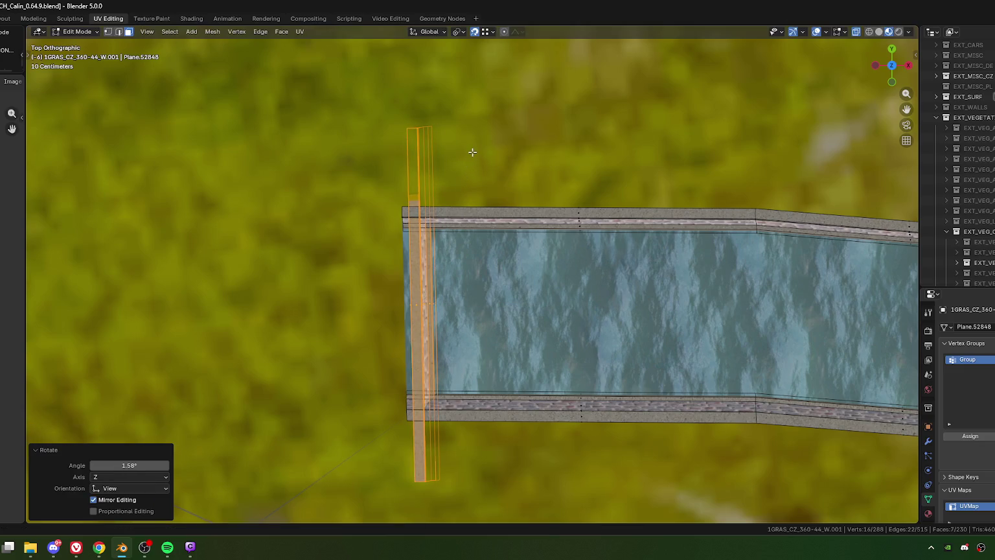
{"action": "key", "text": "g"}
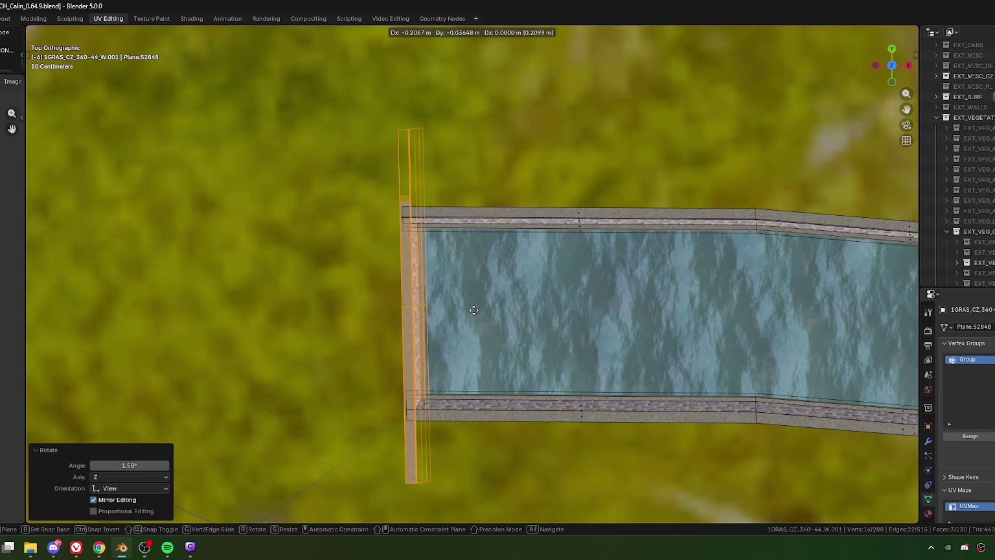
{"action": "left_click", "coordinate": [473, 311]}
{"action": "scroll", "coordinate": [526, 383], "scroll_direction": "up", "scroll_amount": 3}
{"action": "mouse_move", "coordinate": [473, 311]}
{"action": "middle_mouse_down"}
{"action": "mouse_move", "coordinate": [528, 383]}
{"action": "mouse_move", "coordinate": [383, 280]}
{"action": "middle_mouse_up"}
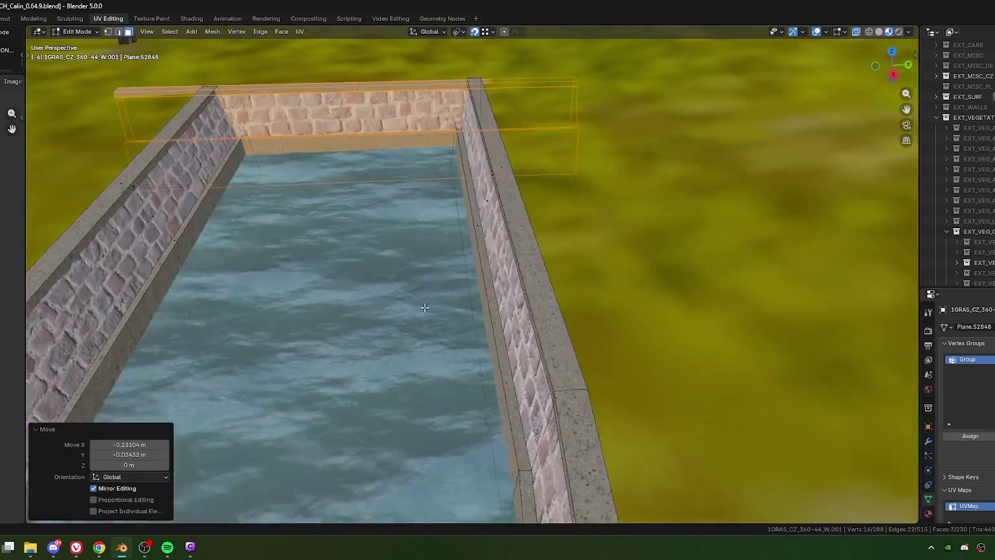
Edge-slide the new end wall's top edge to match the side walls.
{"action": "key", "text": "1"}
{"action": "mouse_move", "coordinate": [217, 247]}
{"action": "middle_mouse_down", "text": "shift"}
{"action": "mouse_move", "coordinate": [388, 328]}
{"action": "mouse_move", "coordinate": [344, 317]}
{"action": "mouse_move", "coordinate": [402, 330]}
{"action": "middle_mouse_up", "text": "shift"}
{"action": "left_click", "coordinate": [387, 313], "text": "alt"}
{"action": "key", "text": "g"}
{"action": "key", "text": "g"}
{"action": "left_click", "coordinate": [651, 321]}
{"action": "middle_click_drag", "start_coordinate": [651, 320], "coordinate": [483, 321], "text": "shift"}
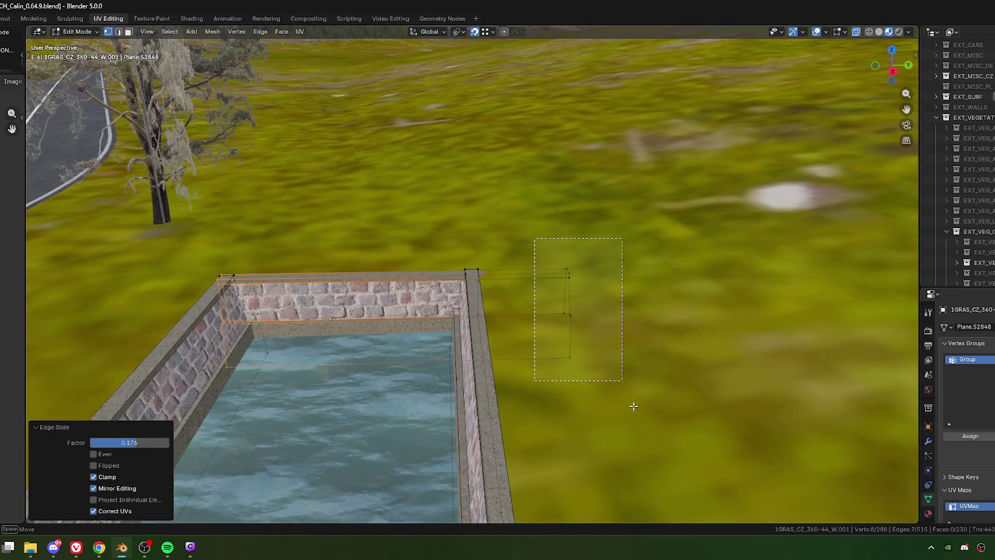
{"action": "key", "text": "g"}
{"action": "key", "text": "g"}
{"action": "left_click", "coordinate": [428, 341]}
Inspect the wall corner joins and water from above, then return to Object Mode.
{"action": "mouse_move", "coordinate": [428, 341]}
{"action": "middle_mouse_down"}
{"action": "mouse_move", "coordinate": [546, 328]}
{"action": "mouse_move", "coordinate": [503, 326]}
{"action": "mouse_move", "coordinate": [524, 326]}
{"action": "middle_mouse_up"}
{"action": "scroll", "coordinate": [546, 328], "scroll_direction": "up", "scroll_amount": 5}
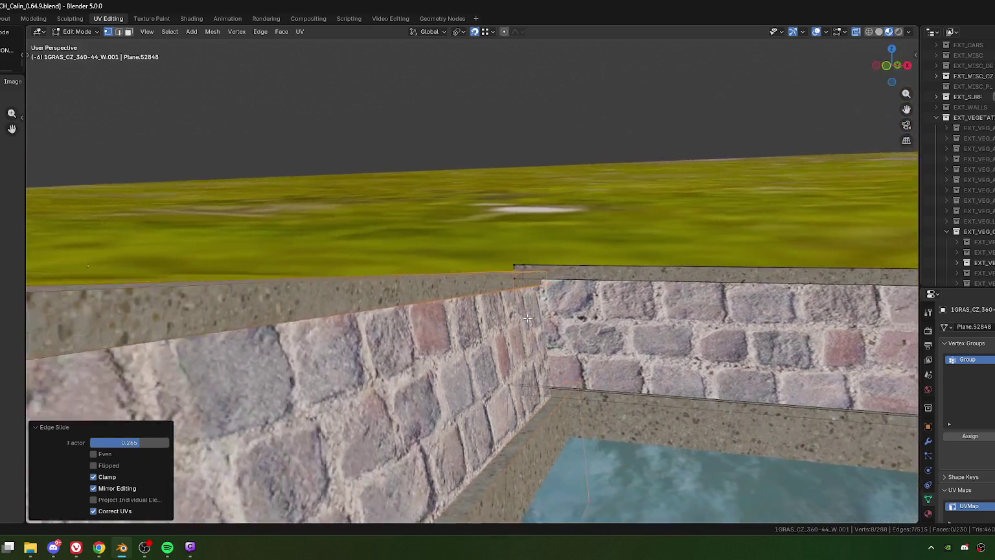
{"action": "scroll", "coordinate": [524, 324], "scroll_direction": "down", "scroll_amount": 4}
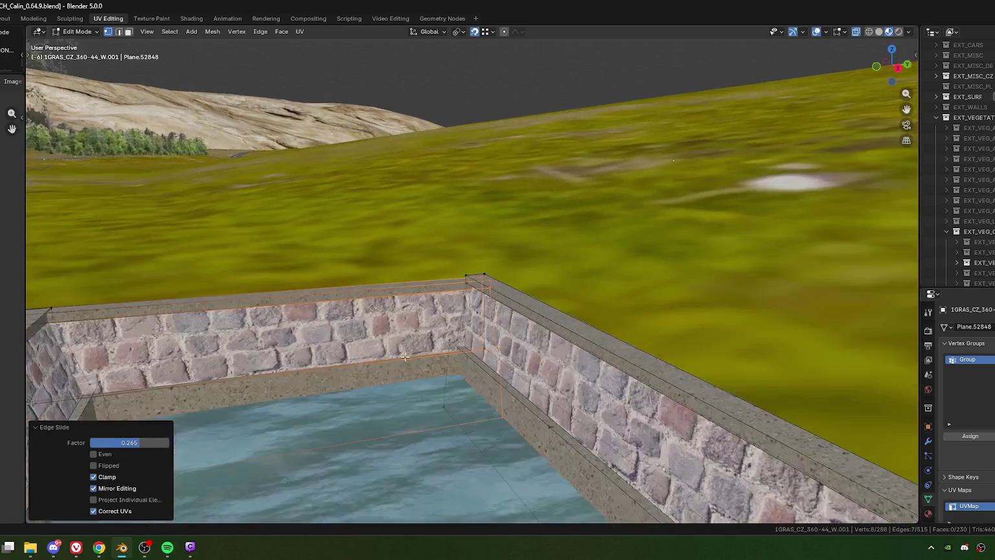
{"action": "mouse_move", "coordinate": [524, 324]}
{"action": "middle_mouse_down"}
{"action": "mouse_move", "coordinate": [607, 323]}
{"action": "mouse_move", "coordinate": [515, 347]}
{"action": "middle_mouse_up"}
{"action": "scroll", "coordinate": [543, 331], "scroll_direction": "down", "scroll_amount": 3}
{"action": "scroll", "coordinate": [566, 339], "scroll_direction": "up", "scroll_amount": 3}
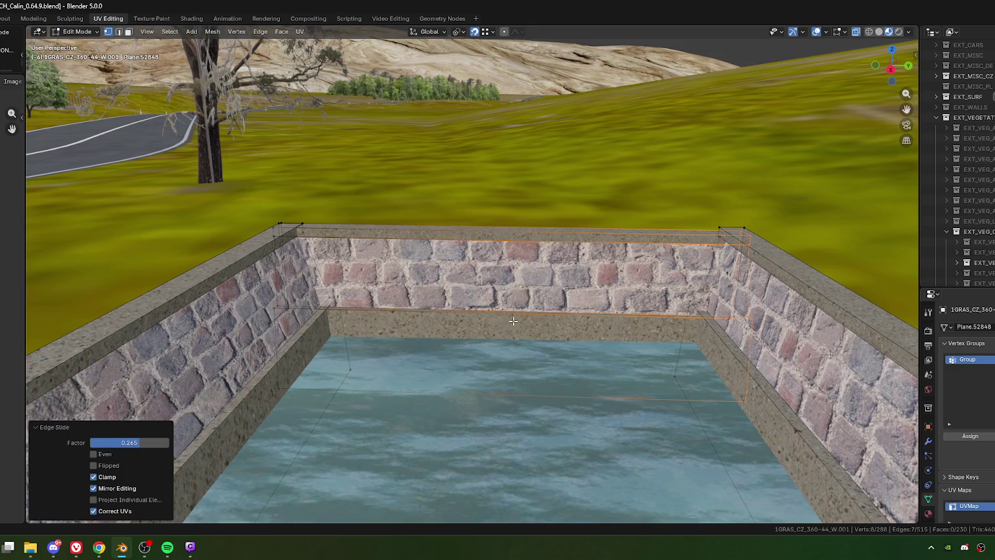
{"action": "scroll", "coordinate": [512, 320], "scroll_direction": "down", "scroll_amount": 4}
{"action": "scroll", "coordinate": [493, 324], "scroll_direction": "down", "scroll_amount": 1}
{"action": "key", "text": "Tab"}
{"action": "mouse_move", "coordinate": [484, 309]}
{"action": "middle_mouse_down"}
{"action": "mouse_move", "coordinate": [520, 276]}
{"action": "mouse_move", "coordinate": [652, 275]}
{"action": "mouse_move", "coordinate": [489, 286]}
{"action": "mouse_move", "coordinate": [557, 304]}
{"action": "mouse_move", "coordinate": [430, 303]}
{"action": "mouse_move", "coordinate": [506, 312]}
{"action": "mouse_move", "coordinate": [507, 298]}
{"action": "mouse_move", "coordinate": [468, 286]}
{"action": "mouse_move", "coordinate": [503, 295]}
{"action": "mouse_move", "coordinate": [515, 314]}
{"action": "mouse_move", "coordinate": [511, 309]}
{"action": "middle_mouse_up"}
{"action": "scroll", "coordinate": [515, 285], "scroll_direction": "down", "scroll_amount": 2}
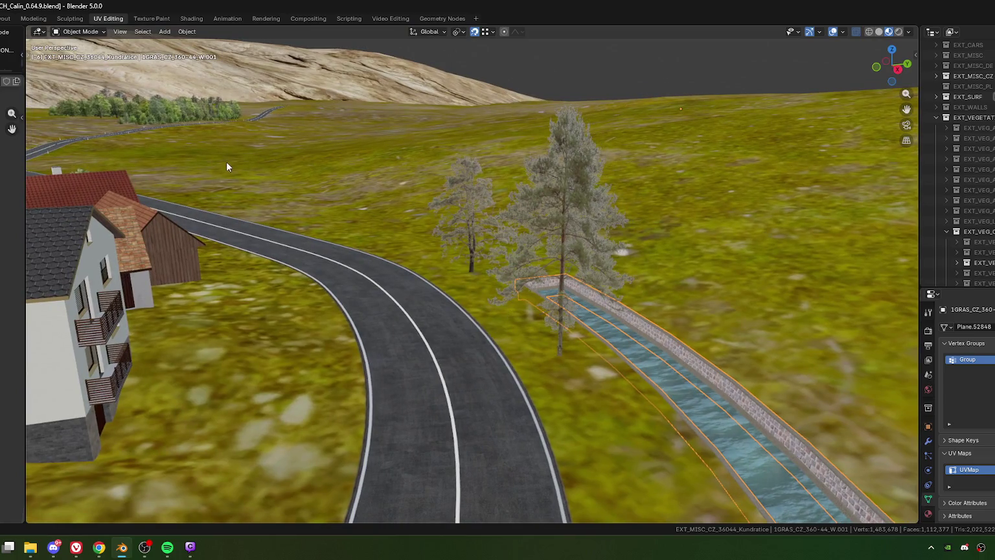
Select a tree group along the road and frame it in the view.
{"action": "left_click", "coordinate": [226, 167]}
{"action": "key", "text": "KP_Decimal"}
{"action": "scroll", "coordinate": [316, 154], "scroll_direction": "down", "scroll_amount": 4}
{"action": "scroll", "coordinate": [442, 287], "scroll_direction": "down", "scroll_amount": 3}
{"action": "mouse_move", "coordinate": [441, 282]}
{"action": "middle_mouse_down"}
{"action": "mouse_move", "coordinate": [199, 285]}
{"action": "mouse_move", "coordinate": [578, 262]}
{"action": "middle_mouse_up"}
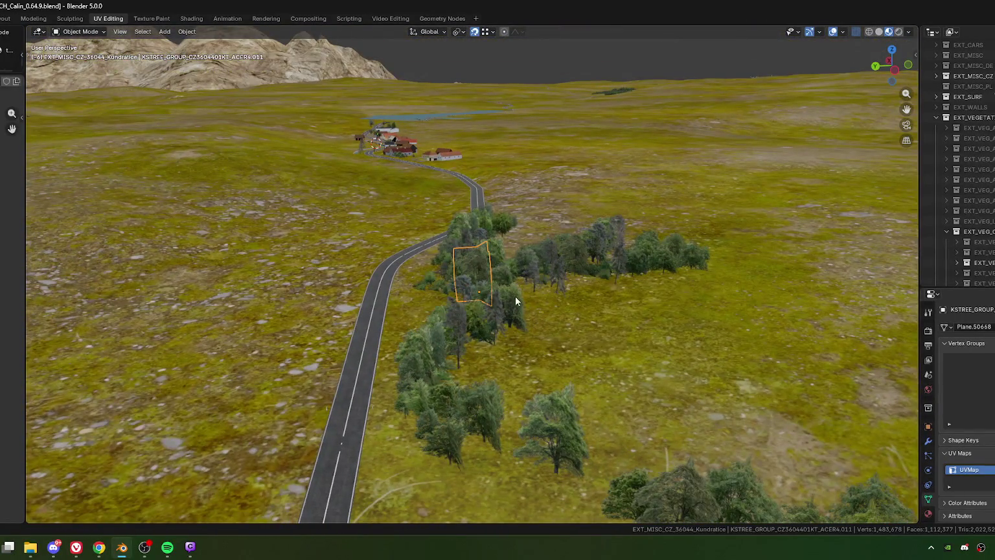
{"action": "middle_click_drag", "start_coordinate": [512, 297], "coordinate": [531, 289]}
{"action": "scroll", "coordinate": [434, 316], "scroll_direction": "up", "scroll_amount": 3}
{"action": "scroll", "coordinate": [570, 278], "scroll_direction": "up", "scroll_amount": 2}
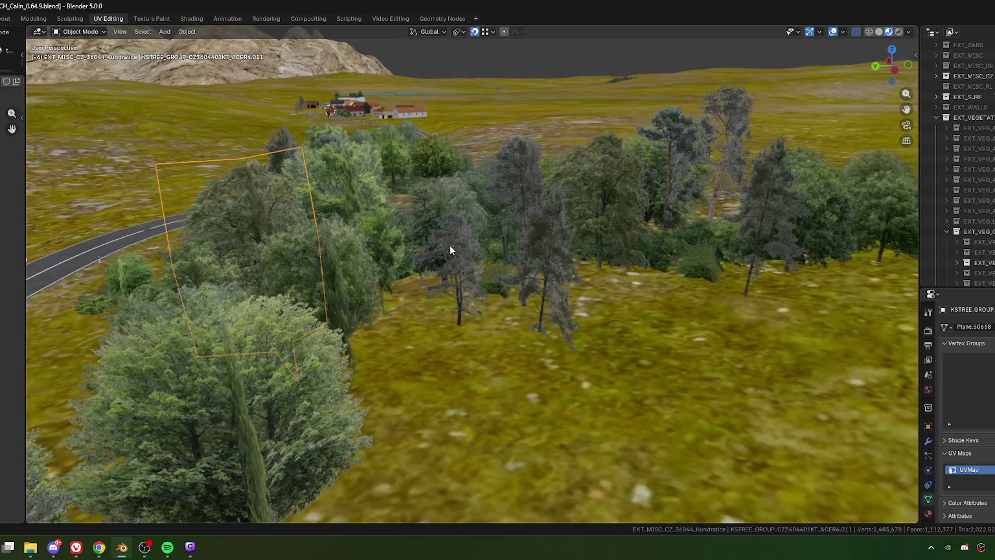
Select a pine tree card and shift-add two more pines to the selection.
{"action": "left_click", "coordinate": [549, 301]}
{"action": "scroll", "coordinate": [486, 312], "scroll_direction": "down", "scroll_amount": 2}
{"action": "mouse_move", "coordinate": [487, 313]}
{"action": "middle_mouse_down"}
{"action": "mouse_move", "coordinate": [496, 336]}
{"action": "mouse_move", "coordinate": [518, 332]}
{"action": "mouse_move", "coordinate": [508, 341]}
{"action": "mouse_move", "coordinate": [474, 327]}
{"action": "mouse_move", "coordinate": [526, 320]}
{"action": "mouse_move", "coordinate": [511, 358]}
{"action": "mouse_move", "coordinate": [509, 344]}
{"action": "middle_mouse_up"}
{"action": "scroll", "coordinate": [519, 335], "scroll_direction": "down", "scroll_amount": 2}
{"action": "scroll", "coordinate": [511, 360], "scroll_direction": "up", "scroll_amount": 2}
{"action": "left_click", "coordinate": [479, 299]}
{"action": "mouse_move", "coordinate": [542, 374]}
{"action": "middle_mouse_down"}
{"action": "mouse_move", "coordinate": [487, 297]}
{"action": "mouse_move", "coordinate": [482, 245]}
{"action": "mouse_move", "coordinate": [486, 278]}
{"action": "middle_mouse_up"}
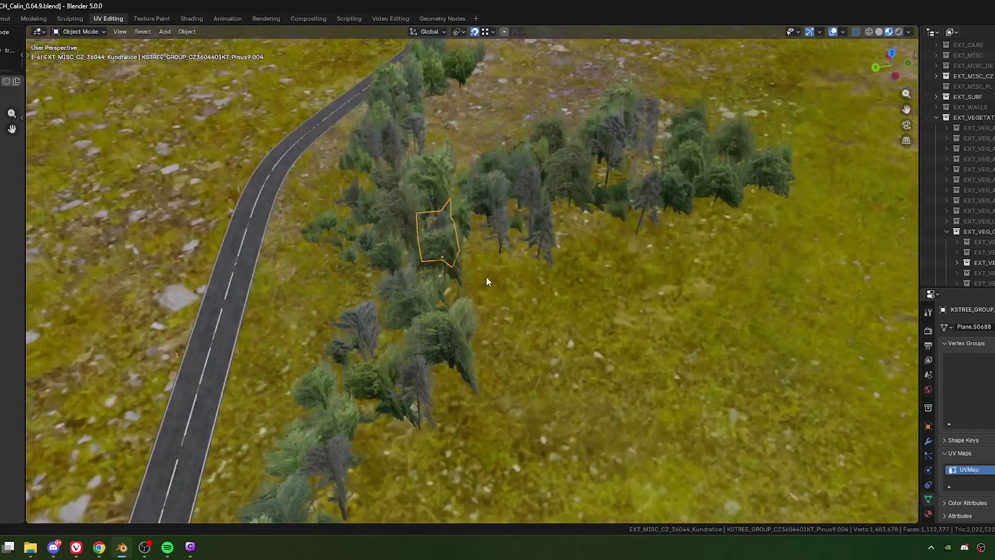
{"action": "left_click", "coordinate": [547, 236], "text": "shift"}
{"action": "left_click", "coordinate": [556, 279], "text": "shift"}
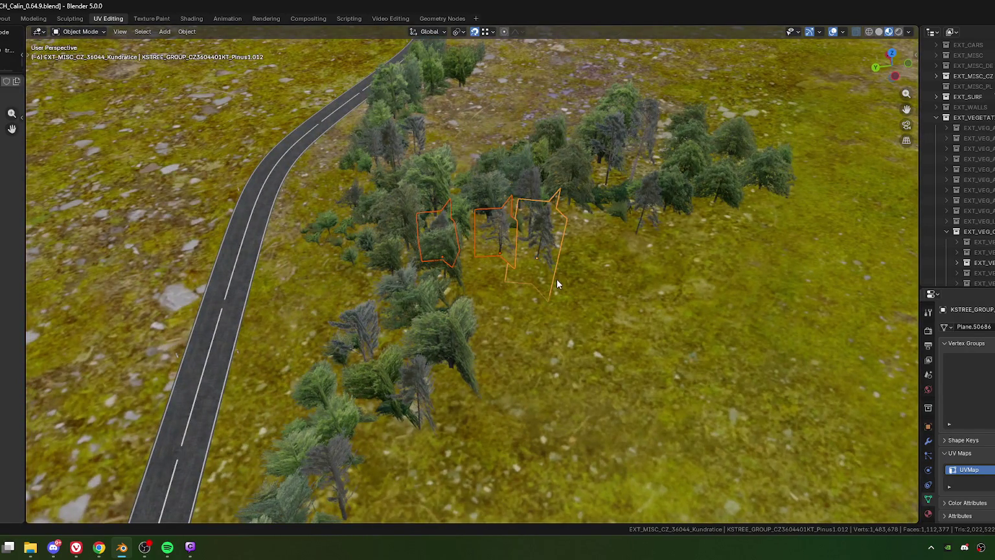
{"action": "scroll", "coordinate": [555, 281], "scroll_direction": "down", "scroll_amount": 3}
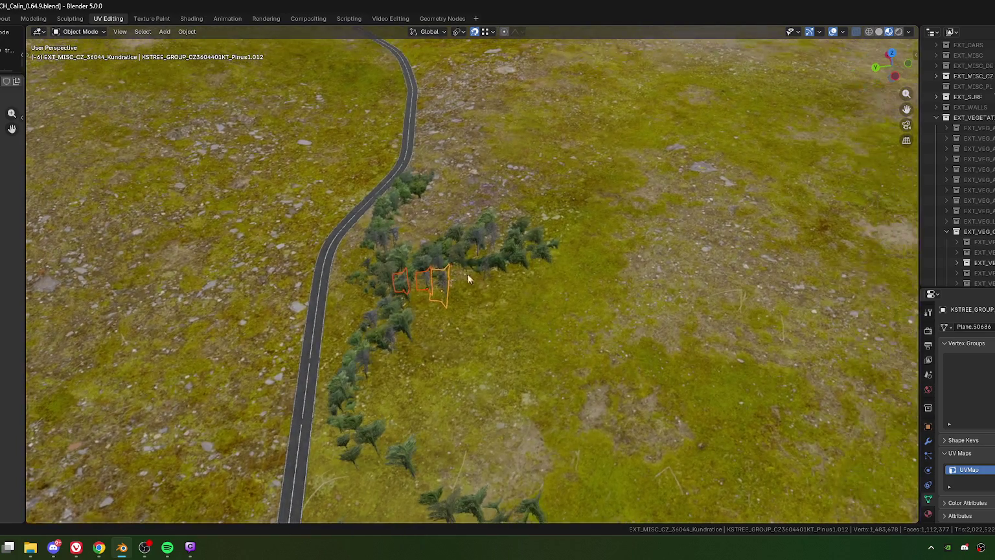
{"action": "scroll", "coordinate": [461, 273], "scroll_direction": "up", "scroll_amount": 4}
{"action": "scroll", "coordinate": [504, 277], "scroll_direction": "up", "scroll_amount": 3}
{"action": "mouse_move", "coordinate": [464, 273]}
{"action": "middle_mouse_down"}
{"action": "mouse_move", "coordinate": [478, 340]}
{"action": "mouse_move", "coordinate": [577, 224]}
{"action": "middle_mouse_up"}
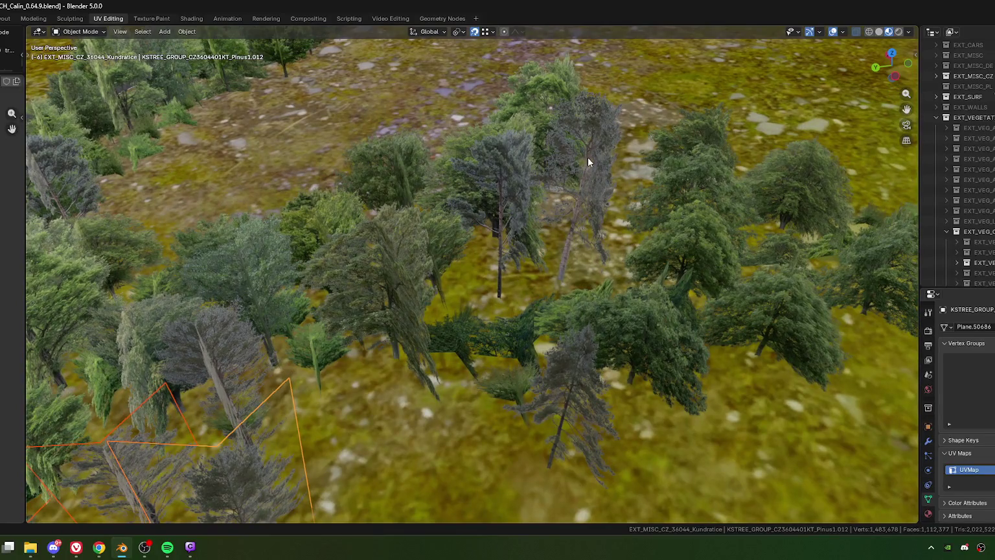
Add three more pines to the cluster and open the Snap settings dropdown.
{"action": "left_click", "coordinate": [503, 178], "text": "shift"}
{"action": "left_click", "coordinate": [494, 237], "text": "shift"}
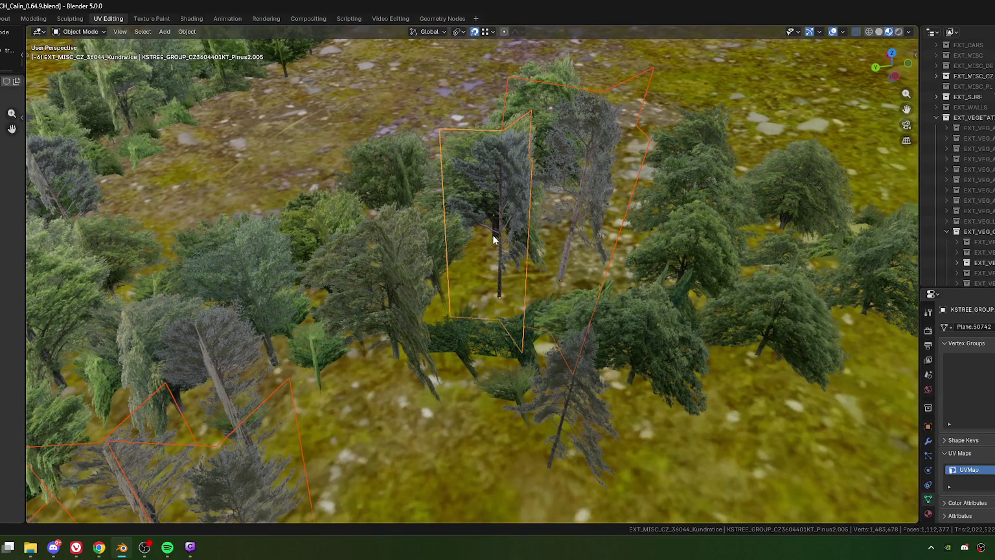
{"action": "scroll", "coordinate": [493, 238], "scroll_direction": "down", "scroll_amount": 5}
{"action": "scroll", "coordinate": [509, 272], "scroll_direction": "up", "scroll_amount": 1}
{"action": "scroll", "coordinate": [526, 271], "scroll_direction": "up", "scroll_amount": 1}
{"action": "mouse_move", "coordinate": [527, 271]}
{"action": "middle_mouse_down"}
{"action": "mouse_move", "coordinate": [478, 270]}
{"action": "mouse_move", "coordinate": [477, 299]}
{"action": "middle_mouse_up"}
{"action": "scroll", "coordinate": [461, 259], "scroll_direction": "down", "scroll_amount": 3}
{"action": "left_click", "coordinate": [472, 281], "text": "shift"}
{"action": "scroll", "coordinate": [477, 298], "scroll_direction": "down", "scroll_amount": 2}
{"action": "scroll", "coordinate": [477, 297], "scroll_direction": "down", "scroll_amount": 2}
{"action": "scroll", "coordinate": [490, 175], "scroll_direction": "down", "scroll_amount": 2}
{"action": "scroll", "coordinate": [472, 68], "scroll_direction": "down", "scroll_amount": 2}
{"action": "left_click", "coordinate": [493, 32]}
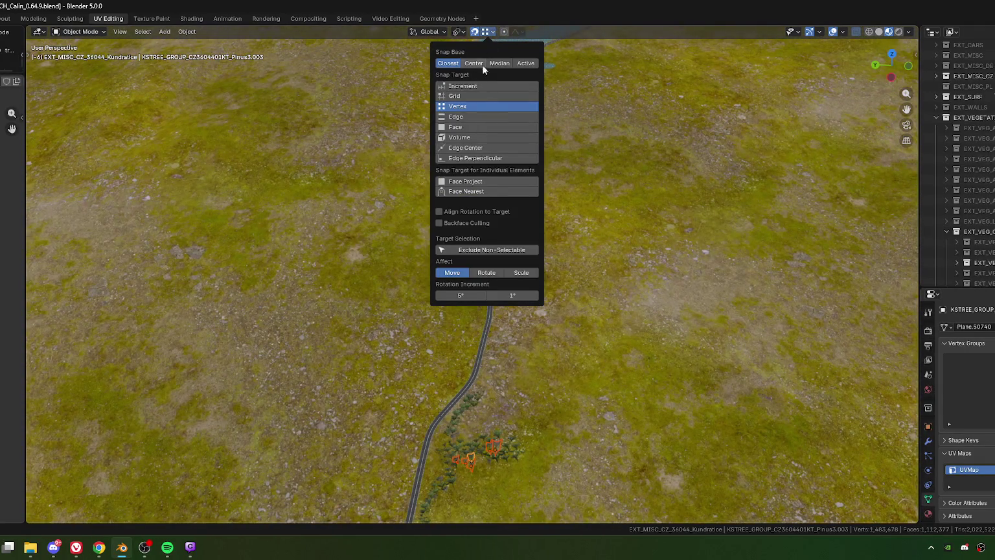
Set Snap Base to Median and Target to Face, then place the pine cluster beside the village road.
{"action": "left_click", "coordinate": [500, 63]}
{"action": "left_click", "coordinate": [455, 127]}
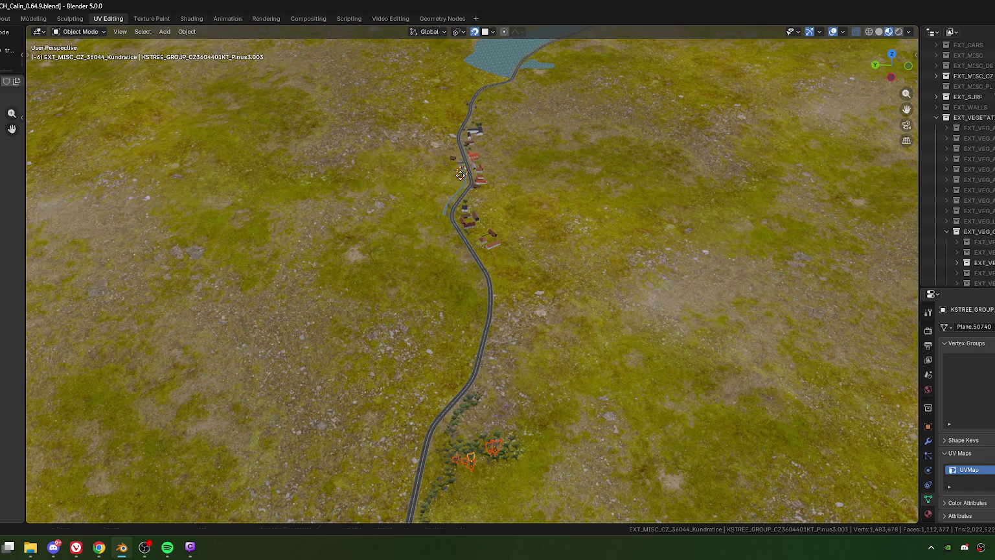
{"action": "key", "text": "g"}
{"action": "left_click", "coordinate": [457, 177]}
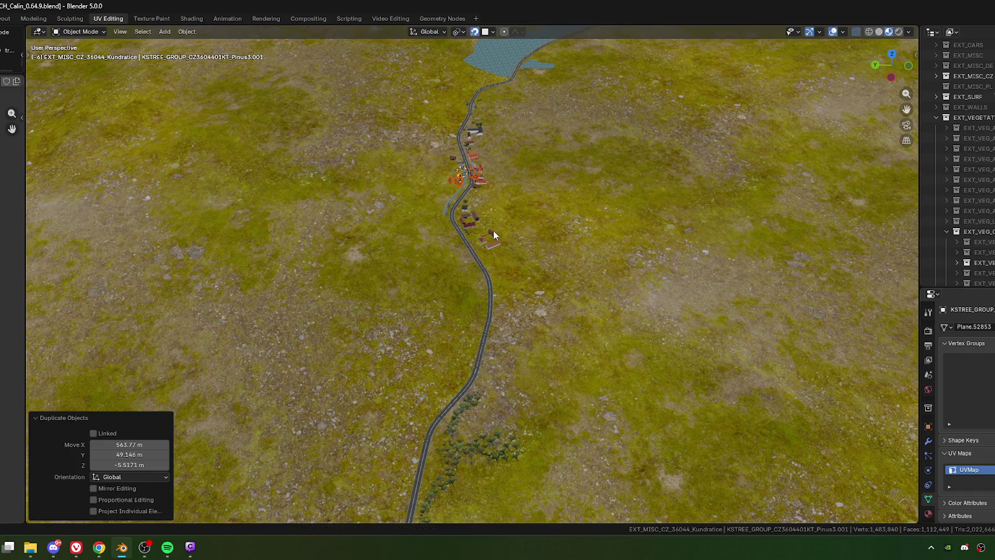
{"action": "key", "text": "KP_7"}
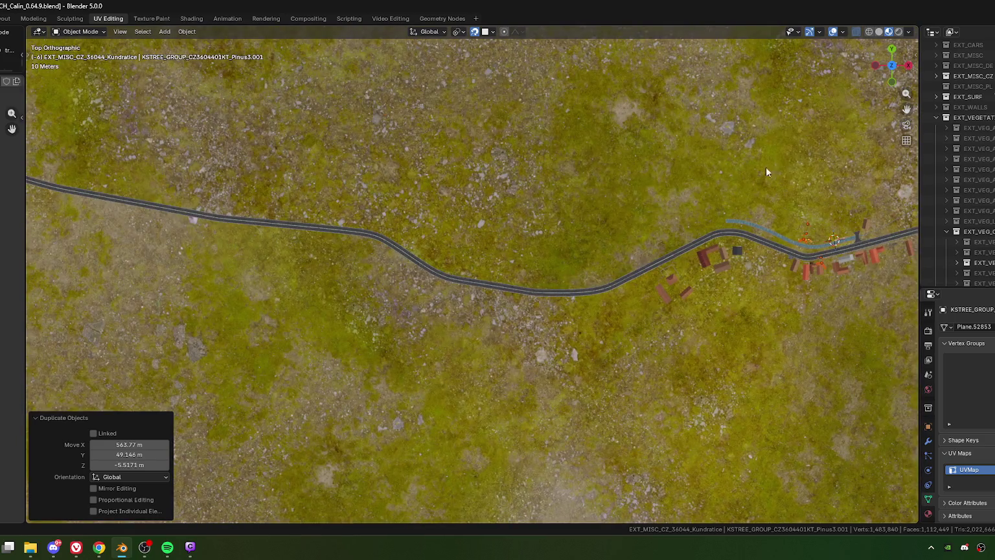
{"action": "key", "text": "KP_Decimal"}
{"action": "scroll", "coordinate": [519, 310], "scroll_direction": "up", "scroll_amount": 5}
{"action": "middle_click_drag", "start_coordinate": [518, 310], "coordinate": [477, 297], "text": "shift"}
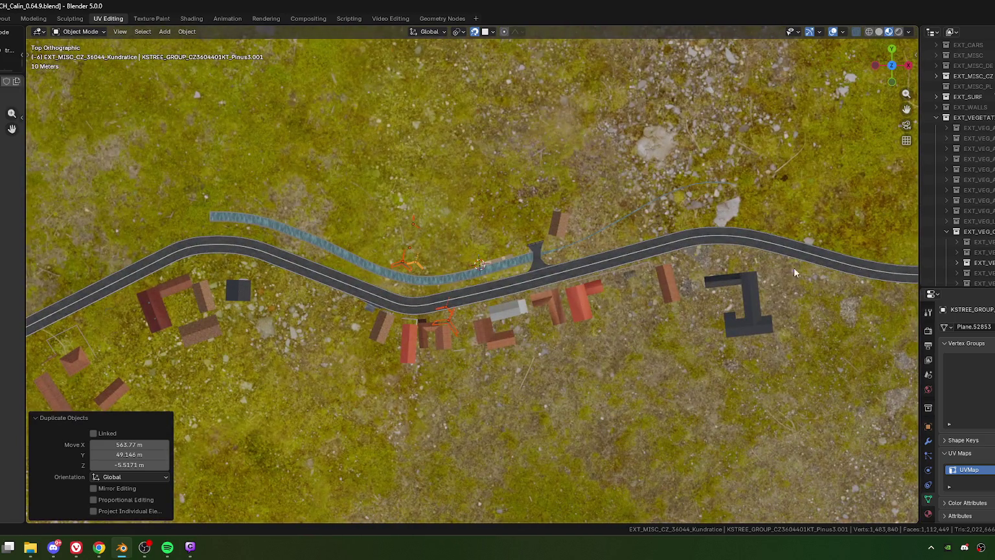
{"action": "scroll", "coordinate": [965, 250], "scroll_direction": "down", "scroll_amount": 2}
{"action": "scroll", "coordinate": [965, 252], "scroll_direction": "down", "scroll_amount": 1}
{"action": "scroll", "coordinate": [439, 309], "scroll_direction": "up", "scroll_amount": 3}
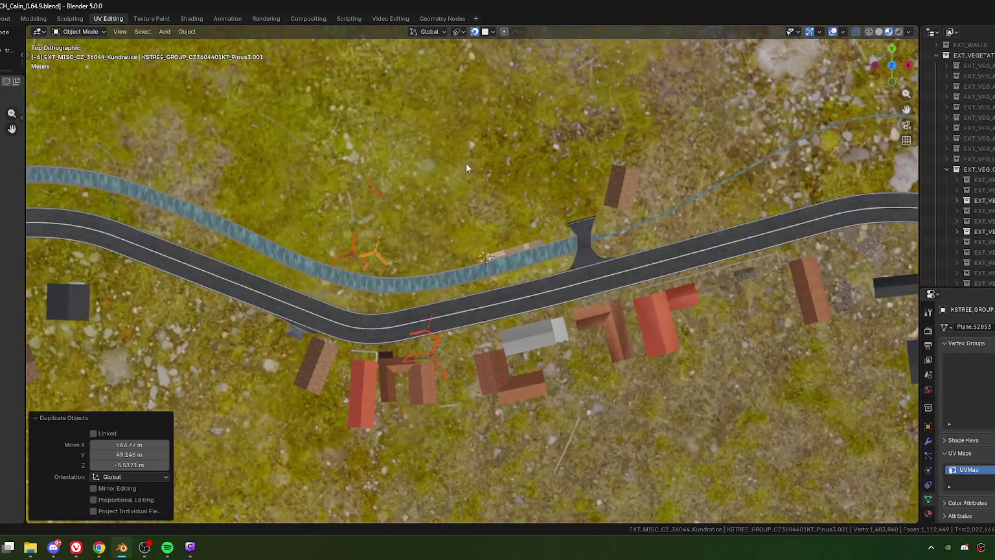
Rotate the copied pine cluster about -168° around its centre.
{"action": "key", "text": "r"}
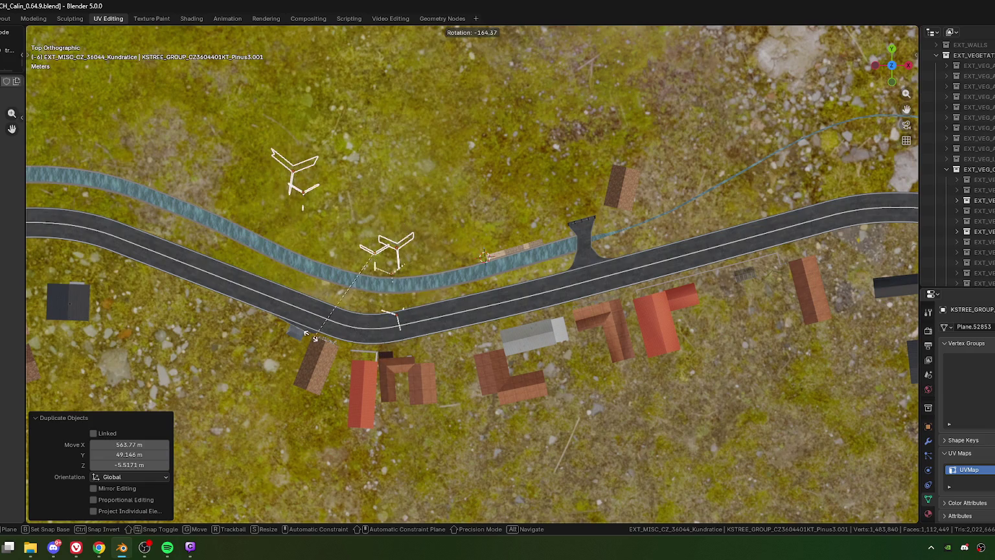
{"action": "left_click", "coordinate": [311, 335]}
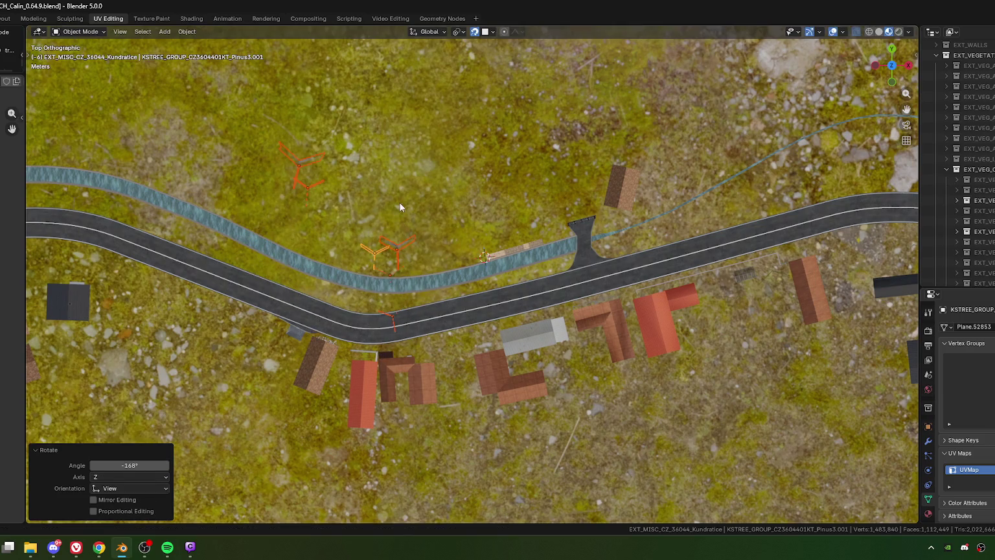
{"action": "mouse_move", "coordinate": [407, 247]}
{"action": "middle_mouse_down"}
{"action": "mouse_move", "coordinate": [442, 240]}
{"action": "mouse_move", "coordinate": [493, 309]}
{"action": "middle_mouse_up"}
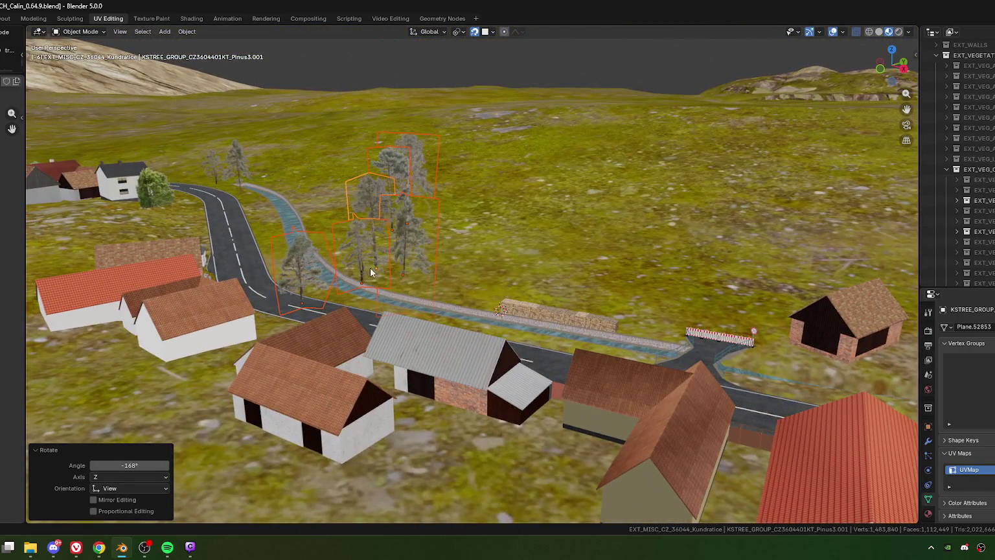
{"action": "mouse_move", "coordinate": [371, 267]}
{"action": "middle_mouse_down"}
{"action": "mouse_move", "coordinate": [532, 349]}
{"action": "mouse_move", "coordinate": [352, 252]}
{"action": "mouse_move", "coordinate": [431, 281]}
{"action": "mouse_move", "coordinate": [274, 185]}
{"action": "middle_mouse_up"}
{"action": "mouse_move", "coordinate": [425, 208]}
{"action": "middle_mouse_down"}
{"action": "mouse_move", "coordinate": [453, 212]}
{"action": "mouse_move", "coordinate": [453, 255]}
{"action": "mouse_move", "coordinate": [425, 306]}
{"action": "mouse_move", "coordinate": [454, 324]}
{"action": "mouse_move", "coordinate": [320, 267]}
{"action": "mouse_move", "coordinate": [483, 329]}
{"action": "mouse_move", "coordinate": [459, 286]}
{"action": "mouse_move", "coordinate": [515, 287]}
{"action": "mouse_move", "coordinate": [487, 290]}
{"action": "mouse_move", "coordinate": [540, 242]}
{"action": "mouse_move", "coordinate": [421, 311]}
{"action": "middle_mouse_up"}
Reposition two pines near the canal bank and stone wall.
{"action": "key", "text": "g"}
{"action": "left_click", "coordinate": [499, 343]}
{"action": "left_click", "coordinate": [418, 320]}
{"action": "key", "text": "g"}
{"action": "left_click", "coordinate": [437, 259]}
Move the pine beside the canal over to the road.
{"action": "left_click", "coordinate": [469, 357]}
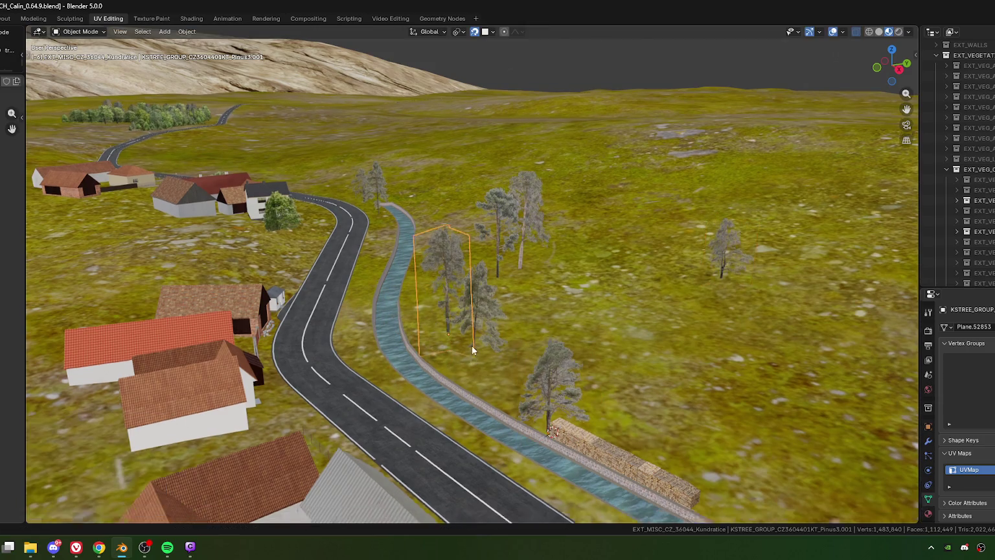
{"action": "middle_click_drag", "start_coordinate": [472, 351], "coordinate": [459, 305]}
{"action": "scroll", "coordinate": [478, 301], "scroll_direction": "up", "scroll_amount": 1}
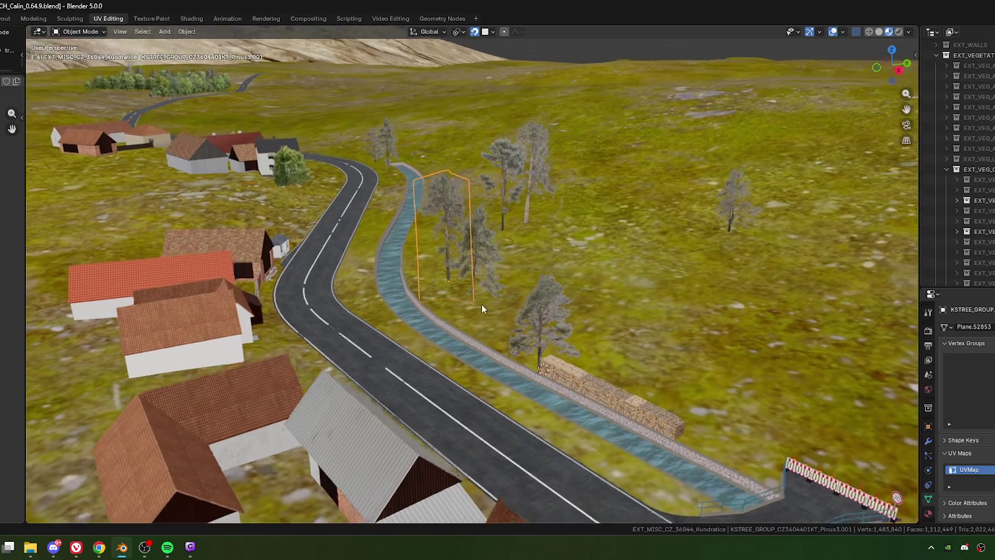
{"action": "scroll", "coordinate": [482, 304], "scroll_direction": "up", "scroll_amount": 1}
{"action": "scroll", "coordinate": [459, 317], "scroll_direction": "up", "scroll_amount": 3}
{"action": "key", "text": "g"}
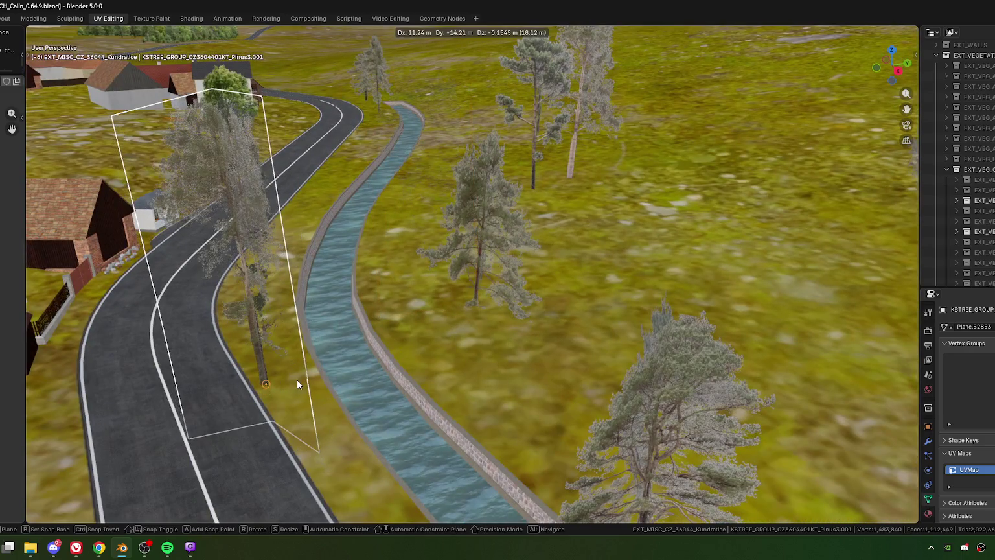
{"action": "left_click", "coordinate": [264, 333]}
{"action": "scroll", "coordinate": [350, 330], "scroll_direction": "up", "scroll_amount": 3}
{"action": "mouse_move", "coordinate": [371, 339]}
{"action": "middle_mouse_down"}
{"action": "mouse_move", "coordinate": [359, 305]}
{"action": "mouse_move", "coordinate": [416, 338]}
{"action": "mouse_move", "coordinate": [441, 330]}
{"action": "middle_mouse_up"}
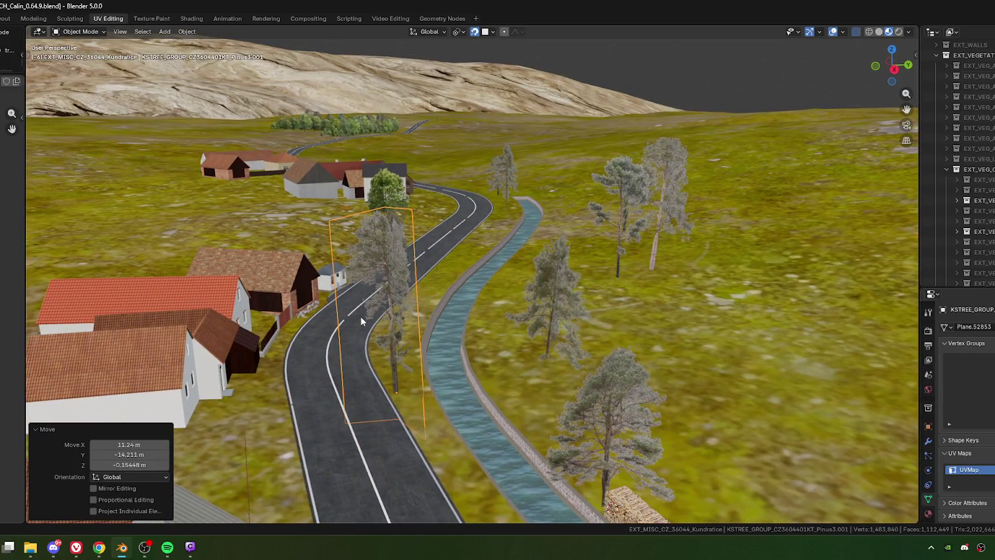
{"action": "middle_click_drag", "start_coordinate": [393, 295], "coordinate": [432, 295]}
Nudge a roadside pine, duplicate one out into the field, and delete the pale pine.
{"action": "left_click", "coordinate": [414, 337]}
{"action": "key", "text": "g"}
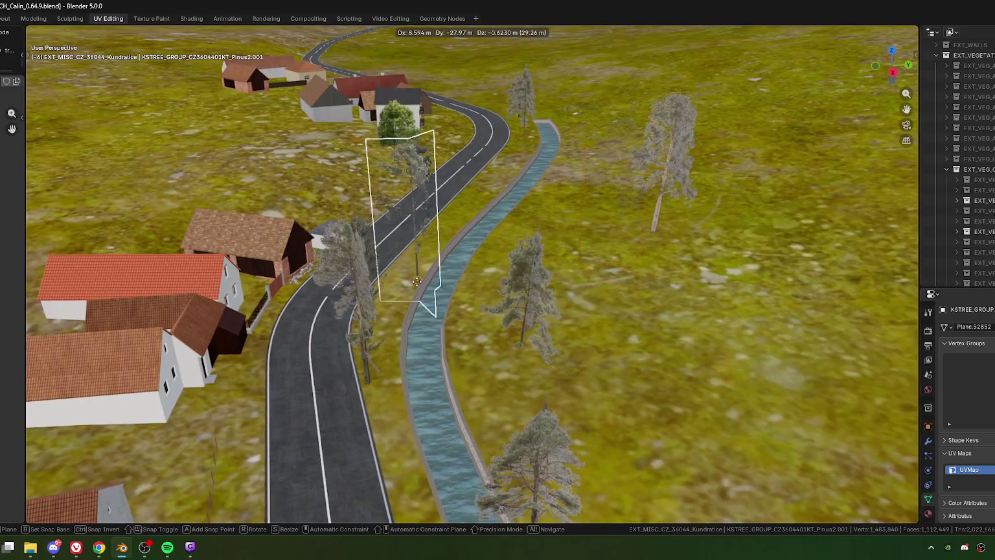
{"action": "left_click", "coordinate": [415, 289]}
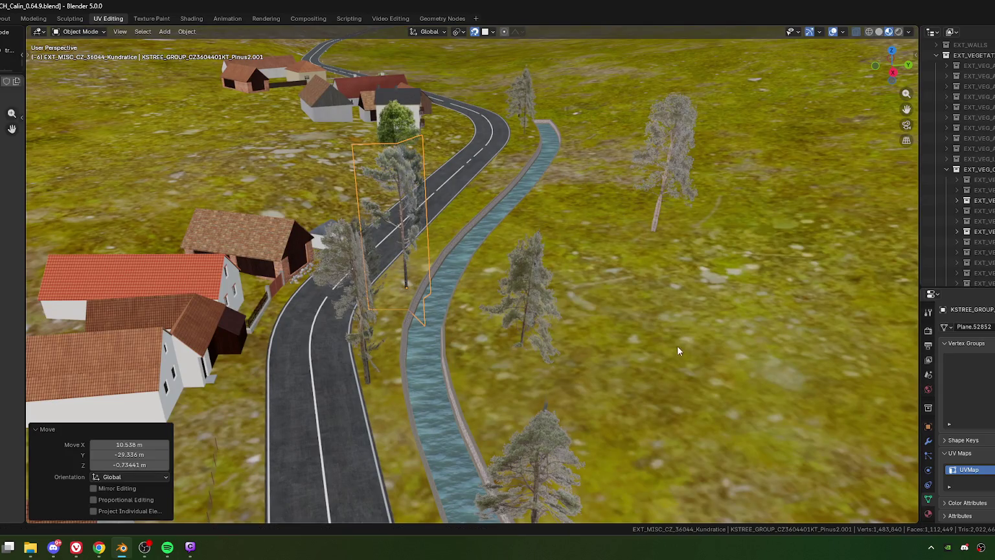
{"action": "key", "text": "shift+d"}
{"action": "left_click", "coordinate": [671, 167]}
{"action": "mouse_move", "coordinate": [623, 260]}
{"action": "middle_mouse_down"}
{"action": "mouse_move", "coordinate": [563, 270]}
{"action": "mouse_move", "coordinate": [531, 181]}
{"action": "middle_mouse_up"}
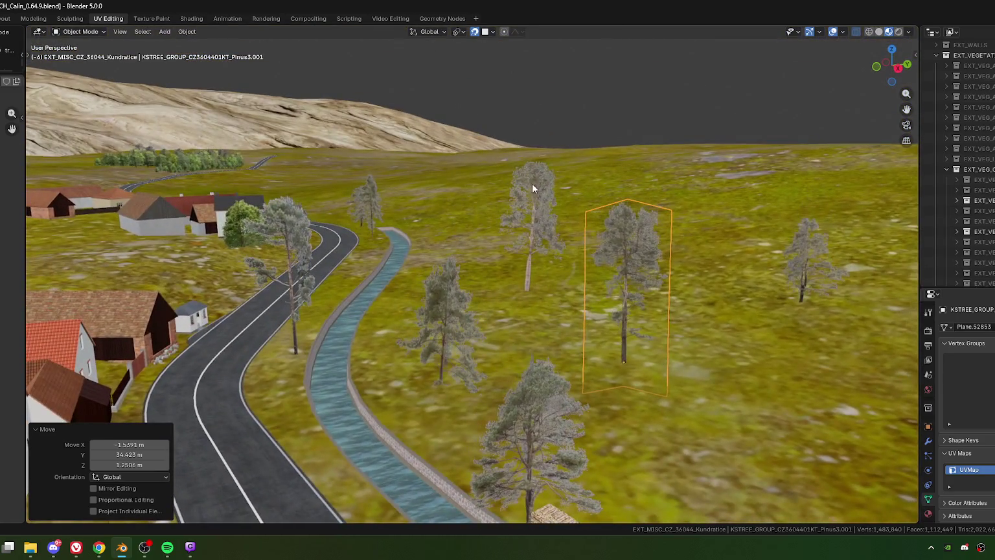
{"action": "left_click", "coordinate": [558, 292]}
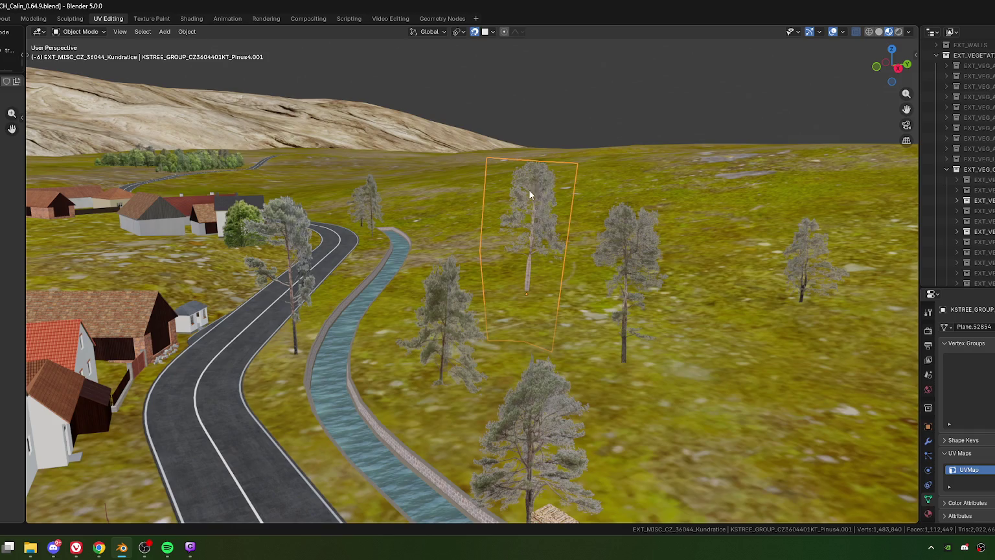
{"action": "key", "text": "Delete"}
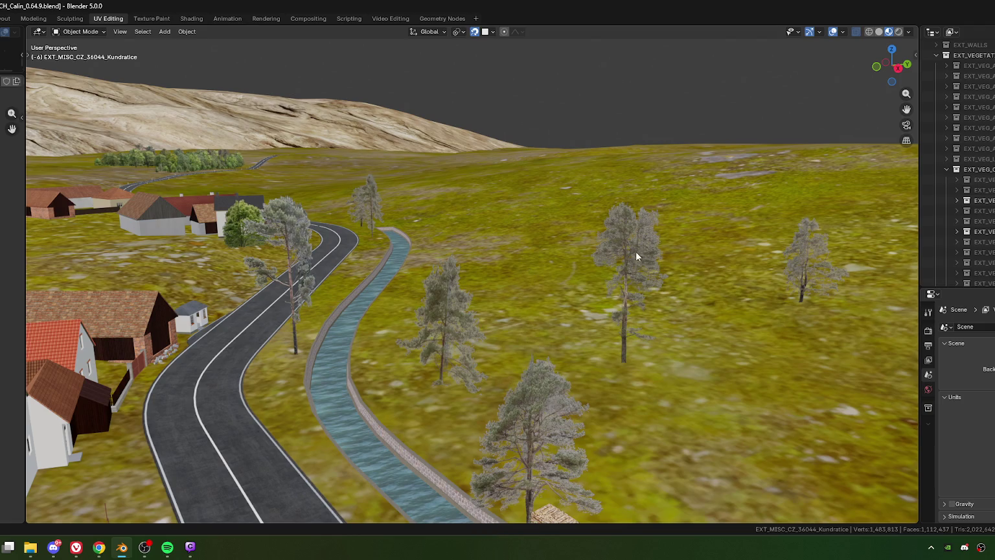
Delete the middle and right pines from the open field.
{"action": "left_click", "coordinate": [677, 346]}
{"action": "mouse_move", "coordinate": [677, 346]}
{"action": "middle_mouse_down"}
{"action": "mouse_move", "coordinate": [581, 303]}
{"action": "mouse_move", "coordinate": [535, 311]}
{"action": "mouse_move", "coordinate": [710, 323]}
{"action": "middle_mouse_up"}
{"action": "scroll", "coordinate": [559, 366], "scroll_direction": "down", "scroll_amount": 3}
{"action": "middle_click_drag", "start_coordinate": [562, 356], "coordinate": [383, 317]}
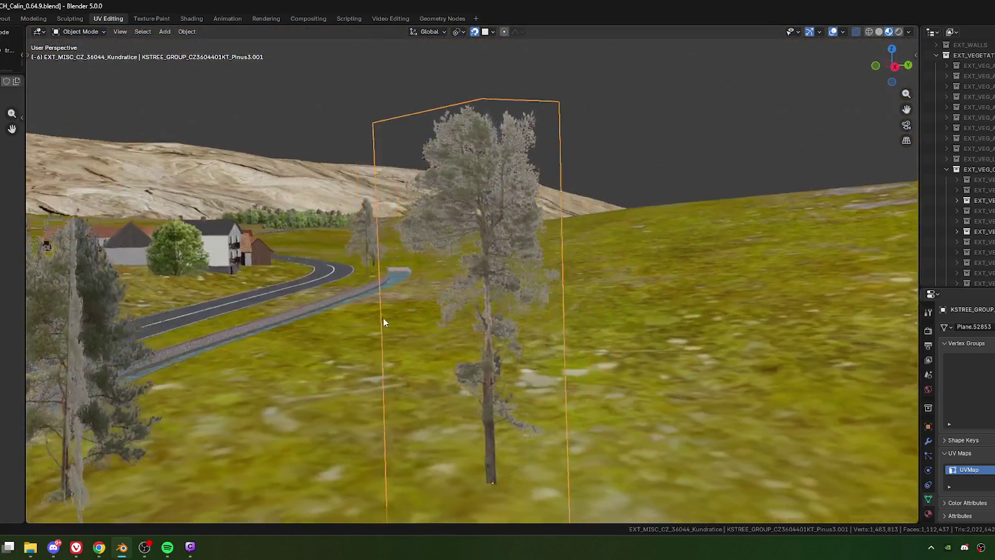
{"action": "scroll", "coordinate": [424, 331], "scroll_direction": "up", "scroll_amount": 3}
{"action": "scroll", "coordinate": [475, 314], "scroll_direction": "down", "scroll_amount": 5}
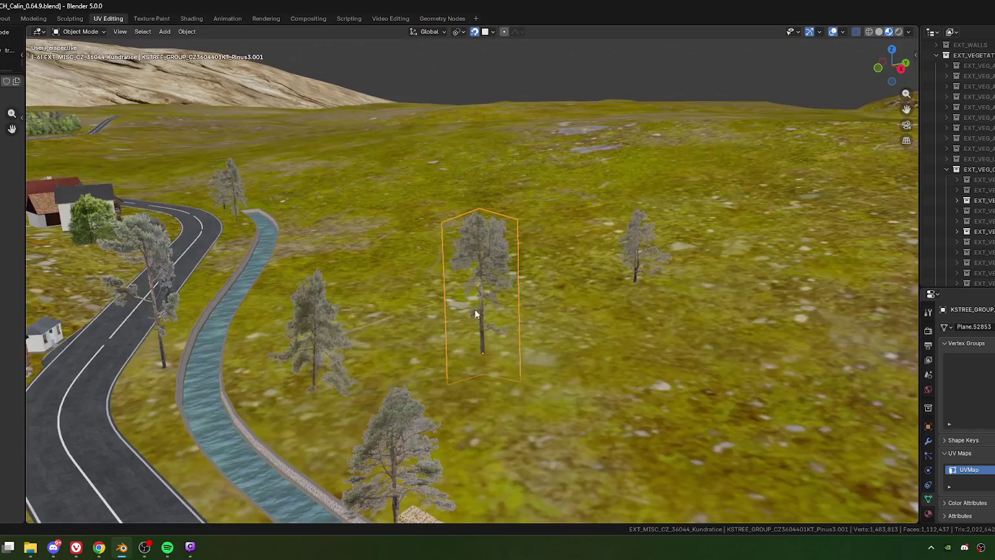
{"action": "key", "text": "Delete"}
{"action": "left_click", "coordinate": [645, 239]}
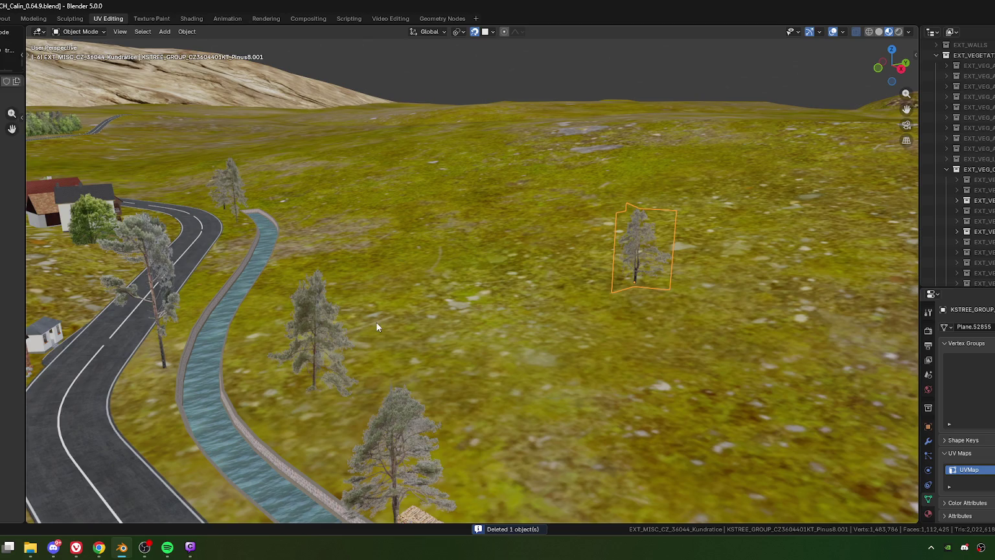
{"action": "key", "text": "Delete"}
Turn the pine beside the stone wall slightly.
{"action": "mouse_move", "coordinate": [270, 375]}
{"action": "middle_mouse_down"}
{"action": "mouse_move", "coordinate": [449, 317]}
{"action": "mouse_move", "coordinate": [435, 319]}
{"action": "mouse_move", "coordinate": [513, 256]}
{"action": "middle_mouse_up"}
{"action": "left_click", "coordinate": [448, 283]}
{"action": "mouse_move", "coordinate": [422, 288]}
{"action": "middle_mouse_down"}
{"action": "mouse_move", "coordinate": [449, 283]}
{"action": "mouse_move", "coordinate": [437, 314]}
{"action": "mouse_move", "coordinate": [472, 302]}
{"action": "middle_mouse_up"}
{"action": "left_click", "coordinate": [472, 302]}
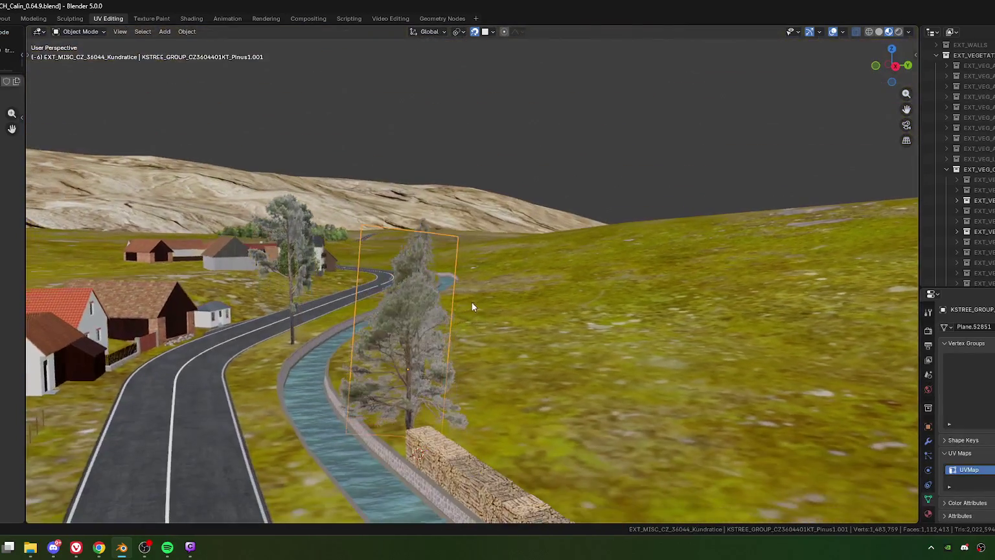
{"action": "key", "text": "r"}
{"action": "left_click", "coordinate": [446, 251]}
{"action": "mouse_move", "coordinate": [445, 251]}
{"action": "middle_mouse_down"}
{"action": "mouse_move", "coordinate": [436, 368]}
{"action": "mouse_move", "coordinate": [363, 356]}
{"action": "middle_mouse_up"}
{"action": "key", "text": "r"}
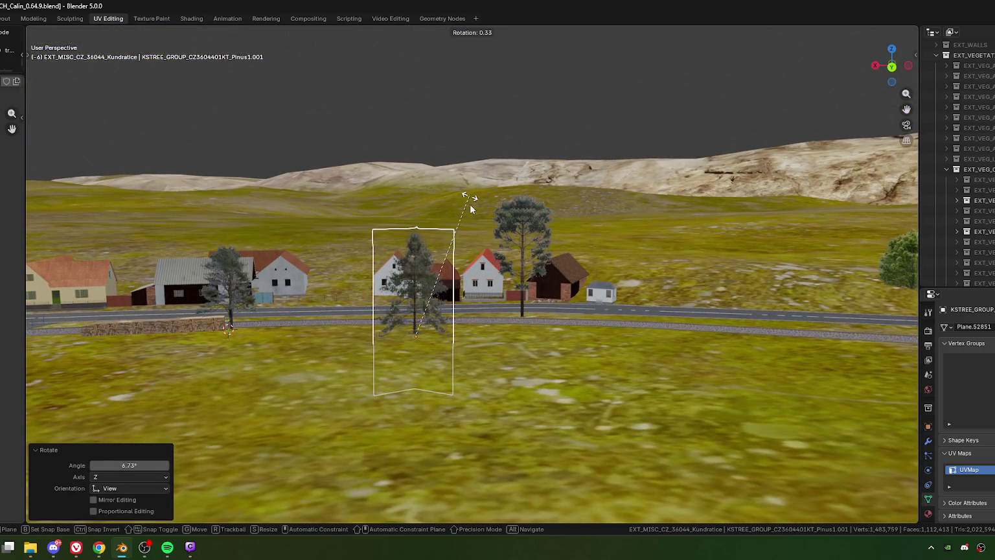
{"action": "left_click", "coordinate": [469, 196]}
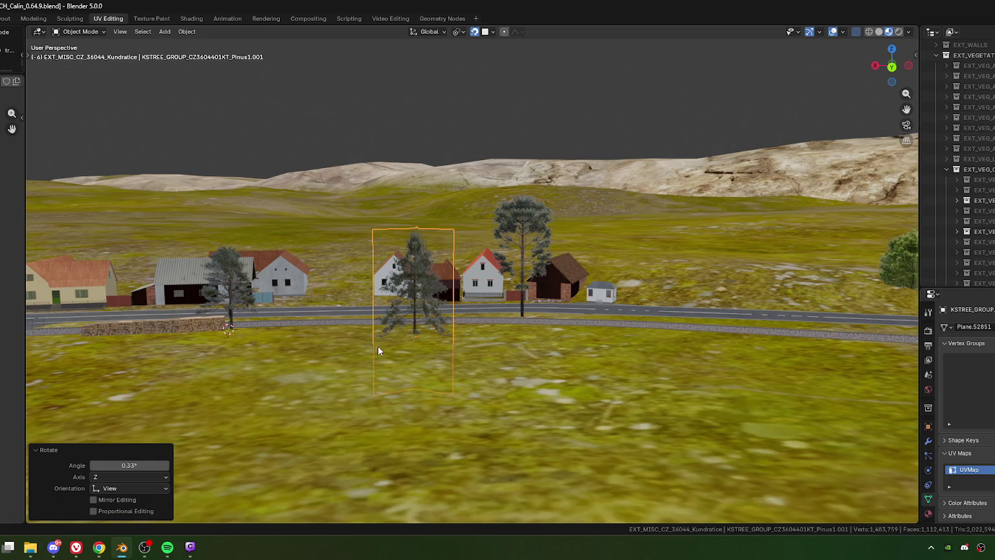
{"action": "key", "text": "alt+Tab"}
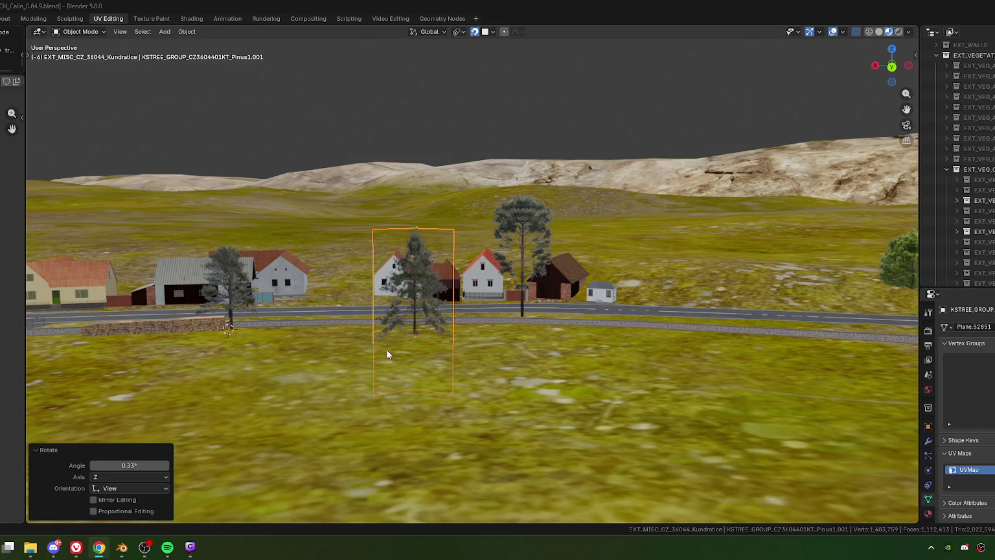
Move Pinus1.001 about 2.18 m X and -13.10 m Y, between road and creek.
{"action": "mouse_move", "coordinate": [483, 270]}
{"action": "middle_mouse_down"}
{"action": "mouse_move", "coordinate": [441, 297]}
{"action": "mouse_move", "coordinate": [441, 286]}
{"action": "mouse_move", "coordinate": [463, 330]}
{"action": "middle_mouse_up"}
{"action": "key", "text": "g"}
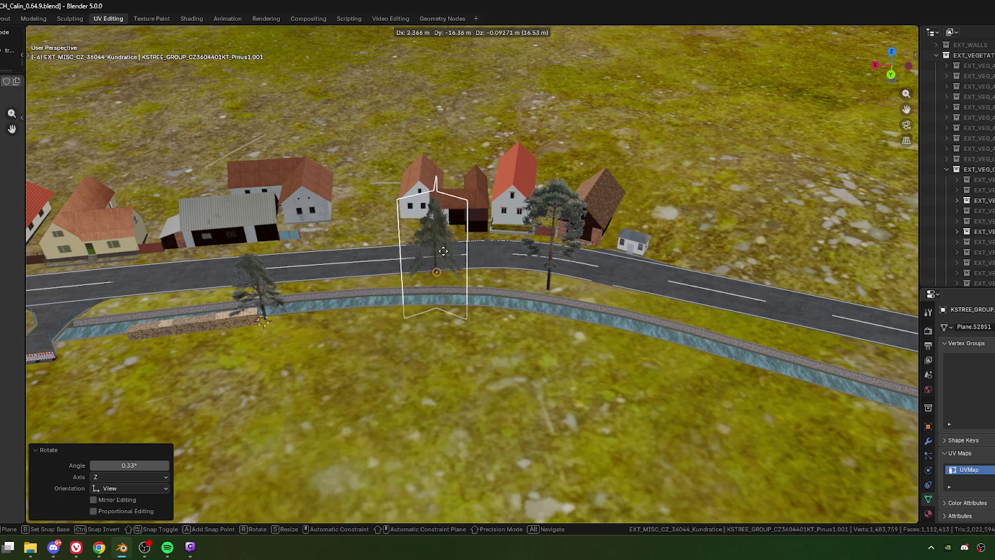
{"action": "left_click", "coordinate": [441, 270]}
{"action": "key", "text": "alt+Tab"}
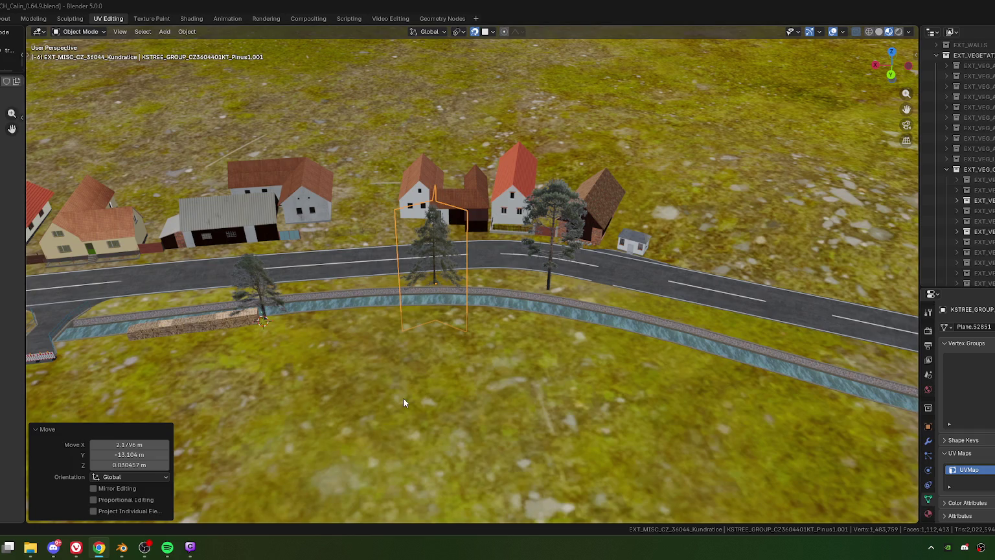
{"action": "mouse_move", "coordinate": [406, 257]}
{"action": "middle_mouse_down"}
{"action": "mouse_move", "coordinate": [512, 304]}
{"action": "mouse_move", "coordinate": [481, 279]}
{"action": "middle_mouse_up"}
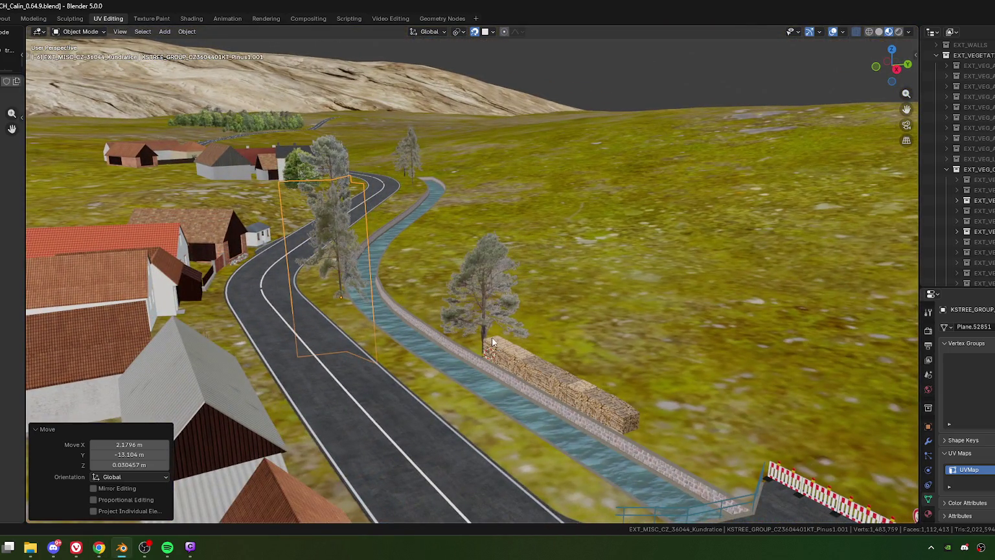
{"action": "left_click", "coordinate": [491, 336]}
{"action": "key", "text": "KP_7"}
Nudge the Pinus9.001 card beside the woodpile and turn it -1.9°.
{"action": "key", "text": "KP_Decimal"}
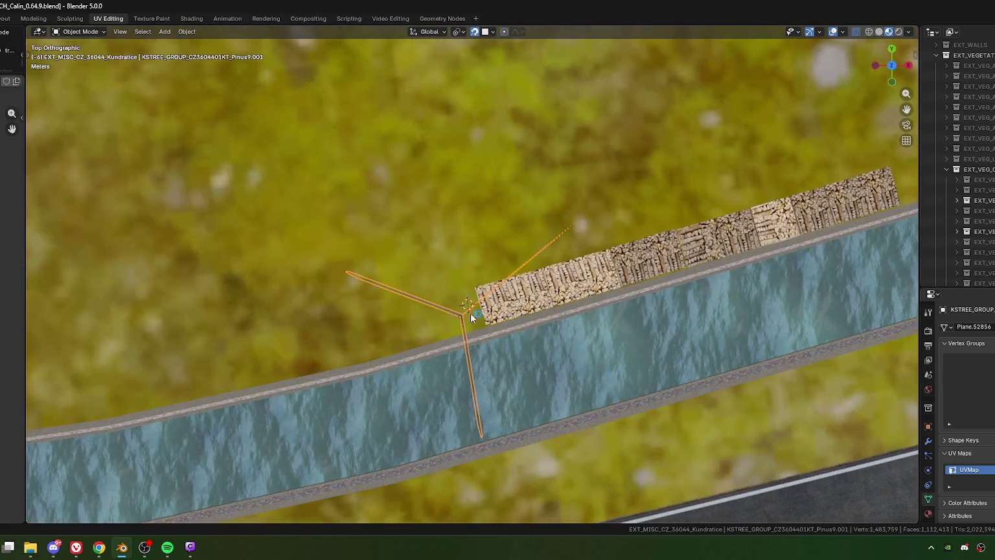
{"action": "key", "text": "alt+Tab"}
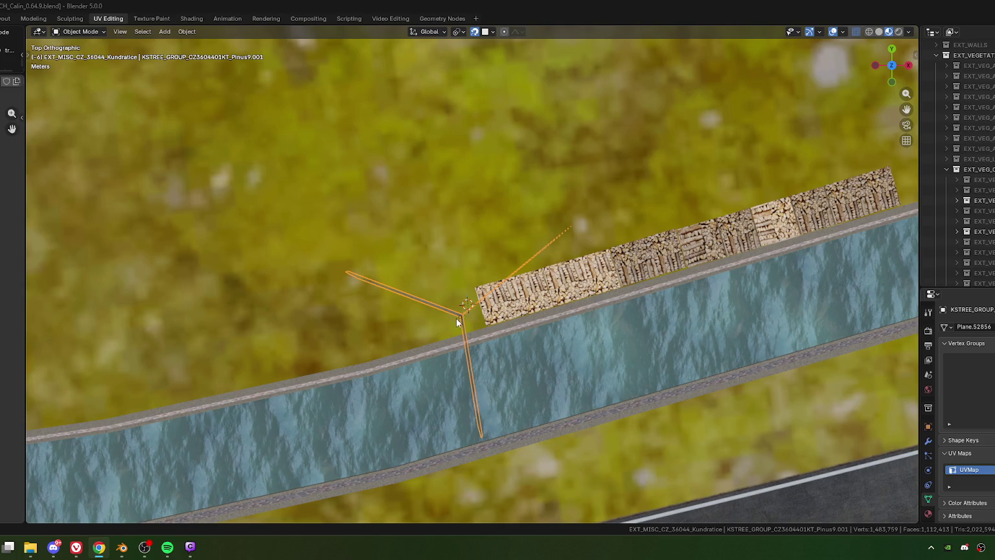
{"action": "key", "text": "g"}
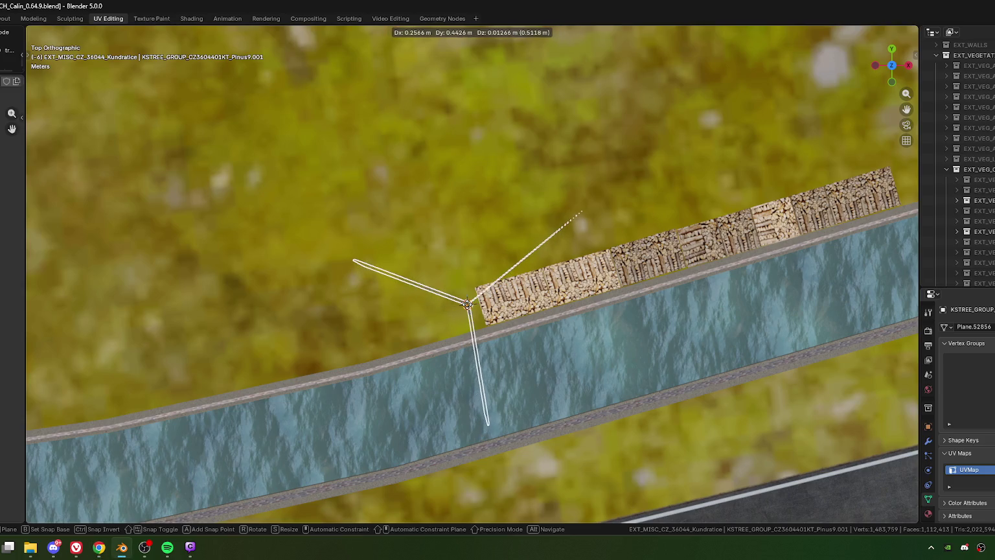
{"action": "left_click", "coordinate": [464, 308]}
{"action": "scroll", "coordinate": [622, 331], "scroll_direction": "down", "scroll_amount": 3}
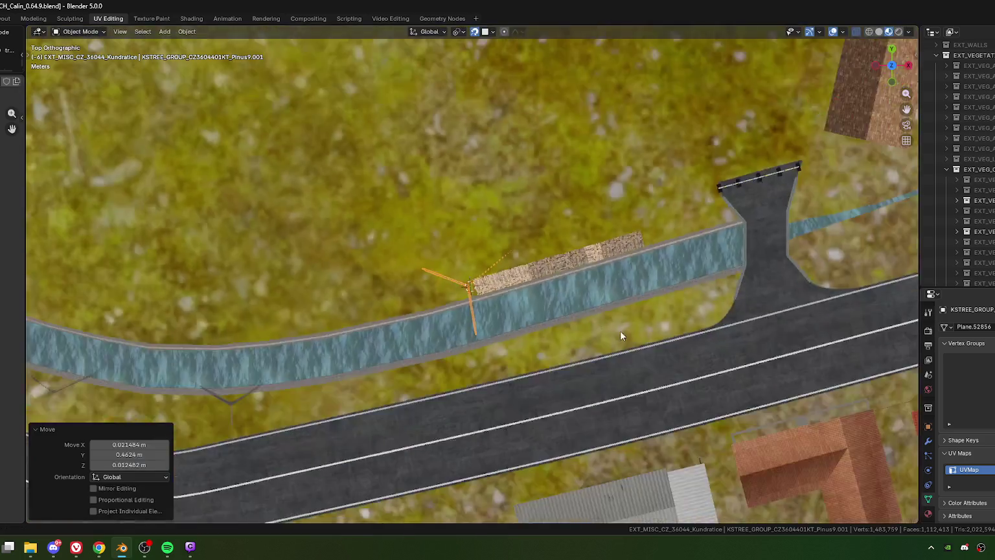
{"action": "scroll", "coordinate": [610, 280], "scroll_direction": "down", "scroll_amount": 2}
{"action": "key", "text": "r"}
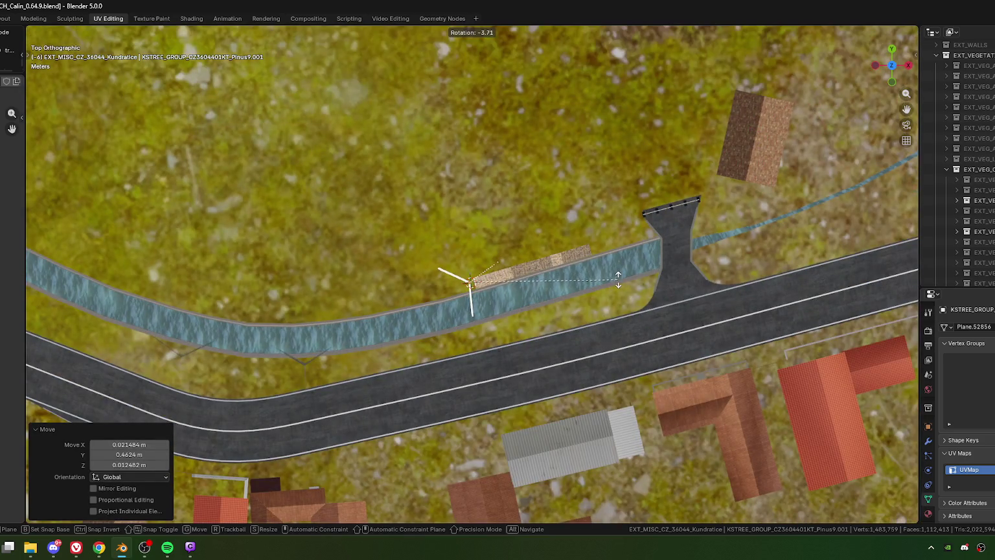
{"action": "left_click", "coordinate": [616, 274]}
Stretch Pinus9.001 to 1.073 along Z so the pine stands taller.
{"action": "scroll", "coordinate": [589, 321], "scroll_direction": "down", "scroll_amount": 3}
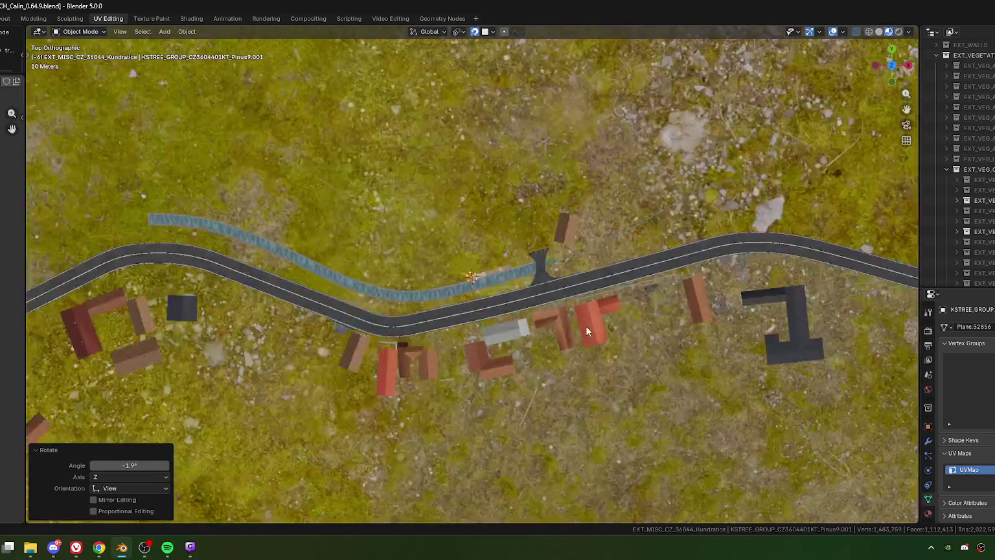
{"action": "middle_click_drag", "start_coordinate": [589, 323], "coordinate": [541, 233]}
{"action": "scroll", "coordinate": [518, 252], "scroll_direction": "up", "scroll_amount": 3}
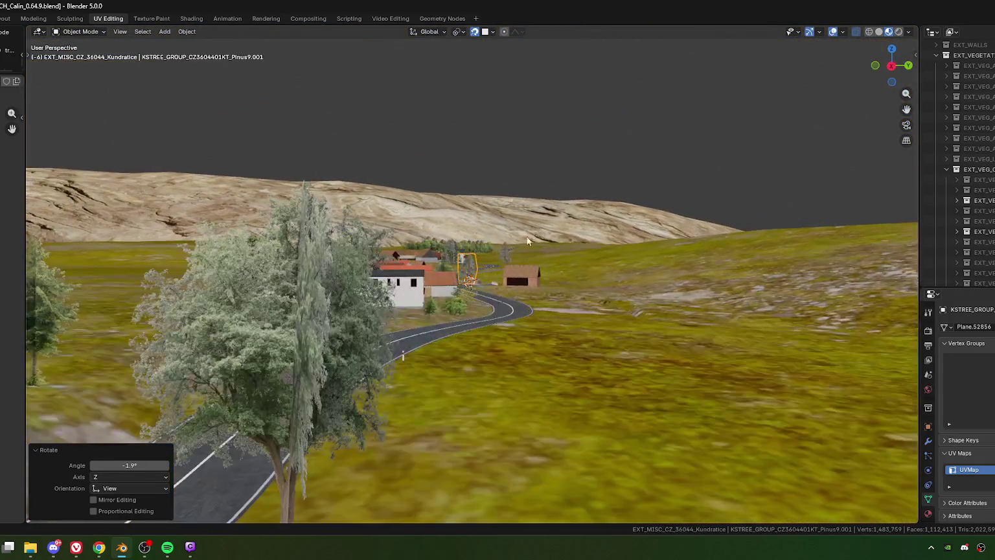
{"action": "scroll", "coordinate": [498, 268], "scroll_direction": "up", "scroll_amount": 2}
{"action": "scroll", "coordinate": [442, 279], "scroll_direction": "up", "scroll_amount": 3}
{"action": "scroll", "coordinate": [389, 289], "scroll_direction": "up", "scroll_amount": 3}
{"action": "scroll", "coordinate": [413, 286], "scroll_direction": "up", "scroll_amount": 3}
{"action": "scroll", "coordinate": [406, 309], "scroll_direction": "up", "scroll_amount": 2}
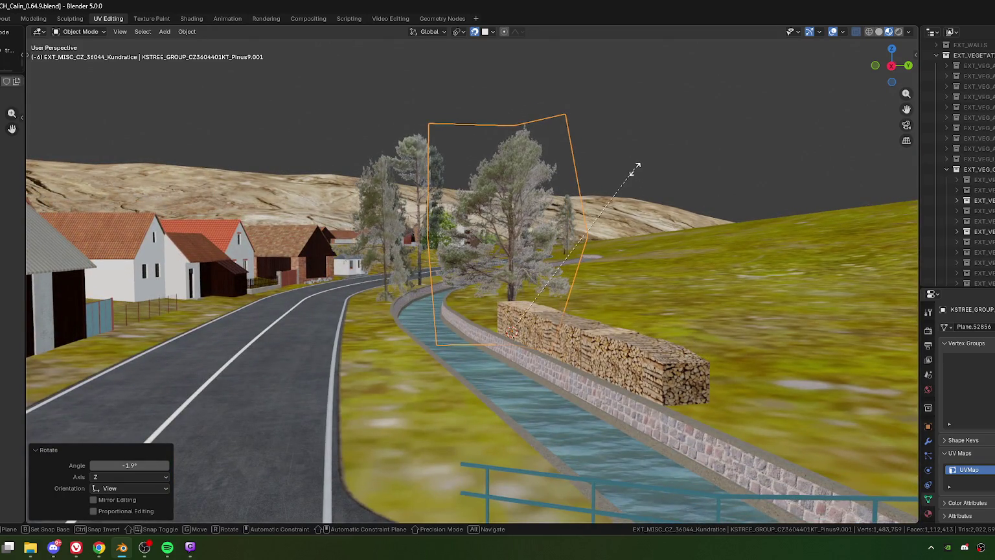
{"action": "key", "text": "s"}
{"action": "key", "text": "z"}
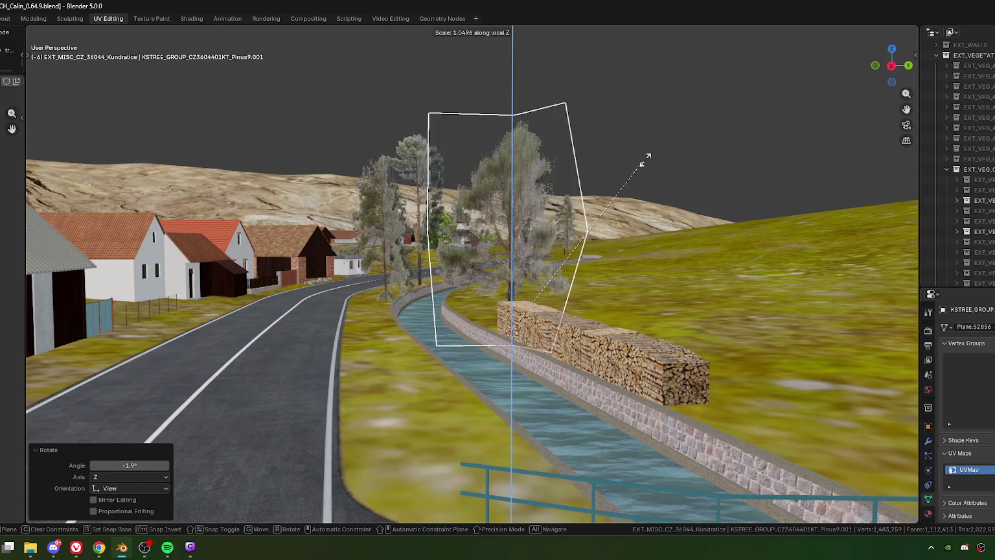
{"action": "left_click", "coordinate": [547, 210]}
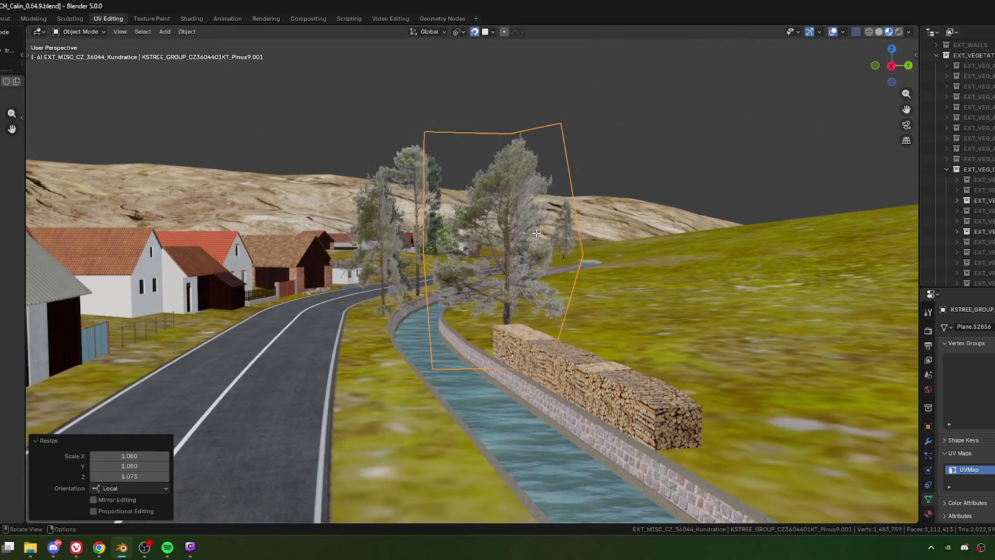
{"action": "key", "text": "Tab"}
Slightly enlarge the top vertices of the Pinus9.001 card.
{"action": "left_click", "coordinate": [516, 136]}
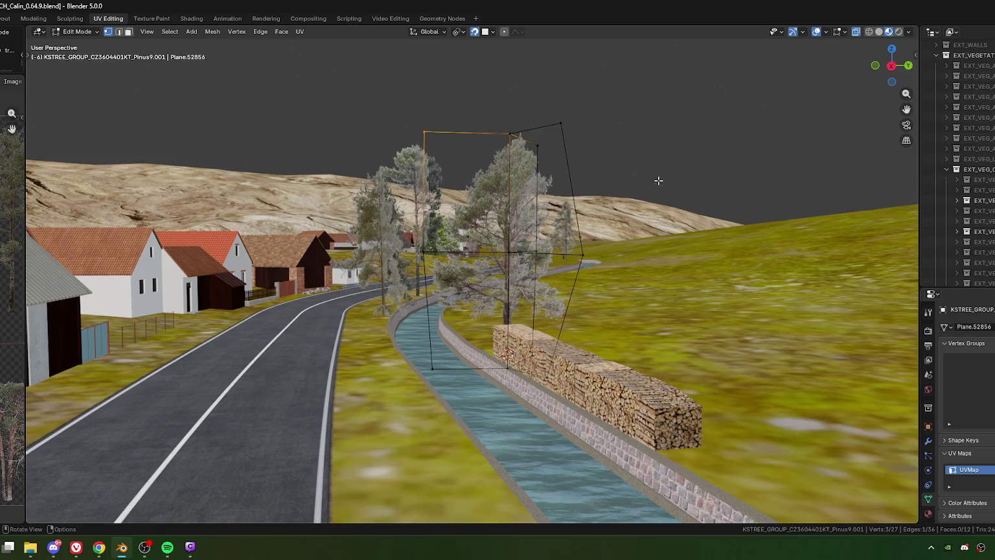
{"action": "key", "text": "s"}
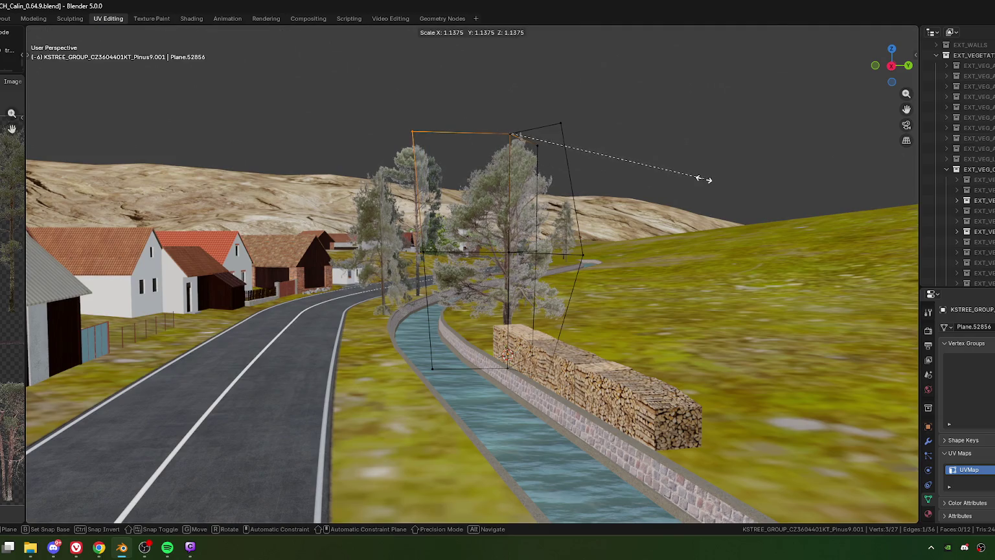
{"action": "left_click", "coordinate": [702, 178]}
{"action": "left_click", "coordinate": [511, 253], "text": "shift"}
{"action": "key", "text": "s"}
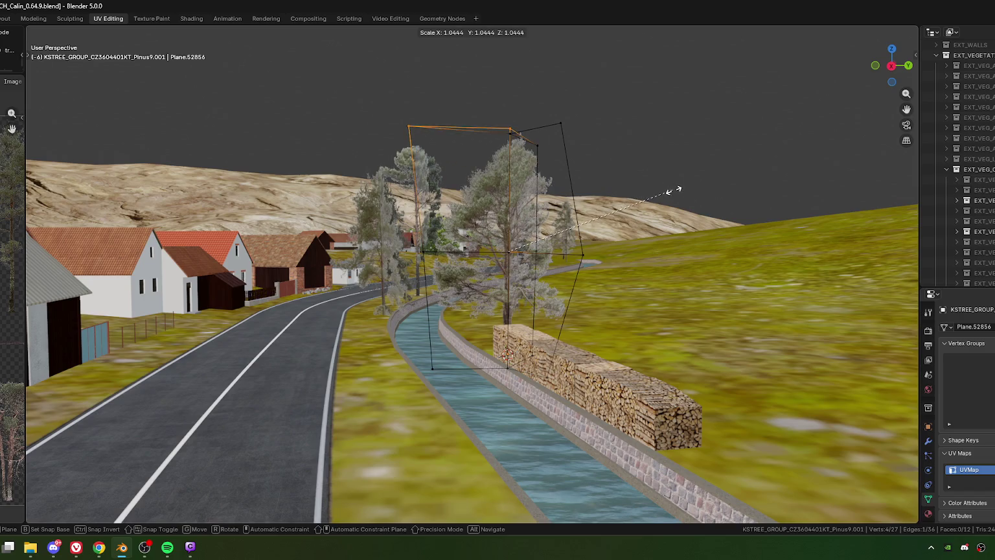
{"action": "key", "text": "Escape"}
{"action": "key", "text": "ctrl+z"}
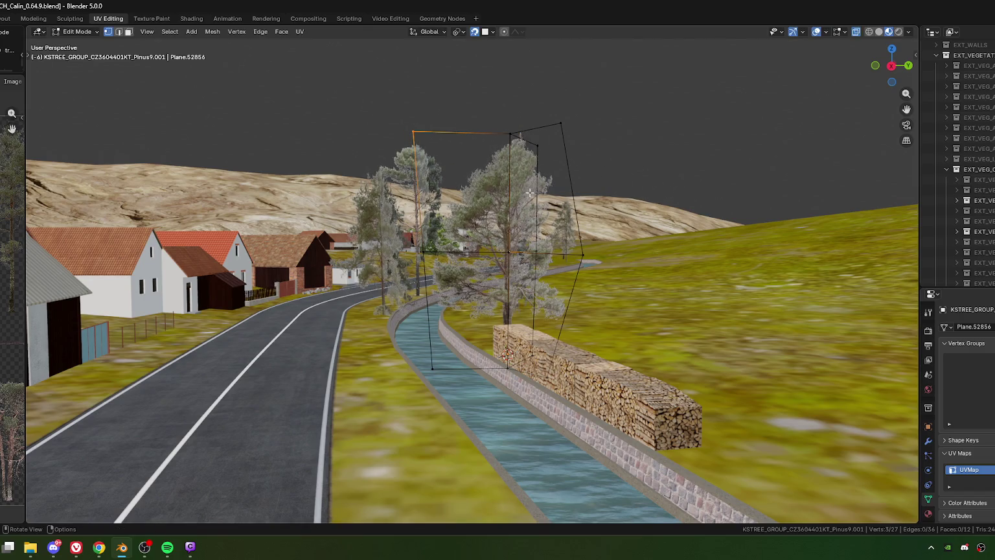
{"action": "key", "text": "s"}
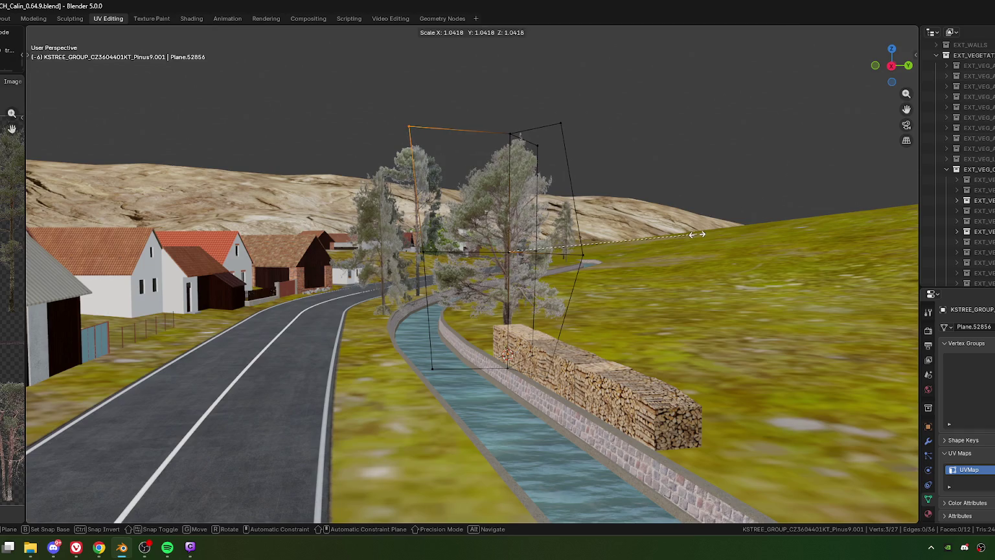
{"action": "left_click", "coordinate": [697, 235]}
Scale two side vertices, the bottom vertices to 0.949 and the left vertex to 0.968.
{"action": "left_click_drag", "start_coordinate": [441, 265], "coordinate": [447, 266]}
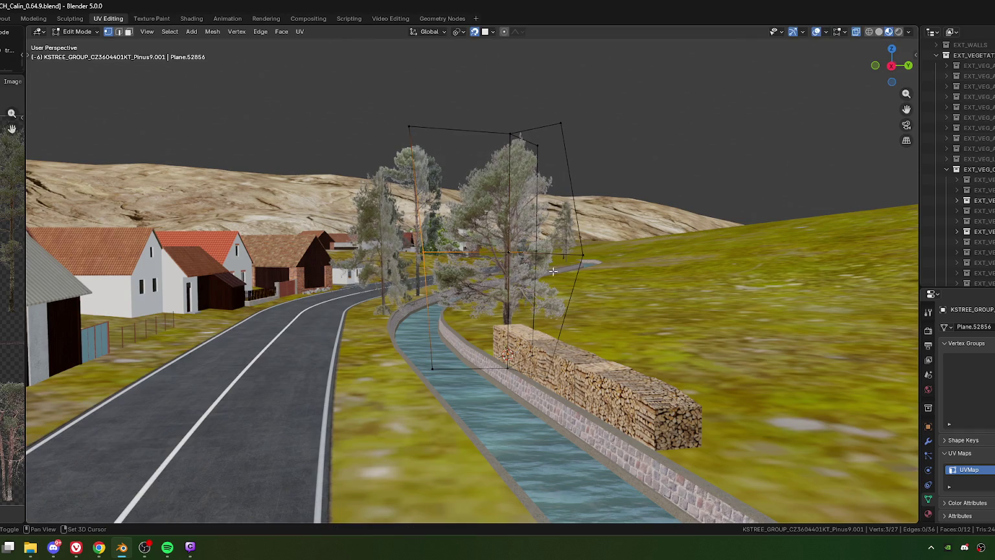
{"action": "key", "text": "s"}
{"action": "left_click", "coordinate": [685, 278]}
{"action": "left_click_drag", "start_coordinate": [418, 350], "coordinate": [450, 379]}
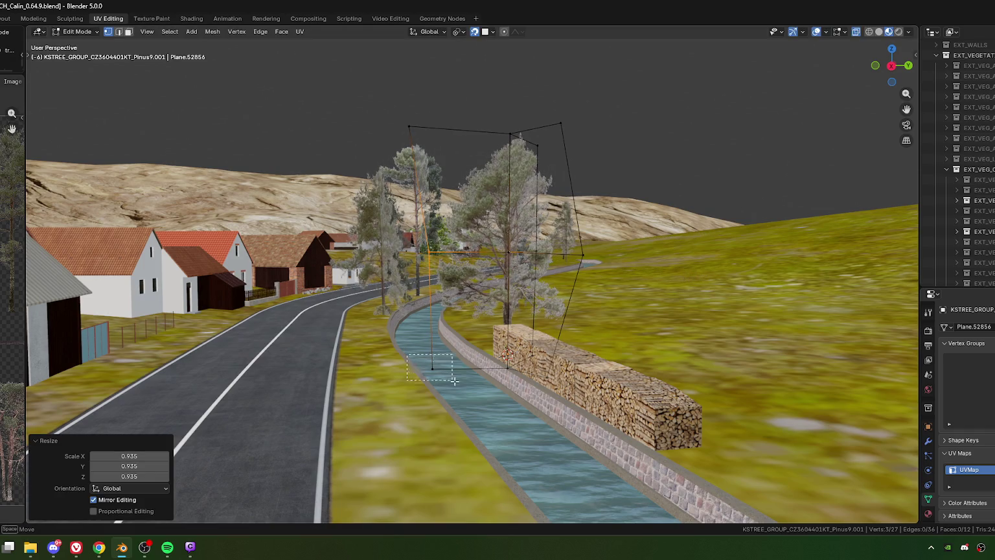
{"action": "key", "text": "s"}
{"action": "left_click", "coordinate": [629, 349]}
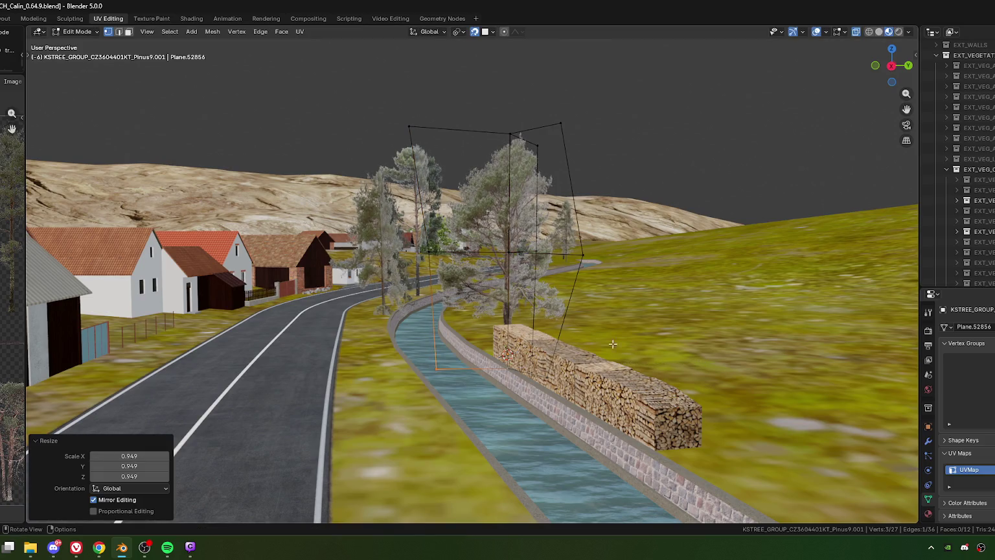
{"action": "left_click_drag", "start_coordinate": [416, 241], "coordinate": [488, 269]}
{"action": "key", "text": "s"}
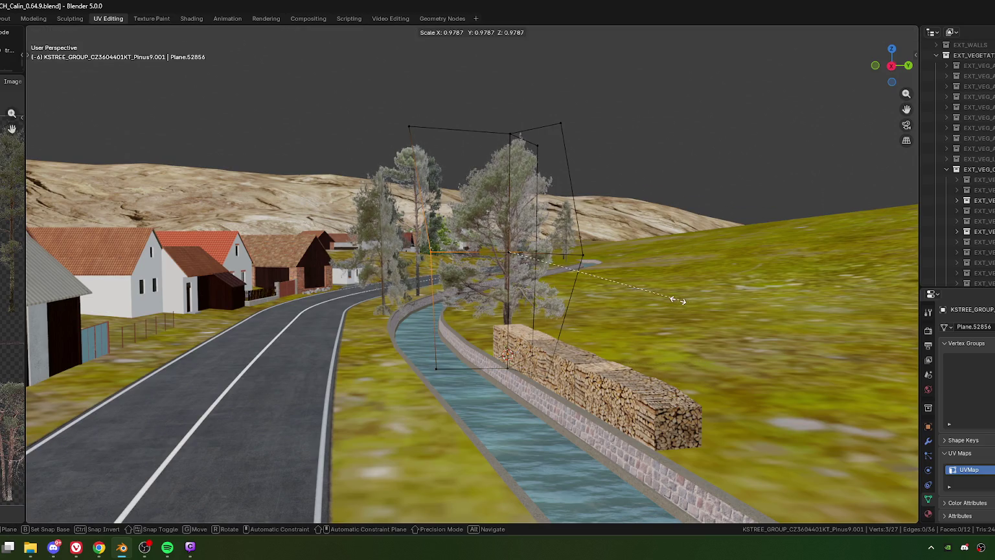
{"action": "left_click", "coordinate": [677, 300]}
Tilt the card's upper and left faces about 1.53°, then return to Object Mode.
{"action": "key", "text": "Tab"}
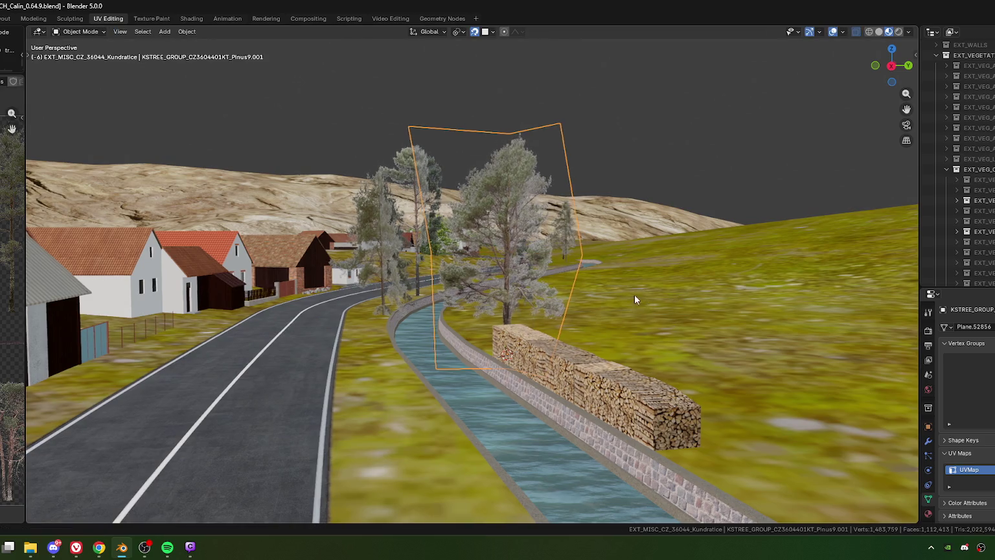
{"action": "middle_click_drag", "start_coordinate": [637, 293], "coordinate": [612, 289]}
{"action": "key", "text": "Tab"}
{"action": "left_click_drag", "start_coordinate": [311, 82], "coordinate": [671, 259]}
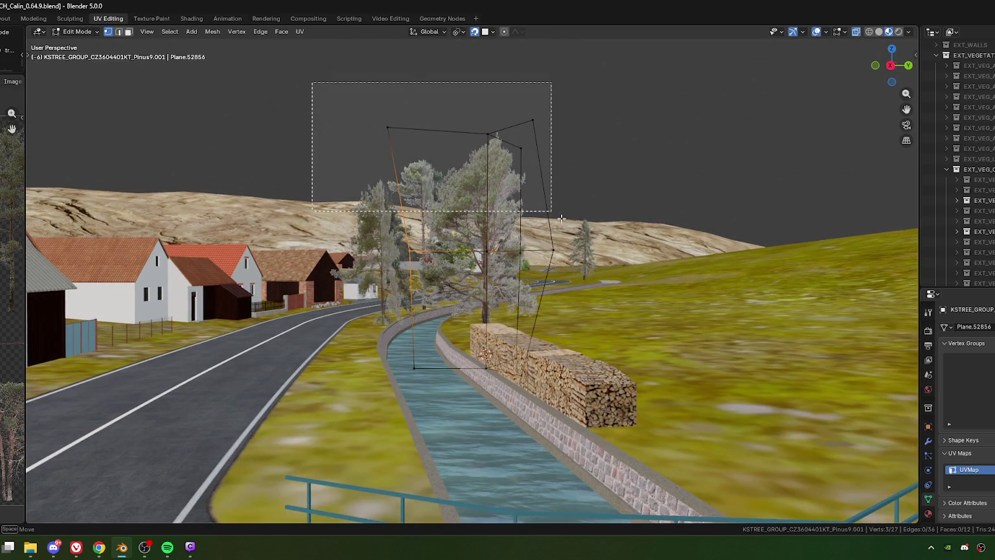
{"action": "left_click", "coordinate": [484, 249], "text": "shift"}
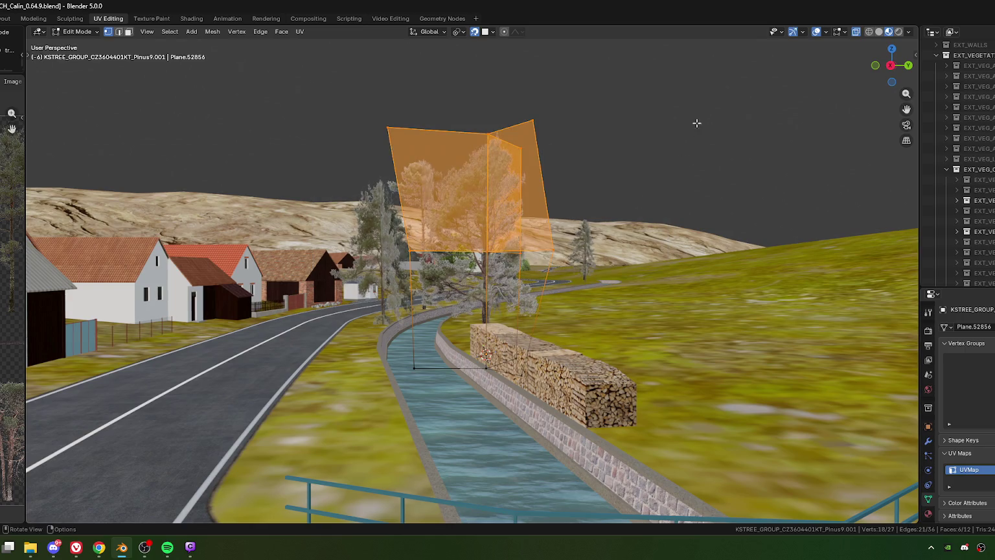
{"action": "key", "text": "r"}
{"action": "left_click", "coordinate": [691, 106]}
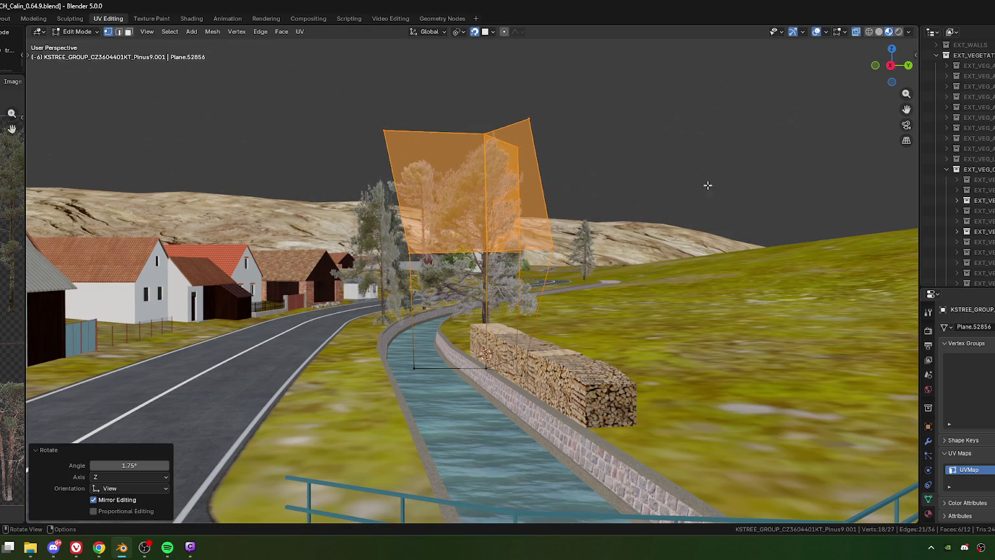
{"action": "mouse_move", "coordinate": [662, 240]}
{"action": "middle_mouse_down"}
{"action": "mouse_move", "coordinate": [647, 243]}
{"action": "mouse_move", "coordinate": [638, 189]}
{"action": "middle_mouse_up"}
{"action": "key", "text": "r"}
{"action": "left_click", "coordinate": [606, 118]}
{"action": "key", "text": "Tab"}
{"action": "mouse_move", "coordinate": [441, 286]}
{"action": "middle_mouse_down"}
{"action": "mouse_move", "coordinate": [574, 306]}
{"action": "mouse_move", "coordinate": [680, 292]}
{"action": "mouse_move", "coordinate": [613, 313]}
{"action": "middle_mouse_up"}
{"action": "scroll", "coordinate": [524, 293], "scroll_direction": "down", "scroll_amount": 5}
Turn the Pinus9.001 tree card -2.55° about Z.
{"action": "scroll", "coordinate": [515, 294], "scroll_direction": "up", "scroll_amount": 3}
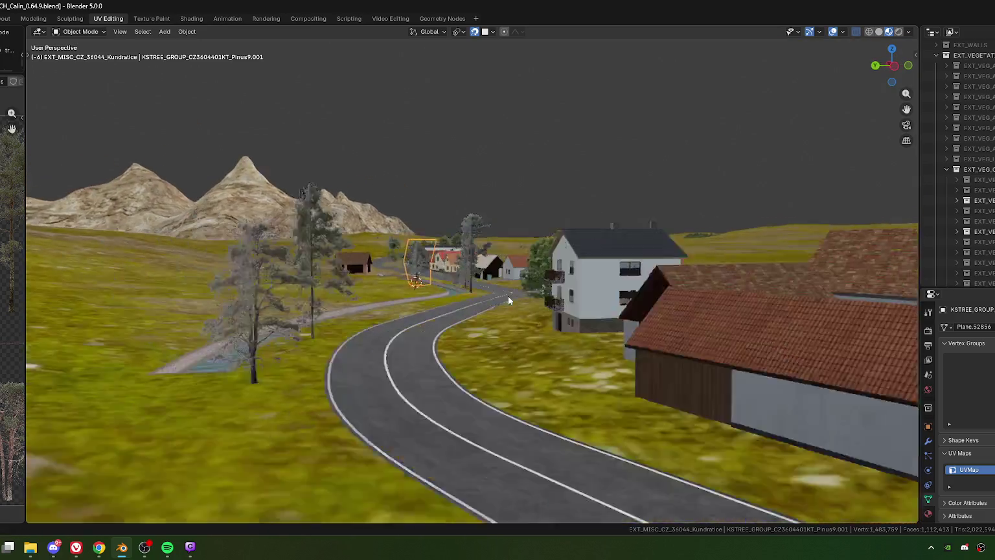
{"action": "scroll", "coordinate": [506, 295], "scroll_direction": "up", "scroll_amount": 3}
{"action": "scroll", "coordinate": [503, 293], "scroll_direction": "up", "scroll_amount": 2}
{"action": "scroll", "coordinate": [502, 287], "scroll_direction": "up", "scroll_amount": 2}
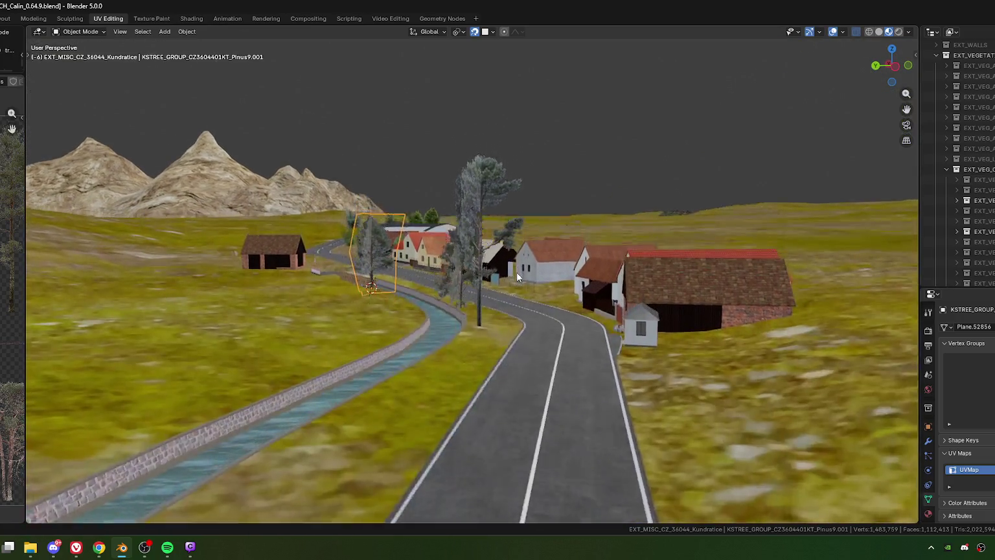
{"action": "mouse_move", "coordinate": [503, 288]}
{"action": "middle_mouse_down"}
{"action": "mouse_move", "coordinate": [515, 295]}
{"action": "mouse_move", "coordinate": [483, 308]}
{"action": "mouse_move", "coordinate": [529, 313]}
{"action": "middle_mouse_up"}
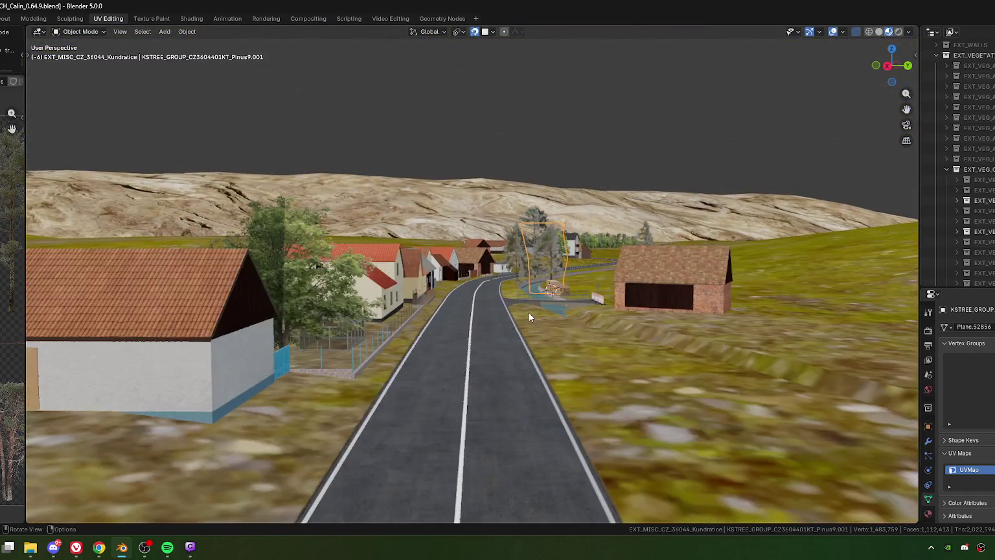
{"action": "scroll", "coordinate": [530, 314], "scroll_direction": "up", "scroll_amount": 2}
{"action": "scroll", "coordinate": [534, 314], "scroll_direction": "up", "scroll_amount": 1}
{"action": "key", "text": "r"}
{"action": "key", "text": "z"}
{"action": "left_click", "coordinate": [667, 296]}
{"action": "mouse_move", "coordinate": [667, 295]}
{"action": "middle_mouse_down"}
{"action": "mouse_move", "coordinate": [754, 292]}
{"action": "mouse_move", "coordinate": [750, 301]}
{"action": "mouse_move", "coordinate": [611, 335]}
{"action": "mouse_move", "coordinate": [601, 311]}
{"action": "mouse_move", "coordinate": [593, 342]}
{"action": "mouse_move", "coordinate": [481, 309]}
{"action": "mouse_move", "coordinate": [534, 322]}
{"action": "mouse_move", "coordinate": [419, 305]}
{"action": "mouse_move", "coordinate": [455, 293]}
{"action": "mouse_move", "coordinate": [468, 277]}
{"action": "middle_mouse_up"}
Raise the Pinus1.001 card's planes 3.978 m along local Z in Edit Mode.
{"action": "left_click", "coordinate": [552, 307]}
{"action": "mouse_move", "coordinate": [617, 306]}
{"action": "middle_mouse_down"}
{"action": "mouse_move", "coordinate": [566, 293]}
{"action": "mouse_move", "coordinate": [549, 276]}
{"action": "middle_mouse_up"}
{"action": "key", "text": "Tab"}
{"action": "middle_click_drag", "start_coordinate": [551, 236], "coordinate": [576, 246]}
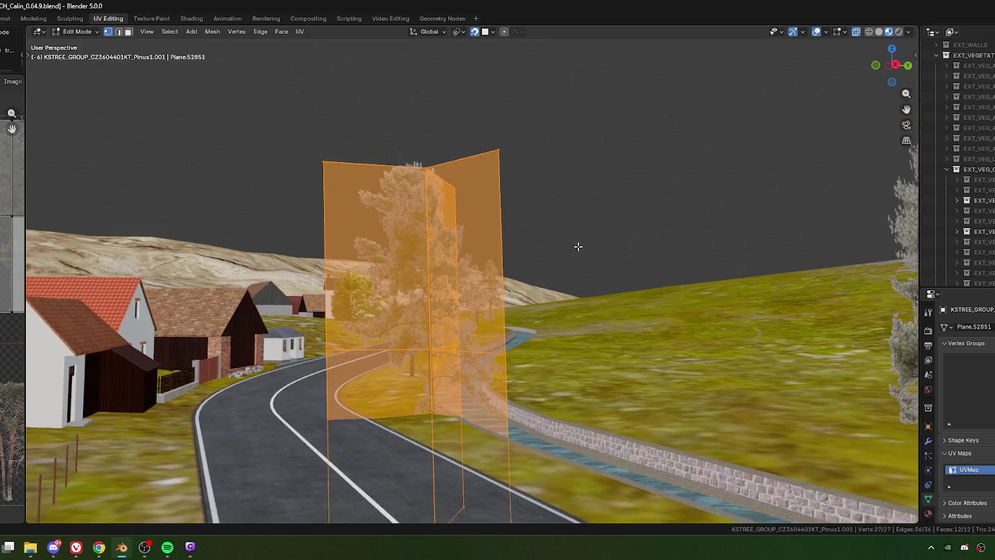
{"action": "key", "text": "g"}
{"action": "key", "text": "z"}
{"action": "key", "text": "z"}
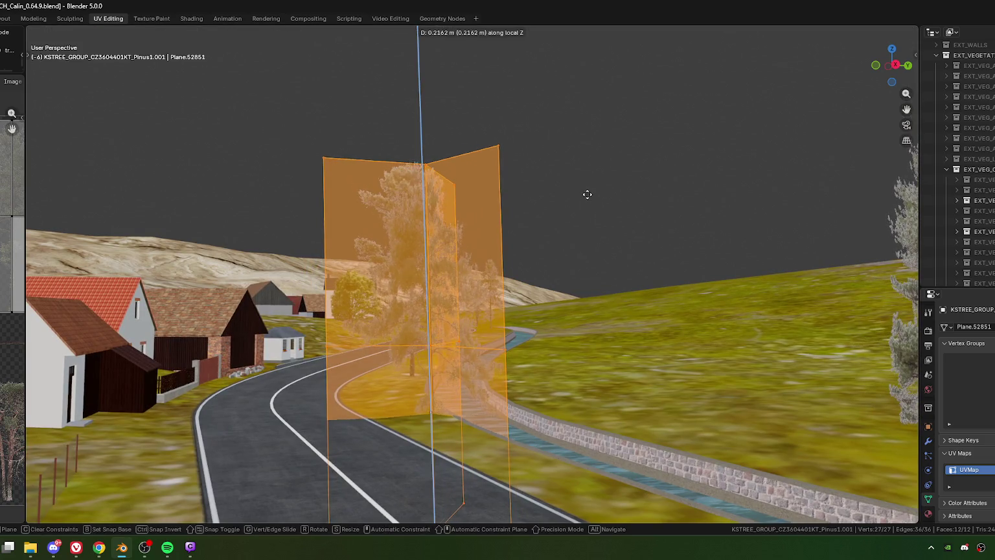
{"action": "left_click", "coordinate": [590, 130]}
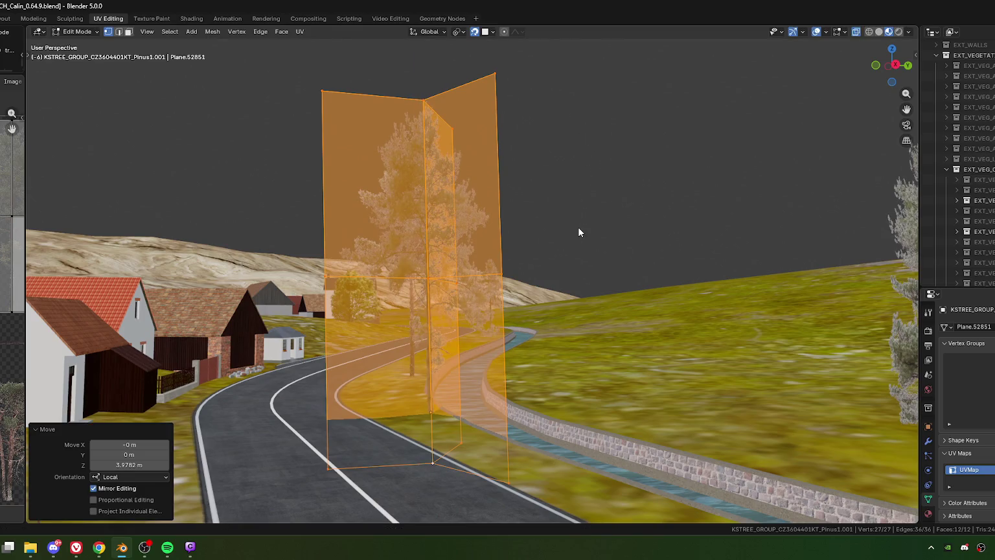
{"action": "key", "text": "Tab"}
{"action": "mouse_move", "coordinate": [544, 243]}
{"action": "middle_mouse_down"}
{"action": "mouse_move", "coordinate": [435, 254]}
{"action": "mouse_move", "coordinate": [526, 264]}
{"action": "mouse_move", "coordinate": [467, 263]}
{"action": "mouse_move", "coordinate": [491, 162]}
{"action": "middle_mouse_up"}
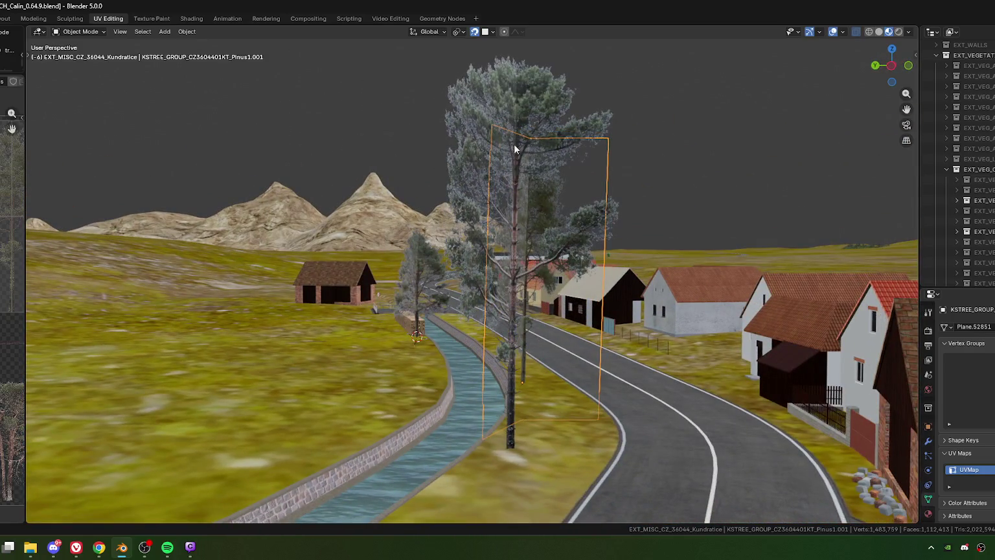
Shrink the neighbouring Pinus2.001 tree to 0.762.
{"action": "left_click", "coordinate": [534, 269]}
{"action": "middle_click_drag", "start_coordinate": [546, 267], "coordinate": [475, 277]}
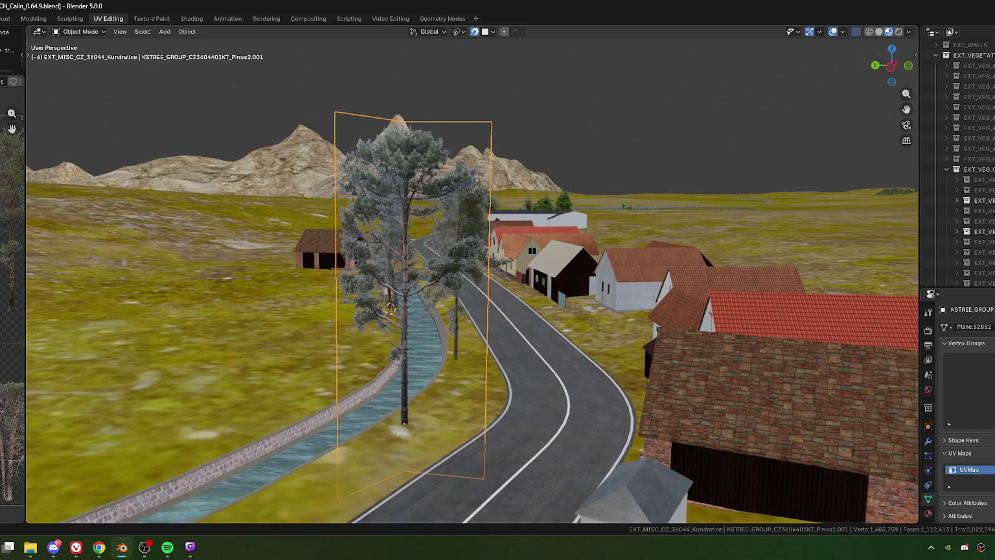
{"action": "key", "text": "s"}
{"action": "left_click", "coordinate": [547, 244]}
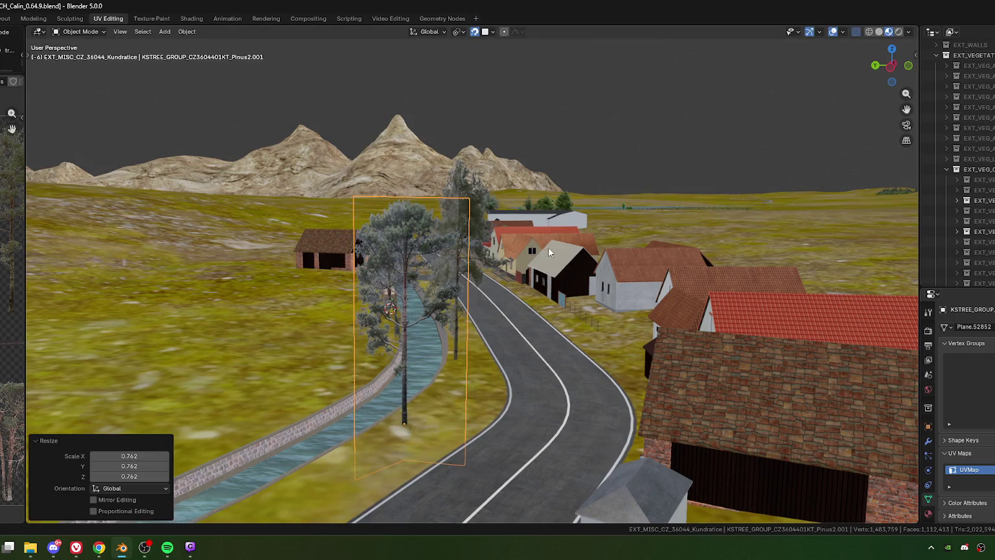
{"action": "mouse_move", "coordinate": [516, 278]}
{"action": "middle_mouse_down"}
{"action": "mouse_move", "coordinate": [535, 264]}
{"action": "mouse_move", "coordinate": [389, 290]}
{"action": "mouse_move", "coordinate": [316, 286]}
{"action": "mouse_move", "coordinate": [516, 207]}
{"action": "middle_mouse_up"}
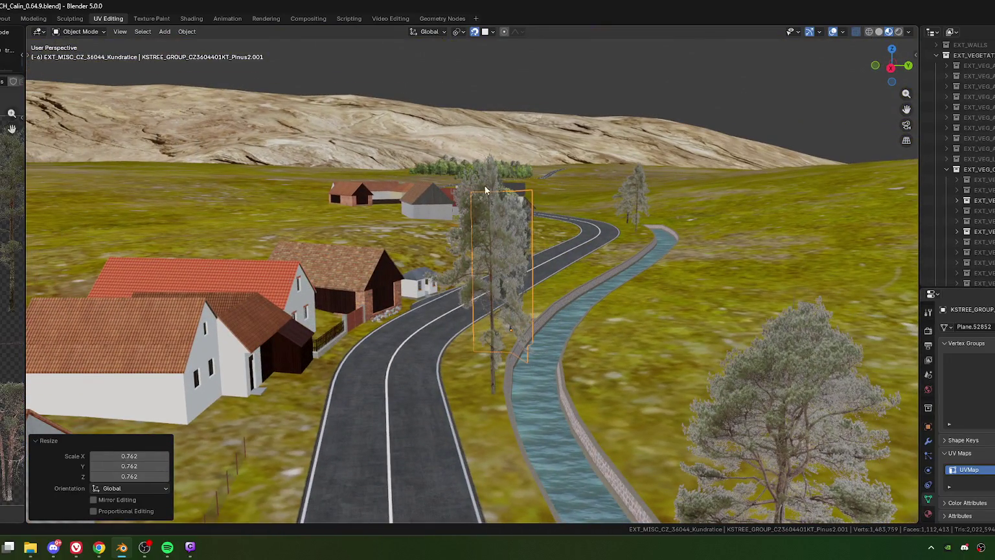
In top view, nudge Pinus1.001 about 0.528 m along Y toward the canal edge.
{"action": "left_click", "coordinate": [496, 306]}
{"action": "mouse_move", "coordinate": [496, 307]}
{"action": "middle_mouse_down"}
{"action": "mouse_move", "coordinate": [487, 375]}
{"action": "mouse_move", "coordinate": [387, 380]}
{"action": "middle_mouse_up"}
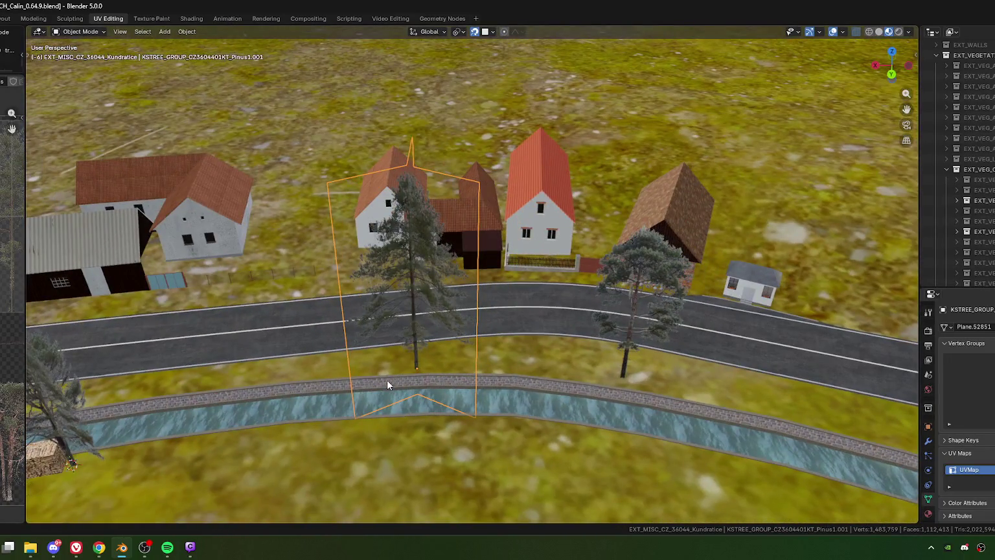
{"action": "key", "text": "KP_7"}
{"action": "key", "text": "KP_Decimal"}
{"action": "middle_click_drag", "start_coordinate": [568, 326], "coordinate": [489, 372], "text": "shift"}
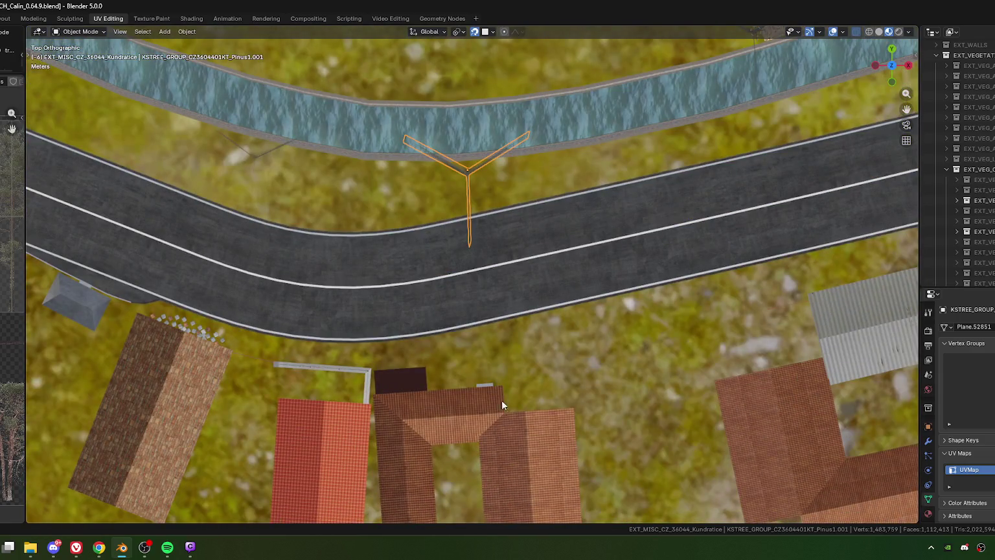
{"action": "key", "text": "g"}
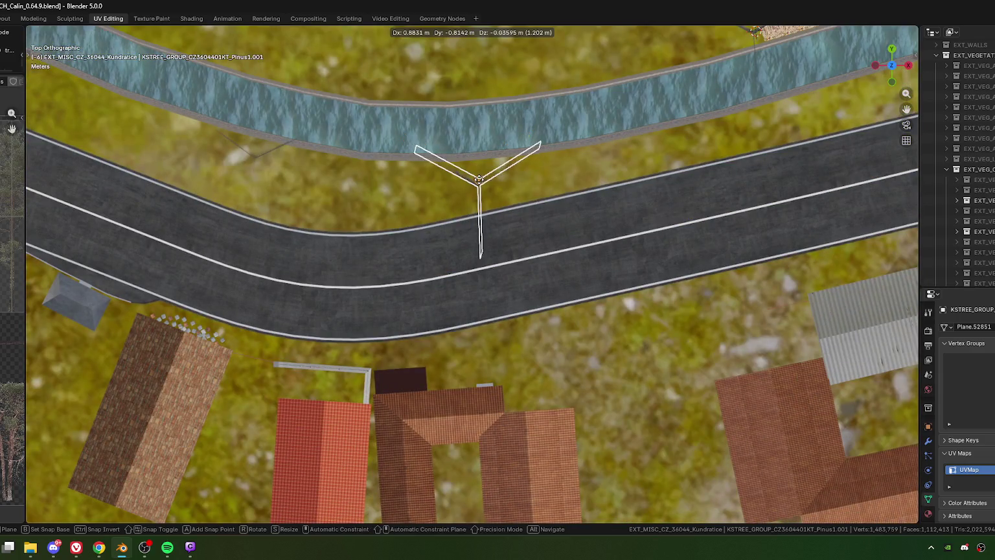
{"action": "left_click", "coordinate": [480, 185]}
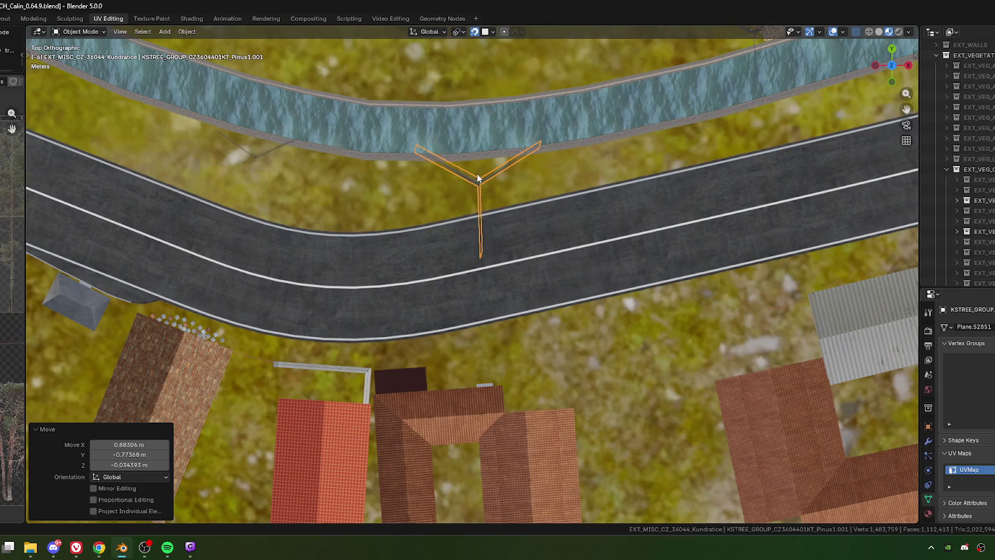
{"action": "key", "text": "g"}
{"action": "left_click", "coordinate": [526, 193]}
Delete the extra pine beside the road, leaving the Pinus1.001 pine selected.
{"action": "scroll", "coordinate": [535, 203], "scroll_direction": "down", "scroll_amount": 2}
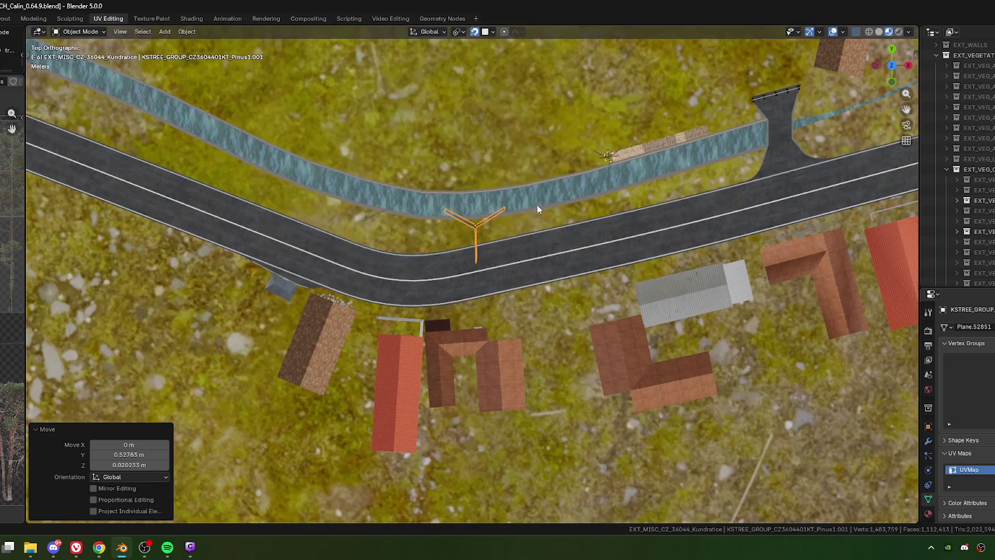
{"action": "mouse_move", "coordinate": [571, 274]}
{"action": "middle_mouse_down"}
{"action": "mouse_move", "coordinate": [578, 334]}
{"action": "mouse_move", "coordinate": [415, 275]}
{"action": "mouse_move", "coordinate": [452, 266]}
{"action": "mouse_move", "coordinate": [441, 281]}
{"action": "mouse_move", "coordinate": [566, 313]}
{"action": "mouse_move", "coordinate": [563, 223]}
{"action": "mouse_move", "coordinate": [506, 196]}
{"action": "mouse_move", "coordinate": [482, 269]}
{"action": "middle_mouse_up"}
{"action": "scroll", "coordinate": [563, 223], "scroll_direction": "up", "scroll_amount": 2}
{"action": "scroll", "coordinate": [557, 235], "scroll_direction": "up", "scroll_amount": 3}
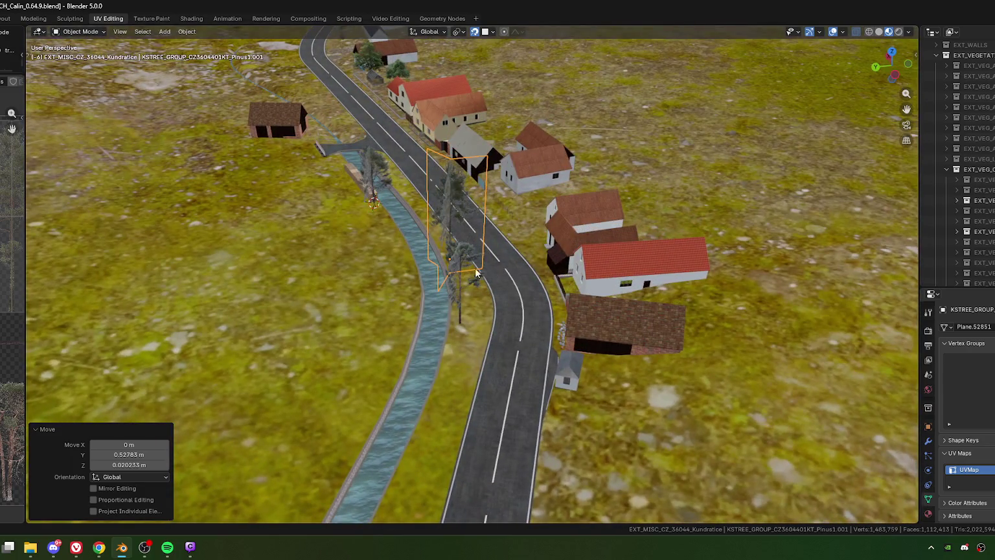
{"action": "left_click", "coordinate": [509, 295]}
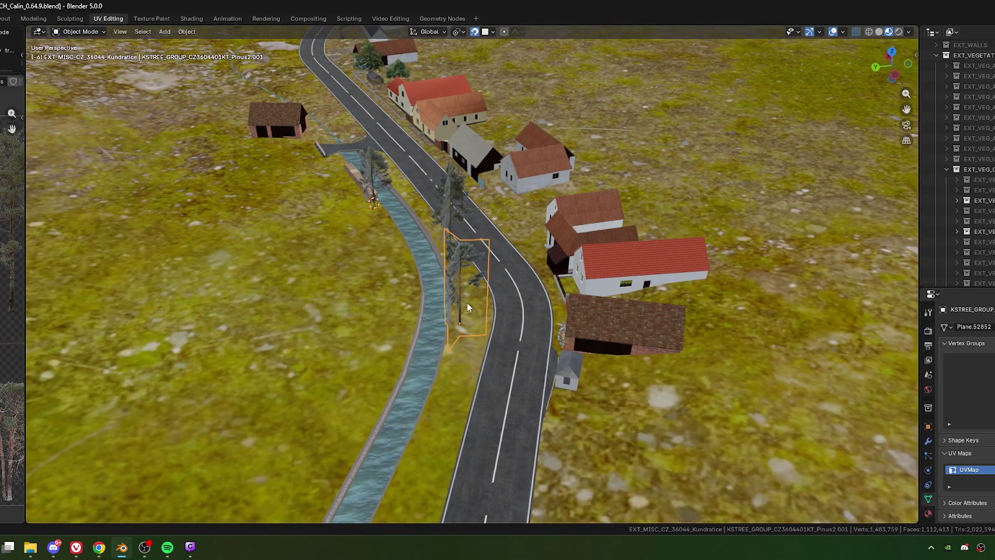
{"action": "key", "text": "Delete"}
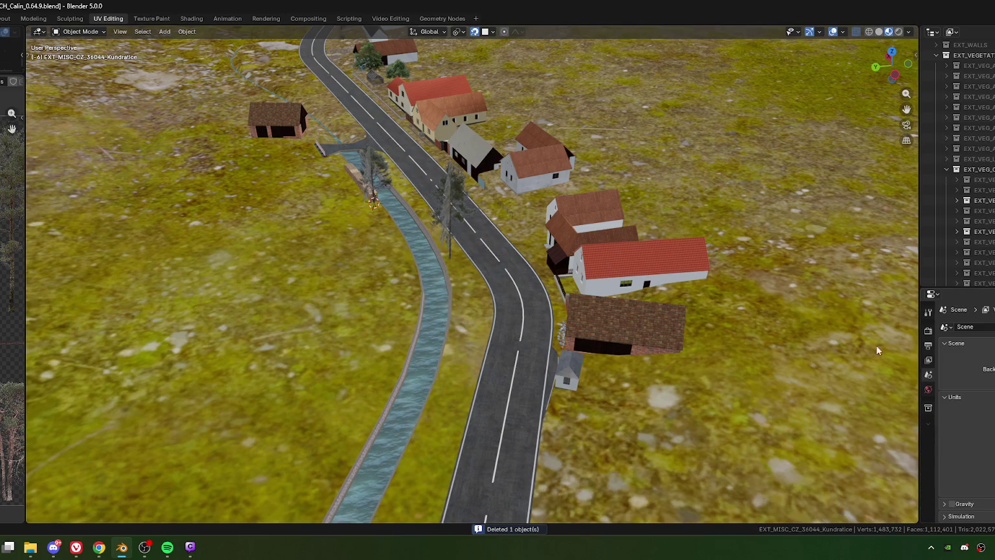
{"action": "key", "text": "ctrl+z"}
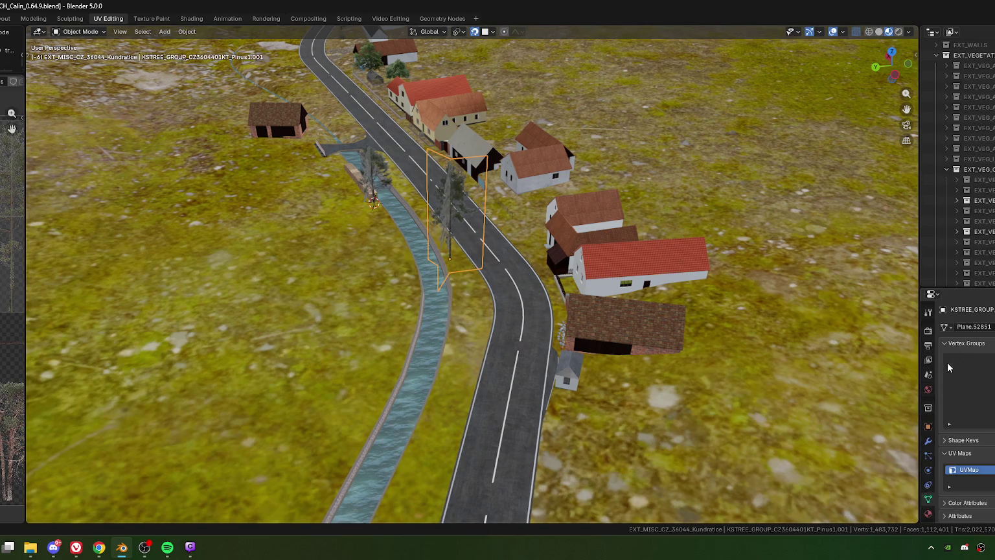
Show the roadside pine's object transform properties and orbit around the village.
{"action": "left_click", "coordinate": [927, 426]}
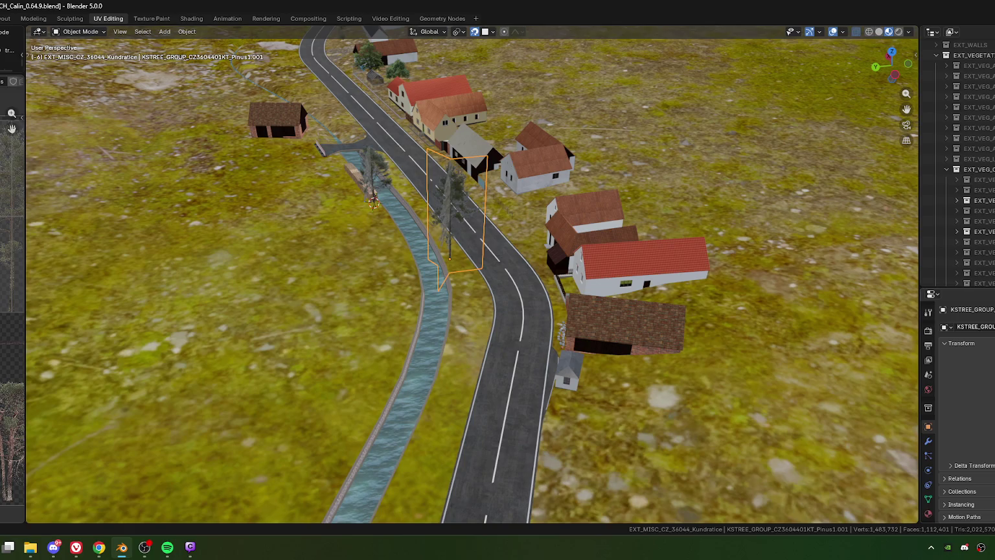
{"action": "mouse_move", "coordinate": [645, 294]}
{"action": "middle_mouse_down"}
{"action": "mouse_move", "coordinate": [441, 341]}
{"action": "mouse_move", "coordinate": [477, 331]}
{"action": "mouse_move", "coordinate": [467, 262]}
{"action": "mouse_move", "coordinate": [446, 293]}
{"action": "mouse_move", "coordinate": [448, 323]}
{"action": "middle_mouse_up"}
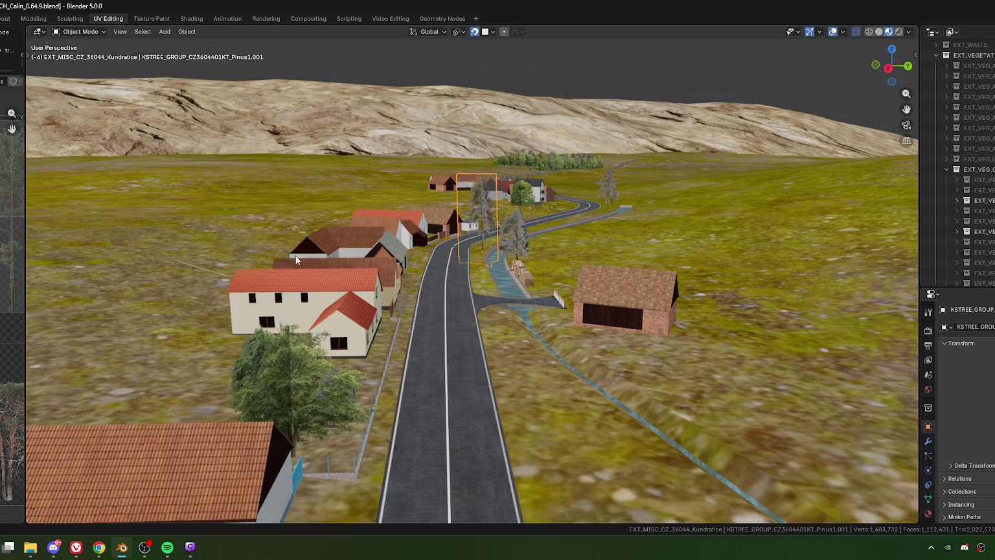
{"action": "mouse_move", "coordinate": [208, 289]}
{"action": "middle_mouse_down"}
{"action": "mouse_move", "coordinate": [521, 303]}
{"action": "mouse_move", "coordinate": [358, 294]}
{"action": "mouse_move", "coordinate": [370, 302]}
{"action": "mouse_move", "coordinate": [450, 304]}
{"action": "mouse_move", "coordinate": [291, 286]}
{"action": "middle_mouse_up"}
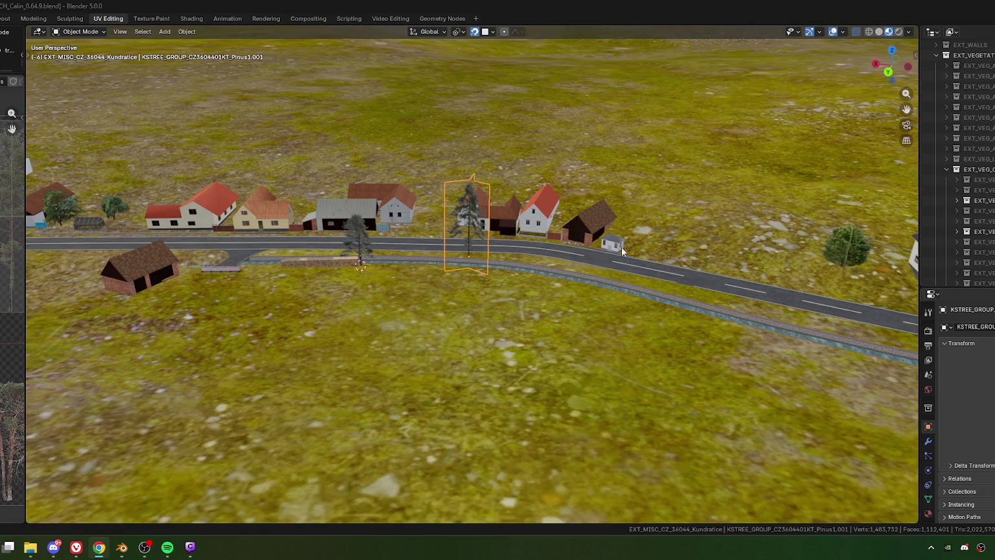
{"action": "mouse_move", "coordinate": [517, 258]}
{"action": "middle_mouse_down"}
{"action": "mouse_move", "coordinate": [512, 274]}
{"action": "mouse_move", "coordinate": [228, 265]}
{"action": "middle_mouse_up"}
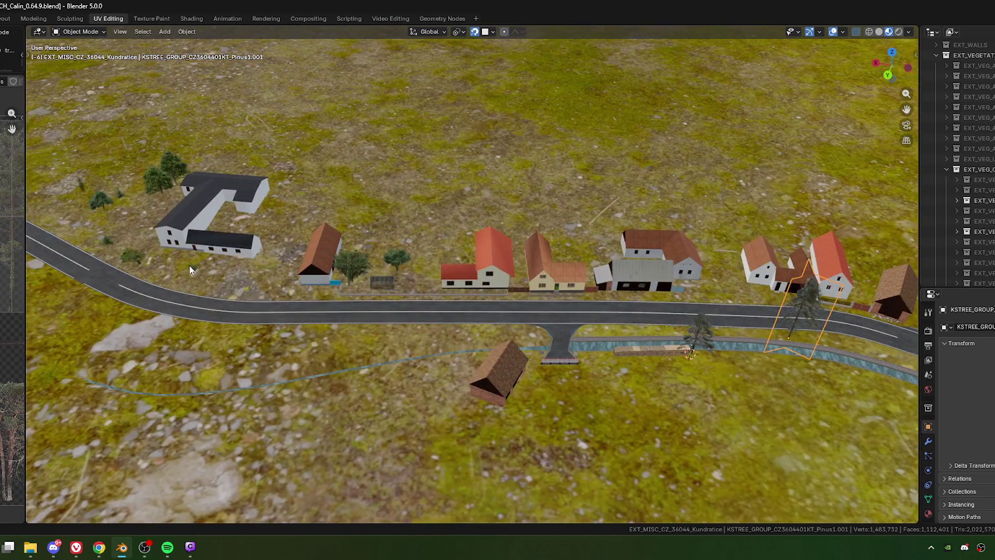
Select the small Prunus bush beside the white house and zoom in on it.
{"action": "left_click", "coordinate": [131, 267]}
{"action": "mouse_move", "coordinate": [142, 274]}
{"action": "middle_mouse_down", "text": "shift"}
{"action": "mouse_move", "coordinate": [404, 318]}
{"action": "mouse_move", "coordinate": [488, 320]}
{"action": "mouse_move", "coordinate": [436, 290]}
{"action": "middle_mouse_up", "text": "shift"}
{"action": "scroll", "coordinate": [352, 332], "scroll_direction": "up", "scroll_amount": 3}
{"action": "scroll", "coordinate": [353, 328], "scroll_direction": "up", "scroll_amount": 2}
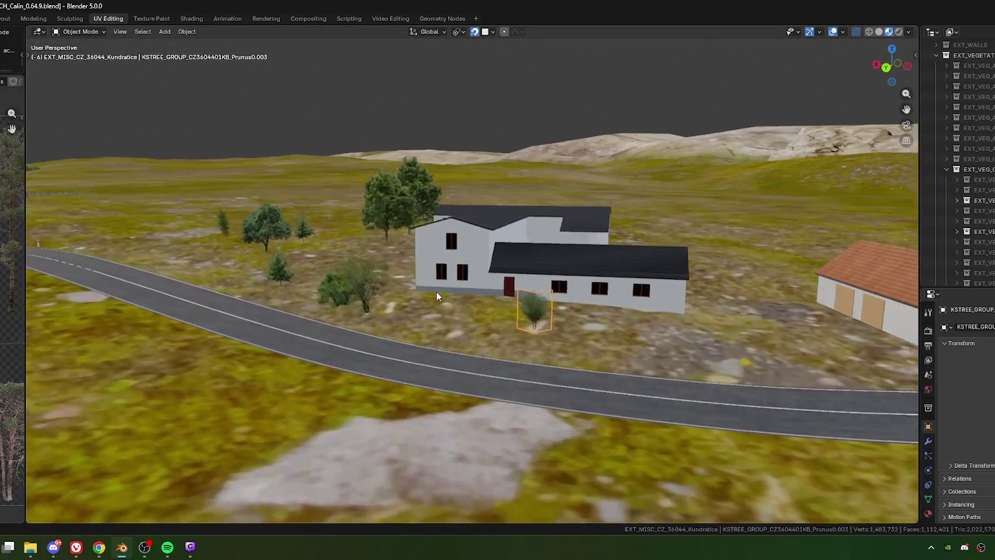
{"action": "scroll", "coordinate": [439, 289], "scroll_direction": "up", "scroll_amount": 3}
{"action": "scroll", "coordinate": [437, 316], "scroll_direction": "up", "scroll_amount": 1}
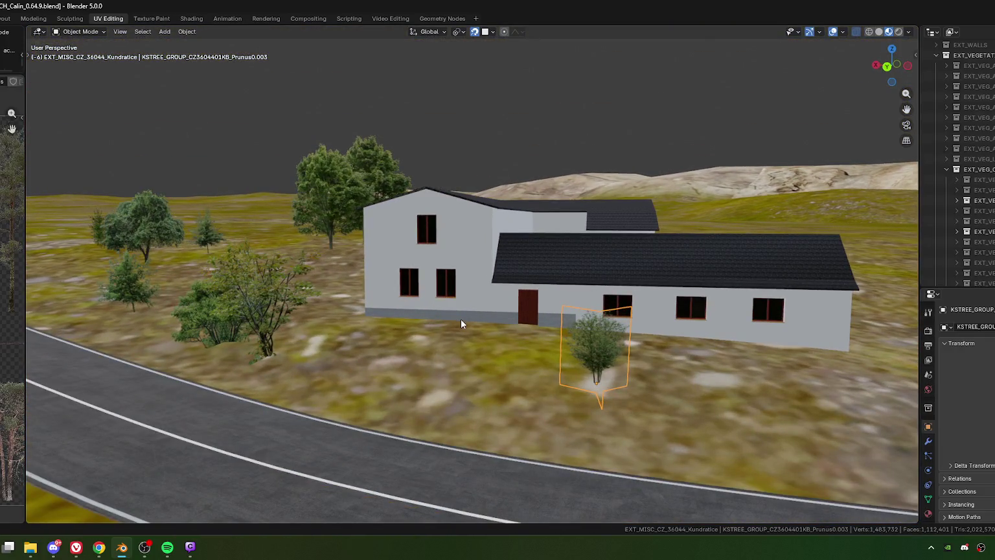
{"action": "scroll", "coordinate": [430, 312], "scroll_direction": "down", "scroll_amount": 2}
{"action": "scroll", "coordinate": [415, 318], "scroll_direction": "down", "scroll_amount": 3}
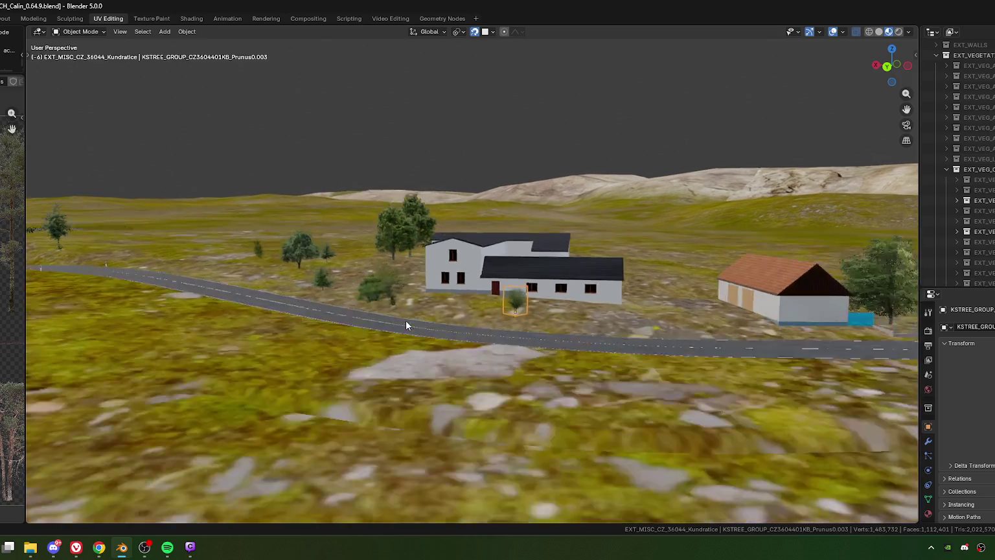
{"action": "scroll", "coordinate": [407, 317], "scroll_direction": "down", "scroll_amount": 2}
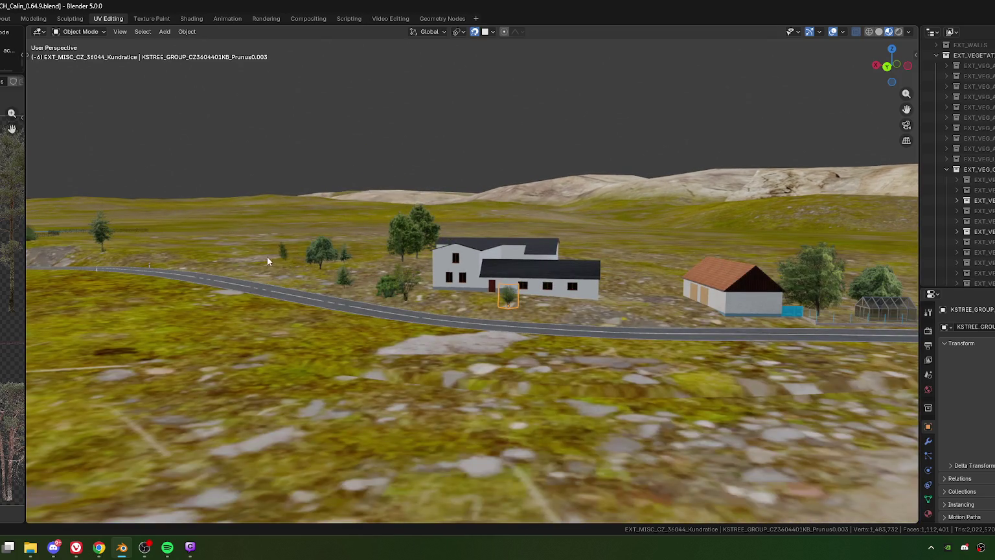
Duplicate the Prunus bush while viewing along the road at the village.
{"action": "middle_click_drag", "start_coordinate": [292, 267], "coordinate": [290, 319]}
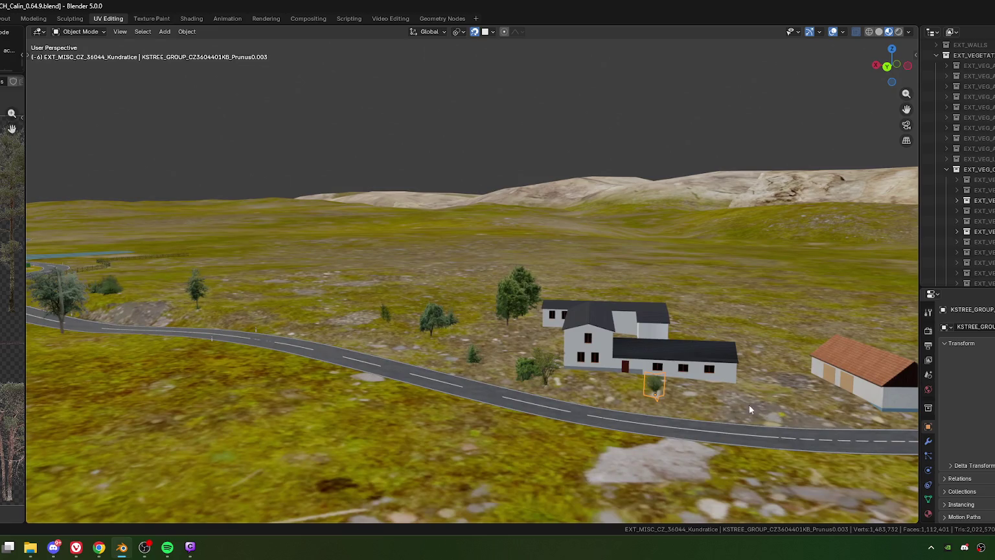
{"action": "middle_click_drag", "start_coordinate": [760, 406], "coordinate": [357, 362]}
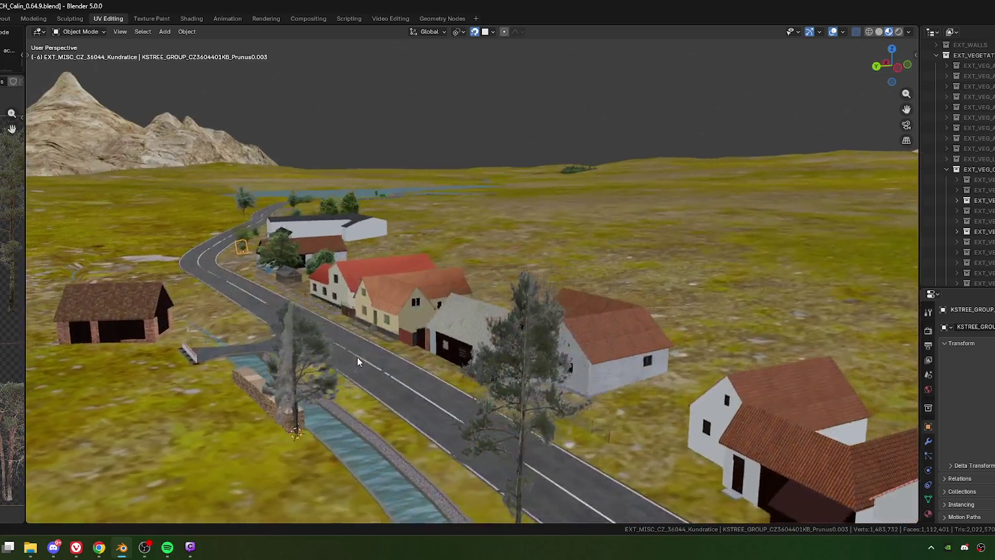
{"action": "scroll", "coordinate": [370, 382], "scroll_direction": "up", "scroll_amount": 2}
{"action": "scroll", "coordinate": [408, 388], "scroll_direction": "up", "scroll_amount": 3}
{"action": "scroll", "coordinate": [479, 375], "scroll_direction": "up", "scroll_amount": 3}
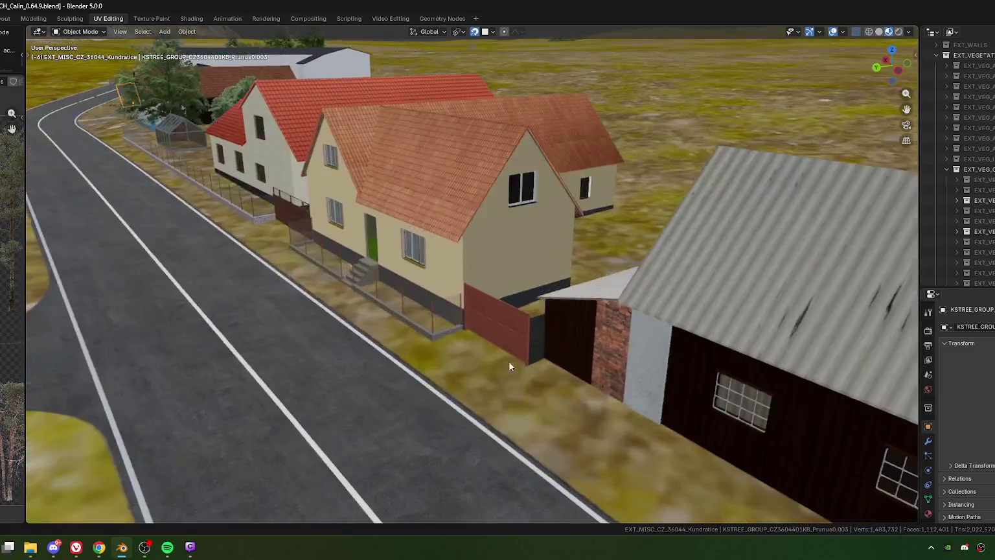
{"action": "key", "text": "shift+d"}
Drop the bush copy in front of the shed by the gate and stretch it vertically to 1.245.
{"action": "left_click", "coordinate": [542, 369]}
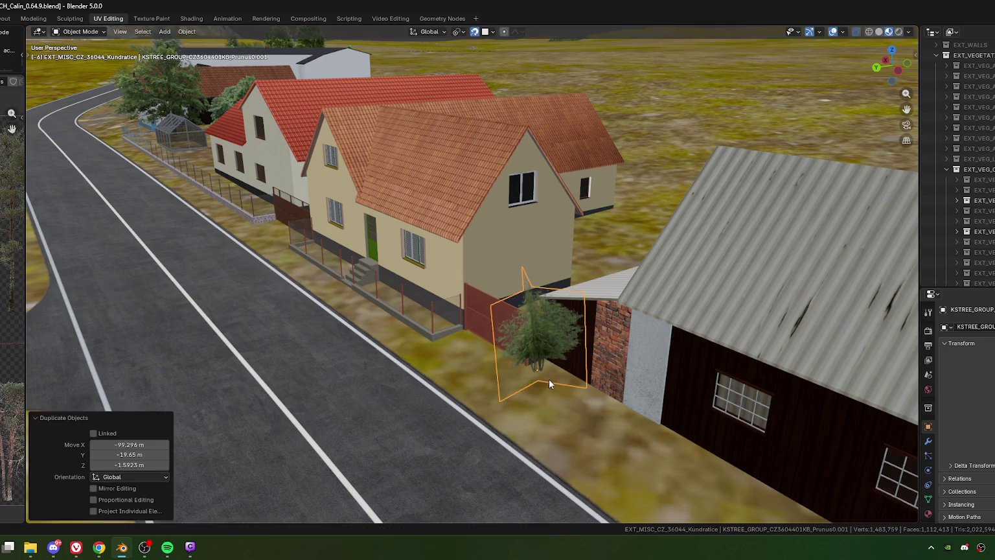
{"action": "middle_click_drag", "start_coordinate": [551, 378], "coordinate": [524, 355]}
{"action": "scroll", "coordinate": [523, 354], "scroll_direction": "up", "scroll_amount": 2}
{"action": "key", "text": "s"}
{"action": "key", "text": "z"}
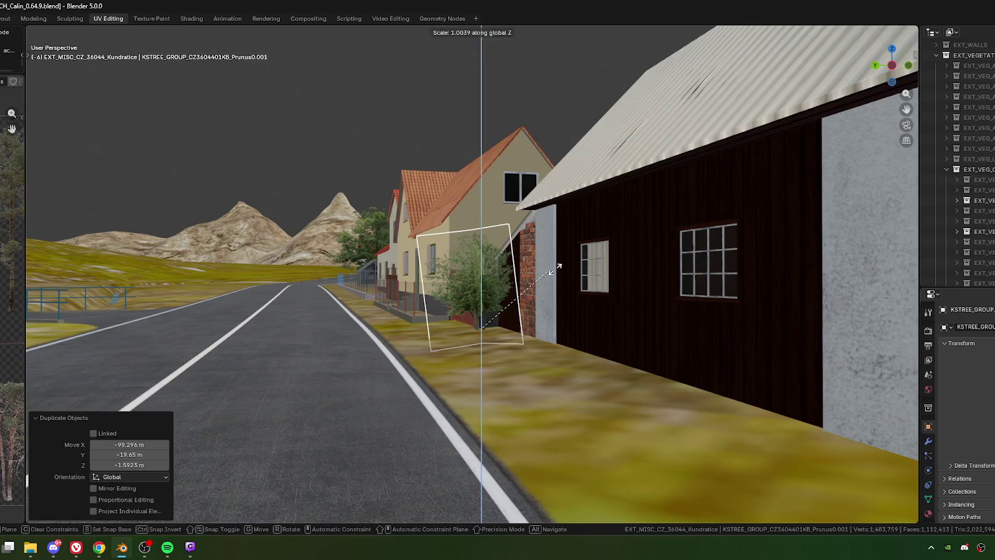
{"action": "key", "text": "z"}
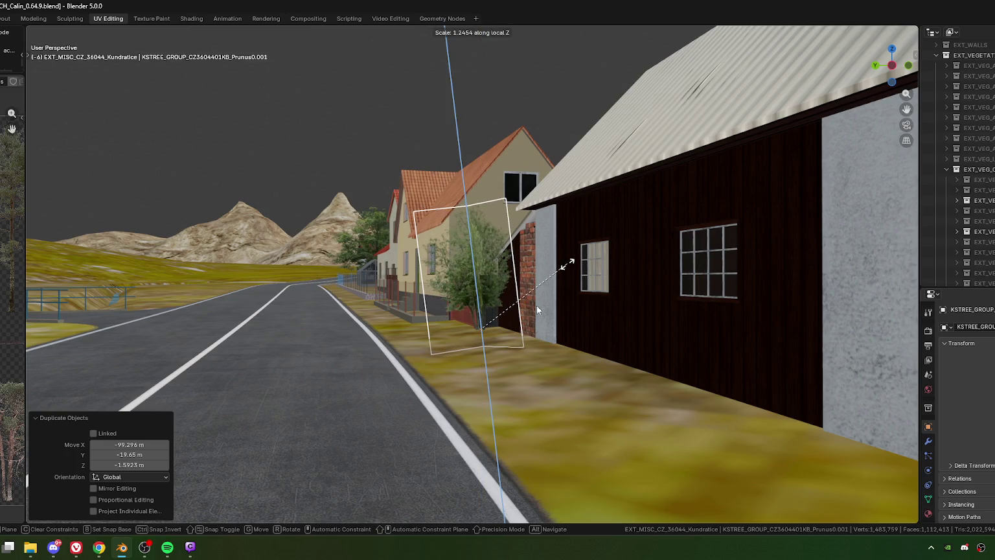
{"action": "left_click", "coordinate": [537, 305]}
In top view, move the bush just off the shed roof corner.
{"action": "key", "text": "KP_7"}
{"action": "middle_click_drag", "start_coordinate": [472, 270], "coordinate": [411, 277], "text": "shift"}
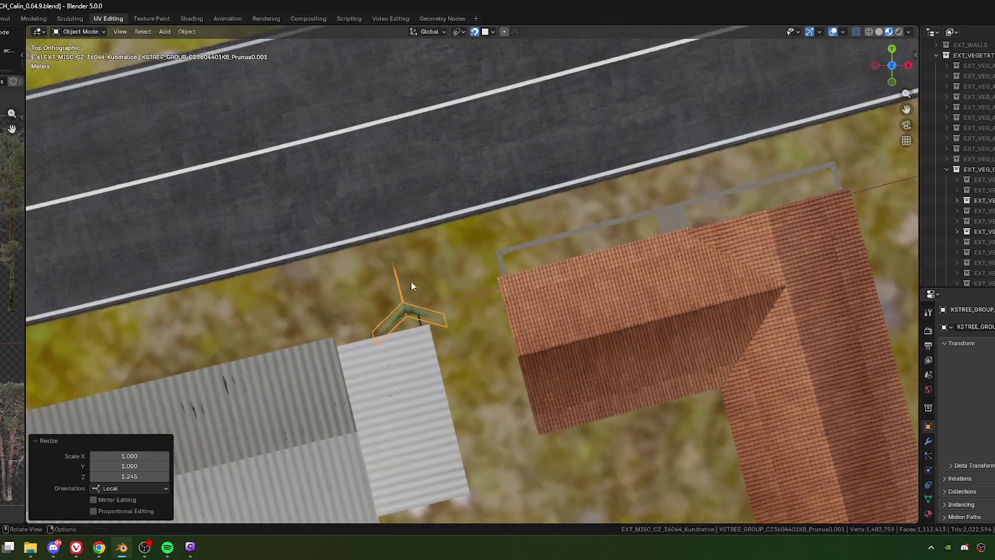
{"action": "scroll", "coordinate": [384, 328], "scroll_direction": "up", "scroll_amount": 3}
{"action": "scroll", "coordinate": [383, 327], "scroll_direction": "up", "scroll_amount": 2}
{"action": "key", "text": "g"}
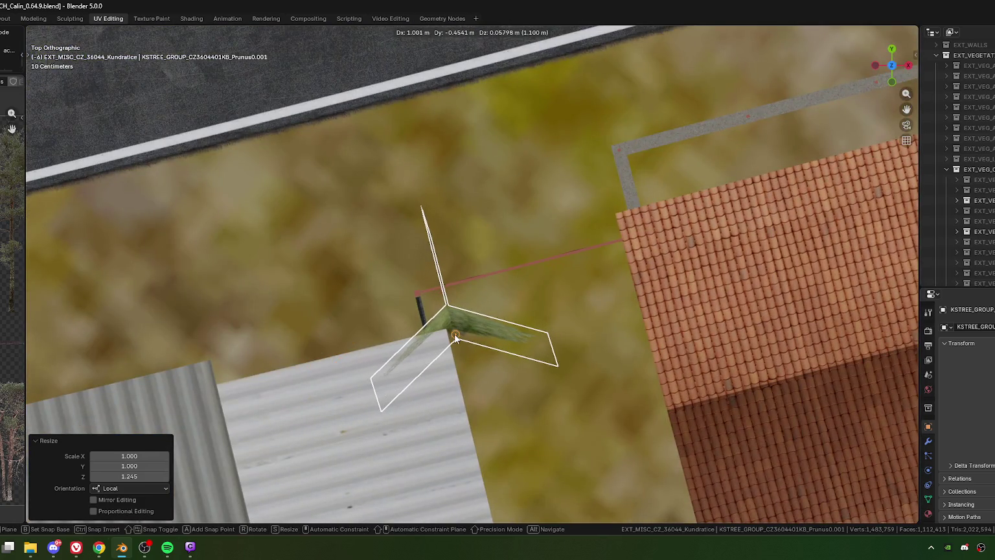
{"action": "left_click", "coordinate": [506, 319]}
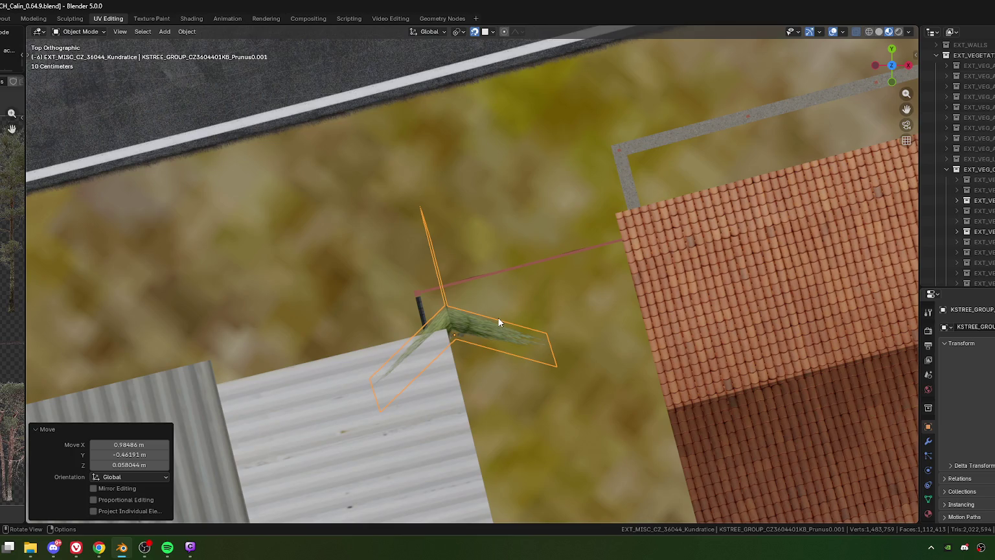
Orbit around the street to check the bush's placement from several angles.
{"action": "mouse_move", "coordinate": [429, 403]}
{"action": "middle_mouse_down"}
{"action": "mouse_move", "coordinate": [565, 282]}
{"action": "mouse_move", "coordinate": [632, 306]}
{"action": "mouse_move", "coordinate": [584, 302]}
{"action": "mouse_move", "coordinate": [544, 271]}
{"action": "mouse_move", "coordinate": [612, 294]}
{"action": "mouse_move", "coordinate": [694, 299]}
{"action": "mouse_move", "coordinate": [583, 337]}
{"action": "mouse_move", "coordinate": [541, 316]}
{"action": "mouse_move", "coordinate": [527, 320]}
{"action": "middle_mouse_up"}
{"action": "mouse_move", "coordinate": [486, 266]}
{"action": "middle_mouse_down"}
{"action": "mouse_move", "coordinate": [530, 284]}
{"action": "mouse_move", "coordinate": [517, 301]}
{"action": "mouse_move", "coordinate": [481, 273]}
{"action": "mouse_move", "coordinate": [583, 317]}
{"action": "mouse_move", "coordinate": [567, 284]}
{"action": "middle_mouse_up"}
{"action": "scroll", "coordinate": [526, 244], "scroll_direction": "up", "scroll_amount": 5}
{"action": "mouse_move", "coordinate": [525, 244]}
{"action": "middle_mouse_down"}
{"action": "mouse_move", "coordinate": [471, 276]}
{"action": "mouse_move", "coordinate": [496, 239]}
{"action": "middle_mouse_up"}
{"action": "middle_click_drag", "start_coordinate": [429, 248], "coordinate": [345, 256]}
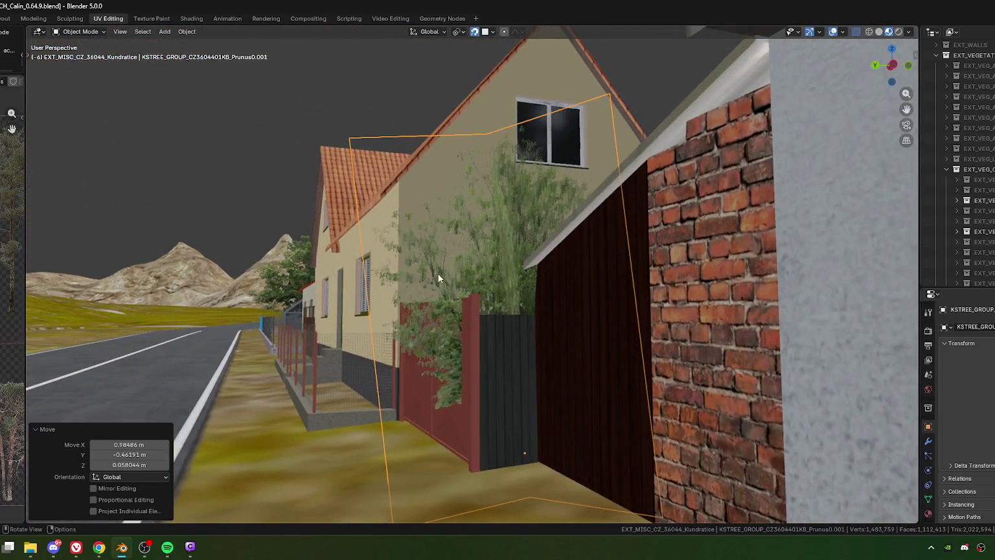
{"action": "middle_click_drag", "start_coordinate": [439, 279], "coordinate": [476, 325]}
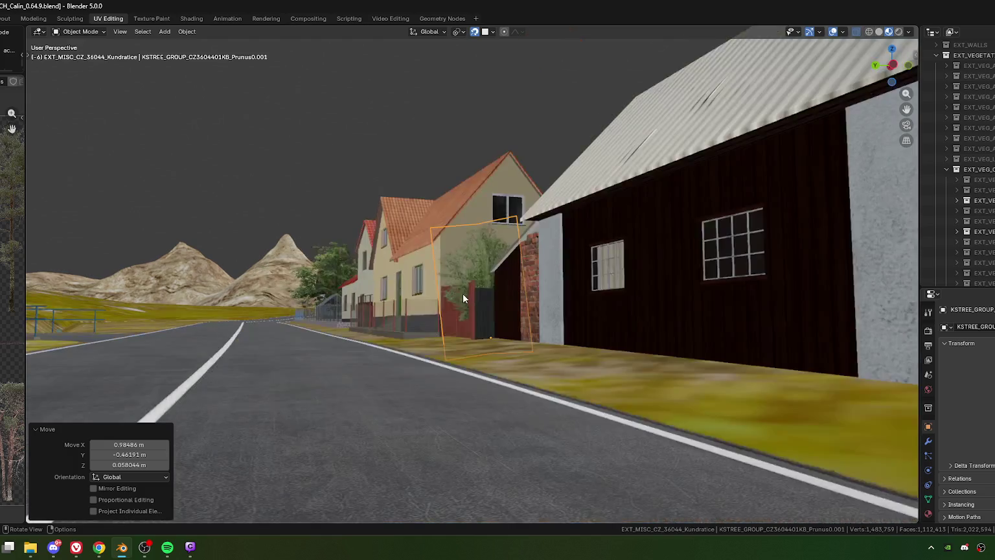
Move the bush beside the red gate and shrink it to 0.847.
{"action": "key", "text": "g"}
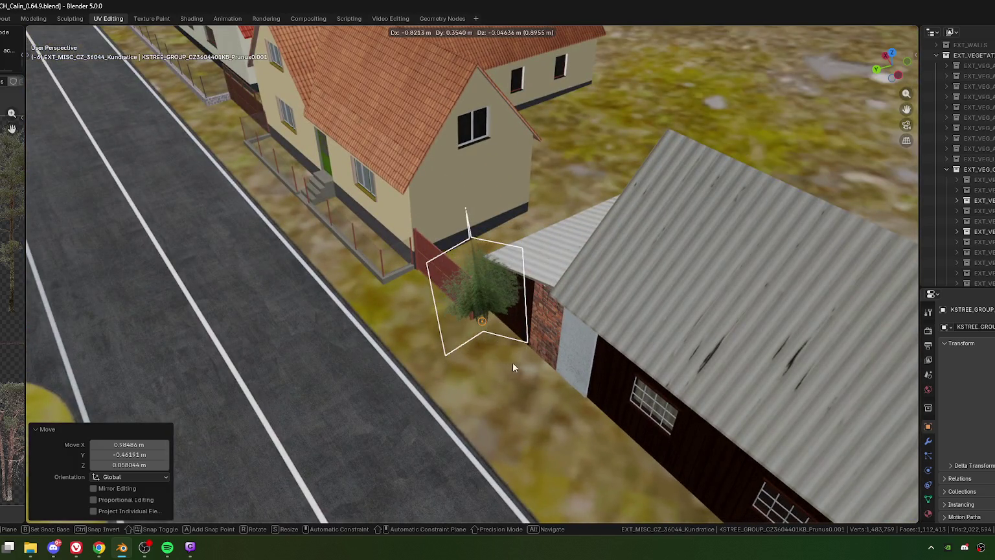
{"action": "left_click", "coordinate": [513, 363]}
{"action": "middle_click_drag", "start_coordinate": [514, 362], "coordinate": [486, 276]}
{"action": "key", "text": "s"}
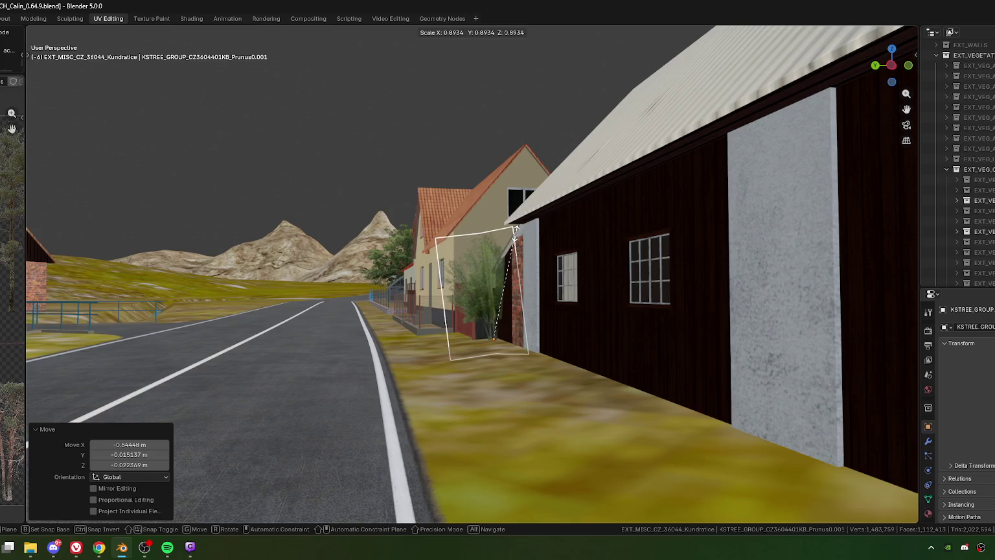
{"action": "left_click", "coordinate": [519, 292]}
From top view, shift the tree card against the roof edge, then check it at street level.
{"action": "scroll", "coordinate": [515, 302], "scroll_direction": "up", "scroll_amount": 3}
{"action": "mouse_move", "coordinate": [516, 305]}
{"action": "middle_mouse_down"}
{"action": "mouse_move", "coordinate": [422, 304]}
{"action": "mouse_move", "coordinate": [528, 309]}
{"action": "mouse_move", "coordinate": [555, 328]}
{"action": "mouse_move", "coordinate": [528, 341]}
{"action": "middle_mouse_up"}
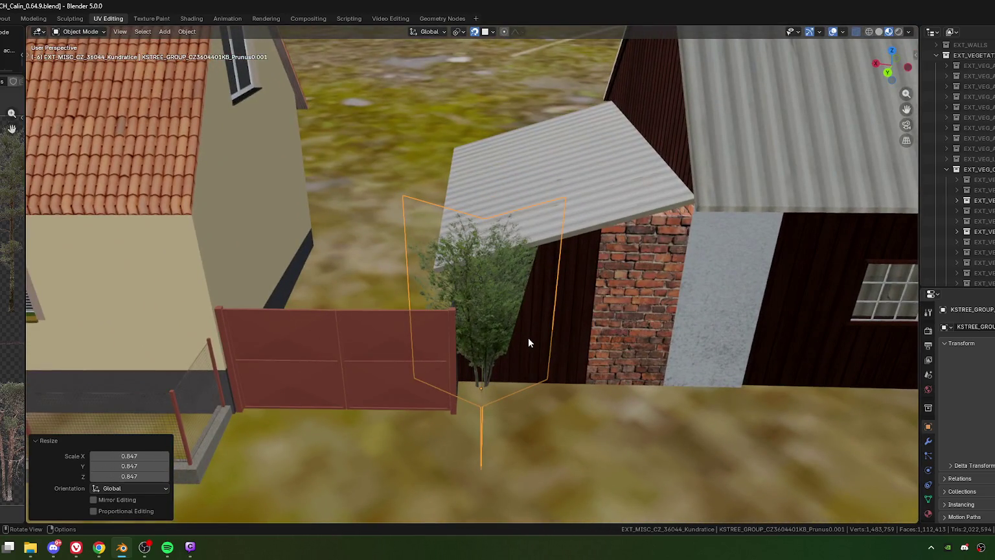
{"action": "key", "text": "KP_7"}
{"action": "key", "text": "g"}
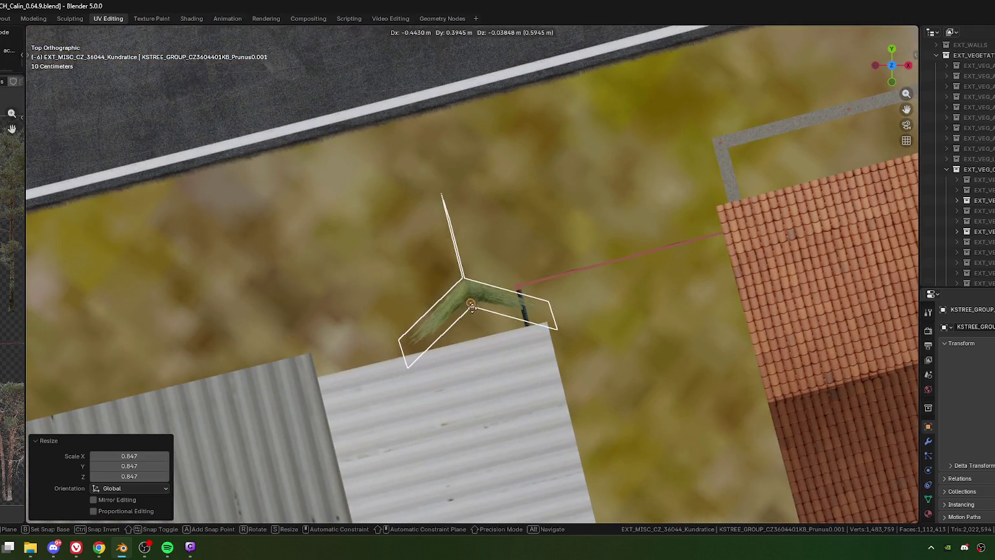
{"action": "left_click", "coordinate": [472, 312]}
{"action": "mouse_move", "coordinate": [375, 371]}
{"action": "middle_mouse_down"}
{"action": "mouse_move", "coordinate": [418, 343]}
{"action": "mouse_move", "coordinate": [477, 260]}
{"action": "mouse_move", "coordinate": [472, 286]}
{"action": "mouse_move", "coordinate": [439, 288]}
{"action": "mouse_move", "coordinate": [404, 310]}
{"action": "mouse_move", "coordinate": [412, 305]}
{"action": "mouse_move", "coordinate": [441, 363]}
{"action": "mouse_move", "coordinate": [550, 331]}
{"action": "mouse_move", "coordinate": [576, 305]}
{"action": "mouse_move", "coordinate": [608, 307]}
{"action": "mouse_move", "coordinate": [612, 296]}
{"action": "mouse_move", "coordinate": [397, 334]}
{"action": "mouse_move", "coordinate": [352, 317]}
{"action": "mouse_move", "coordinate": [403, 320]}
{"action": "mouse_move", "coordinate": [421, 304]}
{"action": "middle_mouse_up"}
{"action": "scroll", "coordinate": [431, 295], "scroll_direction": "up", "scroll_amount": 2}
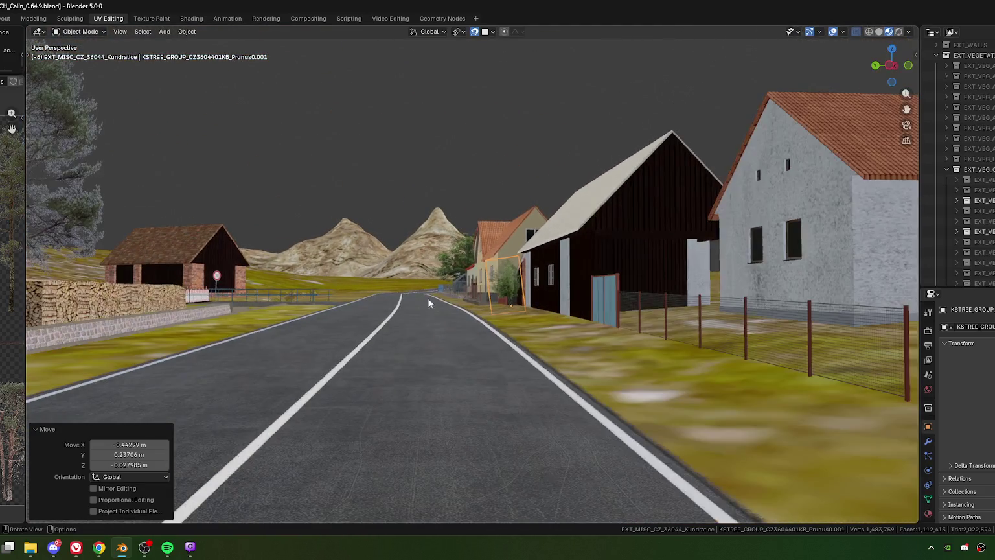
Look along the road, then select and frame a bush beside it.
{"action": "mouse_move", "coordinate": [411, 383]}
{"action": "middle_mouse_down"}
{"action": "mouse_move", "coordinate": [408, 340]}
{"action": "mouse_move", "coordinate": [462, 342]}
{"action": "mouse_move", "coordinate": [465, 372]}
{"action": "mouse_move", "coordinate": [469, 334]}
{"action": "mouse_move", "coordinate": [467, 357]}
{"action": "middle_mouse_up"}
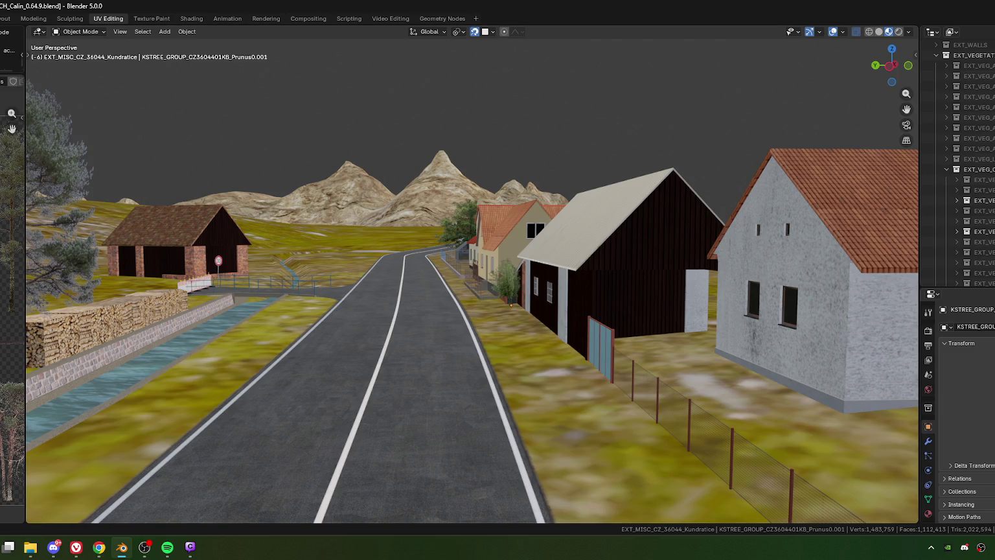
{"action": "middle_click_drag", "start_coordinate": [127, 352], "coordinate": [393, 346], "text": "shift"}
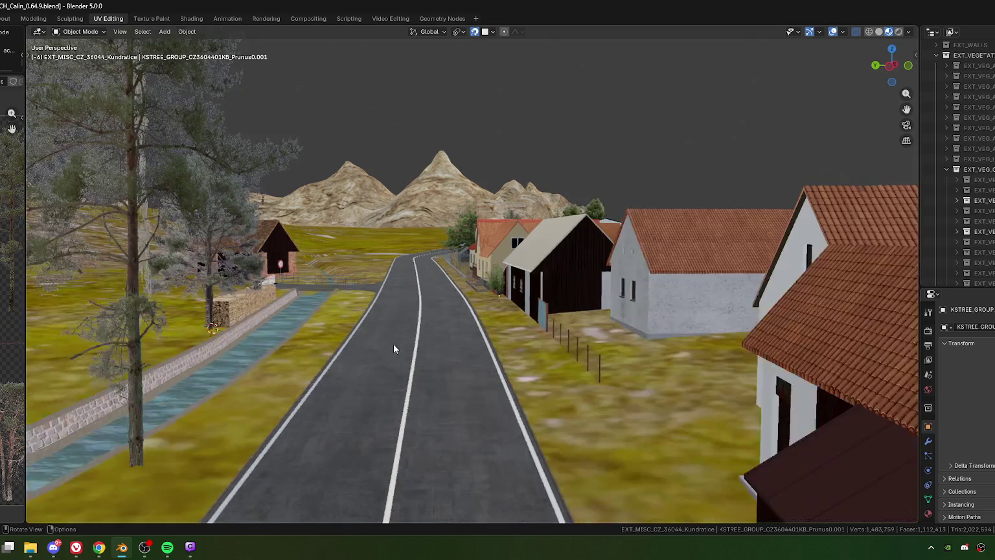
{"action": "mouse_move", "coordinate": [415, 302]}
{"action": "middle_mouse_down"}
{"action": "mouse_move", "coordinate": [569, 328]}
{"action": "mouse_move", "coordinate": [342, 316]}
{"action": "mouse_move", "coordinate": [646, 327]}
{"action": "mouse_move", "coordinate": [585, 266]}
{"action": "middle_mouse_up"}
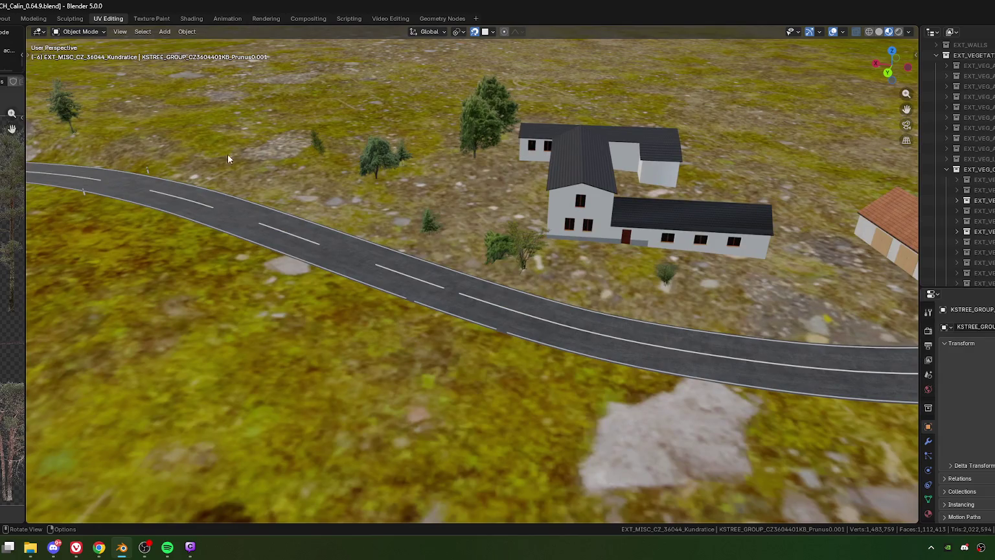
{"action": "middle_click_drag", "start_coordinate": [238, 157], "coordinate": [220, 214], "text": "shift"}
{"action": "left_click", "coordinate": [239, 254]}
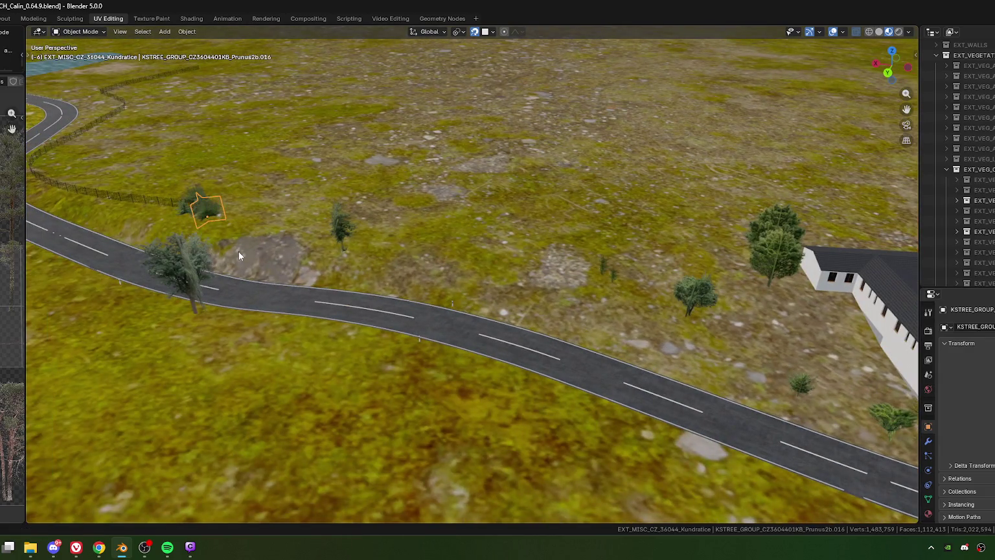
{"action": "key", "text": "KP_Decimal"}
{"action": "mouse_move", "coordinate": [238, 255]}
{"action": "middle_mouse_down"}
{"action": "mouse_move", "coordinate": [428, 282]}
{"action": "mouse_move", "coordinate": [522, 257]}
{"action": "mouse_move", "coordinate": [438, 265]}
{"action": "middle_mouse_up"}
{"action": "scroll", "coordinate": [428, 285], "scroll_direction": "down", "scroll_amount": 3}
{"action": "scroll", "coordinate": [419, 308], "scroll_direction": "down", "scroll_amount": 5}
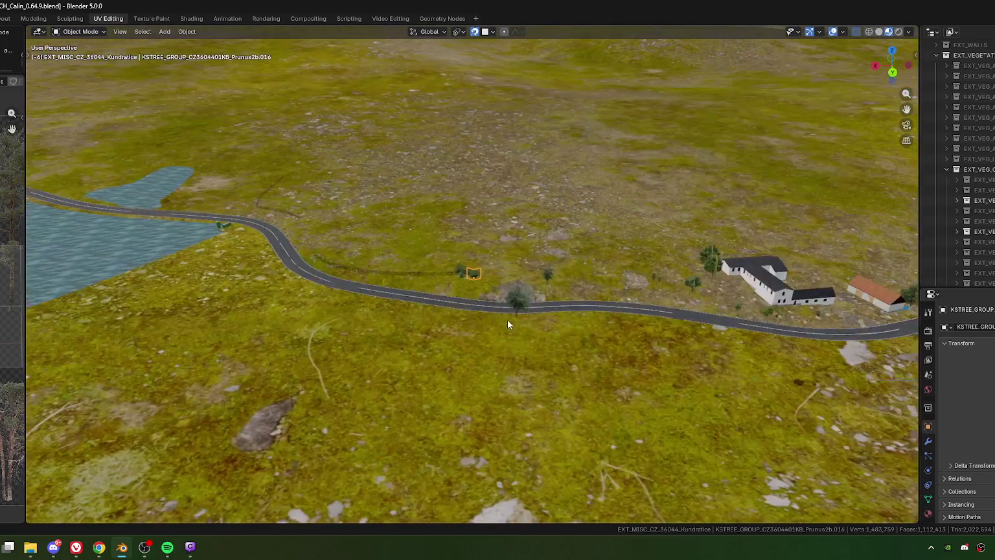
Bring the tree cluster into view and select shrubs Prunus1b.029 and Birne.028.
{"action": "middle_click_drag", "start_coordinate": [579, 330], "coordinate": [415, 304], "text": "shift"}
{"action": "mouse_move", "coordinate": [583, 324]}
{"action": "middle_mouse_down", "text": "shift"}
{"action": "mouse_move", "coordinate": [390, 296]}
{"action": "mouse_move", "coordinate": [188, 298]}
{"action": "middle_mouse_up", "text": "shift"}
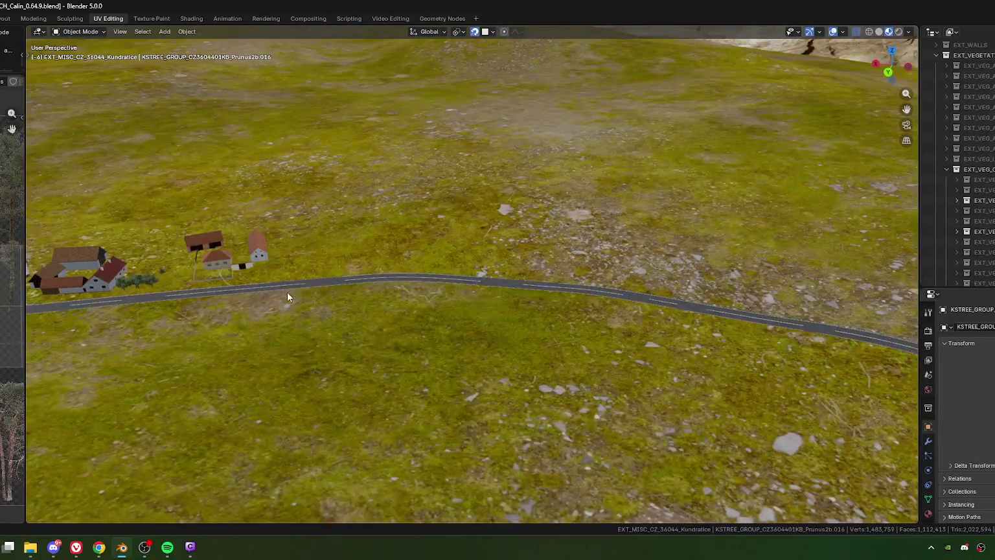
{"action": "middle_click_drag", "start_coordinate": [289, 295], "coordinate": [390, 294]}
{"action": "scroll", "coordinate": [391, 288], "scroll_direction": "up", "scroll_amount": 3}
{"action": "scroll", "coordinate": [429, 270], "scroll_direction": "up", "scroll_amount": 3}
{"action": "scroll", "coordinate": [473, 323], "scroll_direction": "up", "scroll_amount": 3}
{"action": "scroll", "coordinate": [453, 305], "scroll_direction": "up", "scroll_amount": 3}
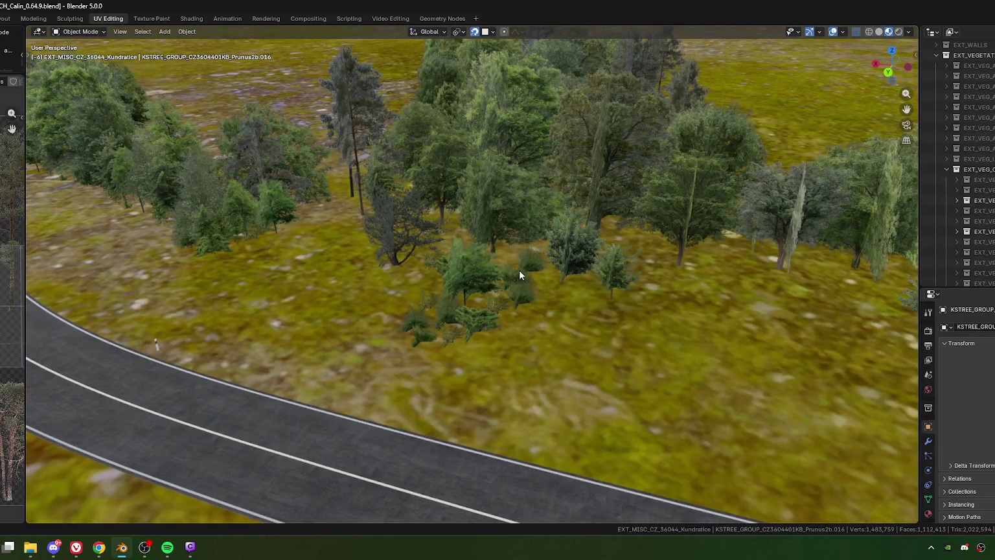
{"action": "scroll", "coordinate": [502, 286], "scroll_direction": "up", "scroll_amount": 3}
{"action": "left_click", "coordinate": [419, 357]}
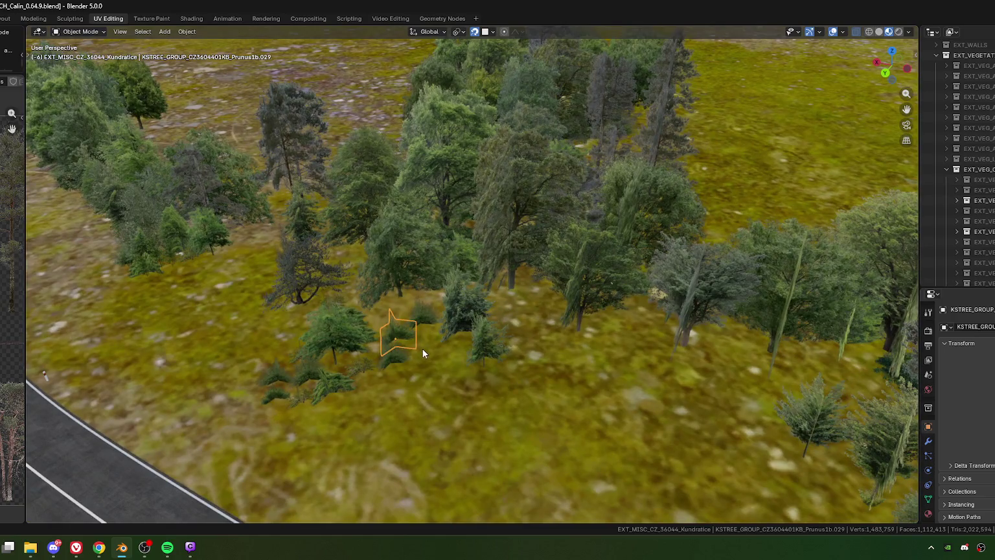
{"action": "scroll", "coordinate": [422, 349], "scroll_direction": "down", "scroll_amount": 2}
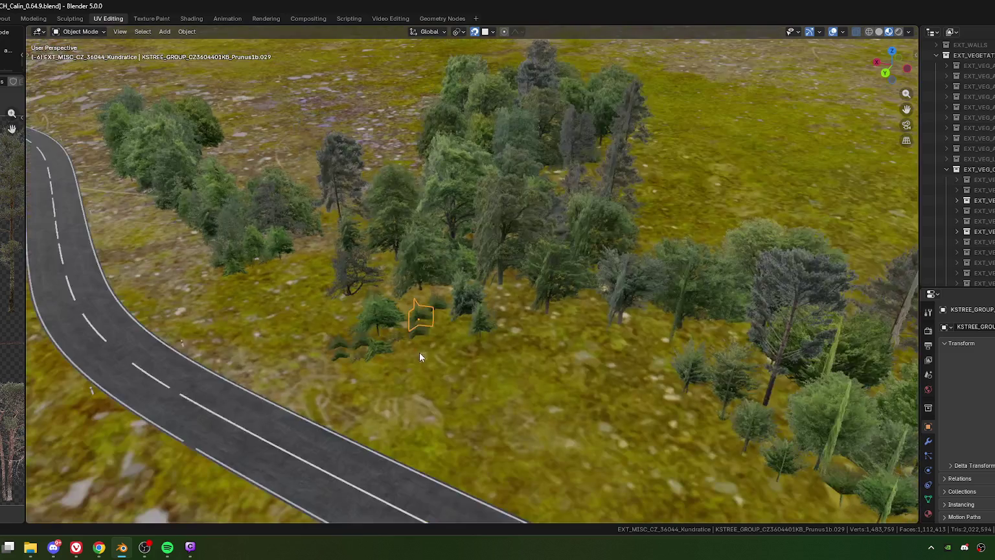
{"action": "left_click", "coordinate": [376, 349], "text": "shift"}
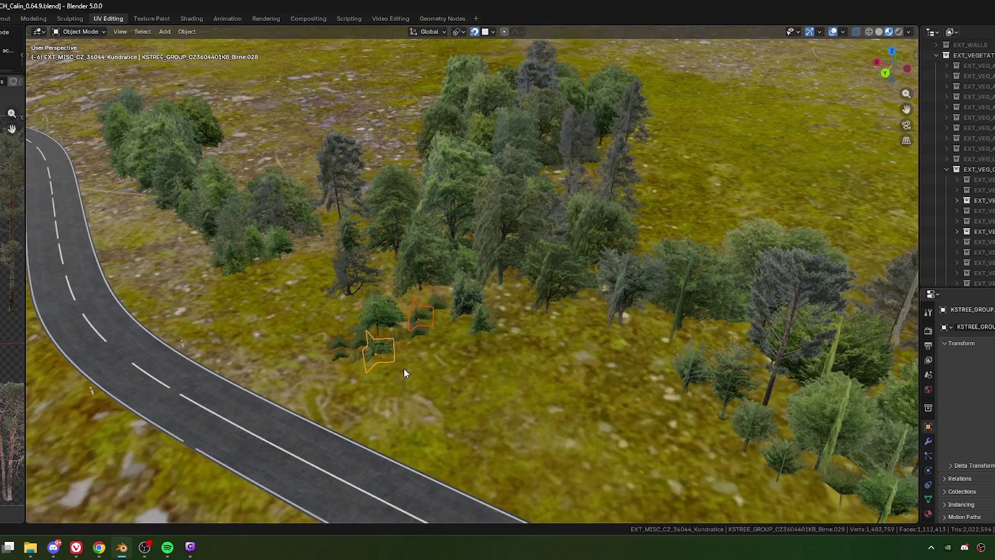
Zoom to inspect the two selected shrubs, then duplicate them.
{"action": "scroll", "coordinate": [410, 362], "scroll_direction": "up", "scroll_amount": 2}
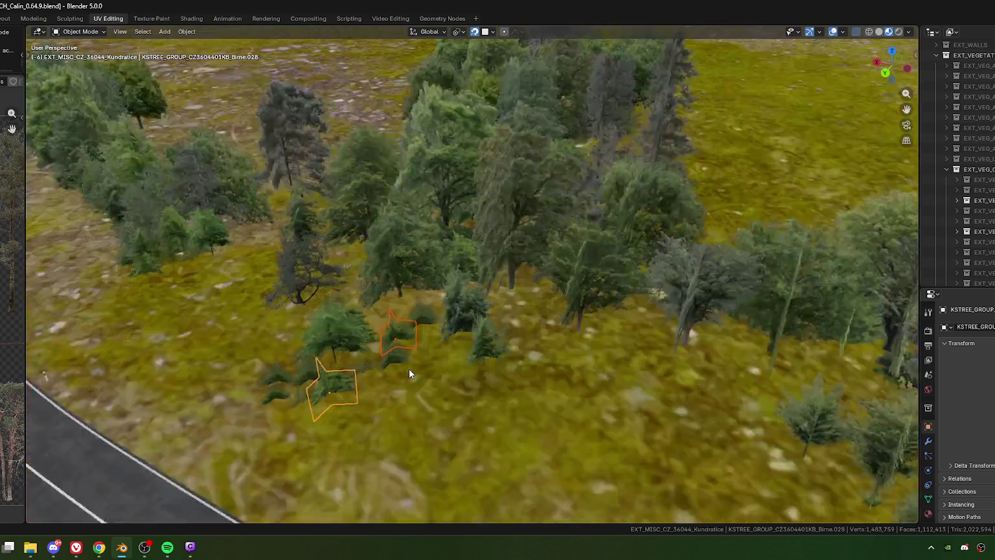
{"action": "scroll", "coordinate": [408, 368], "scroll_direction": "up", "scroll_amount": 2}
{"action": "scroll", "coordinate": [387, 388], "scroll_direction": "up", "scroll_amount": 2}
{"action": "scroll", "coordinate": [387, 383], "scroll_direction": "down", "scroll_amount": 4}
{"action": "scroll", "coordinate": [472, 336], "scroll_direction": "down", "scroll_amount": 3}
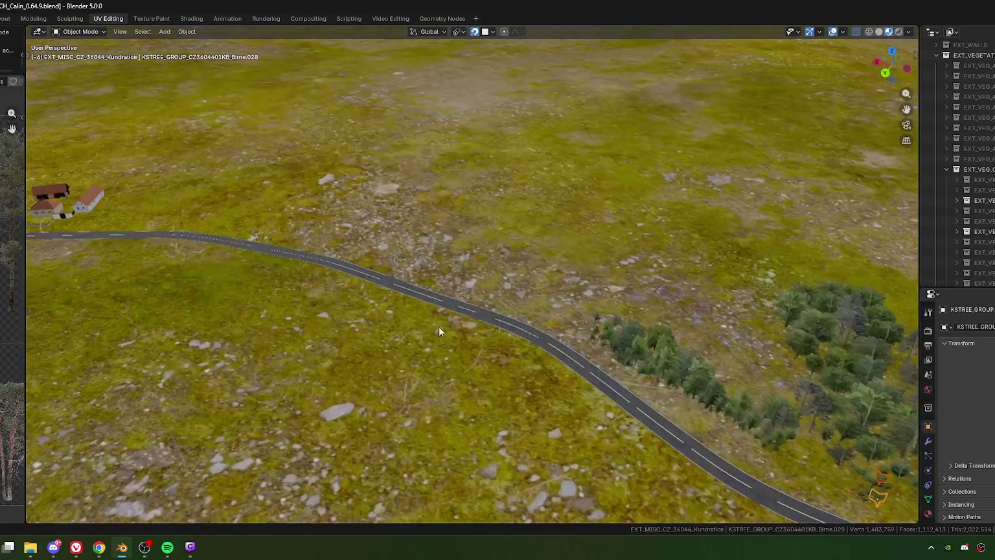
{"action": "scroll", "coordinate": [270, 305], "scroll_direction": "down", "scroll_amount": 2}
{"action": "scroll", "coordinate": [454, 315], "scroll_direction": "down", "scroll_amount": 2}
{"action": "scroll", "coordinate": [454, 316], "scroll_direction": "up", "scroll_amount": 1}
{"action": "scroll", "coordinate": [337, 312], "scroll_direction": "up", "scroll_amount": 2}
{"action": "scroll", "coordinate": [420, 317], "scroll_direction": "up", "scroll_amount": 2}
{"action": "scroll", "coordinate": [397, 296], "scroll_direction": "up", "scroll_amount": 1}
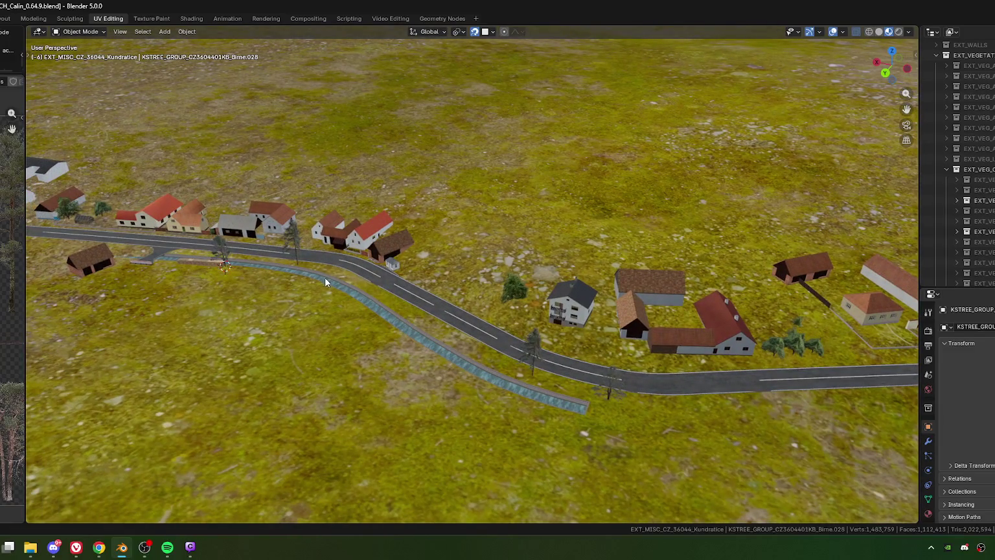
{"action": "key", "text": "shift+d"}
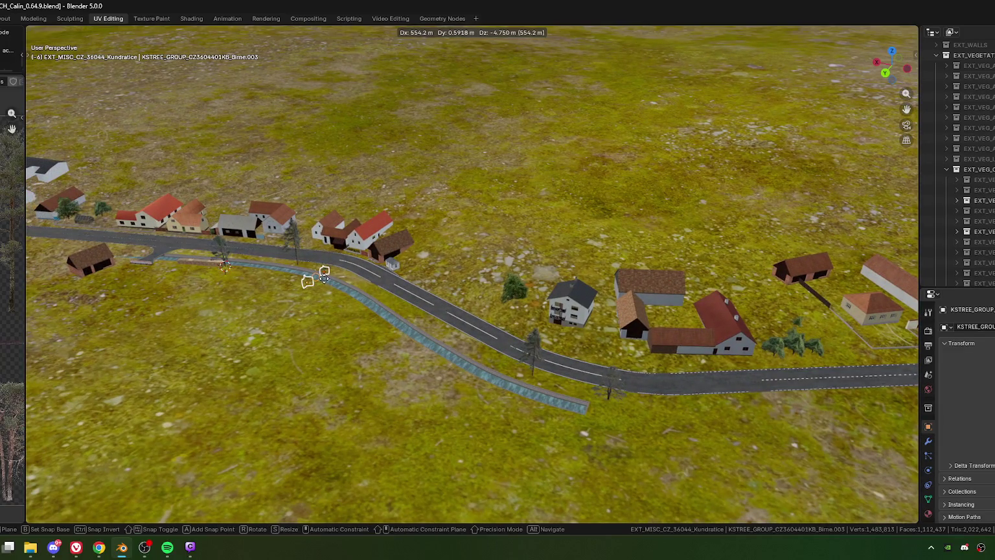
Drop the shrub copies beside the canal near the road and frame them.
{"action": "left_click", "coordinate": [336, 296]}
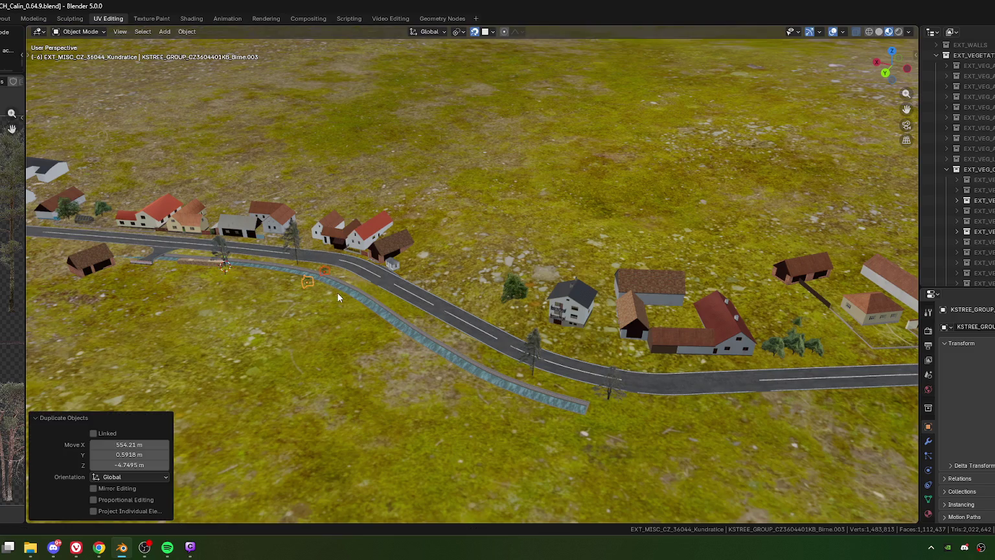
{"action": "key", "text": "KP_Decimal"}
{"action": "scroll", "coordinate": [354, 280], "scroll_direction": "down", "scroll_amount": 2}
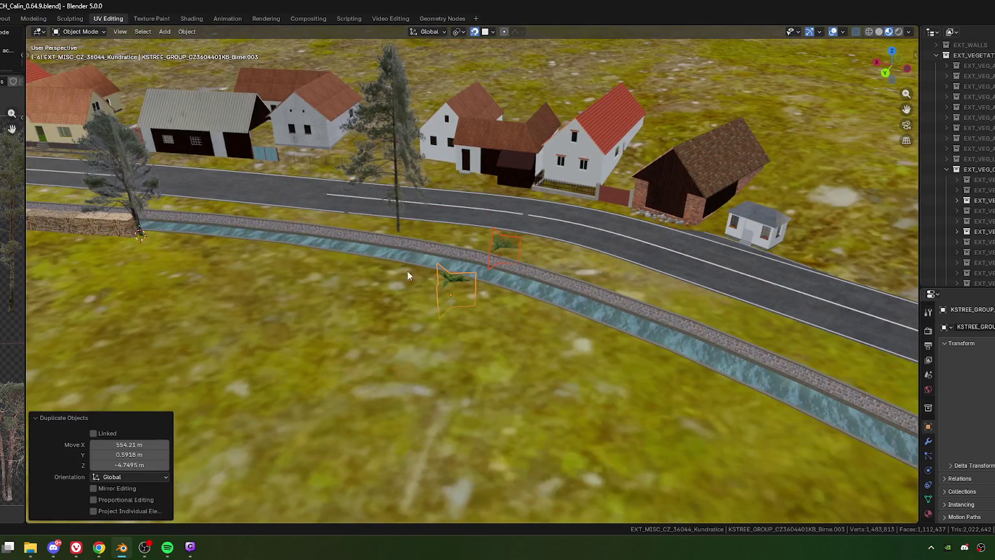
{"action": "key", "text": "alt+Tab"}
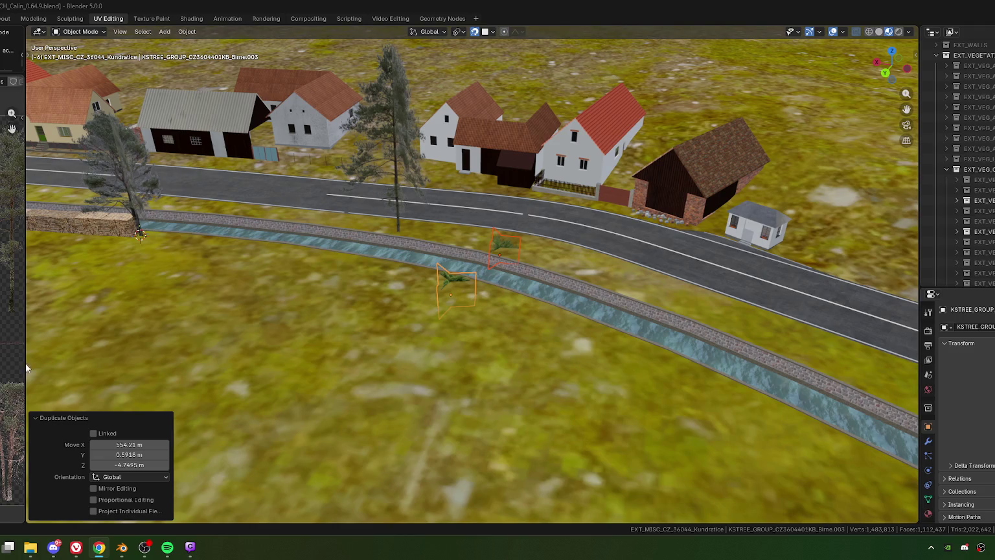
{"action": "mouse_move", "coordinate": [452, 278]}
{"action": "middle_mouse_down"}
{"action": "mouse_move", "coordinate": [474, 263]}
{"action": "mouse_move", "coordinate": [529, 279]}
{"action": "mouse_move", "coordinate": [500, 279]}
{"action": "mouse_move", "coordinate": [490, 297]}
{"action": "middle_mouse_up"}
In top view, rotate the roadside shrub copy and move it beside the canal.
{"action": "left_click", "coordinate": [462, 228]}
{"action": "key", "text": "KP_7"}
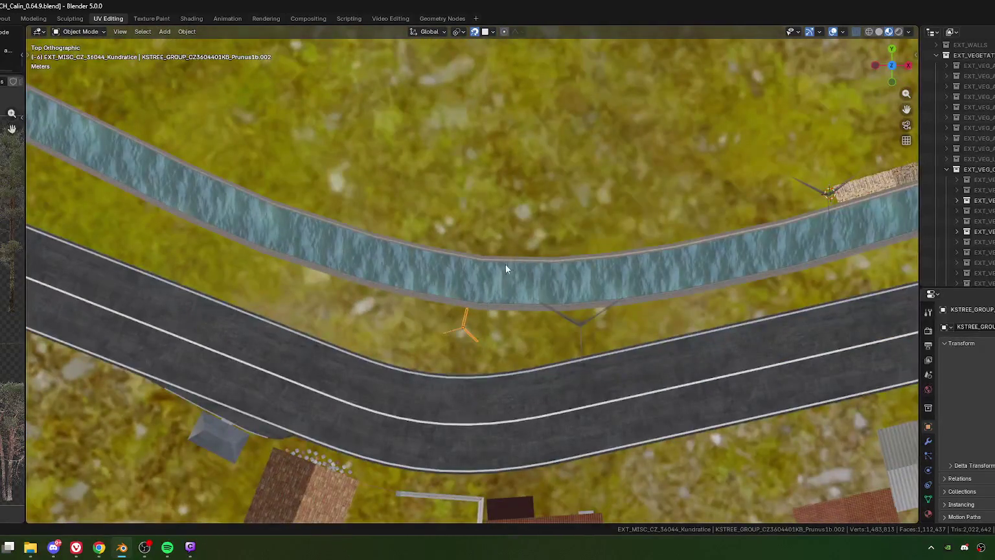
{"action": "key", "text": "r"}
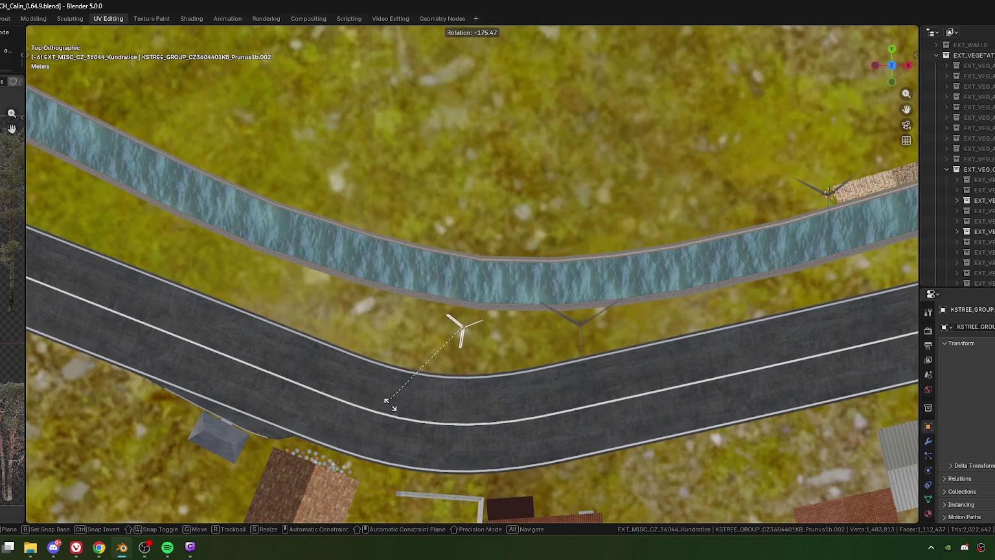
{"action": "left_click", "coordinate": [482, 372]}
{"action": "scroll", "coordinate": [456, 325], "scroll_direction": "up", "scroll_amount": 2}
{"action": "scroll", "coordinate": [415, 358], "scroll_direction": "up", "scroll_amount": 2}
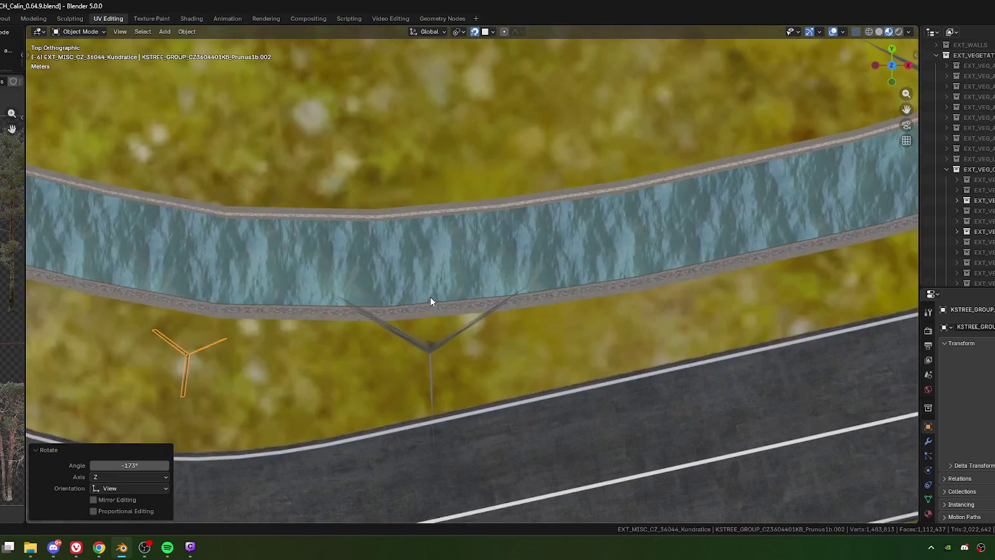
{"action": "key", "text": "g"}
{"action": "left_click", "coordinate": [437, 296]}
At ground level, turn the bush 1.61° and scale it to 0.802 against the wall.
{"action": "mouse_move", "coordinate": [438, 295]}
{"action": "middle_mouse_down"}
{"action": "mouse_move", "coordinate": [461, 314]}
{"action": "mouse_move", "coordinate": [492, 272]}
{"action": "middle_mouse_up"}
{"action": "scroll", "coordinate": [482, 313], "scroll_direction": "up", "scroll_amount": 2}
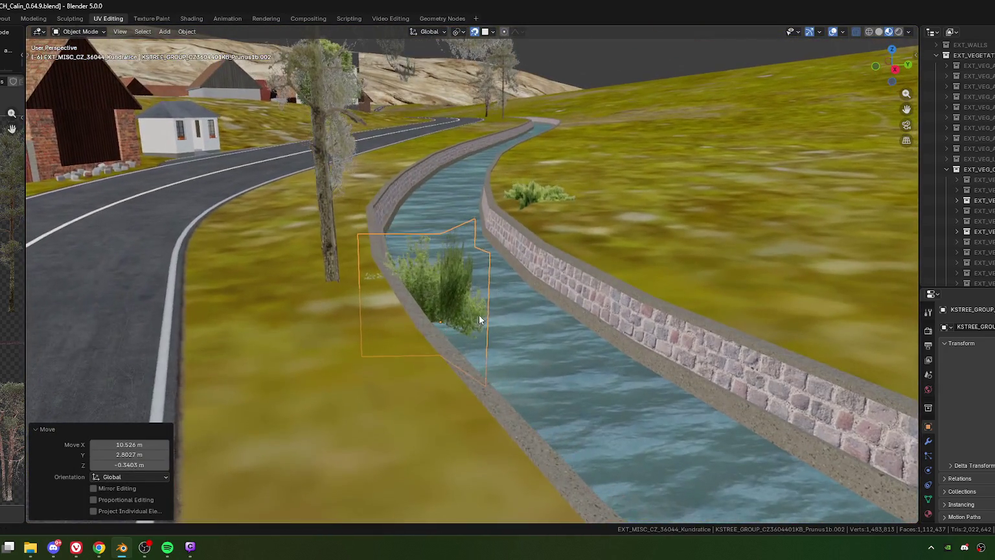
{"action": "mouse_move", "coordinate": [473, 307]}
{"action": "middle_mouse_down"}
{"action": "mouse_move", "coordinate": [484, 299]}
{"action": "mouse_move", "coordinate": [507, 333]}
{"action": "mouse_move", "coordinate": [511, 327]}
{"action": "middle_mouse_up"}
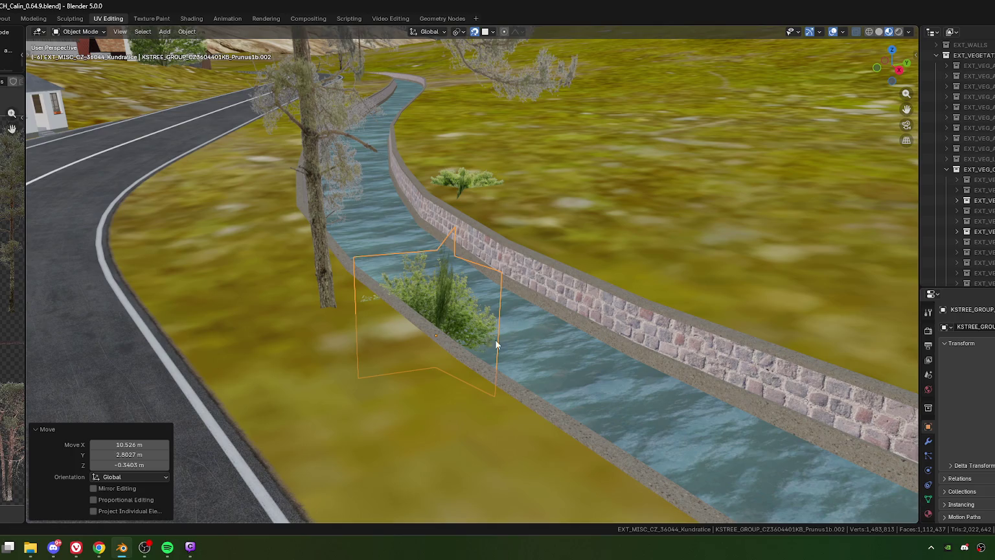
{"action": "mouse_move", "coordinate": [486, 335]}
{"action": "middle_mouse_down"}
{"action": "mouse_move", "coordinate": [451, 314]}
{"action": "mouse_move", "coordinate": [461, 314]}
{"action": "mouse_move", "coordinate": [464, 297]}
{"action": "mouse_move", "coordinate": [471, 315]}
{"action": "mouse_move", "coordinate": [458, 328]}
{"action": "mouse_move", "coordinate": [471, 298]}
{"action": "mouse_move", "coordinate": [474, 322]}
{"action": "middle_mouse_up"}
{"action": "key", "text": "r"}
{"action": "left_click", "coordinate": [463, 292]}
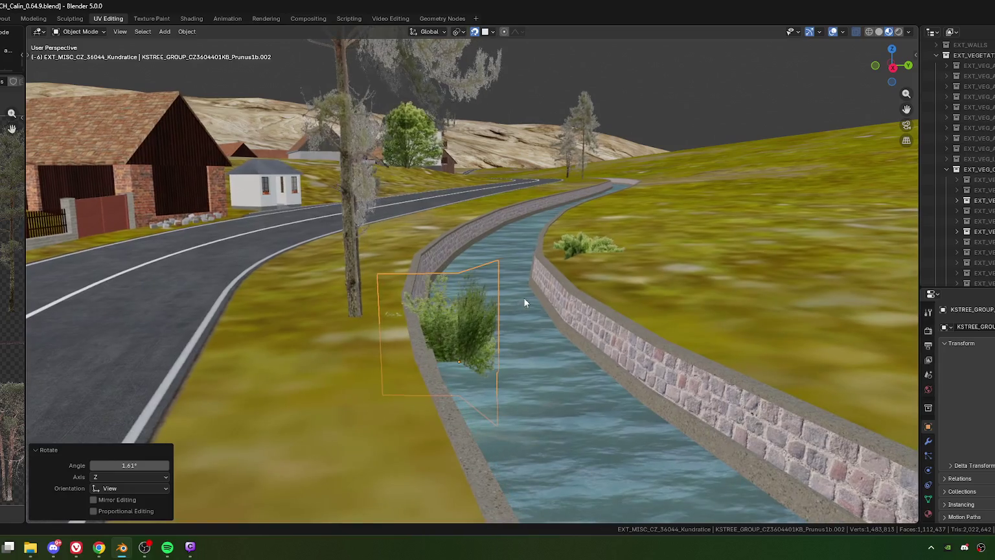
{"action": "key", "text": "s"}
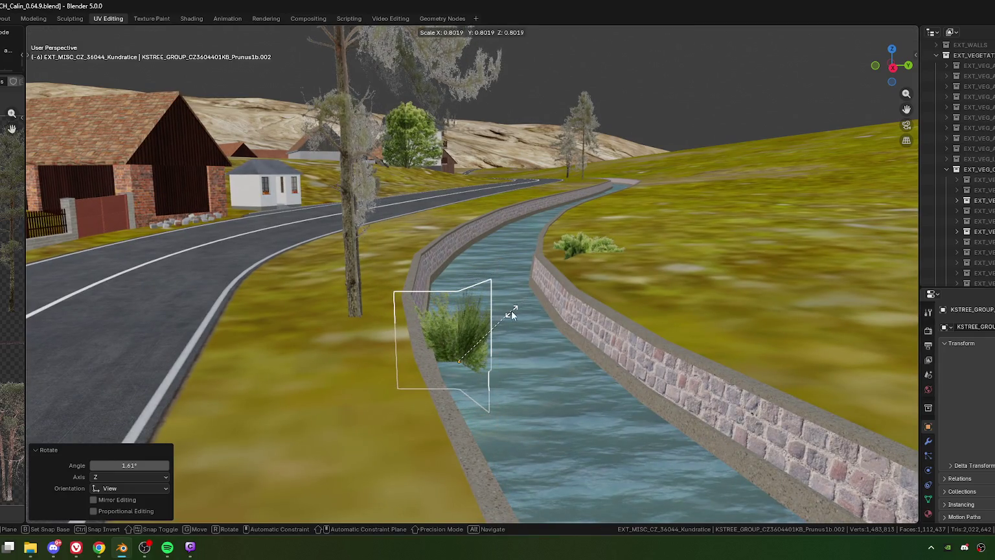
{"action": "left_click", "coordinate": [502, 314]}
Orbit to review the bush along the road and down the canal.
{"action": "scroll", "coordinate": [484, 336], "scroll_direction": "down", "scroll_amount": 5}
{"action": "mouse_move", "coordinate": [440, 343]}
{"action": "middle_mouse_down"}
{"action": "mouse_move", "coordinate": [460, 305]}
{"action": "mouse_move", "coordinate": [460, 336]}
{"action": "middle_mouse_up"}
{"action": "scroll", "coordinate": [460, 332], "scroll_direction": "up", "scroll_amount": 3}
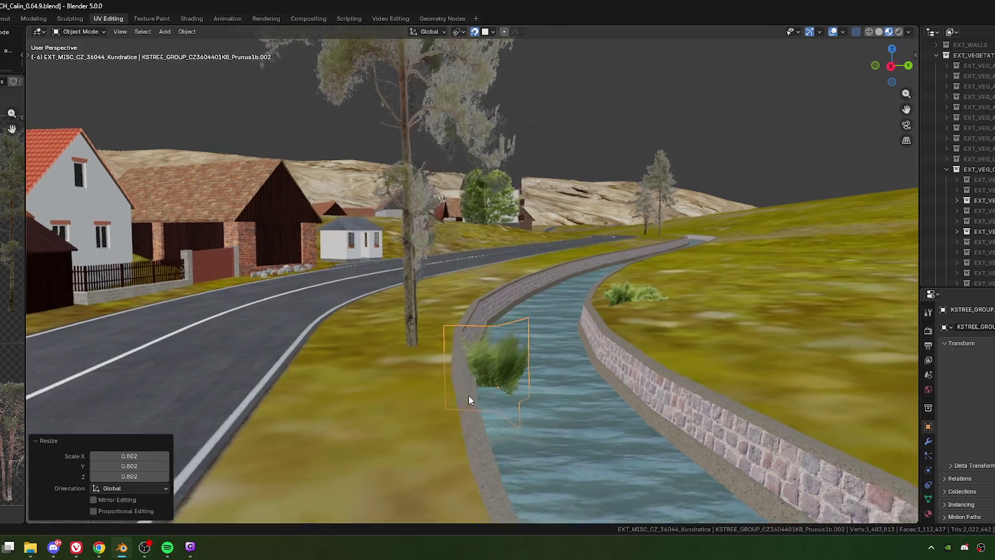
{"action": "mouse_move", "coordinate": [468, 401]}
{"action": "middle_mouse_down"}
{"action": "mouse_move", "coordinate": [509, 289]}
{"action": "mouse_move", "coordinate": [425, 332]}
{"action": "mouse_move", "coordinate": [411, 313]}
{"action": "mouse_move", "coordinate": [489, 364]}
{"action": "middle_mouse_up"}
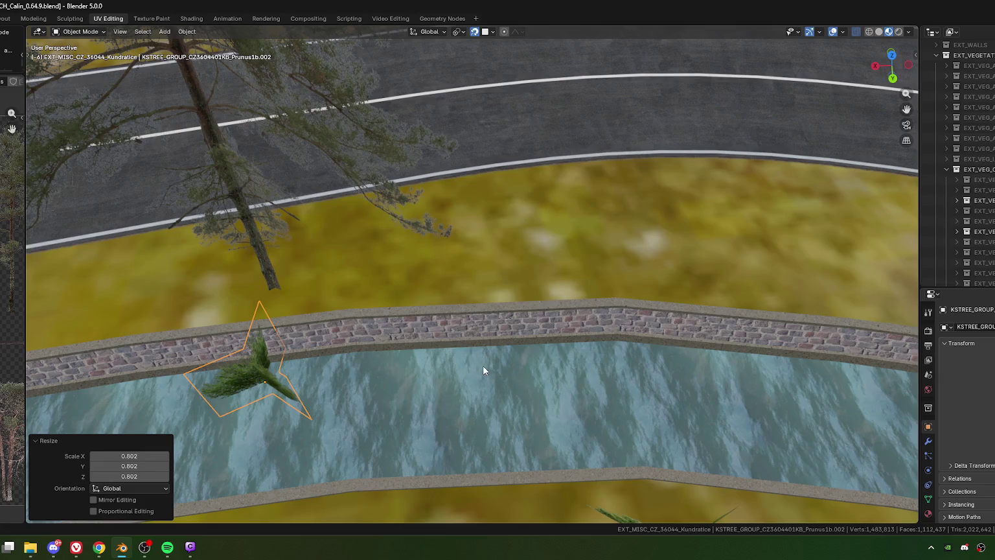
Duplicate the canal-side bush card further along the canal and set its height to 1.257.
{"action": "key", "text": "shift+d"}
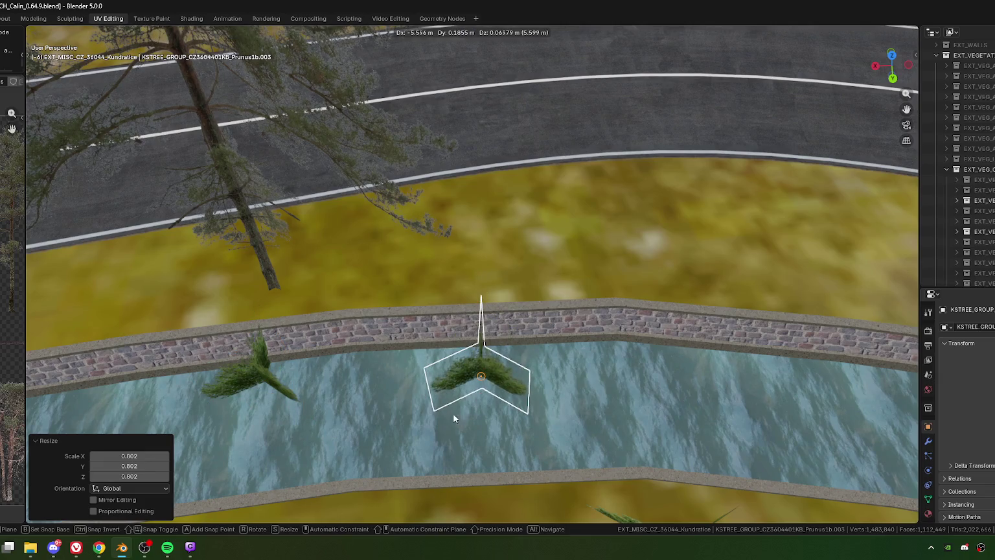
{"action": "left_click", "coordinate": [459, 410]}
{"action": "mouse_move", "coordinate": [404, 380]}
{"action": "middle_mouse_down"}
{"action": "mouse_move", "coordinate": [427, 390]}
{"action": "mouse_move", "coordinate": [453, 370]}
{"action": "mouse_move", "coordinate": [532, 363]}
{"action": "mouse_move", "coordinate": [528, 330]}
{"action": "mouse_move", "coordinate": [555, 337]}
{"action": "middle_mouse_up"}
{"action": "key", "text": "s"}
{"action": "key", "text": "z"}
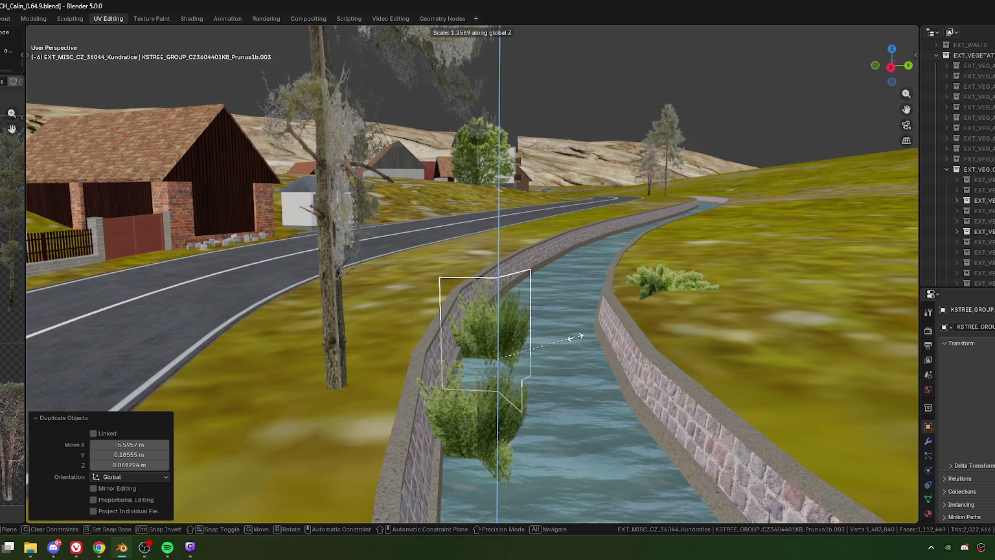
{"action": "left_click", "coordinate": [575, 336]}
{"action": "mouse_move", "coordinate": [563, 338]}
{"action": "middle_mouse_down"}
{"action": "mouse_move", "coordinate": [464, 356]}
{"action": "mouse_move", "coordinate": [466, 348]}
{"action": "mouse_move", "coordinate": [429, 345]}
{"action": "mouse_move", "coordinate": [494, 353]}
{"action": "middle_mouse_up"}
{"action": "scroll", "coordinate": [465, 344], "scroll_direction": "up", "scroll_amount": 2}
Place another duplicate of the bush card onto the distant stretch of canal.
{"action": "key", "text": "alt+Tab"}
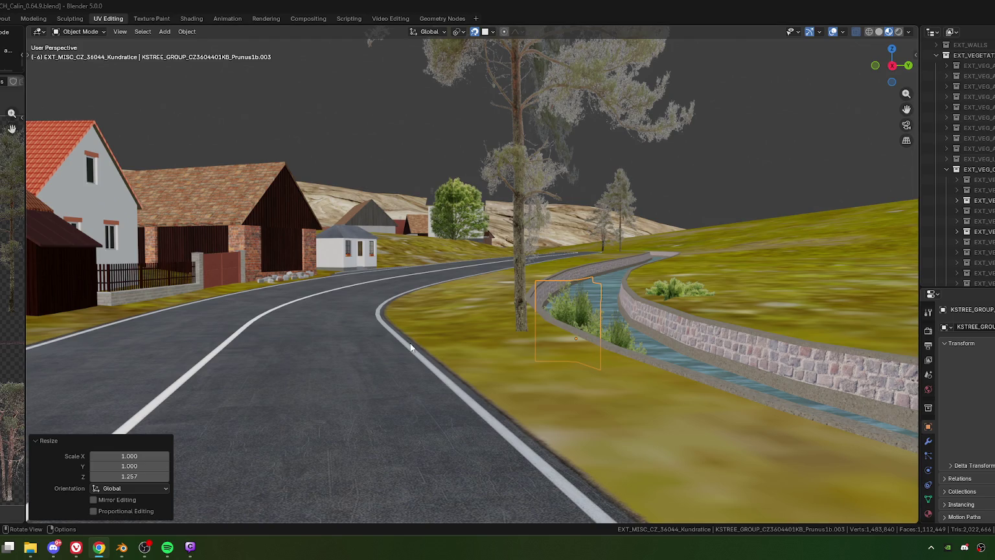
{"action": "mouse_move", "coordinate": [537, 296]}
{"action": "middle_mouse_down"}
{"action": "mouse_move", "coordinate": [488, 327]}
{"action": "mouse_move", "coordinate": [411, 301]}
{"action": "mouse_move", "coordinate": [468, 319]}
{"action": "middle_mouse_up"}
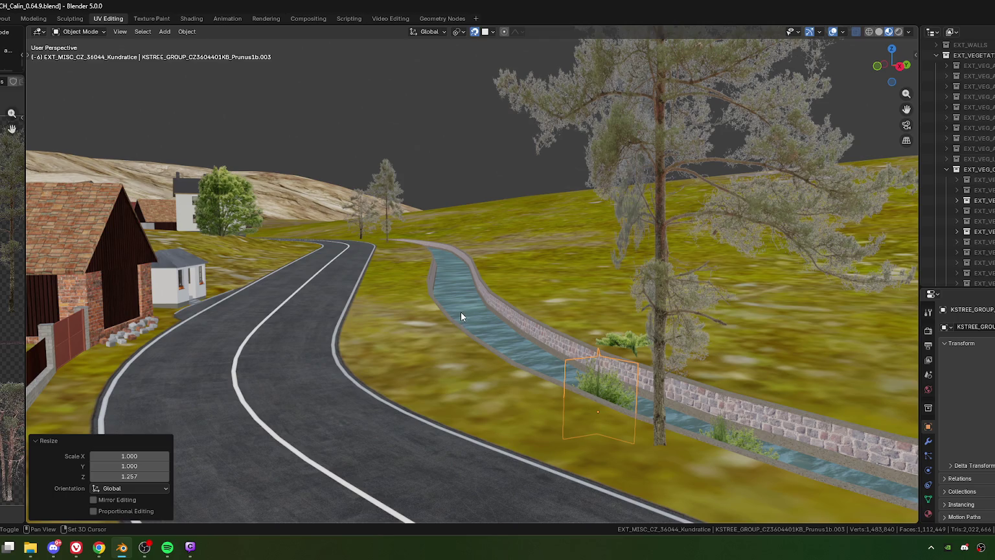
{"action": "key", "text": "shift+d"}
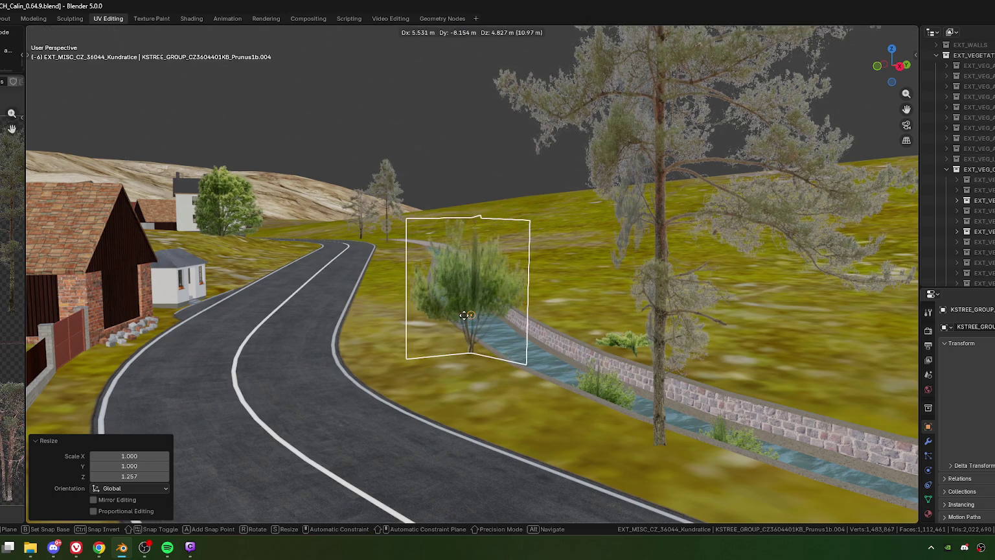
{"action": "key", "text": "ctrl"}
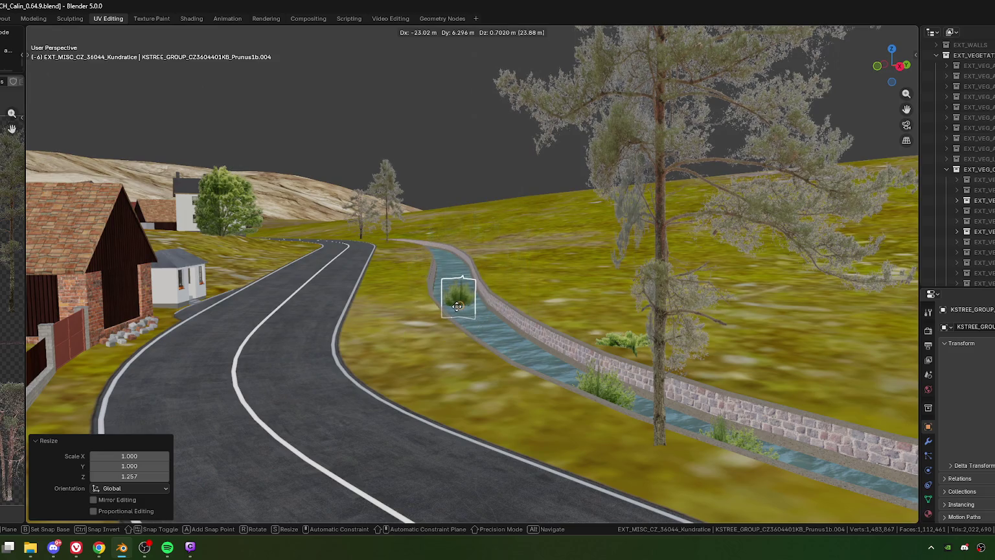
{"action": "left_click", "coordinate": [460, 284]}
{"action": "key", "text": "KP_Decimal"}
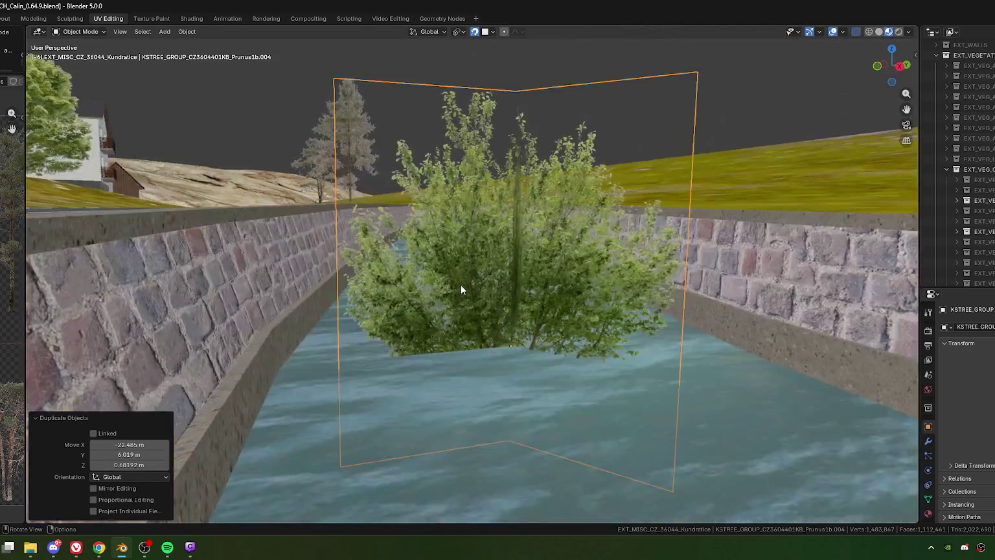
{"action": "middle_click_drag", "start_coordinate": [454, 293], "coordinate": [475, 340]}
Move the new bush copy into position inside the canal, checking from top view.
{"action": "key", "text": "g"}
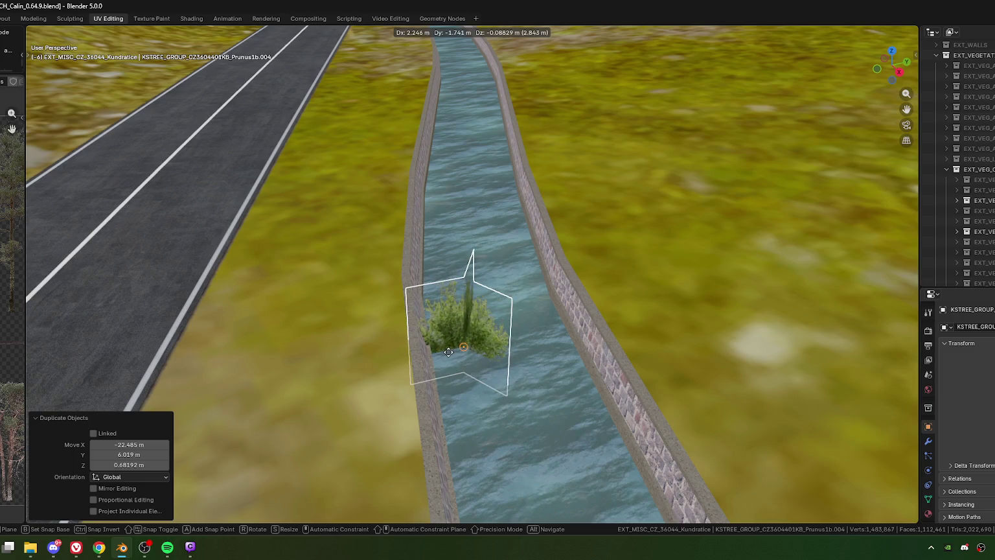
{"action": "left_click", "coordinate": [446, 353]}
{"action": "key", "text": "g"}
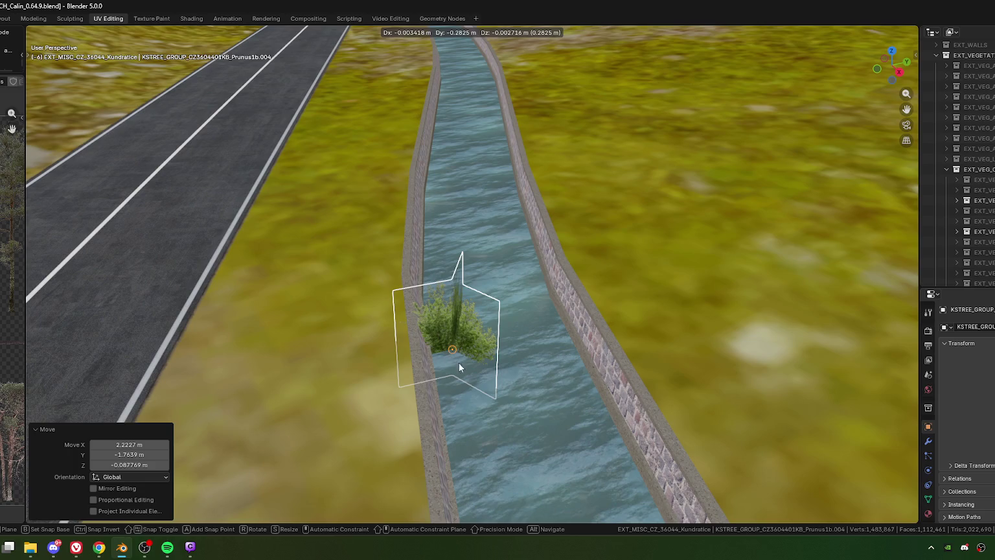
{"action": "left_click", "coordinate": [457, 364]}
{"action": "key", "text": "KP_7"}
{"action": "middle_click_drag", "start_coordinate": [476, 355], "coordinate": [513, 302], "text": "shift"}
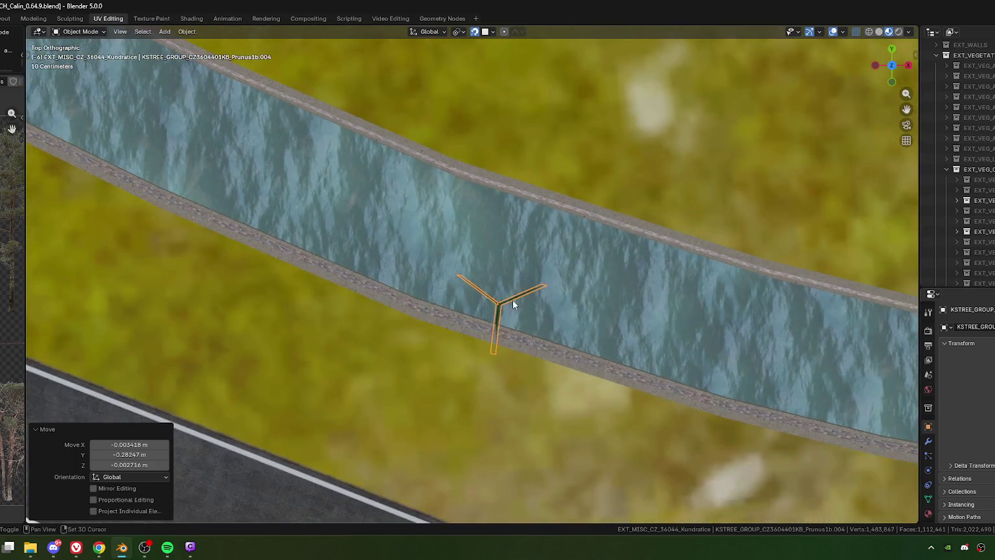
{"action": "scroll", "coordinate": [514, 301], "scroll_direction": "down", "scroll_amount": 4}
Rotate and reposition the bush copy, then reduce its height to 0.876.
{"action": "key", "text": "r"}
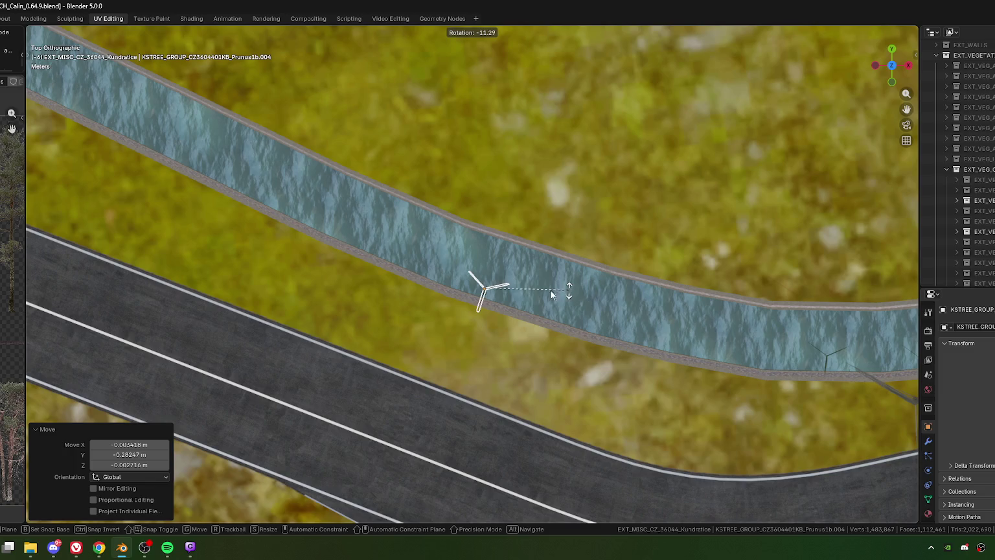
{"action": "left_click", "coordinate": [512, 316]}
{"action": "scroll", "coordinate": [512, 315], "scroll_direction": "up", "scroll_amount": 4}
{"action": "key", "text": "g"}
{"action": "left_click", "coordinate": [516, 320]}
{"action": "mouse_move", "coordinate": [517, 320]}
{"action": "middle_mouse_down"}
{"action": "mouse_move", "coordinate": [506, 400]}
{"action": "mouse_move", "coordinate": [479, 301]}
{"action": "mouse_move", "coordinate": [519, 249]}
{"action": "middle_mouse_up"}
{"action": "key", "text": "s"}
{"action": "key", "text": "z"}
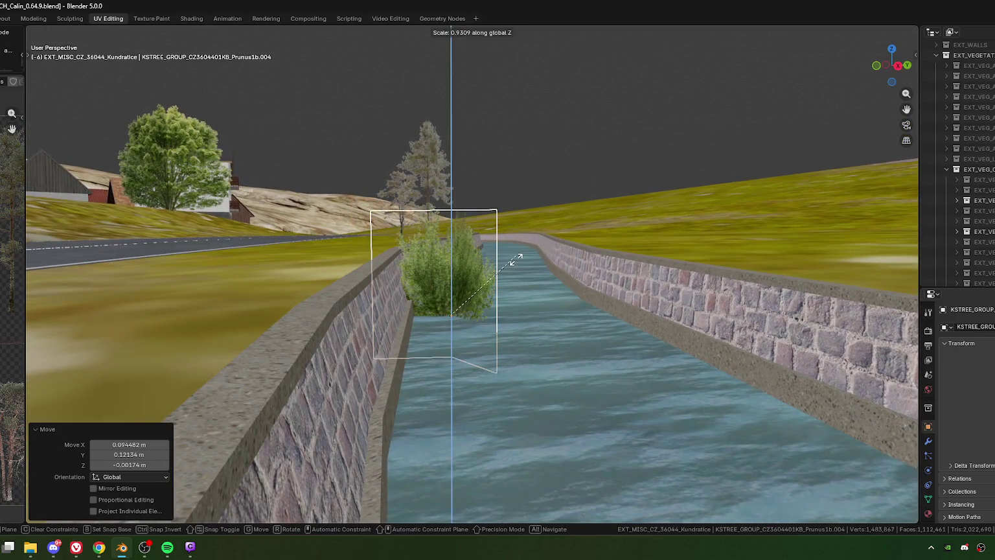
{"action": "left_click", "coordinate": [512, 309]}
Move the Birne.003 bush into the canal and rotate it -194°.
{"action": "middle_click_drag", "start_coordinate": [512, 309], "coordinate": [895, 399]}
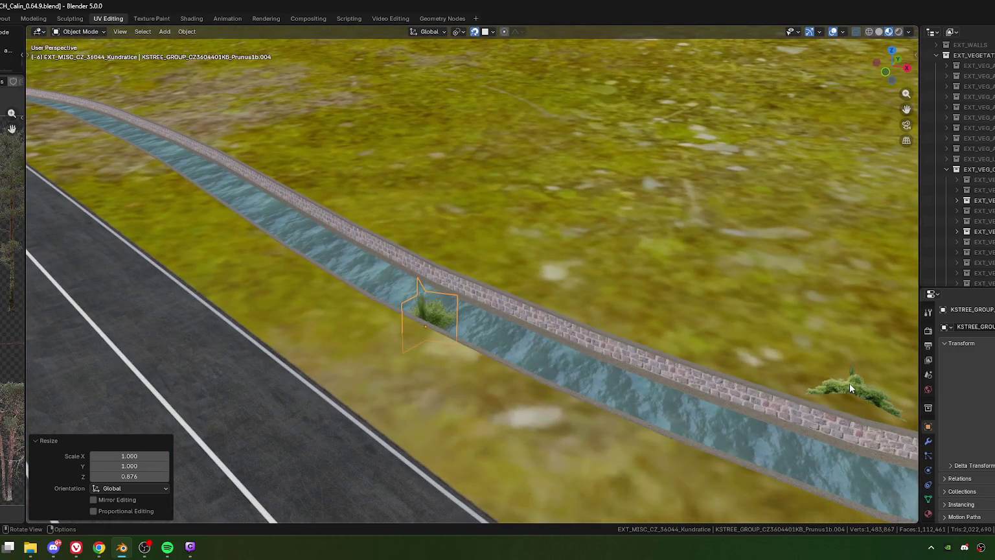
{"action": "left_click", "coordinate": [849, 382]}
{"action": "key", "text": "KP_7"}
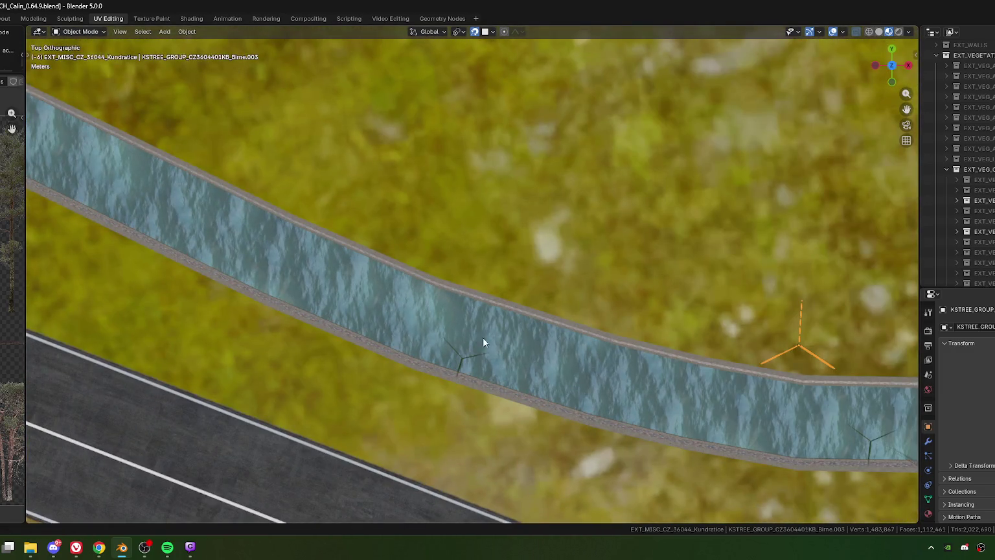
{"action": "key", "text": "g"}
{"action": "left_click", "coordinate": [471, 318]}
{"action": "key", "text": "r"}
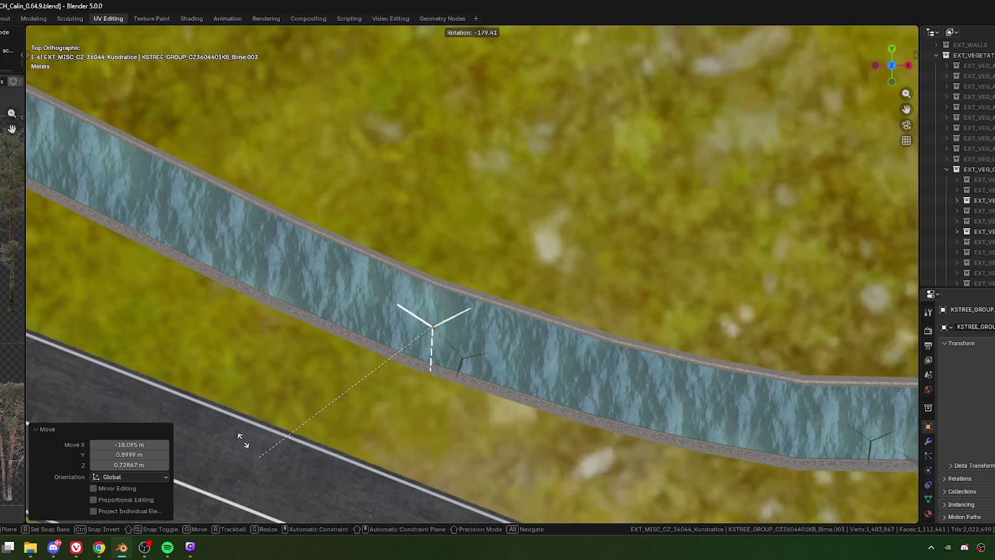
{"action": "left_click", "coordinate": [233, 409]}
{"action": "key", "text": "g"}
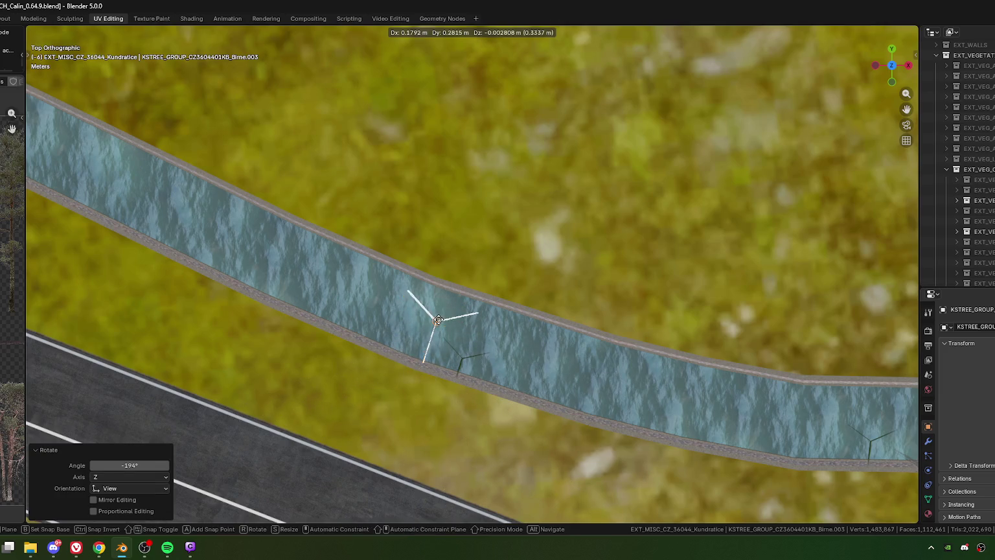
{"action": "left_click", "coordinate": [471, 353]}
Duplicate Prunus1b.004 beside the original and rotate the copy 160°.
{"action": "mouse_move", "coordinate": [471, 352]}
{"action": "middle_mouse_down"}
{"action": "mouse_move", "coordinate": [533, 457]}
{"action": "mouse_move", "coordinate": [498, 365]}
{"action": "mouse_move", "coordinate": [483, 280]}
{"action": "mouse_move", "coordinate": [539, 326]}
{"action": "mouse_move", "coordinate": [477, 299]}
{"action": "middle_mouse_up"}
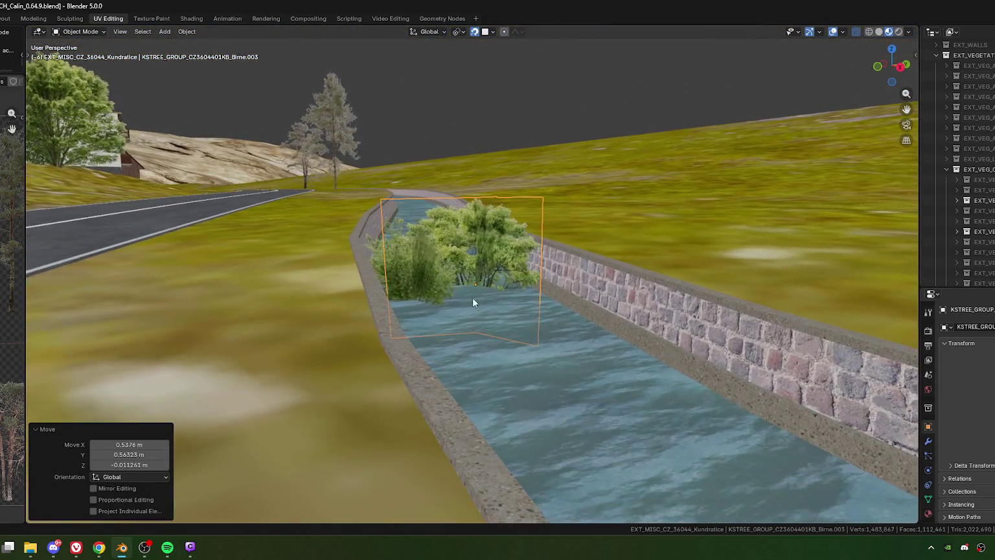
{"action": "middle_click_drag", "start_coordinate": [539, 290], "coordinate": [508, 327]}
{"action": "left_click", "coordinate": [507, 329]}
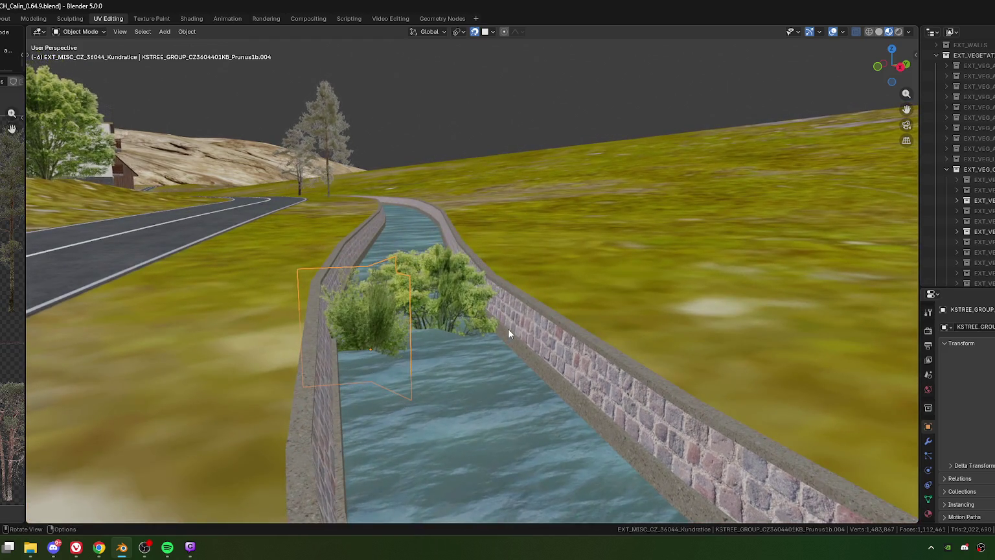
{"action": "key", "text": "KP_7"}
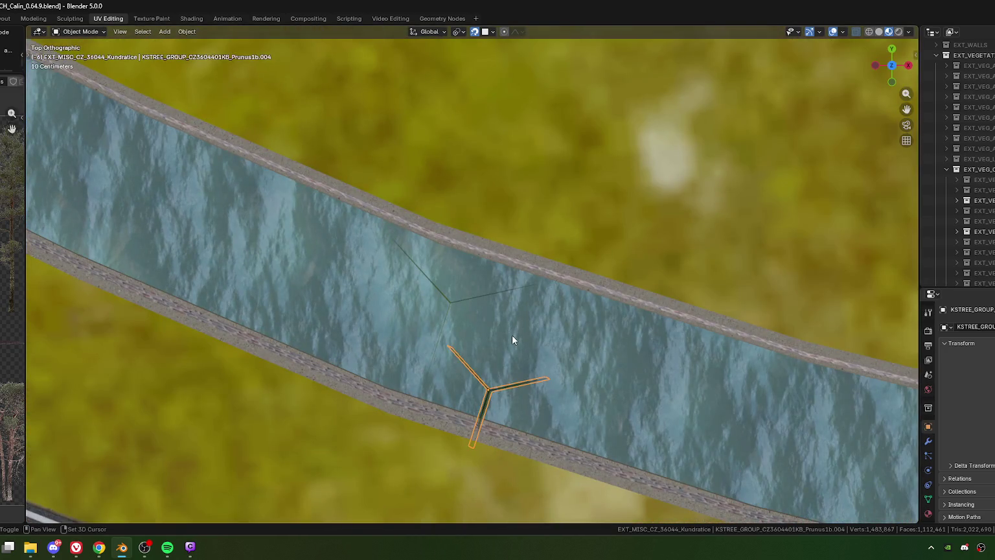
{"action": "key", "text": "shift+d"}
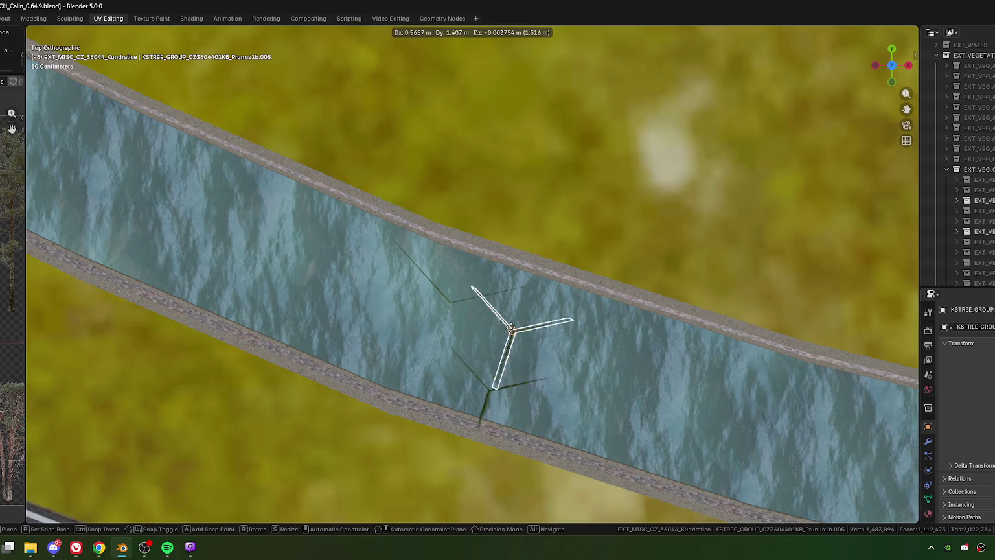
{"action": "left_click", "coordinate": [619, 353]}
{"action": "key", "text": "r"}
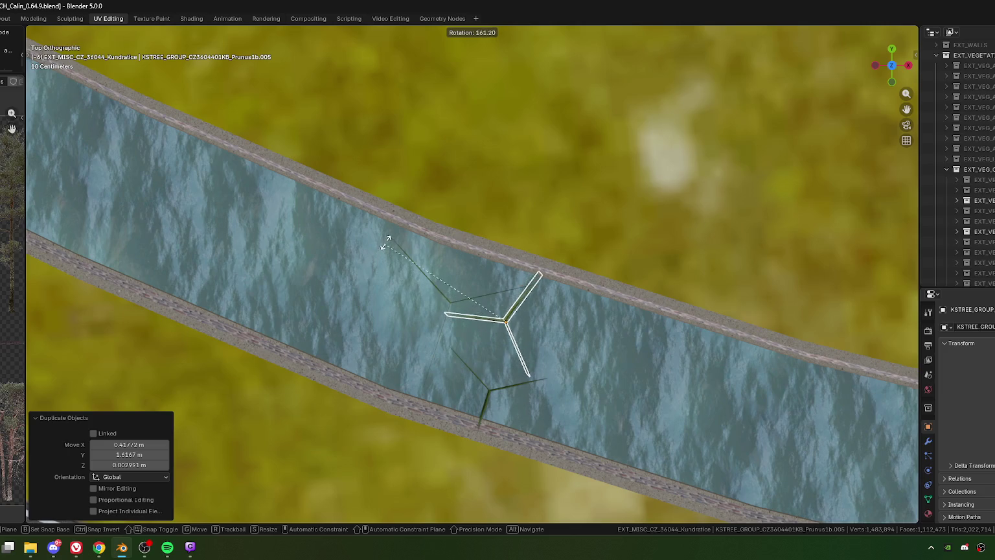
{"action": "left_click", "coordinate": [507, 319]}
{"action": "key", "text": "r"}
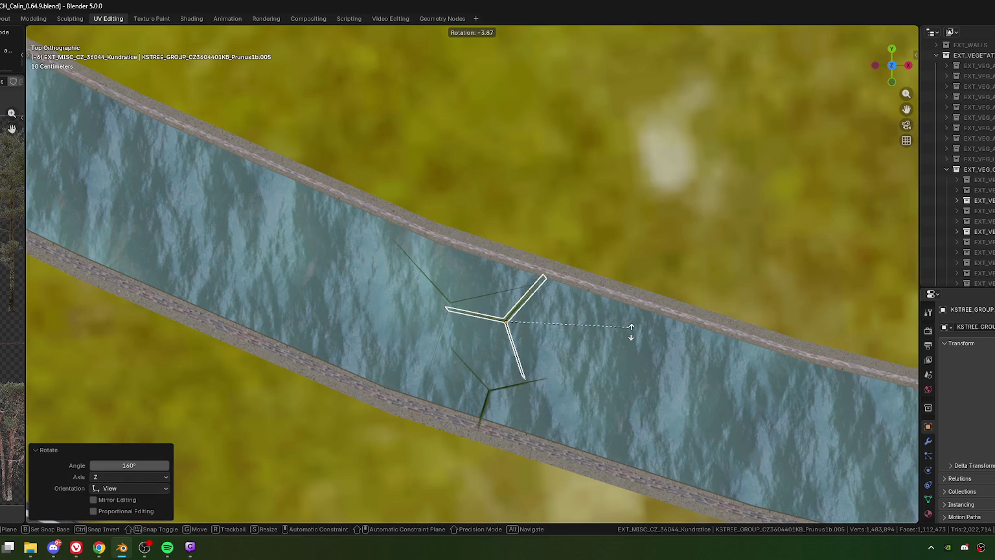
{"action": "key", "text": "g"}
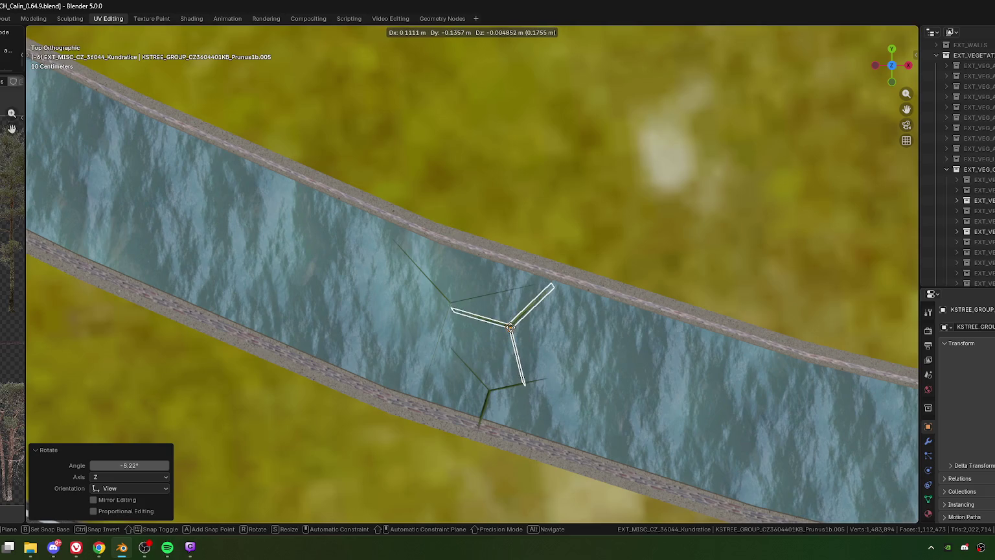
{"action": "left_click", "coordinate": [512, 328]}
Resize the Prunus copy to 1.238, then 0.985, and lower its height to 0.844.
{"action": "middle_click_drag", "start_coordinate": [588, 445], "coordinate": [534, 353]}
{"action": "key", "text": "s"}
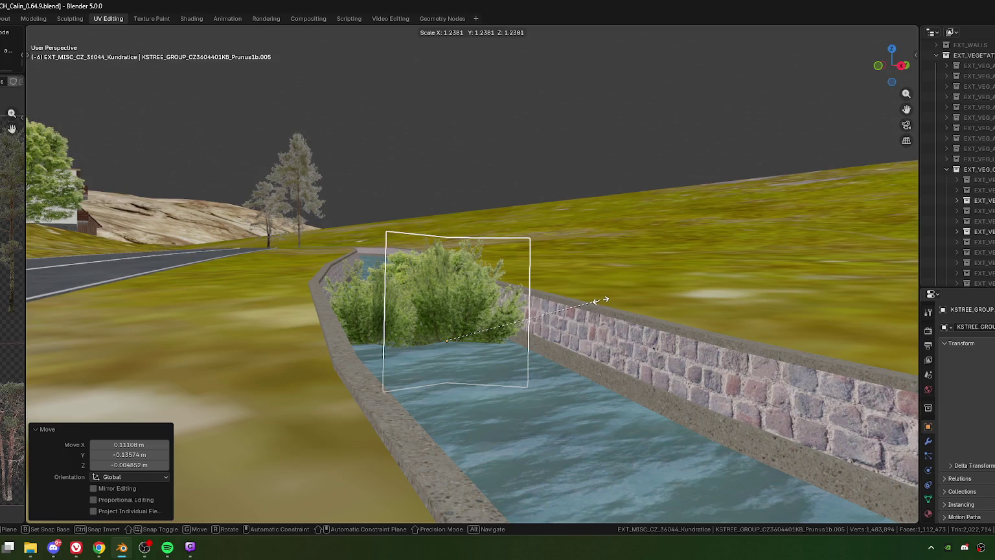
{"action": "left_click", "coordinate": [600, 301]}
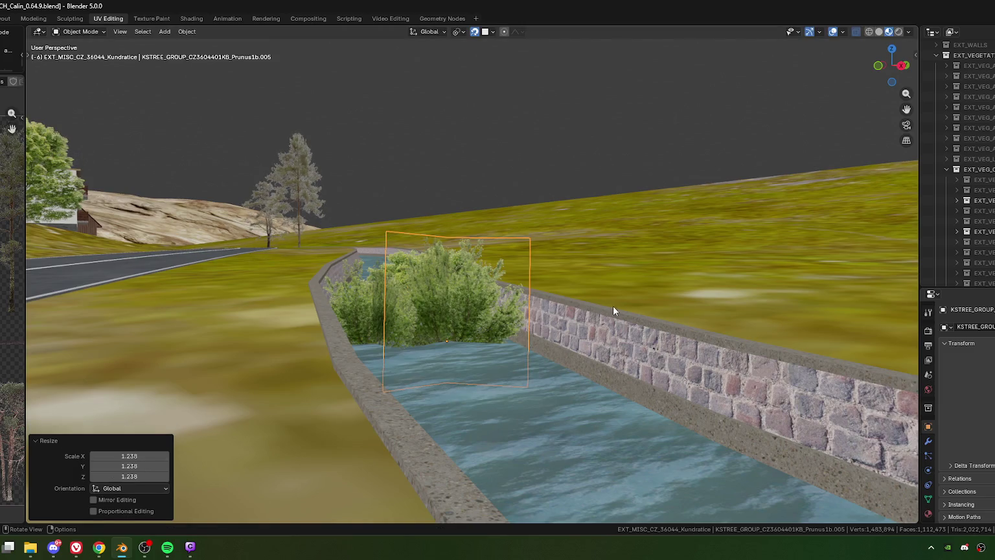
{"action": "middle_click_drag", "start_coordinate": [613, 314], "coordinate": [609, 311]}
{"action": "key", "text": "s"}
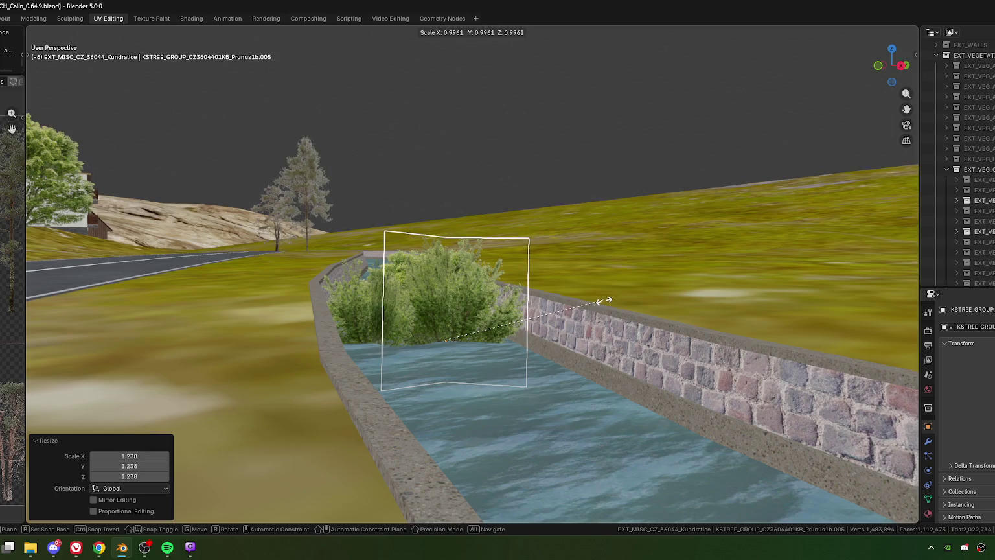
{"action": "left_click", "coordinate": [602, 303]}
{"action": "key", "text": "s"}
{"action": "key", "text": "z"}
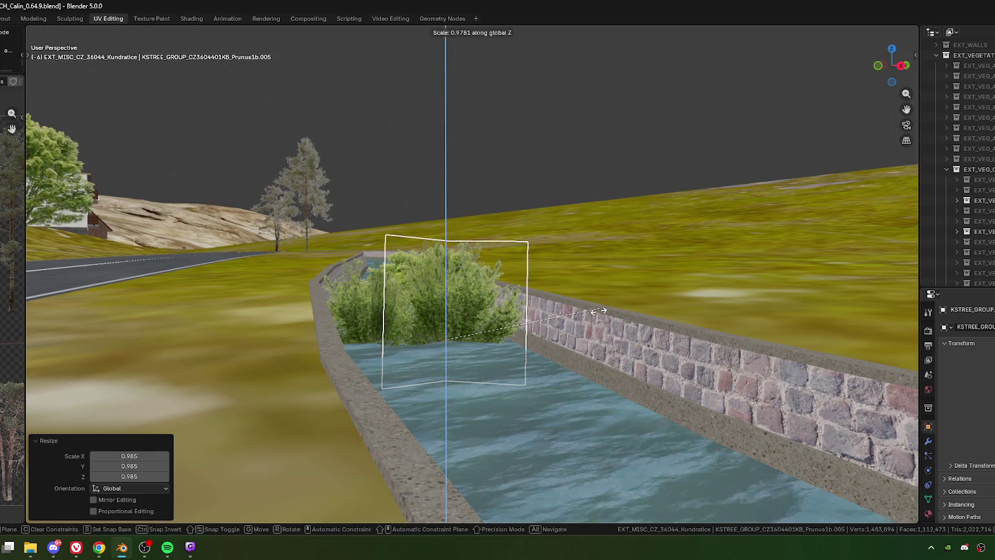
{"action": "left_click", "coordinate": [574, 320]}
Select the Birne.003 bush and delete it from the canal.
{"action": "middle_click_drag", "start_coordinate": [454, 280], "coordinate": [487, 289]}
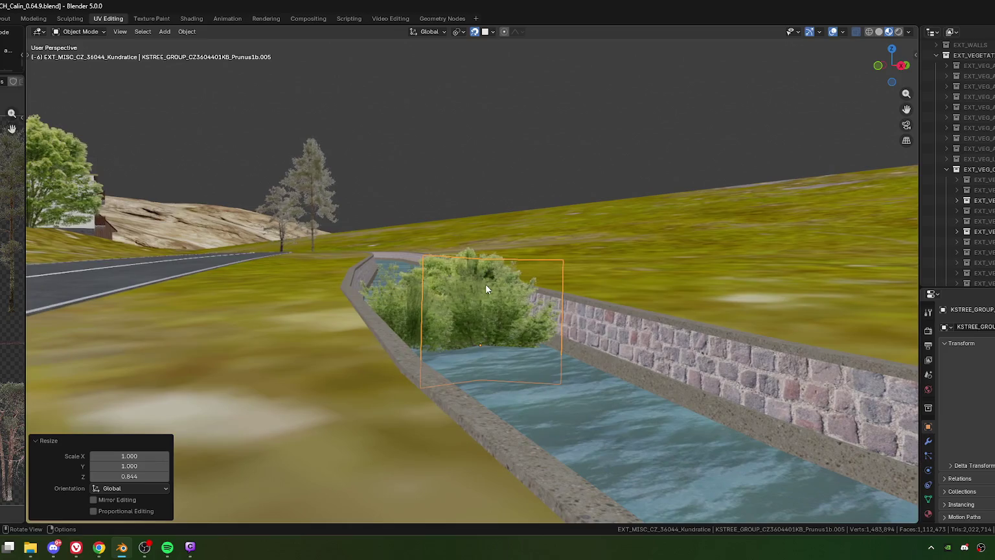
{"action": "scroll", "coordinate": [467, 338], "scroll_direction": "down", "scroll_amount": 5}
{"action": "mouse_move", "coordinate": [478, 379]}
{"action": "middle_mouse_down"}
{"action": "mouse_move", "coordinate": [459, 377]}
{"action": "mouse_move", "coordinate": [506, 347]}
{"action": "mouse_move", "coordinate": [454, 362]}
{"action": "mouse_move", "coordinate": [461, 340]}
{"action": "mouse_move", "coordinate": [441, 311]}
{"action": "mouse_move", "coordinate": [469, 341]}
{"action": "middle_mouse_up"}
{"action": "scroll", "coordinate": [498, 320], "scroll_direction": "up", "scroll_amount": 5}
{"action": "left_click", "coordinate": [491, 333]}
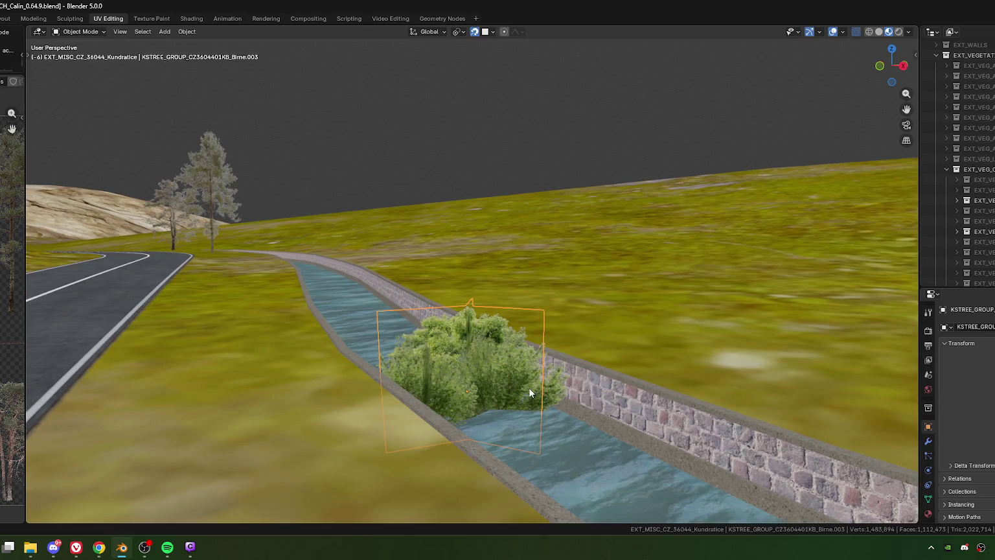
{"action": "key", "text": "Delete"}
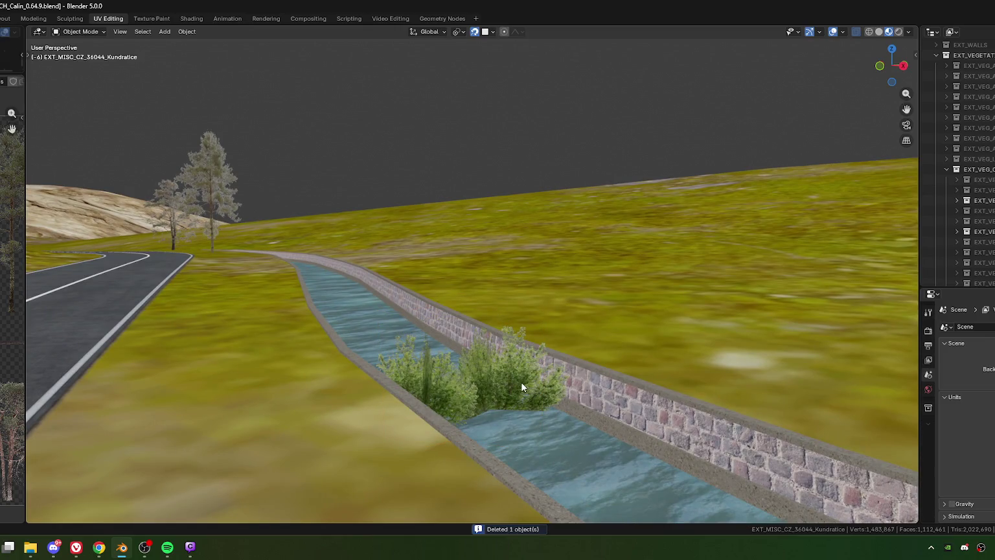
Switch between Blender and the browser window.
{"action": "key", "text": "alt+Tab"}
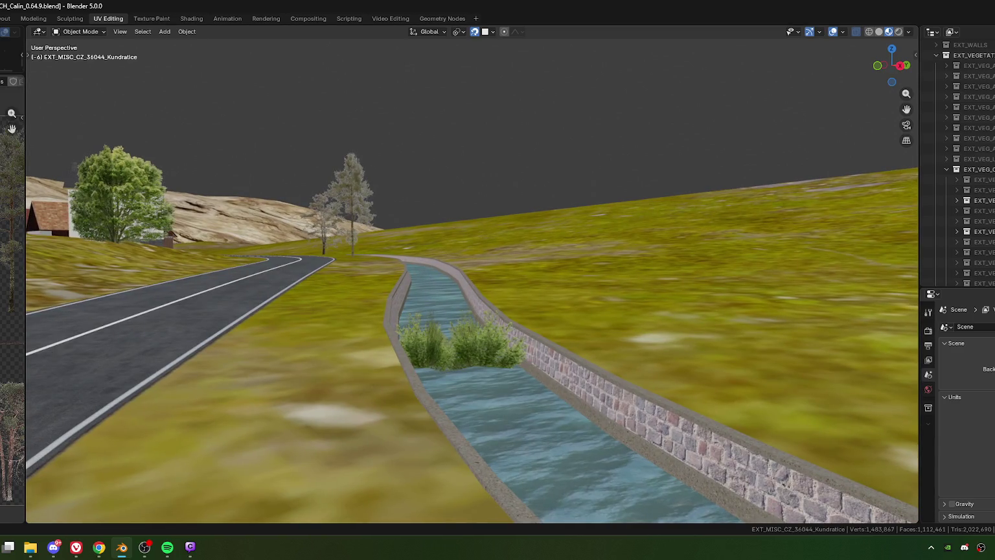
{"action": "key", "text": "alt+Tab"}
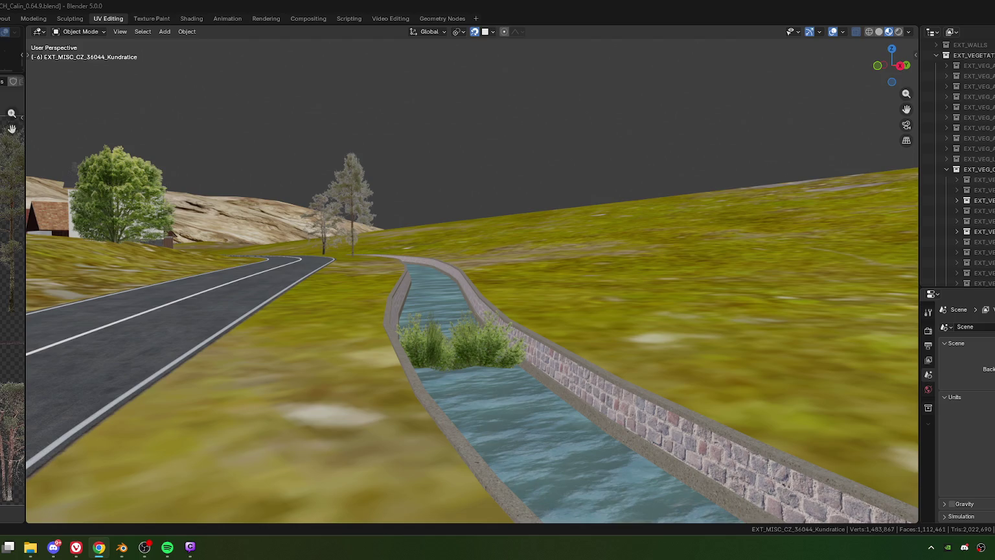
Select the Pinus9.001 pine card beside the stream and woodpile.
{"action": "mouse_move", "coordinate": [572, 320]}
{"action": "middle_mouse_down"}
{"action": "mouse_move", "coordinate": [465, 329]}
{"action": "mouse_move", "coordinate": [478, 289]}
{"action": "mouse_move", "coordinate": [414, 295]}
{"action": "middle_mouse_up"}
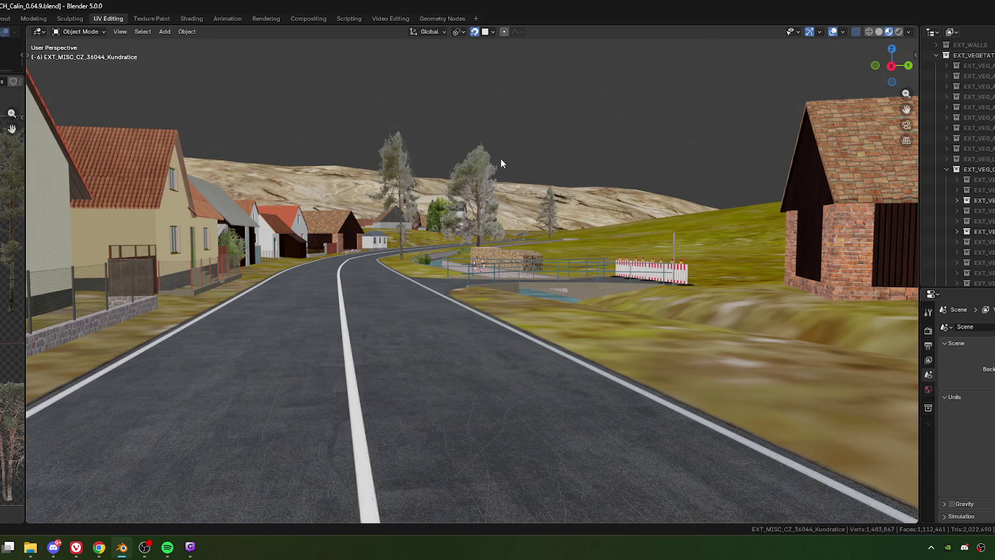
{"action": "left_click", "coordinate": [500, 165]}
{"action": "middle_click_drag", "start_coordinate": [527, 140], "coordinate": [504, 152]}
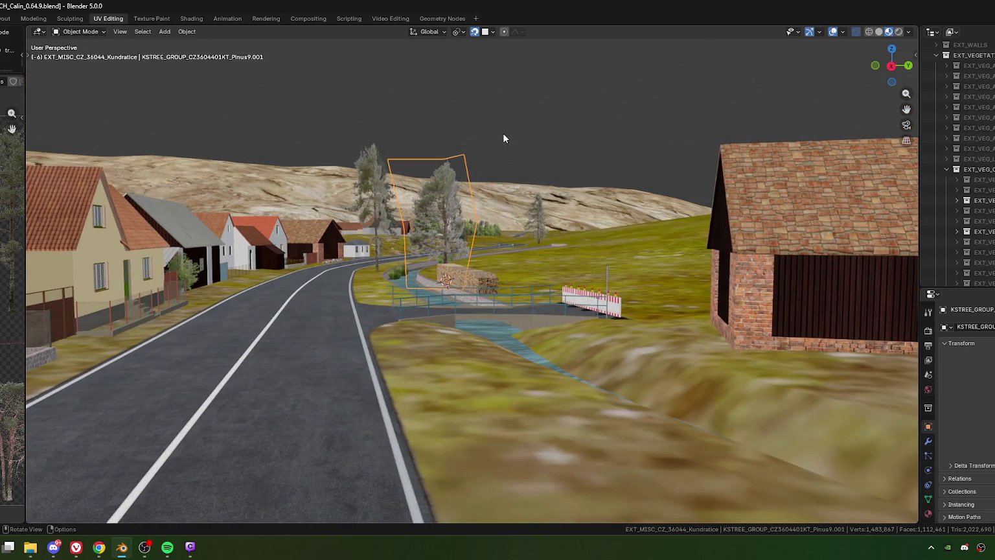
{"action": "left_click", "coordinate": [99, 547]}
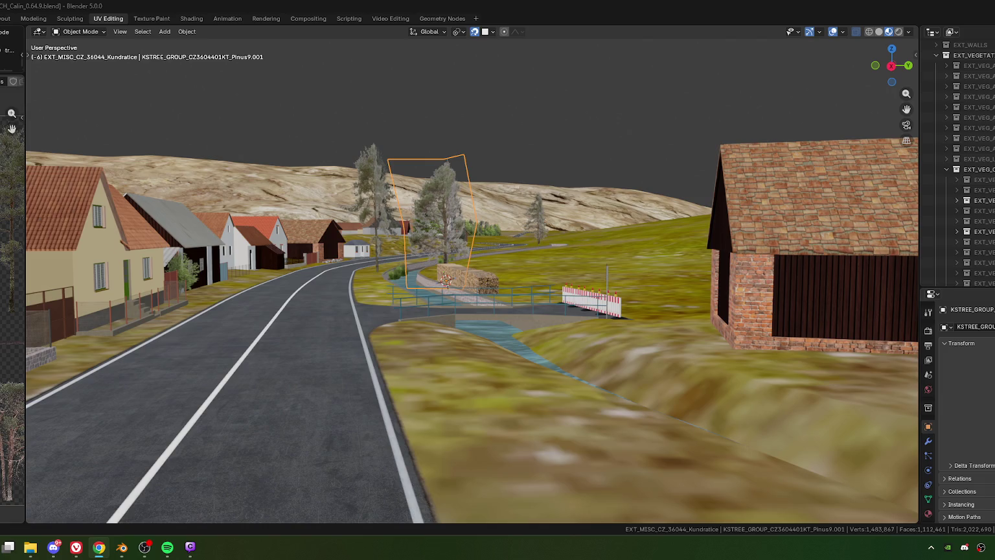
{"action": "middle_click_drag", "start_coordinate": [368, 273], "coordinate": [487, 184]}
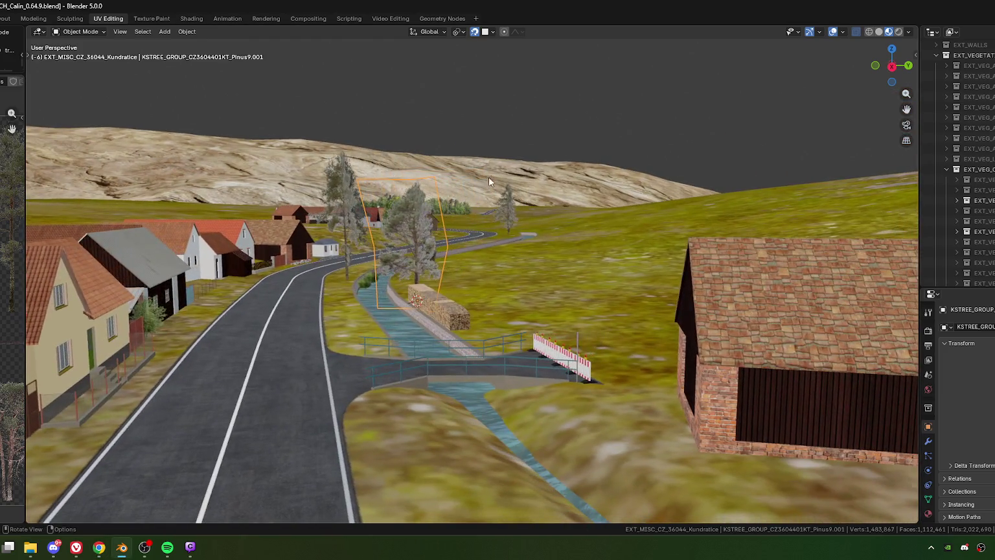
Scale the pine card to 0.948, rotate it 1.77°, then enlarge it by 1.030.
{"action": "key", "text": "s"}
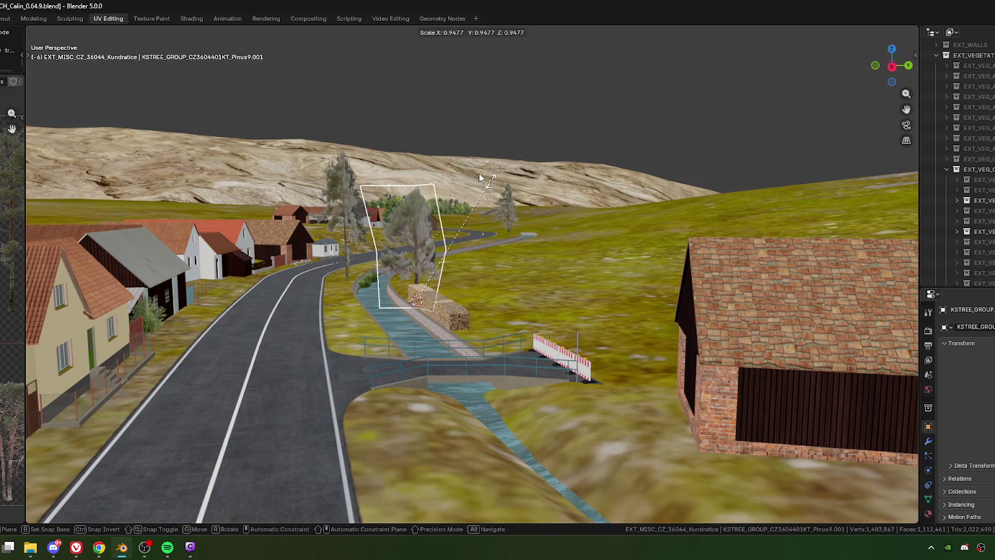
{"action": "left_click", "coordinate": [481, 177]}
{"action": "middle_click_drag", "start_coordinate": [480, 177], "coordinate": [437, 138]}
{"action": "key", "text": "r"}
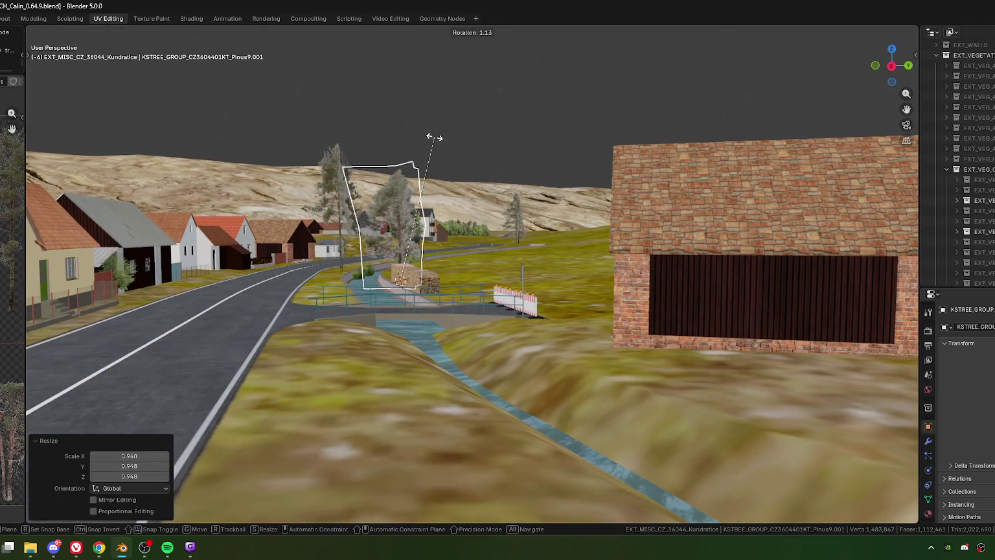
{"action": "left_click", "coordinate": [461, 173]}
{"action": "key", "text": "s"}
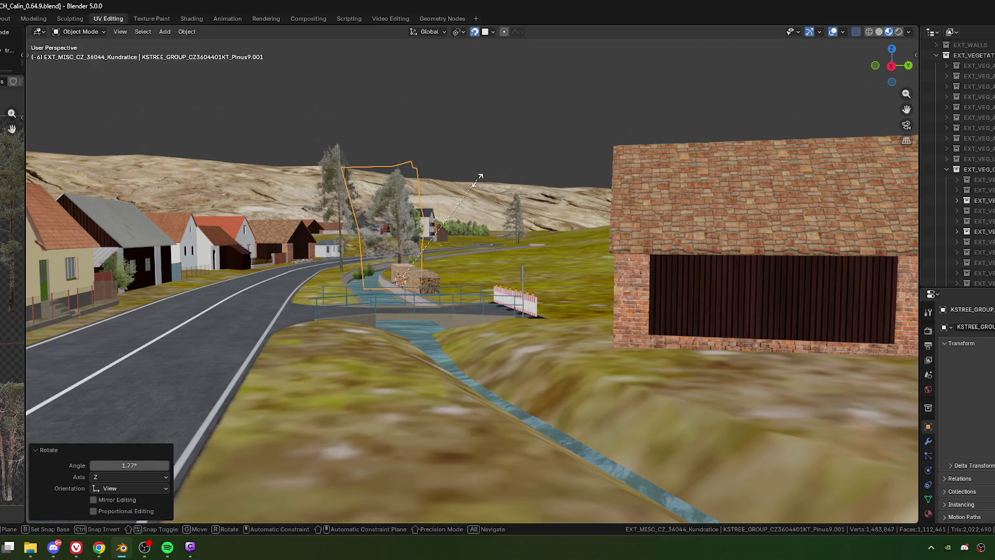
{"action": "left_click", "coordinate": [479, 180]}
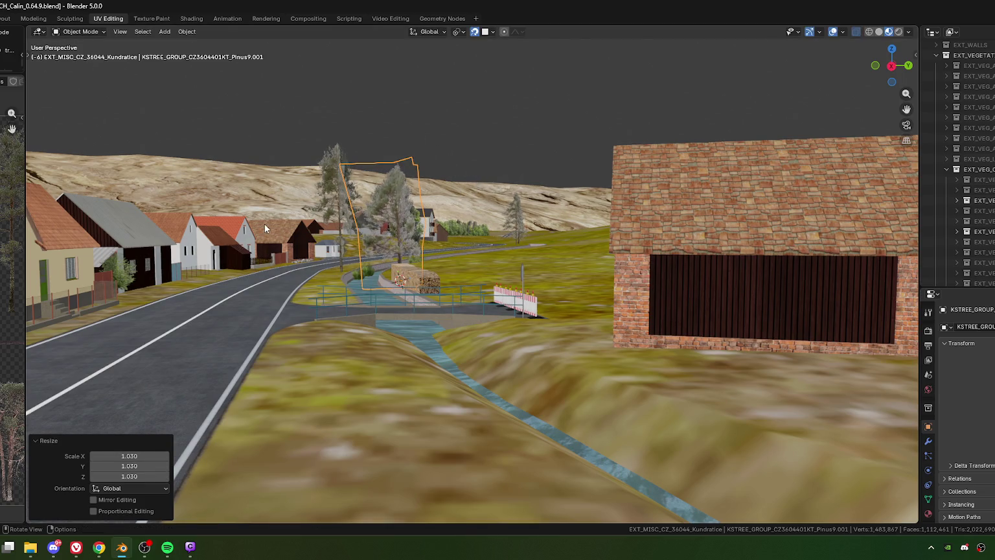
{"action": "mouse_move", "coordinate": [264, 228]}
{"action": "middle_mouse_down"}
{"action": "mouse_move", "coordinate": [396, 225]}
{"action": "mouse_move", "coordinate": [410, 209]}
{"action": "middle_mouse_up"}
Scale the tall Pinus1.001 pine card's height to 0.949.
{"action": "left_click", "coordinate": [421, 262]}
{"action": "scroll", "coordinate": [422, 259], "scroll_direction": "up", "scroll_amount": 4}
{"action": "scroll", "coordinate": [448, 239], "scroll_direction": "down", "scroll_amount": 1}
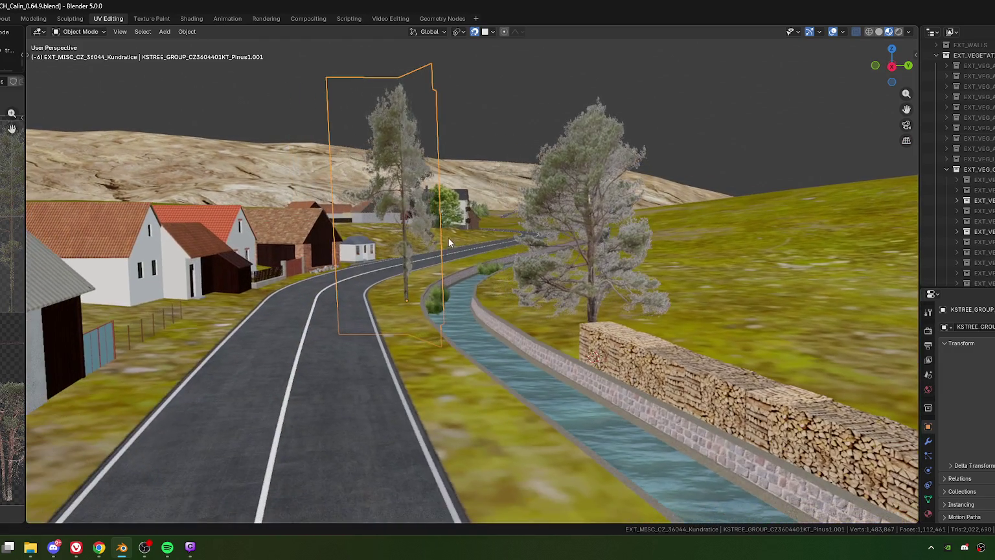
{"action": "key", "text": "s"}
{"action": "key", "text": "z"}
{"action": "key", "text": "z"}
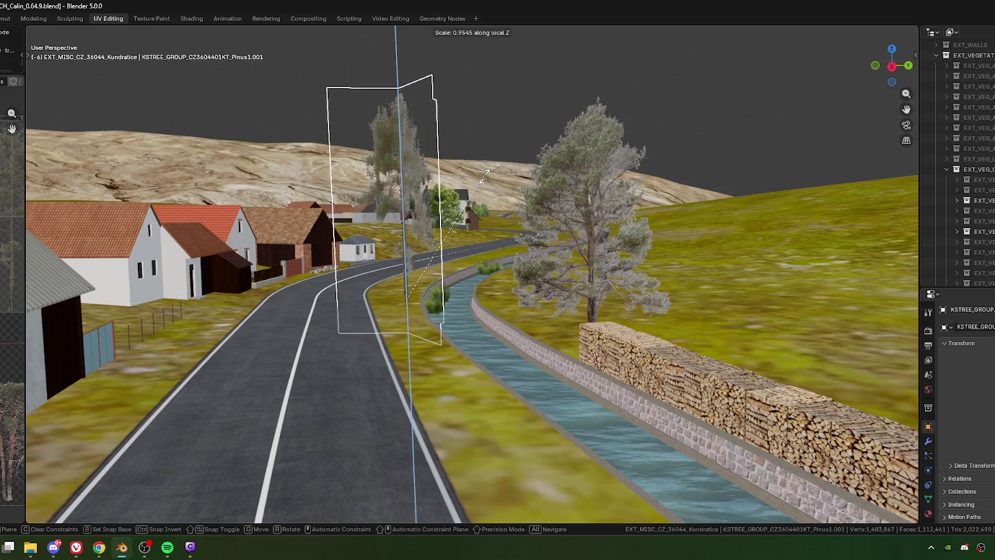
{"action": "left_click", "coordinate": [485, 179]}
{"action": "scroll", "coordinate": [438, 241], "scroll_direction": "up", "scroll_amount": 2}
{"action": "scroll", "coordinate": [449, 239], "scroll_direction": "up", "scroll_amount": 3}
{"action": "scroll", "coordinate": [452, 241], "scroll_direction": "down", "scroll_amount": 3}
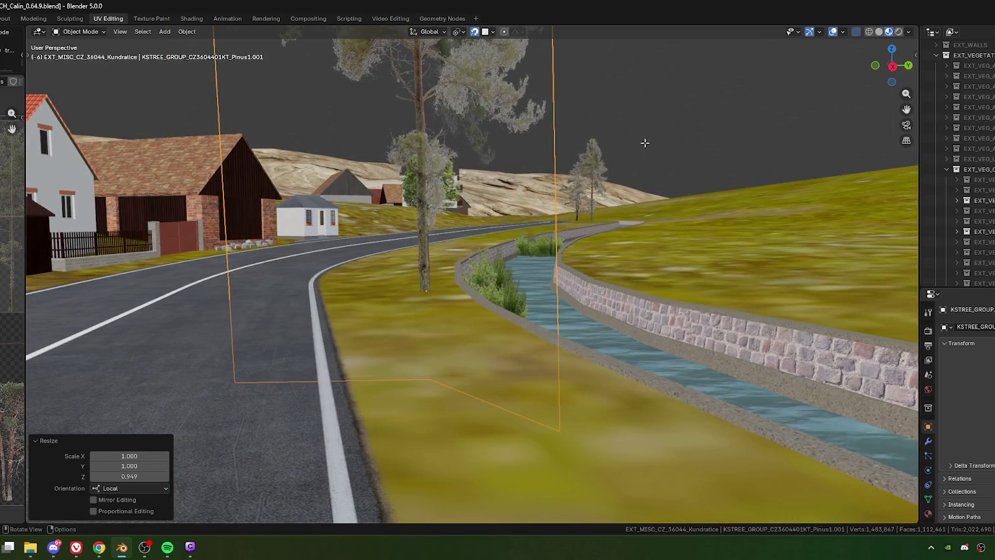
In Edit Mode, lower the pine card's planes about 0.58 m, then about 0.2 m more.
{"action": "key", "text": "Tab"}
{"action": "key", "text": "g"}
{"action": "key", "text": "z"}
{"action": "key", "text": "z"}
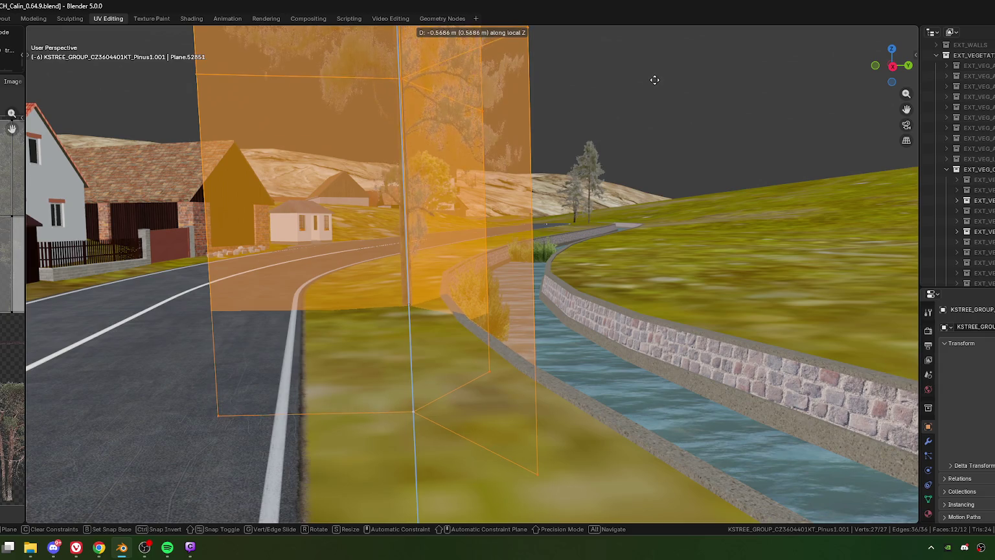
{"action": "left_click", "coordinate": [652, 84]}
{"action": "key", "text": "g"}
{"action": "key", "text": "z"}
{"action": "key", "text": "z"}
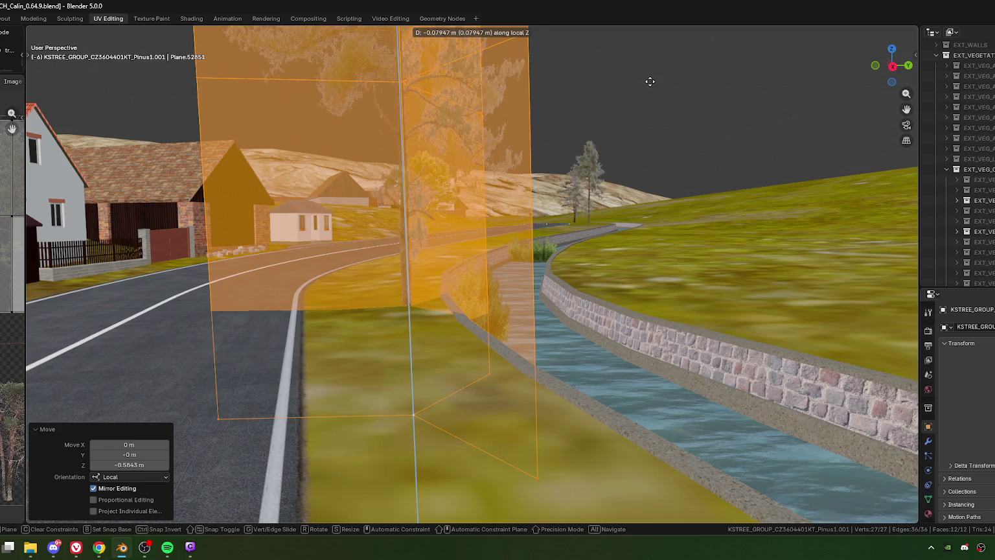
{"action": "left_click", "coordinate": [650, 84]}
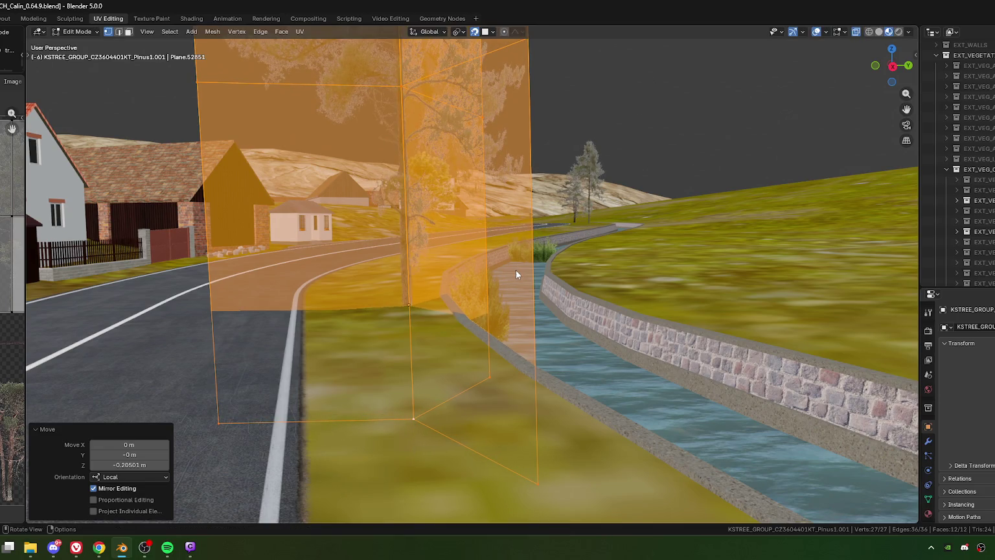
{"action": "key", "text": "Tab"}
{"action": "middle_click_drag", "start_coordinate": [495, 256], "coordinate": [454, 276]}
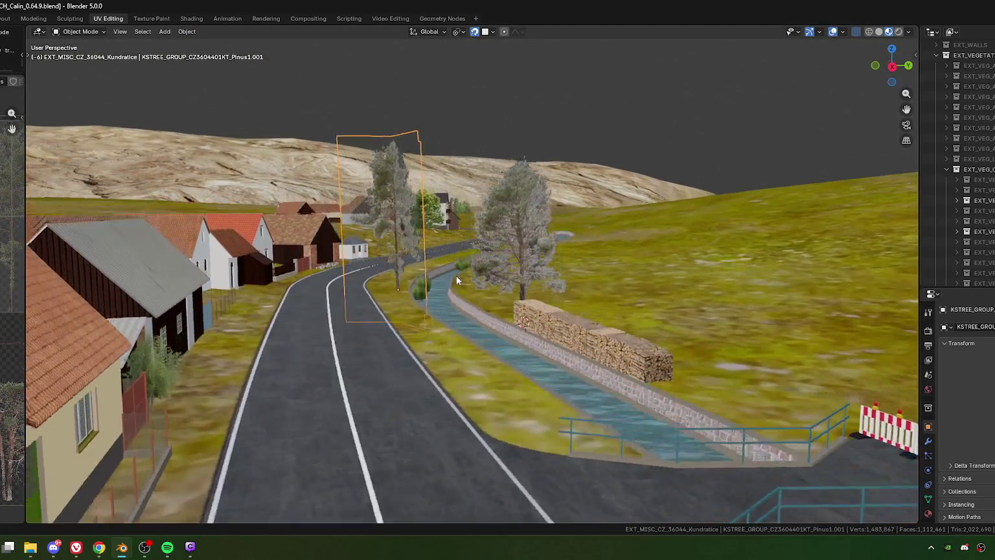
{"action": "mouse_move", "coordinate": [454, 271]}
{"action": "middle_mouse_down"}
{"action": "mouse_move", "coordinate": [531, 229]}
{"action": "mouse_move", "coordinate": [540, 278]}
{"action": "mouse_move", "coordinate": [440, 272]}
{"action": "middle_mouse_up"}
{"action": "left_click", "coordinate": [508, 219]}
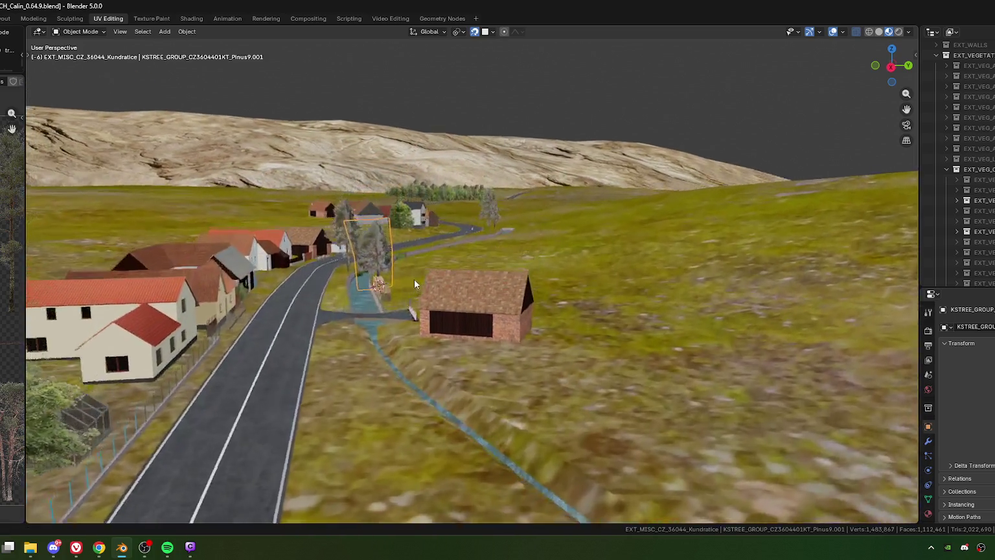
{"action": "mouse_move", "coordinate": [441, 272]}
{"action": "middle_mouse_down"}
{"action": "mouse_move", "coordinate": [393, 292]}
{"action": "mouse_move", "coordinate": [429, 293]}
{"action": "mouse_move", "coordinate": [371, 341]}
{"action": "mouse_move", "coordinate": [377, 330]}
{"action": "middle_mouse_up"}
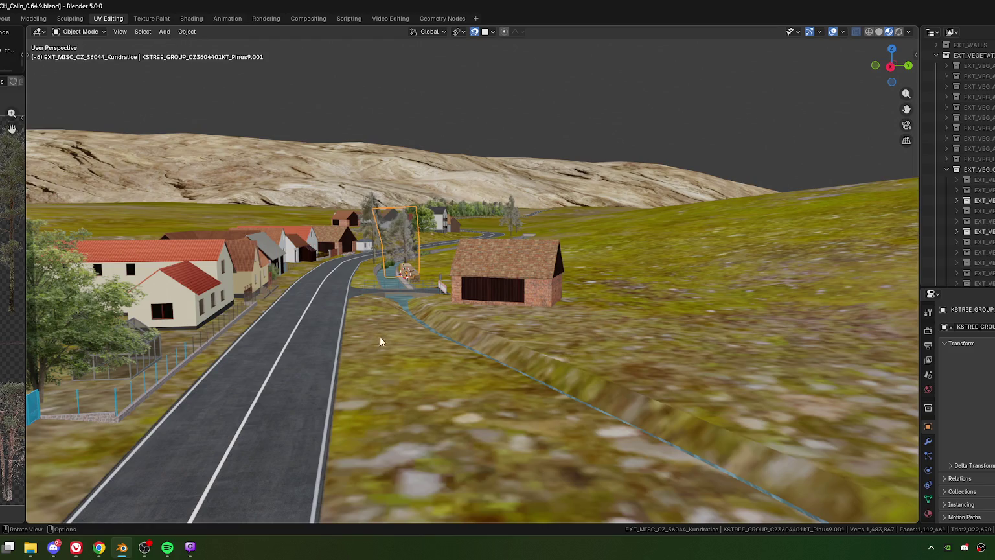
{"action": "mouse_move", "coordinate": [381, 321]}
{"action": "middle_mouse_down"}
{"action": "mouse_move", "coordinate": [214, 346]}
{"action": "mouse_move", "coordinate": [371, 239]}
{"action": "mouse_move", "coordinate": [458, 266]}
{"action": "mouse_move", "coordinate": [449, 272]}
{"action": "mouse_move", "coordinate": [468, 270]}
{"action": "mouse_move", "coordinate": [455, 277]}
{"action": "middle_mouse_up"}
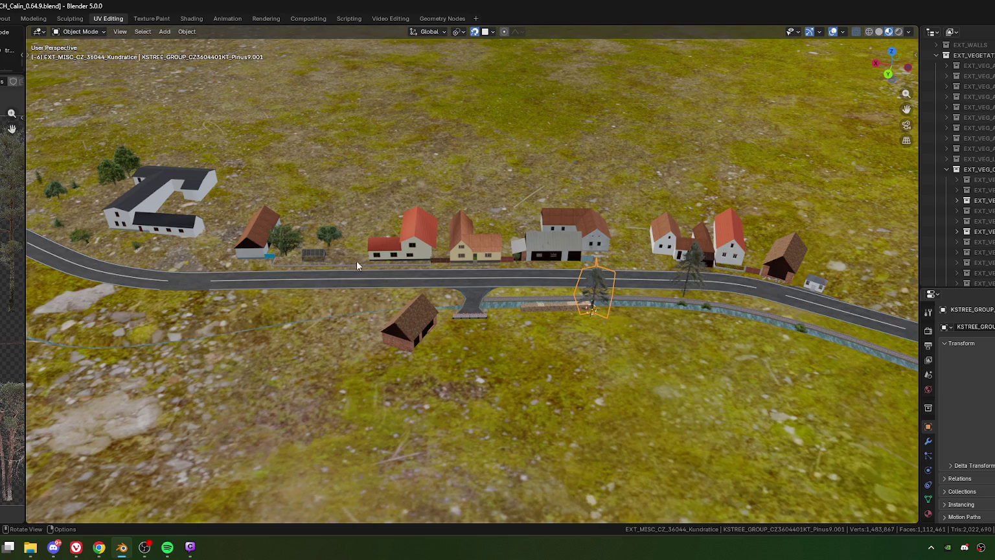
{"action": "mouse_move", "coordinate": [426, 312]}
{"action": "middle_mouse_down"}
{"action": "mouse_move", "coordinate": [474, 328]}
{"action": "mouse_move", "coordinate": [537, 311]}
{"action": "middle_mouse_up"}
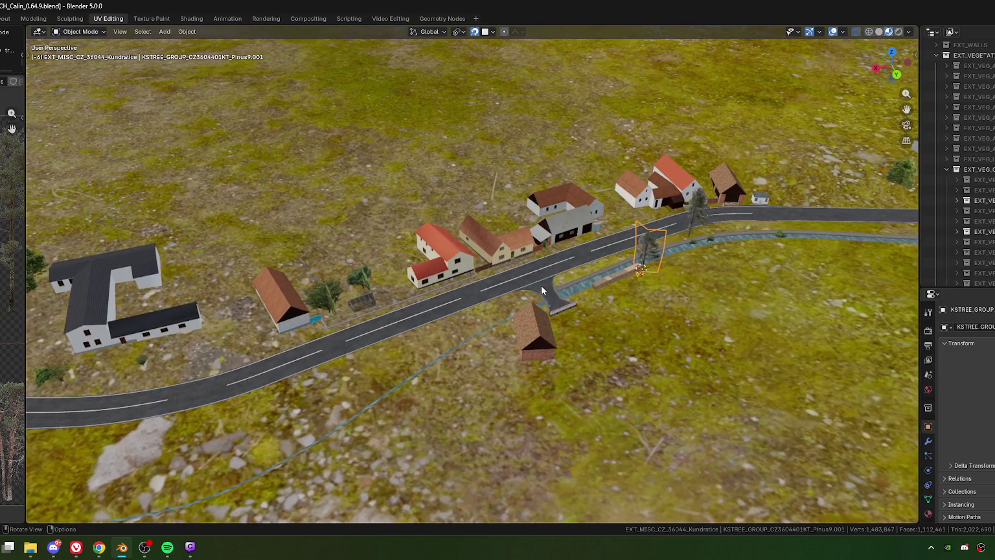
{"action": "mouse_move", "coordinate": [543, 300]}
{"action": "middle_mouse_down"}
{"action": "mouse_move", "coordinate": [592, 294]}
{"action": "mouse_move", "coordinate": [606, 258]}
{"action": "middle_mouse_up"}
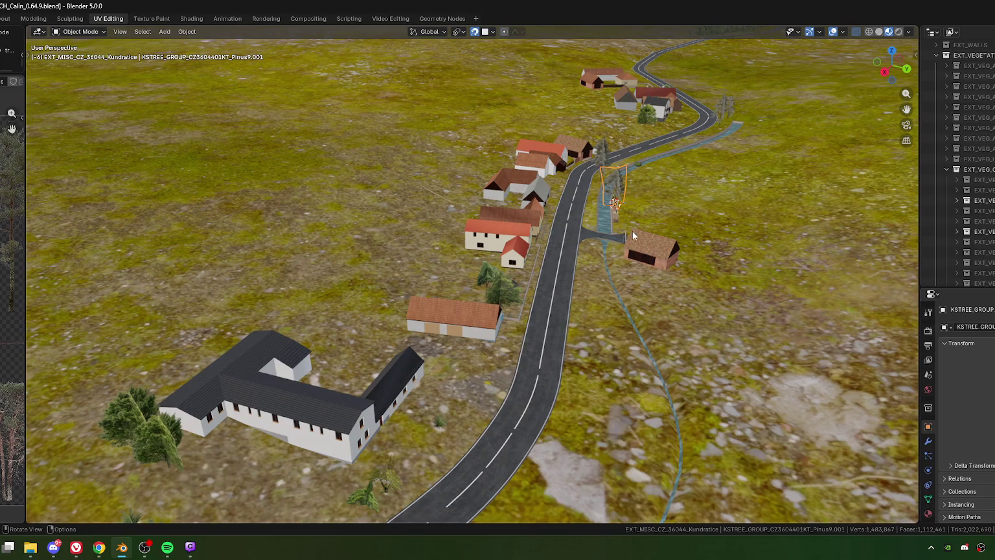
{"action": "middle_click_drag", "start_coordinate": [624, 170], "coordinate": [457, 225]}
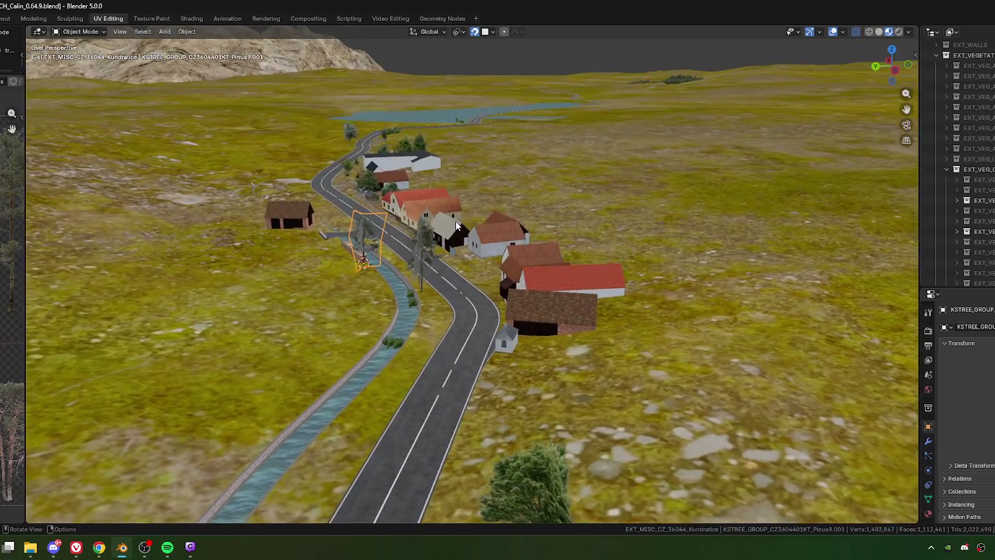
{"action": "scroll", "coordinate": [441, 233], "scroll_direction": "up", "scroll_amount": 1}
{"action": "scroll", "coordinate": [422, 256], "scroll_direction": "up", "scroll_amount": 3}
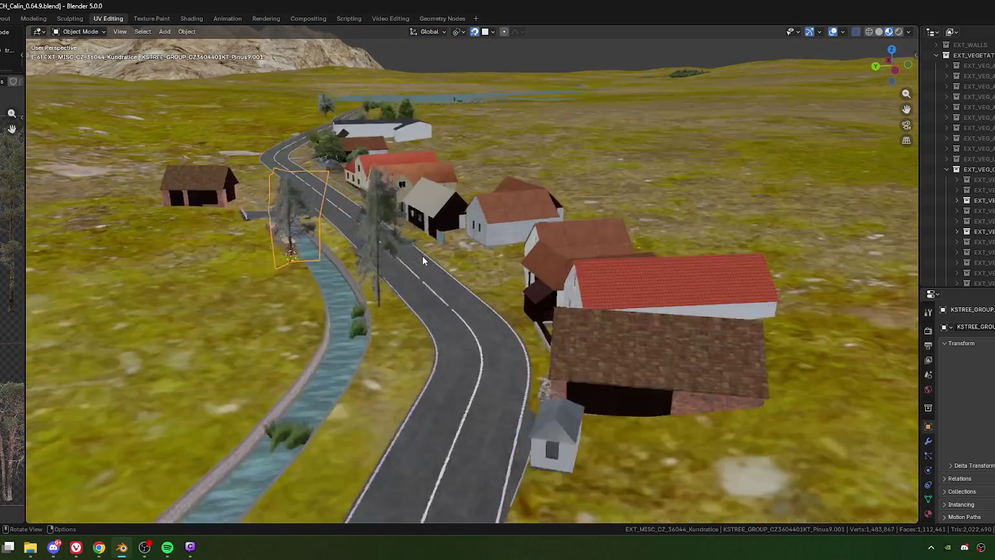
{"action": "scroll", "coordinate": [399, 223], "scroll_direction": "up", "scroll_amount": 2}
{"action": "scroll", "coordinate": [399, 216], "scroll_direction": "up", "scroll_amount": 2}
{"action": "scroll", "coordinate": [397, 216], "scroll_direction": "up", "scroll_amount": 2}
{"action": "scroll", "coordinate": [401, 214], "scroll_direction": "up", "scroll_amount": 2}
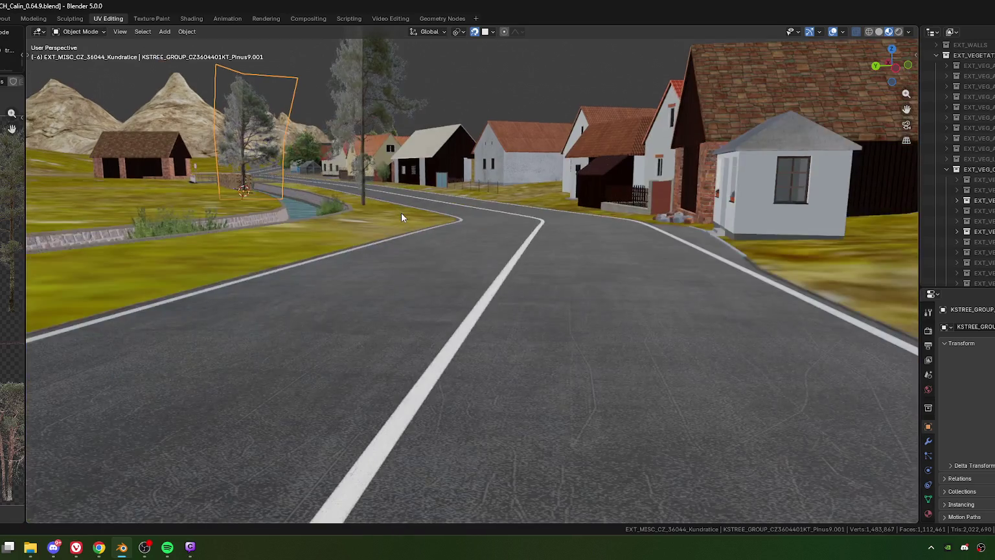
{"action": "scroll", "coordinate": [401, 212], "scroll_direction": "down", "scroll_amount": 4}
{"action": "scroll", "coordinate": [397, 216], "scroll_direction": "down", "scroll_amount": 1}
{"action": "middle_click_drag", "start_coordinate": [398, 218], "coordinate": [585, 215]}
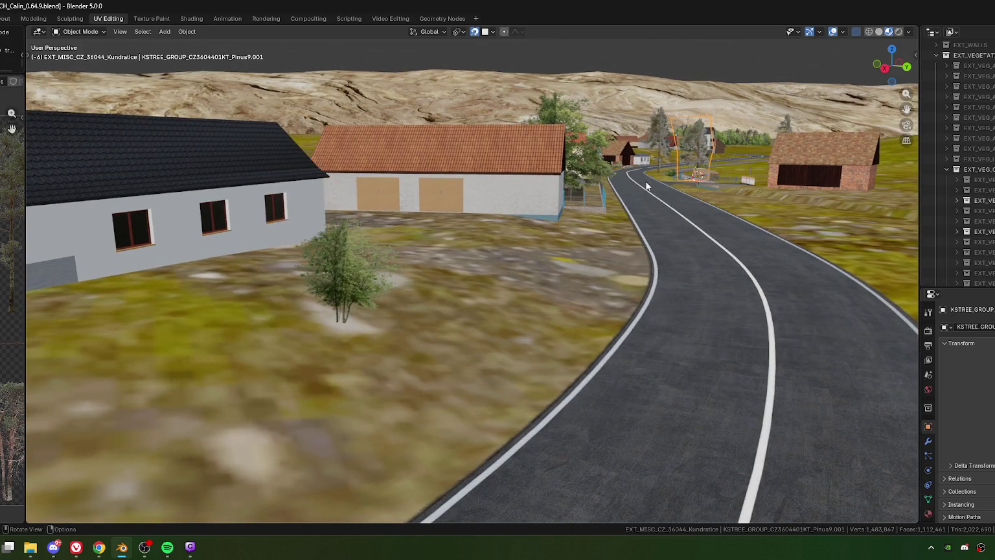
{"action": "scroll", "coordinate": [640, 194], "scroll_direction": "down", "scroll_amount": 3}
{"action": "scroll", "coordinate": [520, 244], "scroll_direction": "up", "scroll_amount": 3}
{"action": "scroll", "coordinate": [542, 244], "scroll_direction": "up", "scroll_amount": 2}
{"action": "middle_click_drag", "start_coordinate": [473, 255], "coordinate": [474, 252]}
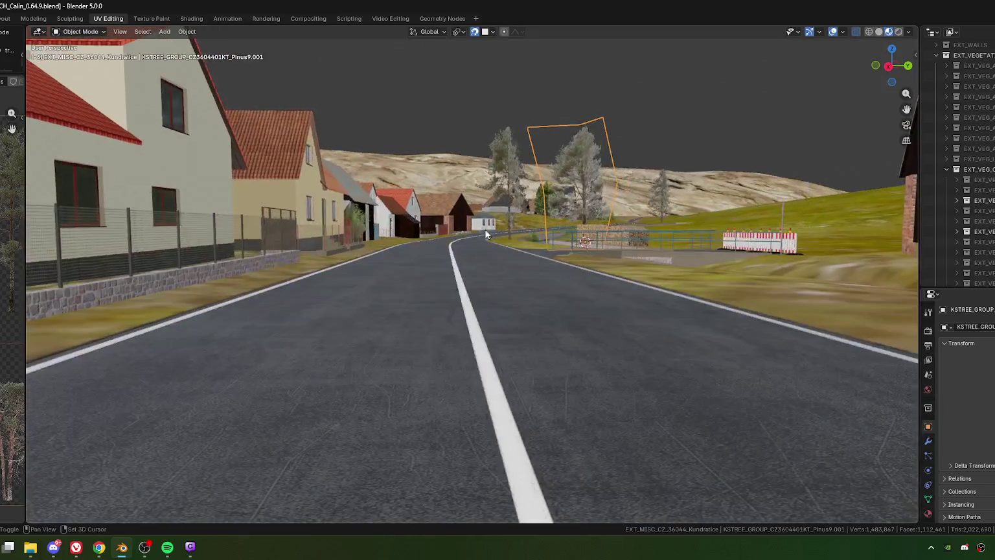
{"action": "scroll", "coordinate": [444, 283], "scroll_direction": "down", "scroll_amount": 2}
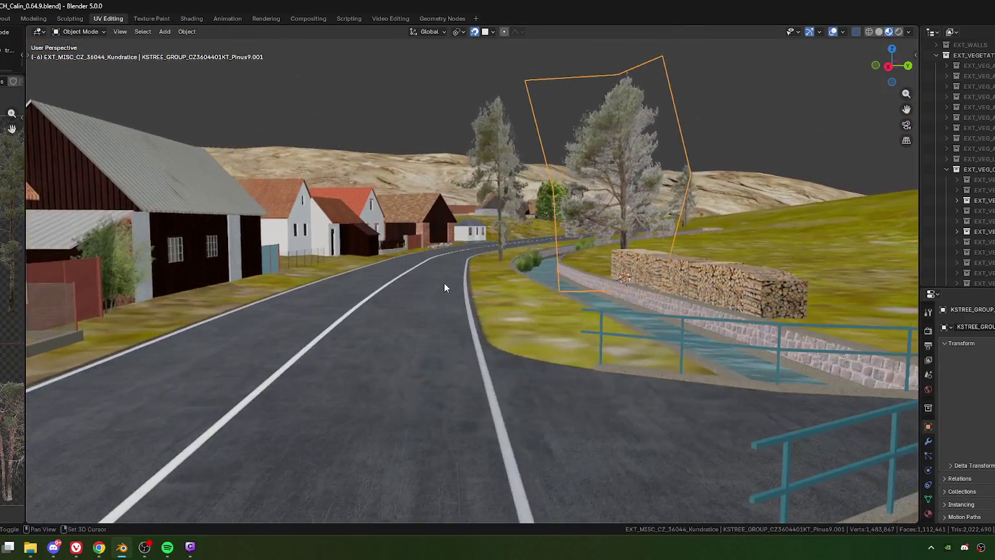
{"action": "scroll", "coordinate": [441, 283], "scroll_direction": "down", "scroll_amount": 2}
{"action": "scroll", "coordinate": [439, 268], "scroll_direction": "down", "scroll_amount": 2}
{"action": "scroll", "coordinate": [448, 289], "scroll_direction": "down", "scroll_amount": 3}
{"action": "middle_click_drag", "start_coordinate": [447, 289], "coordinate": [636, 139]}
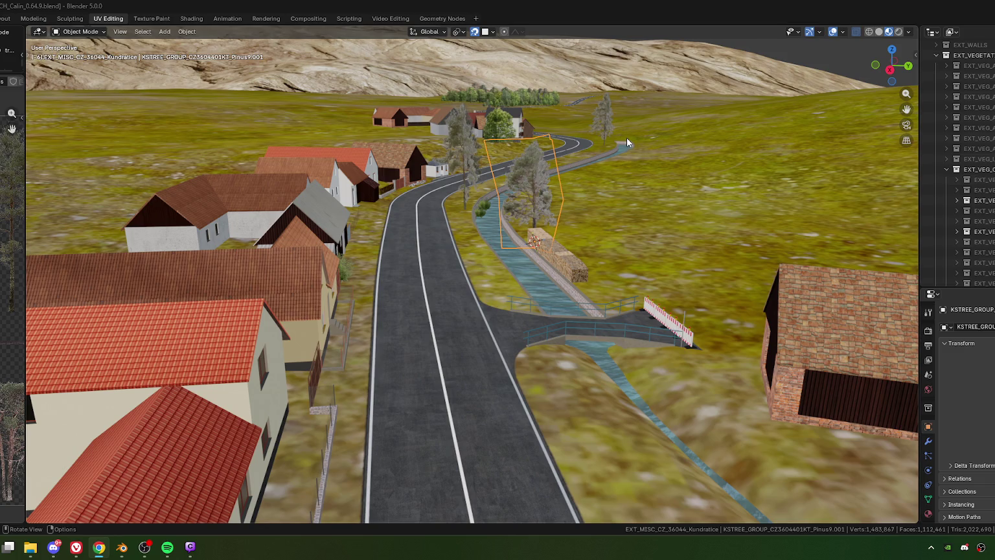
{"action": "mouse_move", "coordinate": [506, 244]}
{"action": "middle_mouse_down"}
{"action": "mouse_move", "coordinate": [647, 263]}
{"action": "mouse_move", "coordinate": [626, 220]}
{"action": "middle_mouse_up"}
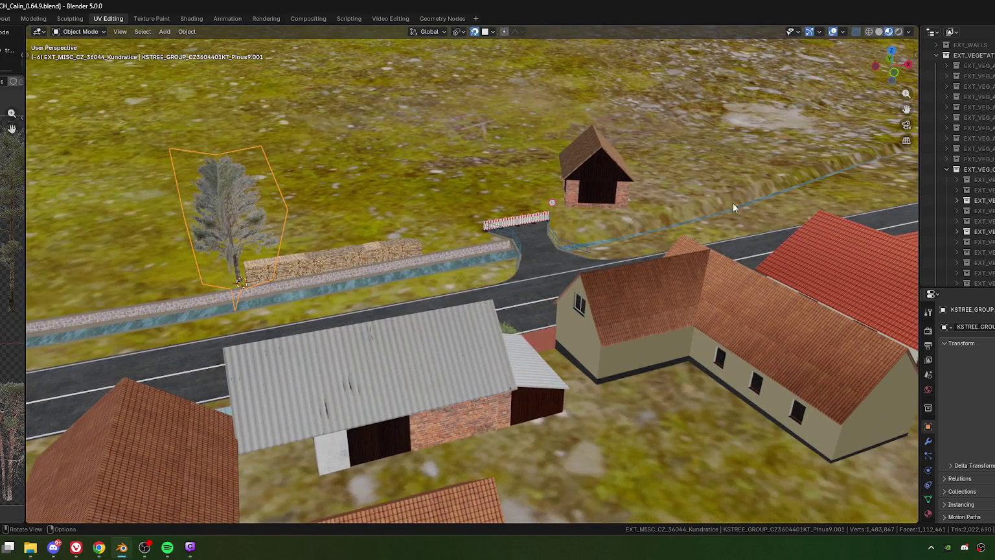
{"action": "middle_click_drag", "start_coordinate": [818, 179], "coordinate": [712, 195]}
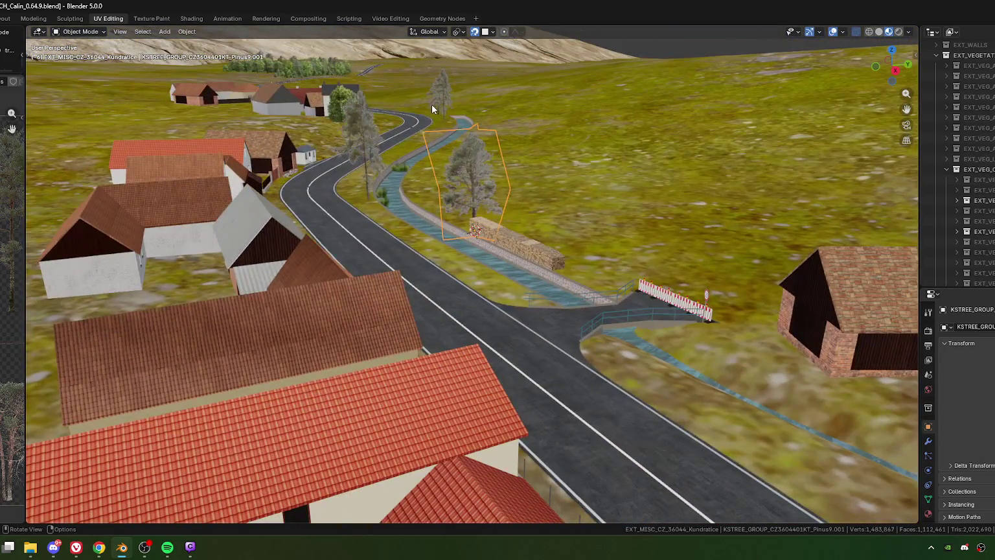
{"action": "key", "text": "alt+Tab"}
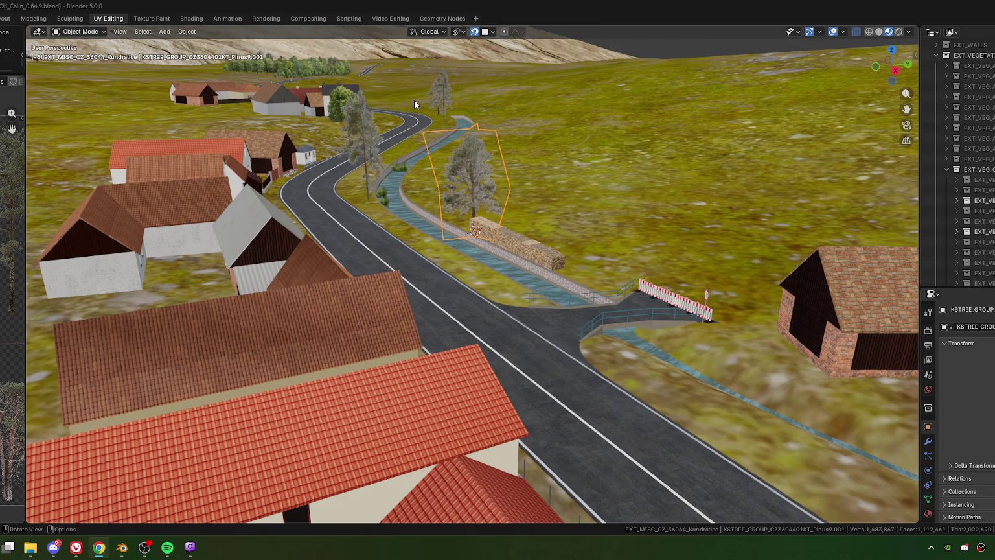
{"action": "scroll", "coordinate": [453, 108], "scroll_direction": "down", "scroll_amount": 4}
{"action": "scroll", "coordinate": [438, 112], "scroll_direction": "down", "scroll_amount": 3}
Orbit and zoom out to view the whole road, village and lakes toward the rocky hill.
{"action": "middle_click_drag", "start_coordinate": [420, 150], "coordinate": [440, 227]}
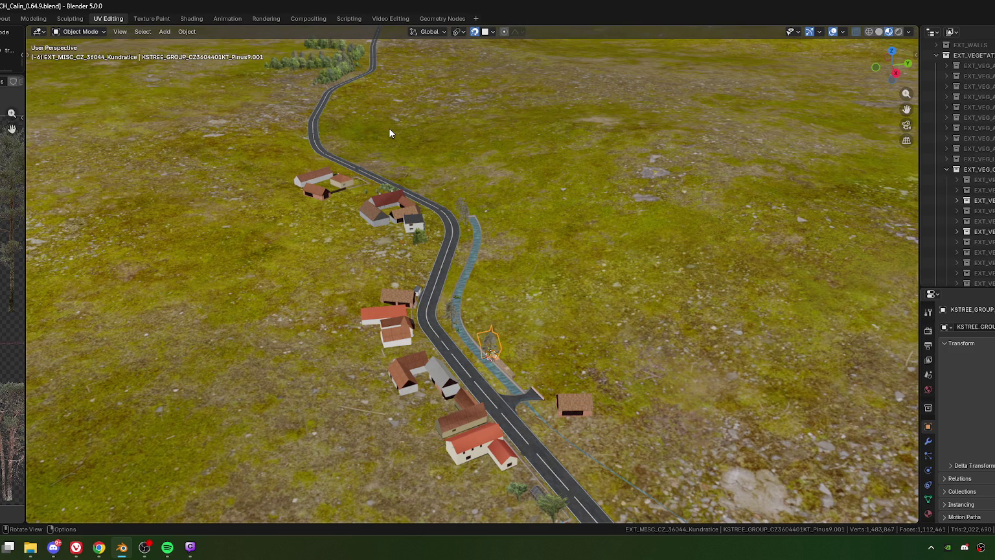
{"action": "key", "text": "alt+Tab"}
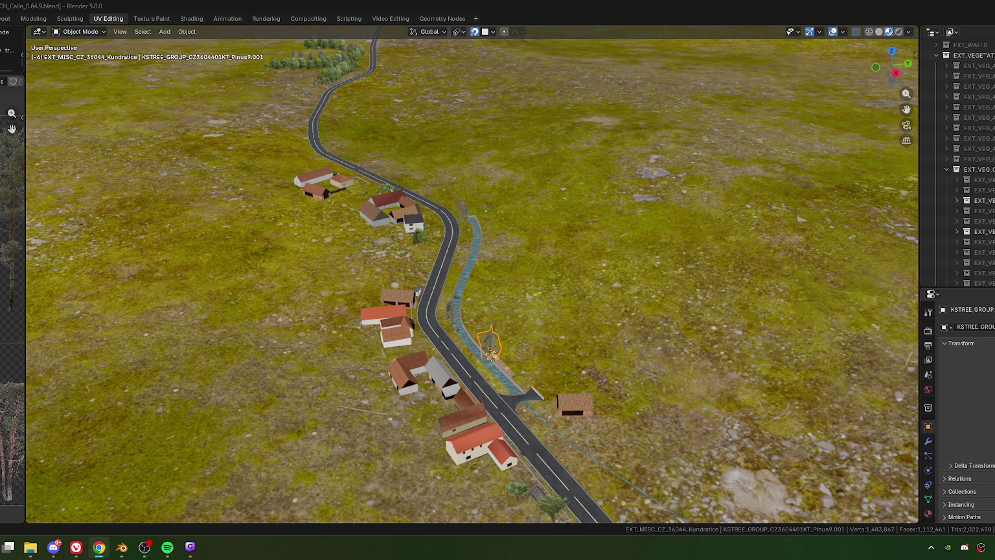
{"action": "scroll", "coordinate": [258, 180], "scroll_direction": "down", "scroll_amount": 3}
{"action": "scroll", "coordinate": [311, 182], "scroll_direction": "down", "scroll_amount": 2}
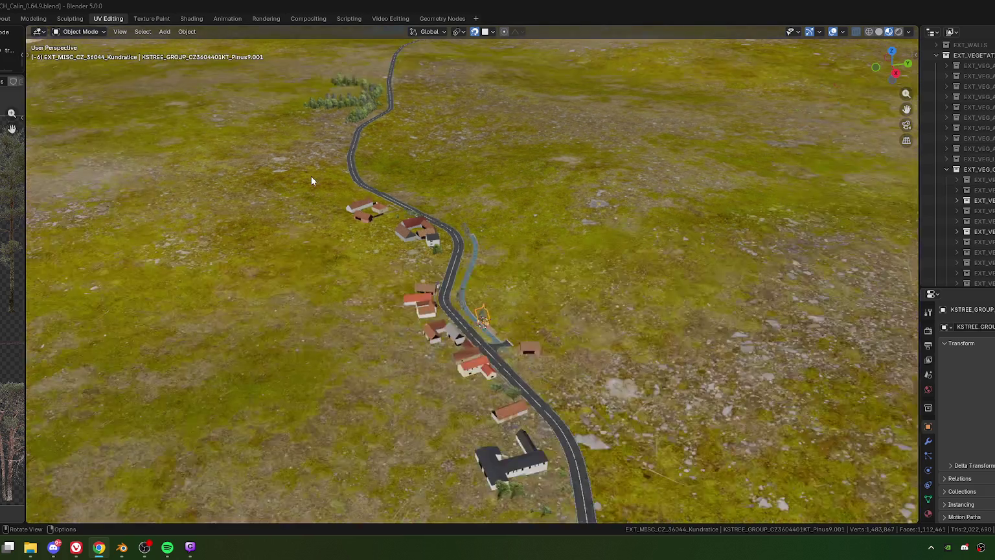
{"action": "middle_click_drag", "start_coordinate": [310, 182], "coordinate": [395, 179]}
{"action": "scroll", "coordinate": [418, 171], "scroll_direction": "up", "scroll_amount": 2}
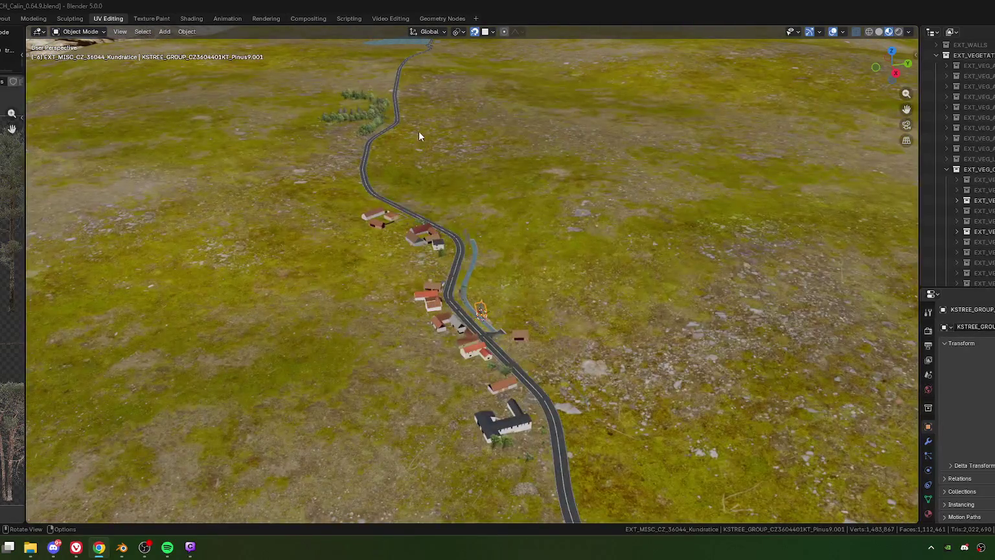
{"action": "scroll", "coordinate": [415, 91], "scroll_direction": "up", "scroll_amount": 1}
{"action": "mouse_move", "coordinate": [410, 97]}
{"action": "middle_mouse_down"}
{"action": "mouse_move", "coordinate": [455, 92]}
{"action": "mouse_move", "coordinate": [400, 122]}
{"action": "mouse_move", "coordinate": [196, 186]}
{"action": "middle_mouse_up"}
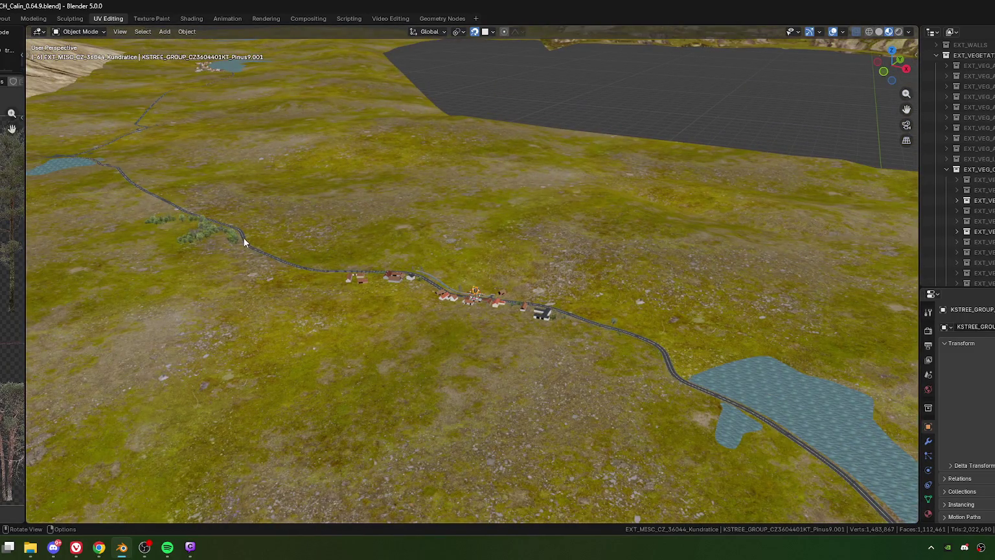
{"action": "key", "text": "alt+Tab"}
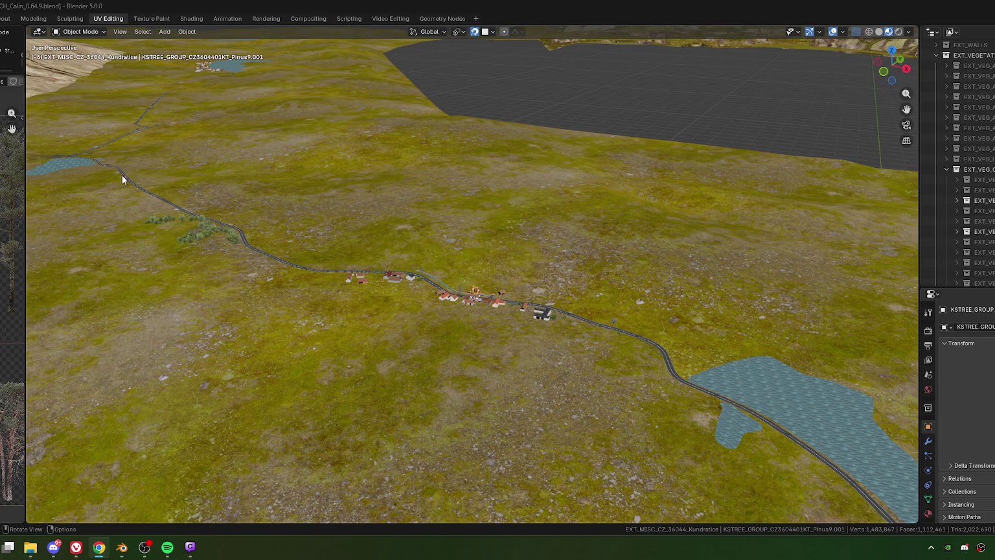
{"action": "middle_click_drag", "start_coordinate": [118, 172], "coordinate": [426, 316]}
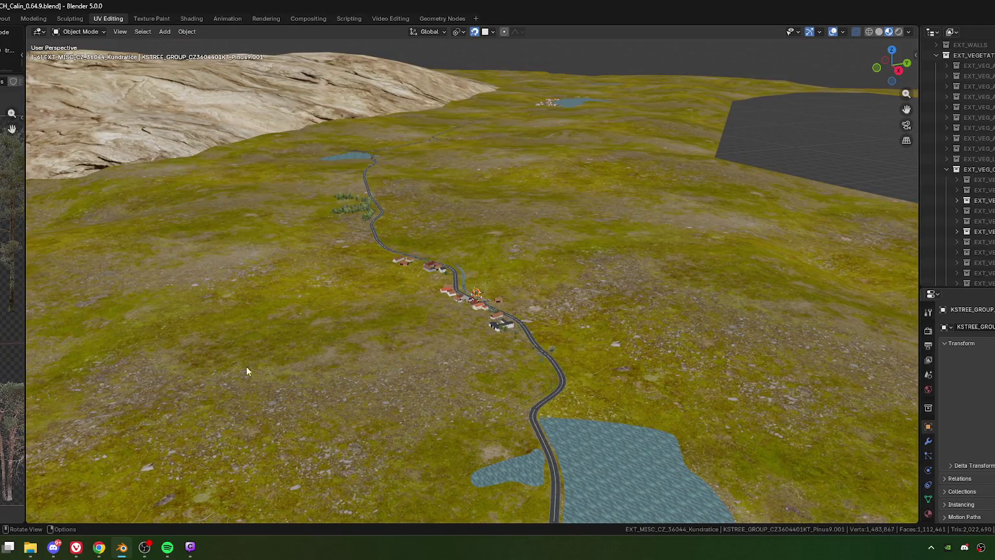
Look down on the village and pan west along the road past the tree cards.
{"action": "mouse_move", "coordinate": [431, 269]}
{"action": "middle_mouse_down"}
{"action": "mouse_move", "coordinate": [485, 308]}
{"action": "mouse_move", "coordinate": [399, 288]}
{"action": "middle_mouse_up"}
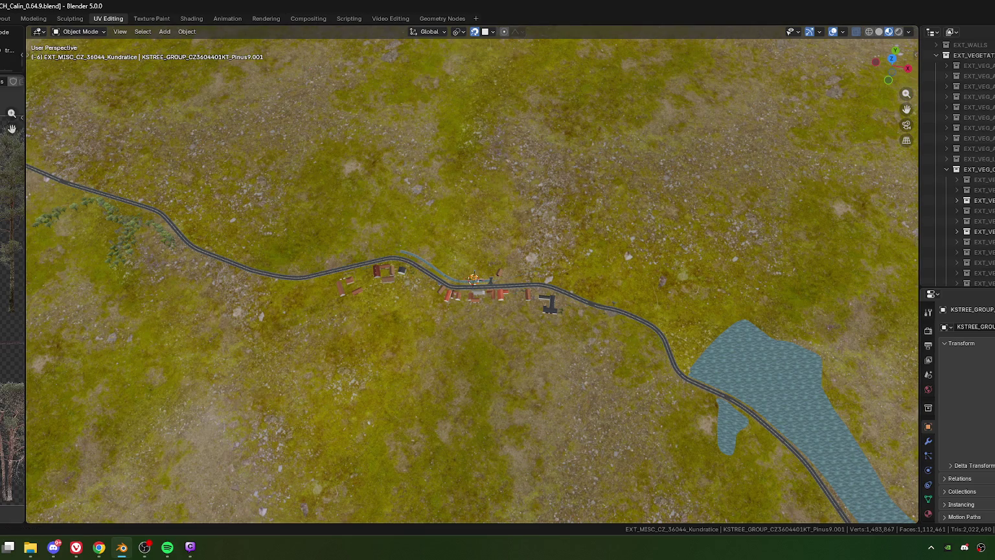
{"action": "scroll", "coordinate": [430, 277], "scroll_direction": "up", "scroll_amount": 4}
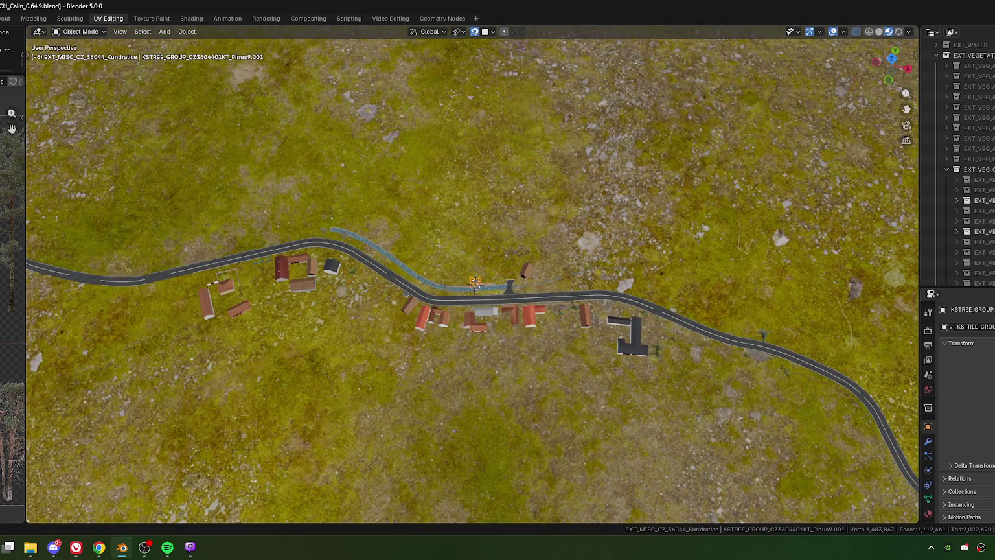
{"action": "key", "text": "alt+Tab"}
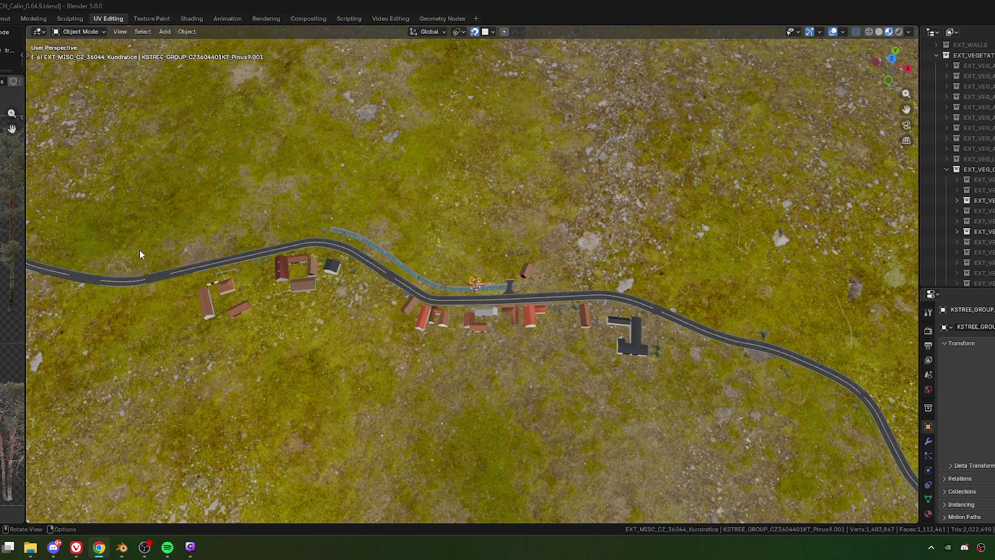
{"action": "mouse_move", "coordinate": [143, 253]}
{"action": "middle_mouse_down", "text": "shift"}
{"action": "mouse_move", "coordinate": [320, 264]}
{"action": "mouse_move", "coordinate": [544, 295]}
{"action": "middle_mouse_up", "text": "shift"}
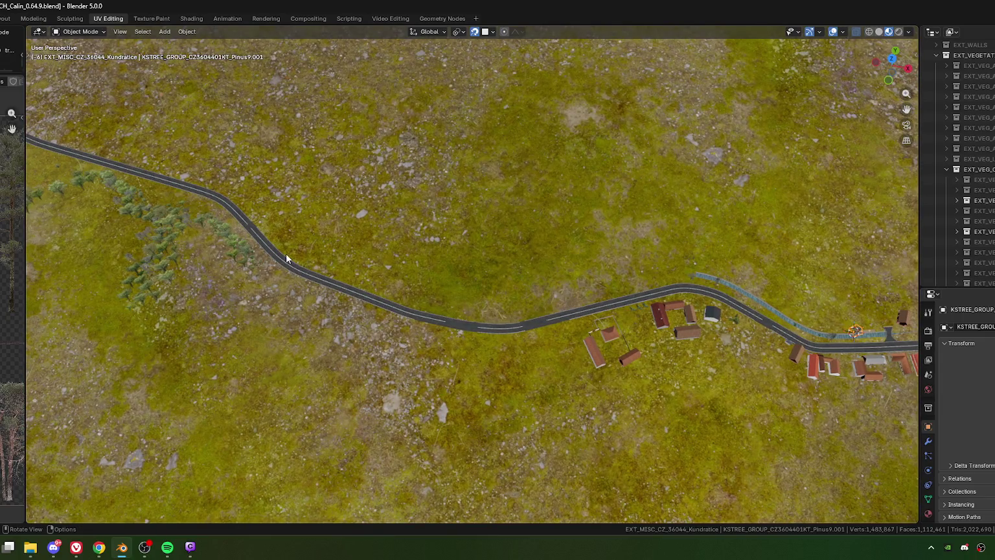
{"action": "middle_click_drag", "start_coordinate": [218, 185], "coordinate": [469, 297], "text": "shift"}
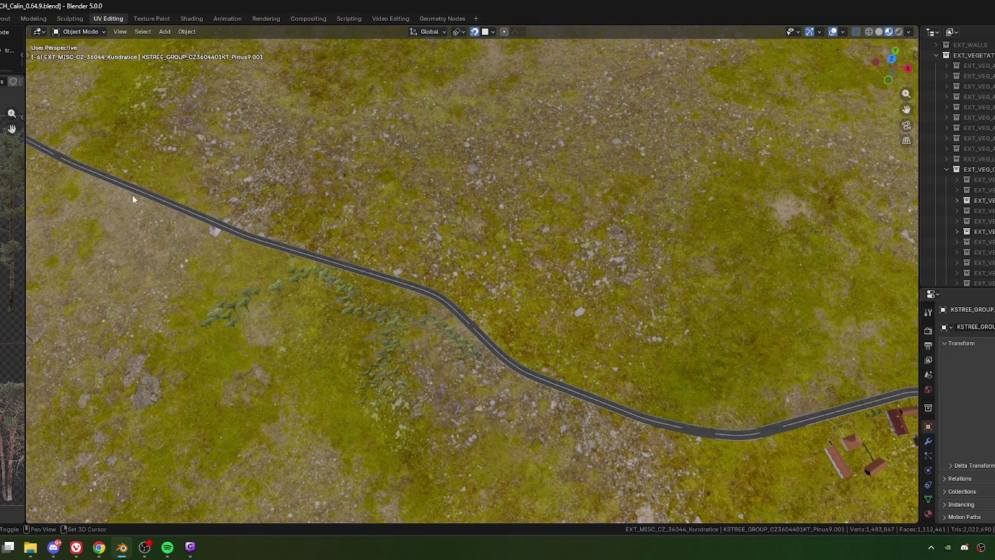
{"action": "scroll", "coordinate": [439, 315], "scroll_direction": "down", "scroll_amount": 2}
{"action": "scroll", "coordinate": [438, 286], "scroll_direction": "down", "scroll_amount": 3}
Set the 3D cursor on the road and drop to a low view over the lake junction.
{"action": "right_click", "coordinate": [440, 285], "text": "shift"}
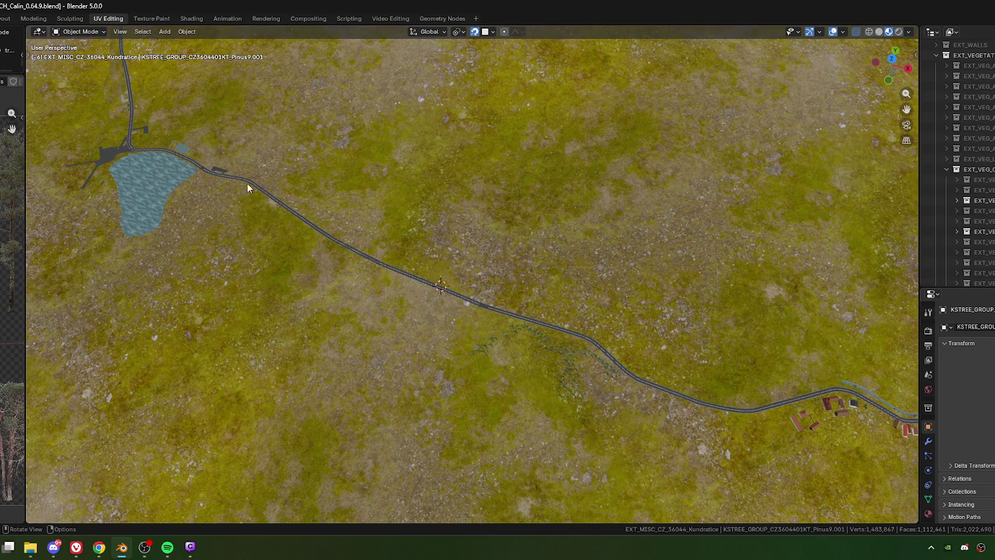
{"action": "scroll", "coordinate": [418, 283], "scroll_direction": "up", "scroll_amount": 1}
{"action": "scroll", "coordinate": [404, 274], "scroll_direction": "up", "scroll_amount": 1}
{"action": "scroll", "coordinate": [431, 311], "scroll_direction": "up", "scroll_amount": 1}
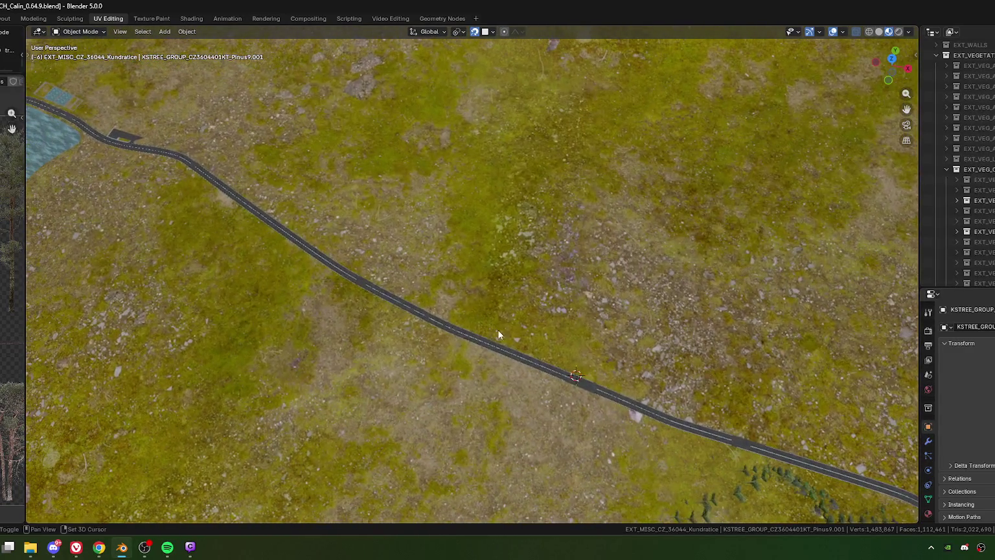
{"action": "mouse_move", "coordinate": [457, 361]}
{"action": "middle_mouse_down"}
{"action": "mouse_move", "coordinate": [400, 291]}
{"action": "mouse_move", "coordinate": [433, 317]}
{"action": "mouse_move", "coordinate": [183, 305]}
{"action": "mouse_move", "coordinate": [349, 290]}
{"action": "mouse_move", "coordinate": [307, 335]}
{"action": "mouse_move", "coordinate": [336, 351]}
{"action": "mouse_move", "coordinate": [362, 338]}
{"action": "mouse_move", "coordinate": [371, 293]}
{"action": "middle_mouse_up"}
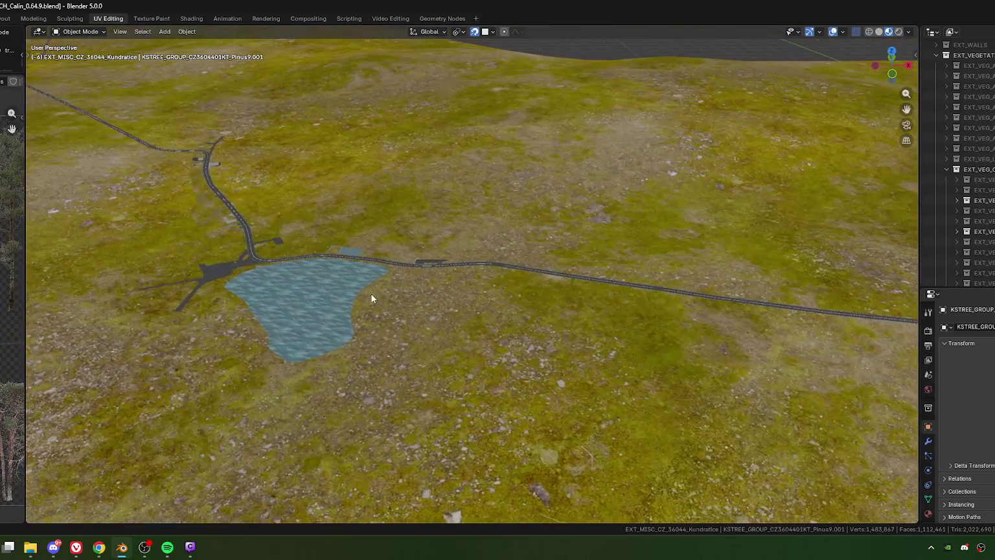
{"action": "mouse_move", "coordinate": [570, 331]}
{"action": "middle_mouse_down", "text": "shift"}
{"action": "mouse_move", "coordinate": [367, 338]}
{"action": "mouse_move", "coordinate": [476, 322]}
{"action": "middle_mouse_up", "text": "shift"}
Swing back to the village, zoom in on the canal-side houses, and select the roadside house.
{"action": "mouse_move", "coordinate": [547, 322]}
{"action": "middle_mouse_down", "text": "shift"}
{"action": "mouse_move", "coordinate": [398, 302]}
{"action": "mouse_move", "coordinate": [435, 328]}
{"action": "mouse_move", "coordinate": [383, 310]}
{"action": "middle_mouse_up", "text": "shift"}
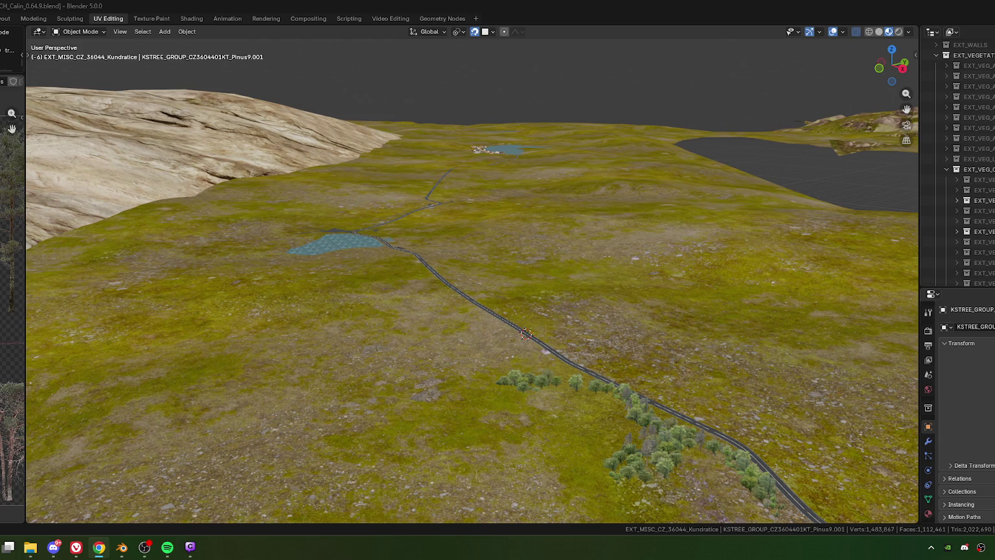
{"action": "middle_click_drag", "start_coordinate": [487, 386], "coordinate": [477, 320]}
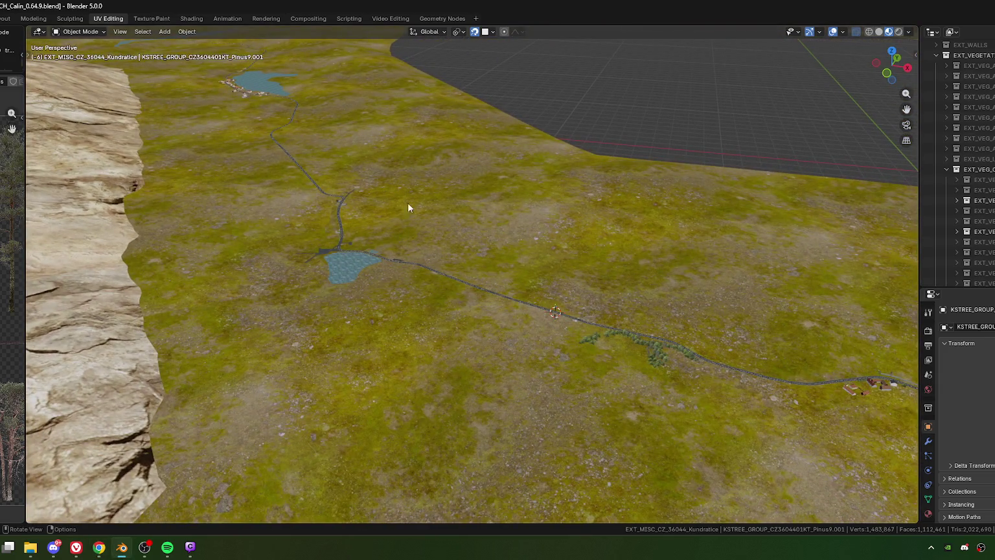
{"action": "mouse_move", "coordinate": [409, 208]}
{"action": "middle_mouse_down"}
{"action": "mouse_move", "coordinate": [444, 294]}
{"action": "mouse_move", "coordinate": [534, 310]}
{"action": "mouse_move", "coordinate": [412, 281]}
{"action": "mouse_move", "coordinate": [447, 261]}
{"action": "mouse_move", "coordinate": [492, 263]}
{"action": "middle_mouse_up"}
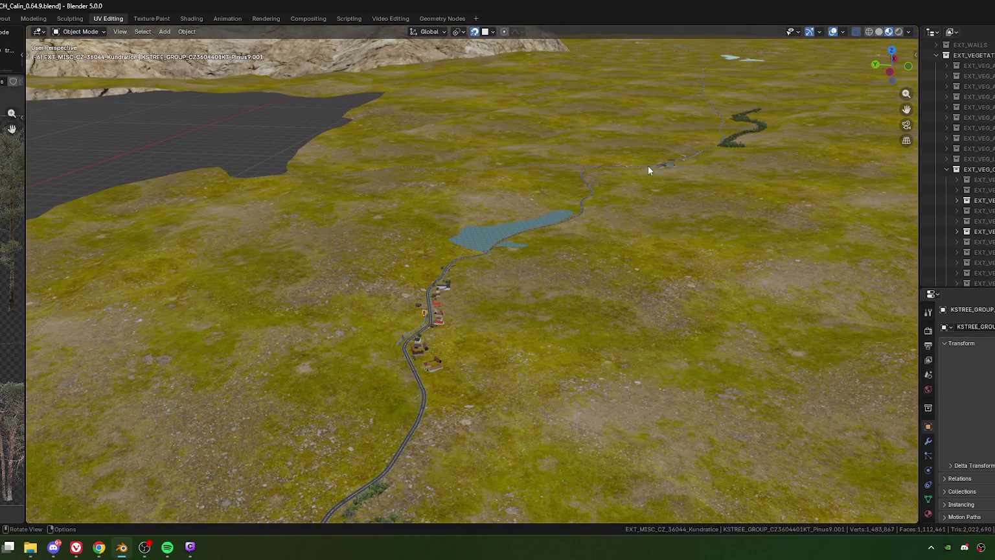
{"action": "scroll", "coordinate": [441, 320], "scroll_direction": "up", "scroll_amount": 2}
{"action": "scroll", "coordinate": [422, 344], "scroll_direction": "up", "scroll_amount": 3}
{"action": "scroll", "coordinate": [433, 311], "scroll_direction": "up", "scroll_amount": 2}
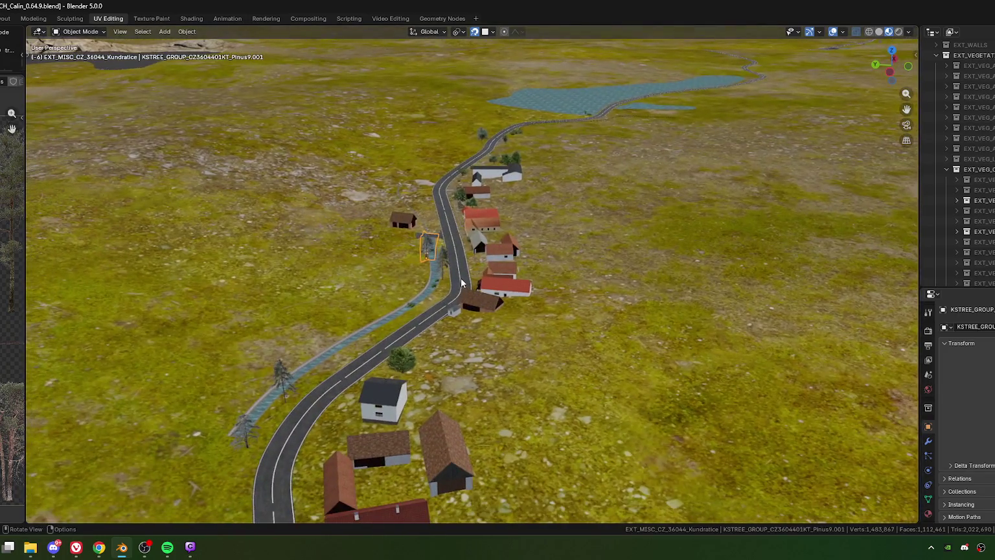
{"action": "scroll", "coordinate": [446, 274], "scroll_direction": "up", "scroll_amount": 2}
{"action": "mouse_move", "coordinate": [446, 273]}
{"action": "middle_mouse_down"}
{"action": "mouse_move", "coordinate": [705, 261]}
{"action": "mouse_move", "coordinate": [423, 294]}
{"action": "middle_mouse_up"}
{"action": "scroll", "coordinate": [422, 294], "scroll_direction": "up", "scroll_amount": 2}
{"action": "scroll", "coordinate": [418, 304], "scroll_direction": "up", "scroll_amount": 2}
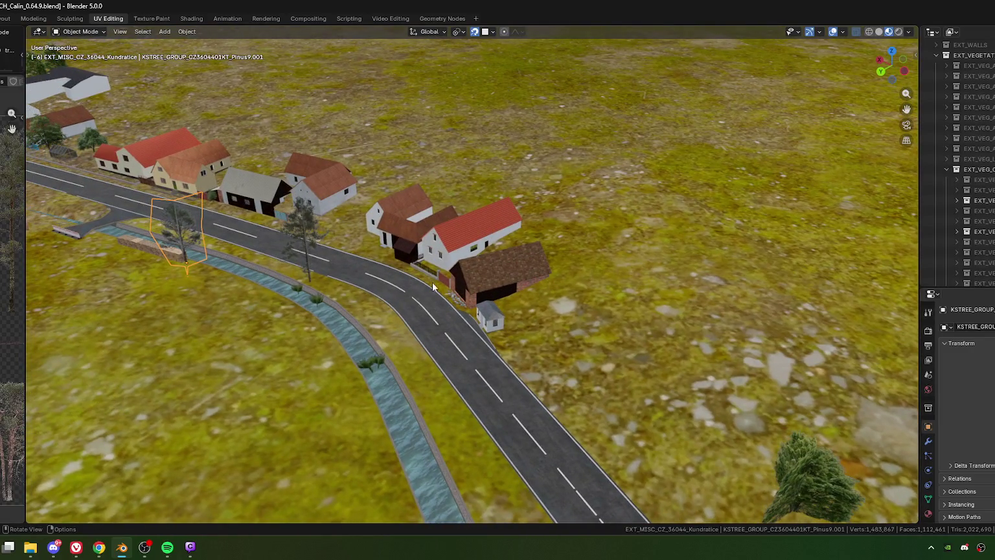
{"action": "left_click", "coordinate": [434, 290]}
Frame the CZ36044_KUNDRA_53_Klinker fence and gate, then lower the view to street level along it.
{"action": "key", "text": "KP_Decimal"}
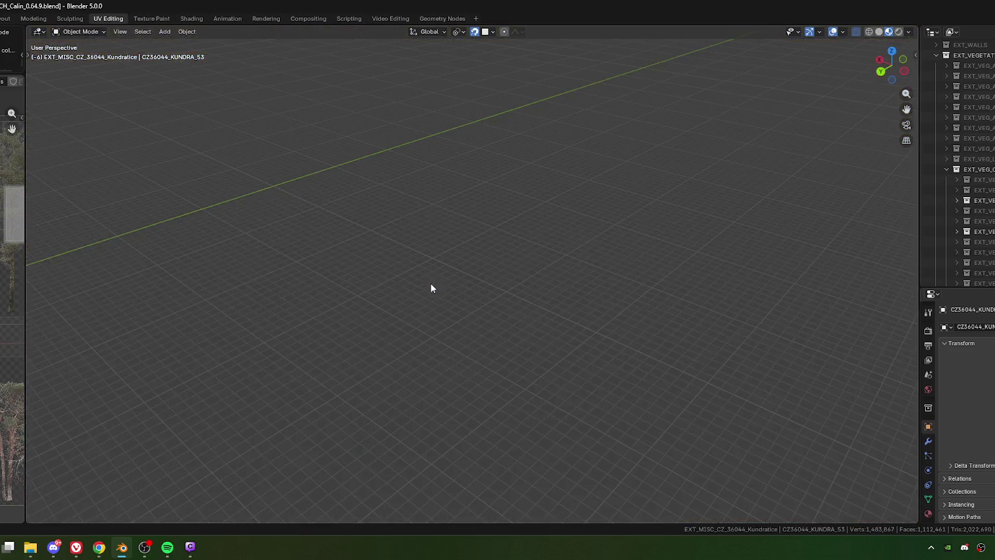
{"action": "left_click", "coordinate": [381, 309]}
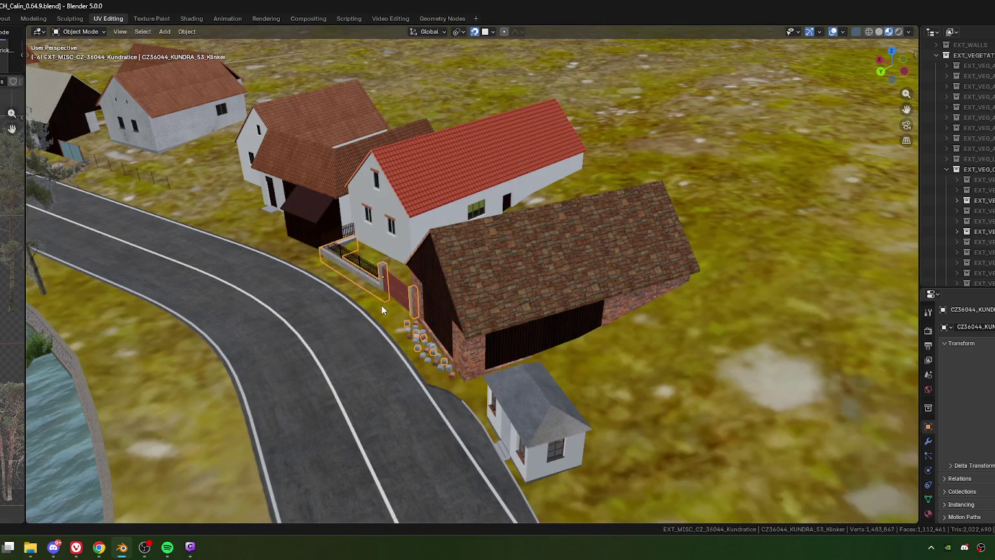
{"action": "key", "text": "KP_Decimal"}
{"action": "middle_click_drag", "start_coordinate": [405, 296], "coordinate": [440, 308]}
{"action": "scroll", "coordinate": [450, 312], "scroll_direction": "up", "scroll_amount": 4}
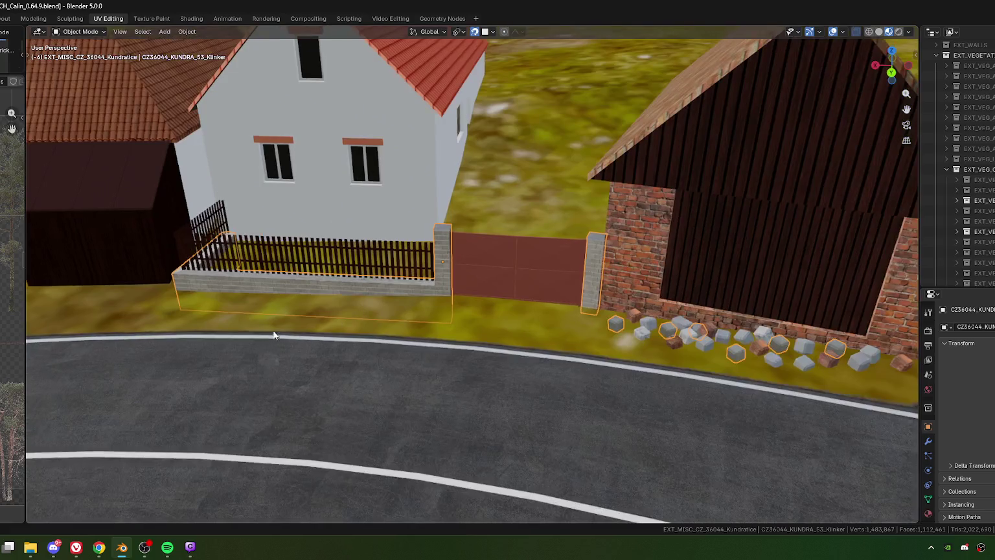
{"action": "mouse_move", "coordinate": [367, 310]}
{"action": "middle_mouse_down"}
{"action": "mouse_move", "coordinate": [367, 352]}
{"action": "mouse_move", "coordinate": [285, 363]}
{"action": "mouse_move", "coordinate": [496, 347]}
{"action": "mouse_move", "coordinate": [438, 347]}
{"action": "middle_mouse_up"}
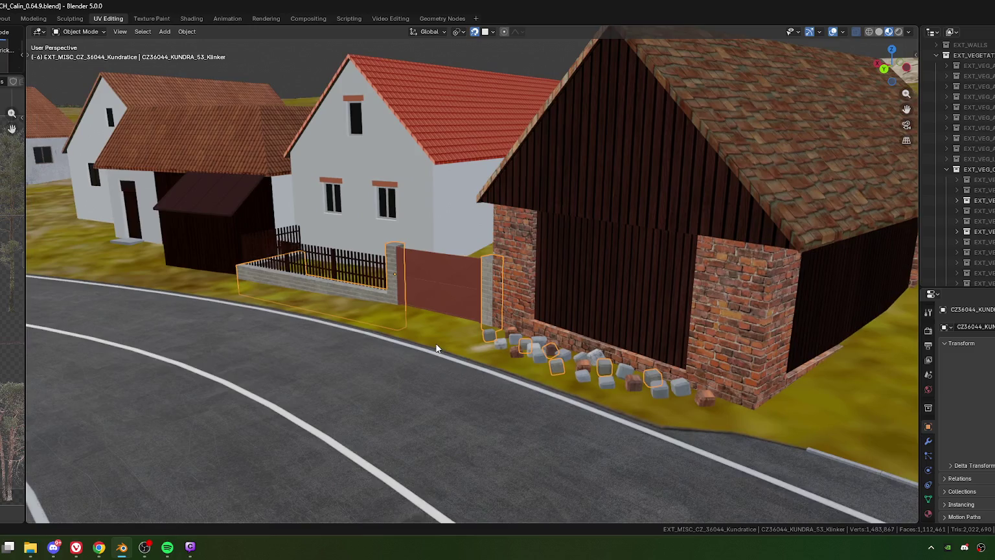
{"action": "scroll", "coordinate": [471, 348], "scroll_direction": "up", "scroll_amount": 3}
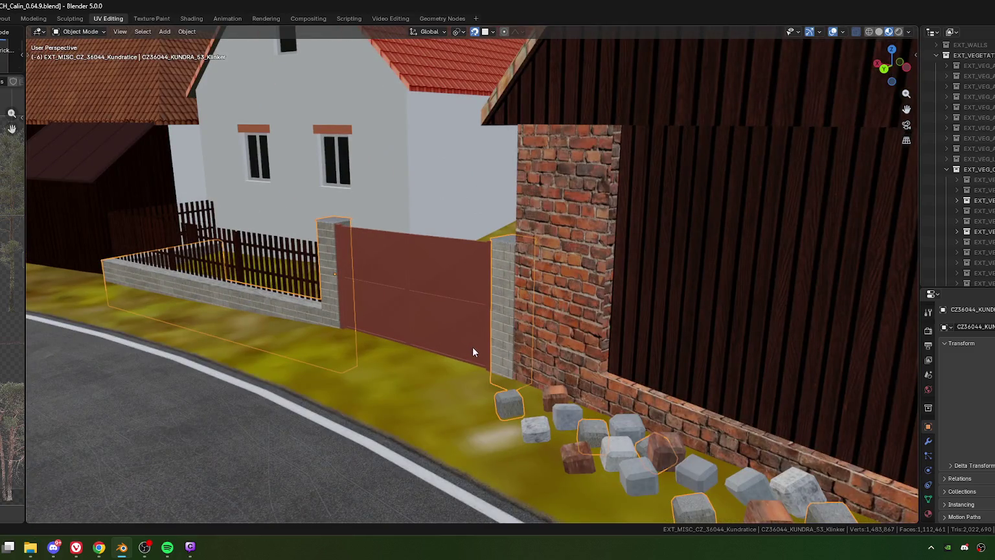
Orbit around the fence, loose stones and barn corner, viewing houses and barn together.
{"action": "middle_click_drag", "start_coordinate": [472, 347], "coordinate": [395, 303]}
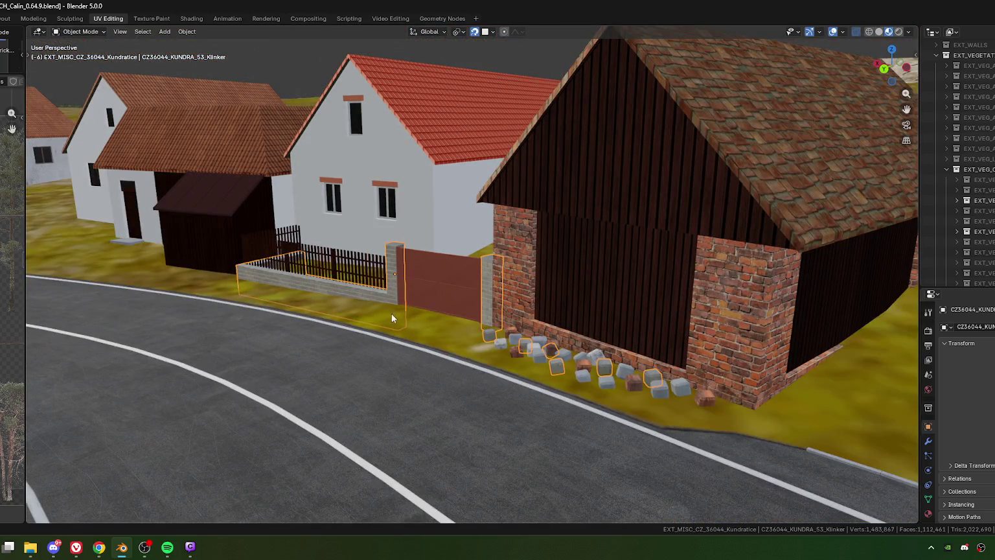
{"action": "scroll", "coordinate": [336, 281], "scroll_direction": "up", "scroll_amount": 5}
{"action": "scroll", "coordinate": [410, 345], "scroll_direction": "down", "scroll_amount": 5}
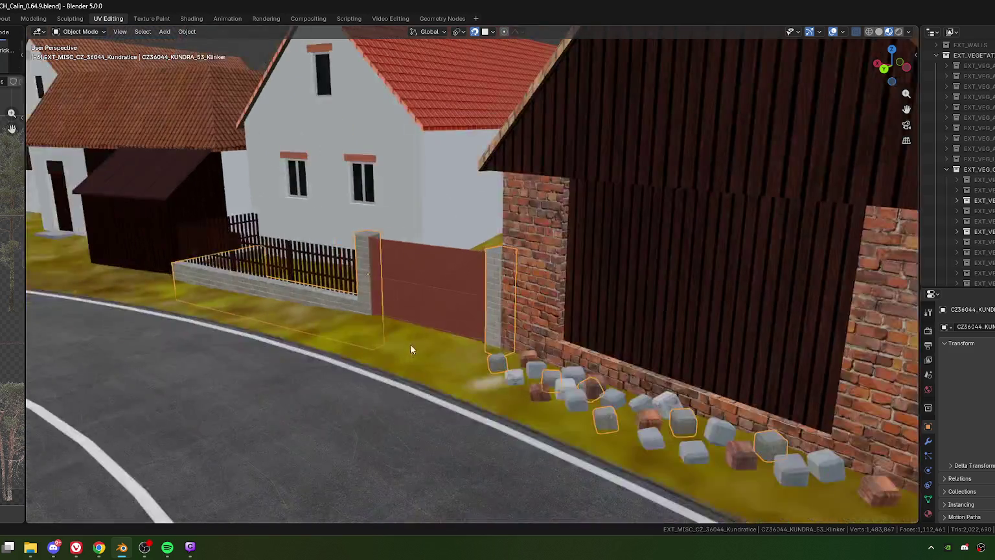
{"action": "scroll", "coordinate": [390, 327], "scroll_direction": "up", "scroll_amount": 3}
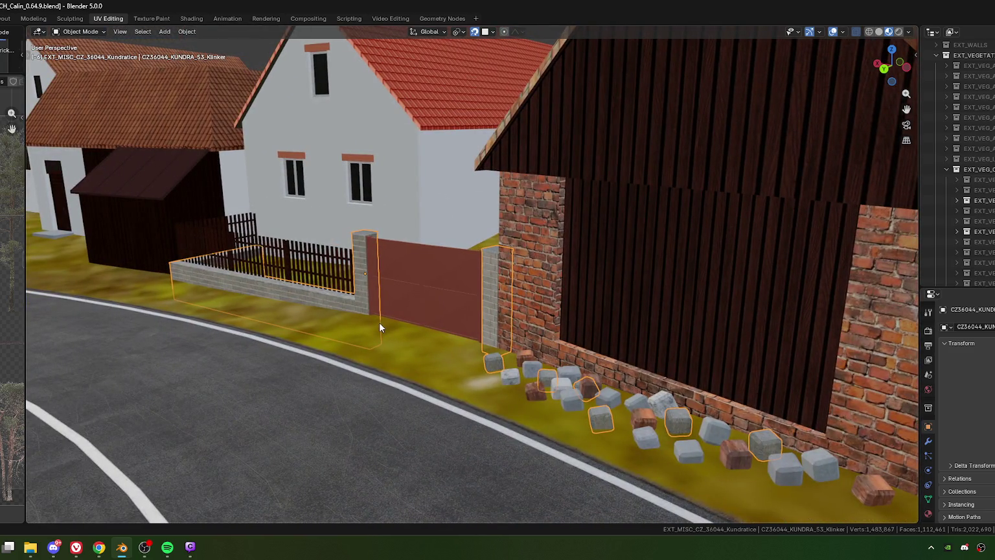
{"action": "scroll", "coordinate": [379, 322], "scroll_direction": "down", "scroll_amount": 5}
{"action": "mouse_move", "coordinate": [380, 327]}
{"action": "middle_mouse_down"}
{"action": "mouse_move", "coordinate": [309, 320]}
{"action": "mouse_move", "coordinate": [486, 339]}
{"action": "mouse_move", "coordinate": [324, 276]}
{"action": "middle_mouse_up"}
{"action": "scroll", "coordinate": [372, 303], "scroll_direction": "up", "scroll_amount": 4}
Circle the small white corner house to inspect its flower boxes from the street.
{"action": "middle_click_drag", "start_coordinate": [371, 305], "coordinate": [390, 308]}
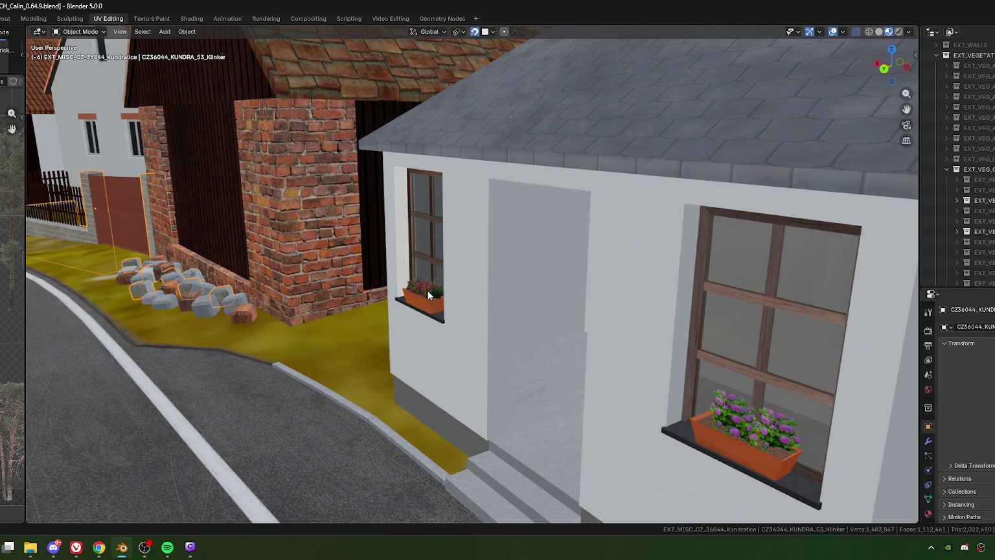
{"action": "scroll", "coordinate": [429, 302], "scroll_direction": "up", "scroll_amount": 2}
{"action": "scroll", "coordinate": [393, 298], "scroll_direction": "down", "scroll_amount": 5}
{"action": "mouse_move", "coordinate": [403, 295]}
{"action": "middle_mouse_down"}
{"action": "mouse_move", "coordinate": [336, 288]}
{"action": "mouse_move", "coordinate": [455, 296]}
{"action": "mouse_move", "coordinate": [477, 308]}
{"action": "mouse_move", "coordinate": [543, 281]}
{"action": "mouse_move", "coordinate": [584, 296]}
{"action": "mouse_move", "coordinate": [482, 286]}
{"action": "middle_mouse_up"}
{"action": "scroll", "coordinate": [482, 286], "scroll_direction": "up", "scroll_amount": 2}
{"action": "scroll", "coordinate": [493, 297], "scroll_direction": "down", "scroll_amount": 1}
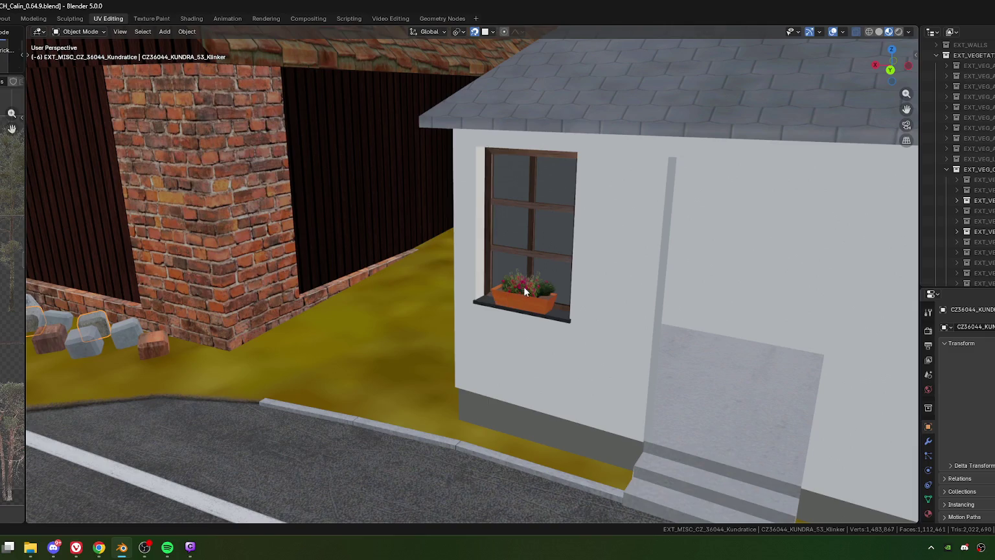
{"action": "scroll", "coordinate": [523, 285], "scroll_direction": "down", "scroll_amount": 4}
Look along the road and canal from street level, zooming in closer.
{"action": "mouse_move", "coordinate": [308, 305]}
{"action": "middle_mouse_down"}
{"action": "mouse_move", "coordinate": [405, 333]}
{"action": "mouse_move", "coordinate": [329, 324]}
{"action": "mouse_move", "coordinate": [557, 313]}
{"action": "mouse_move", "coordinate": [328, 295]}
{"action": "mouse_move", "coordinate": [420, 324]}
{"action": "mouse_move", "coordinate": [207, 328]}
{"action": "mouse_move", "coordinate": [414, 333]}
{"action": "mouse_move", "coordinate": [442, 320]}
{"action": "mouse_move", "coordinate": [562, 367]}
{"action": "mouse_move", "coordinate": [454, 319]}
{"action": "mouse_move", "coordinate": [496, 338]}
{"action": "mouse_move", "coordinate": [431, 329]}
{"action": "mouse_move", "coordinate": [364, 293]}
{"action": "middle_mouse_up"}
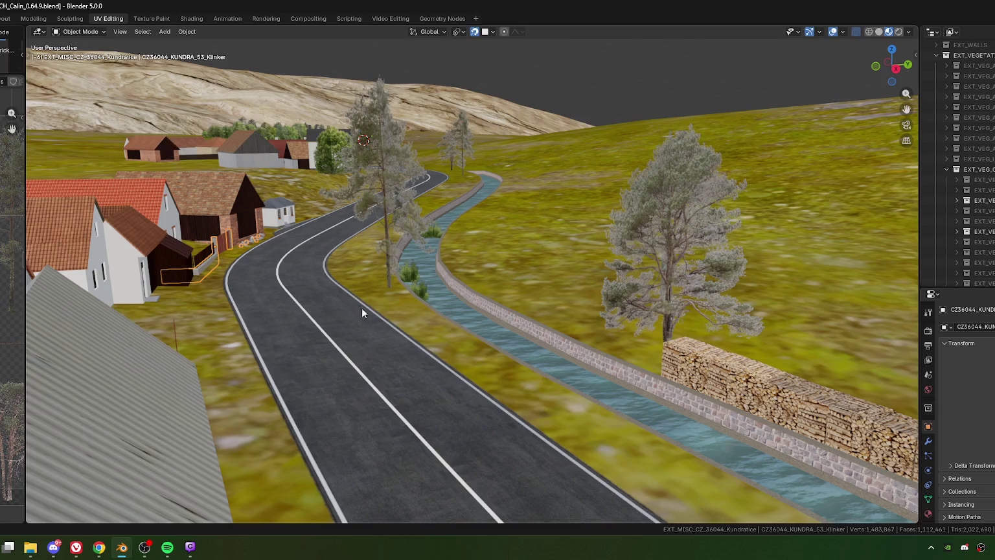
{"action": "scroll", "coordinate": [360, 307], "scroll_direction": "up", "scroll_amount": 2}
{"action": "scroll", "coordinate": [375, 317], "scroll_direction": "up", "scroll_amount": 1}
{"action": "scroll", "coordinate": [371, 314], "scroll_direction": "up", "scroll_amount": 1}
{"action": "scroll", "coordinate": [375, 314], "scroll_direction": "up", "scroll_amount": 1}
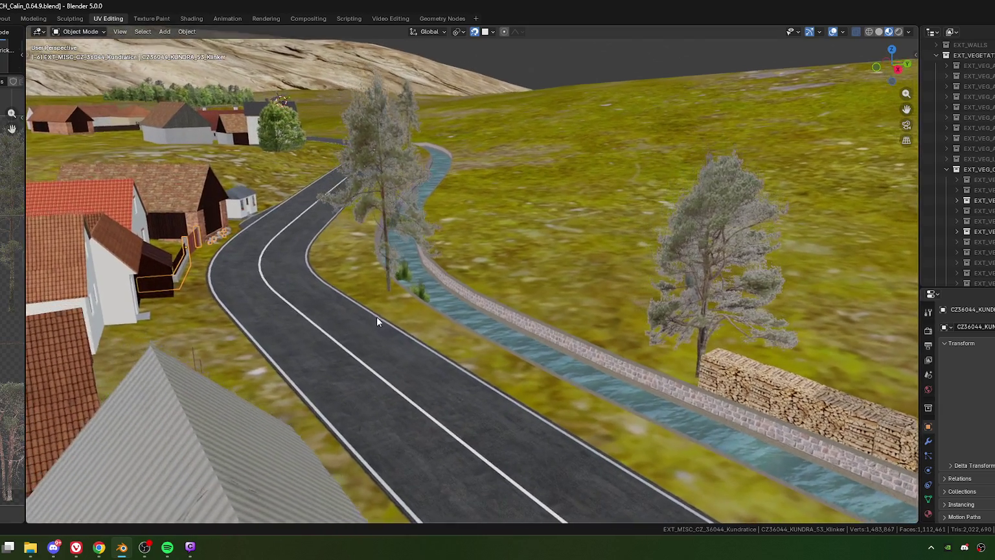